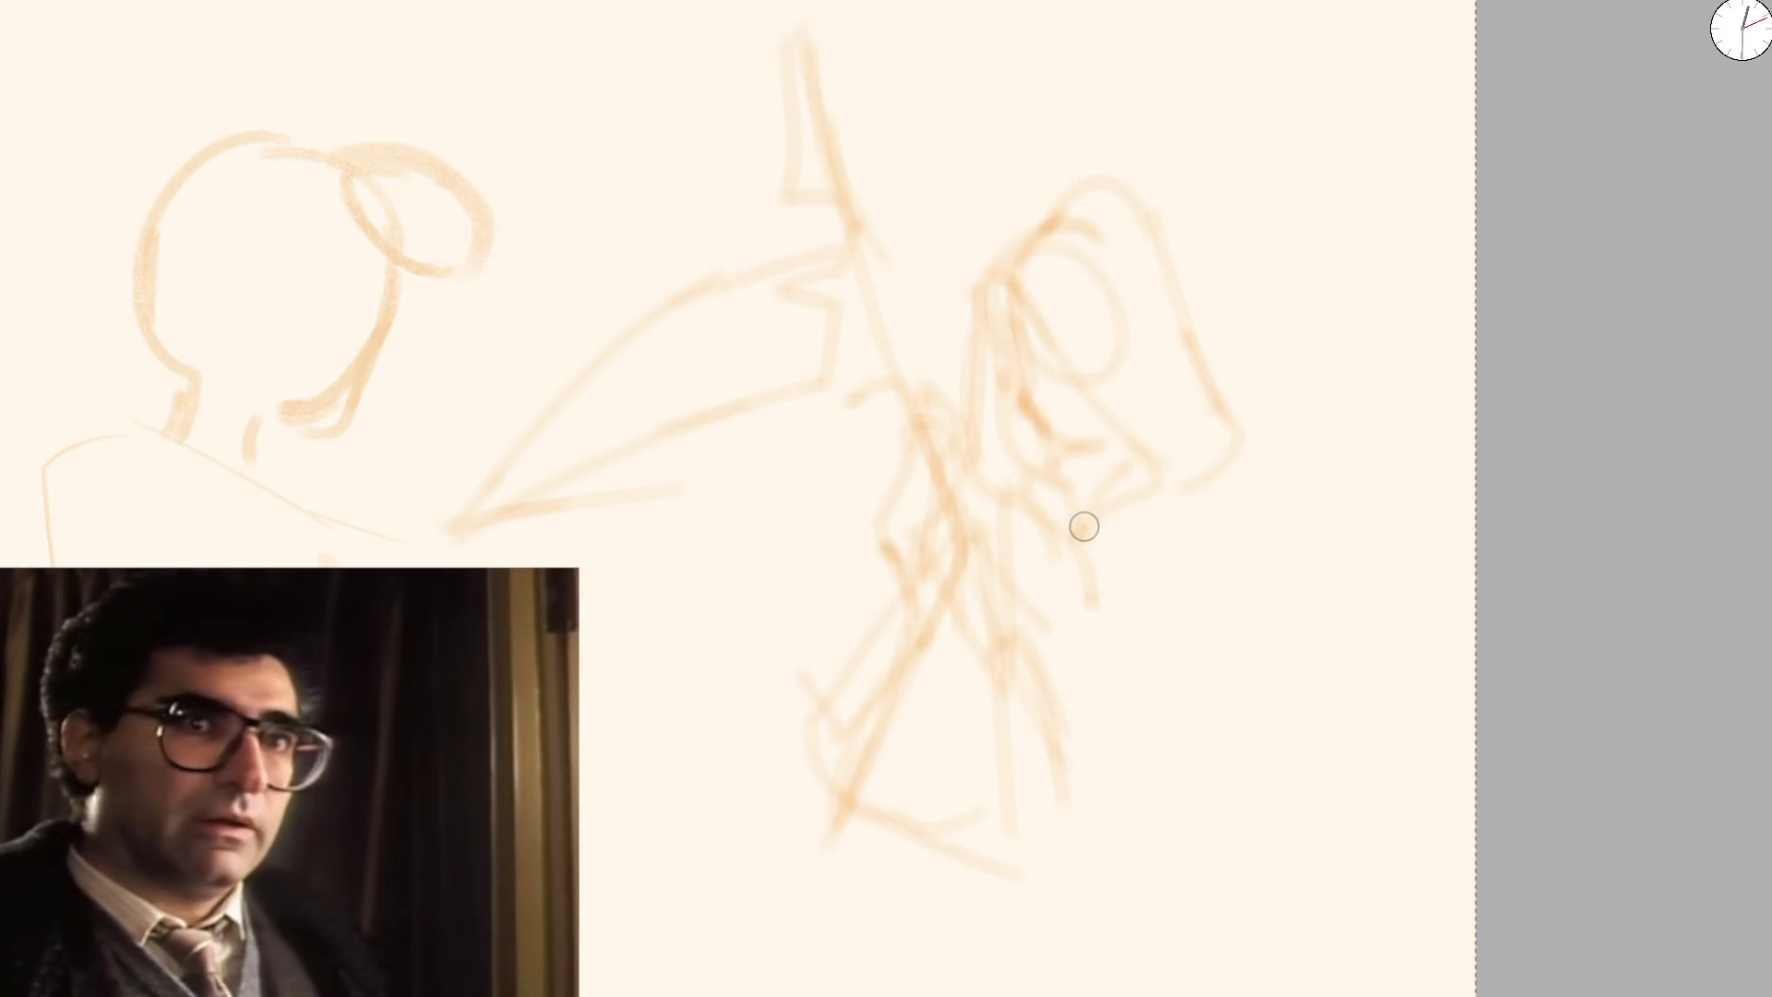
# Sketch the right figure's leg lines in orange, undoing strokes that land badly
pyautogui.moveTo(1060, 486)
pyautogui.mouseDown()
pyautogui.moveTo(1117, 590)
pyautogui.moveTo(1111, 714)
pyautogui.mouseUp()
pyautogui.hotkey('ctrl', 'z')
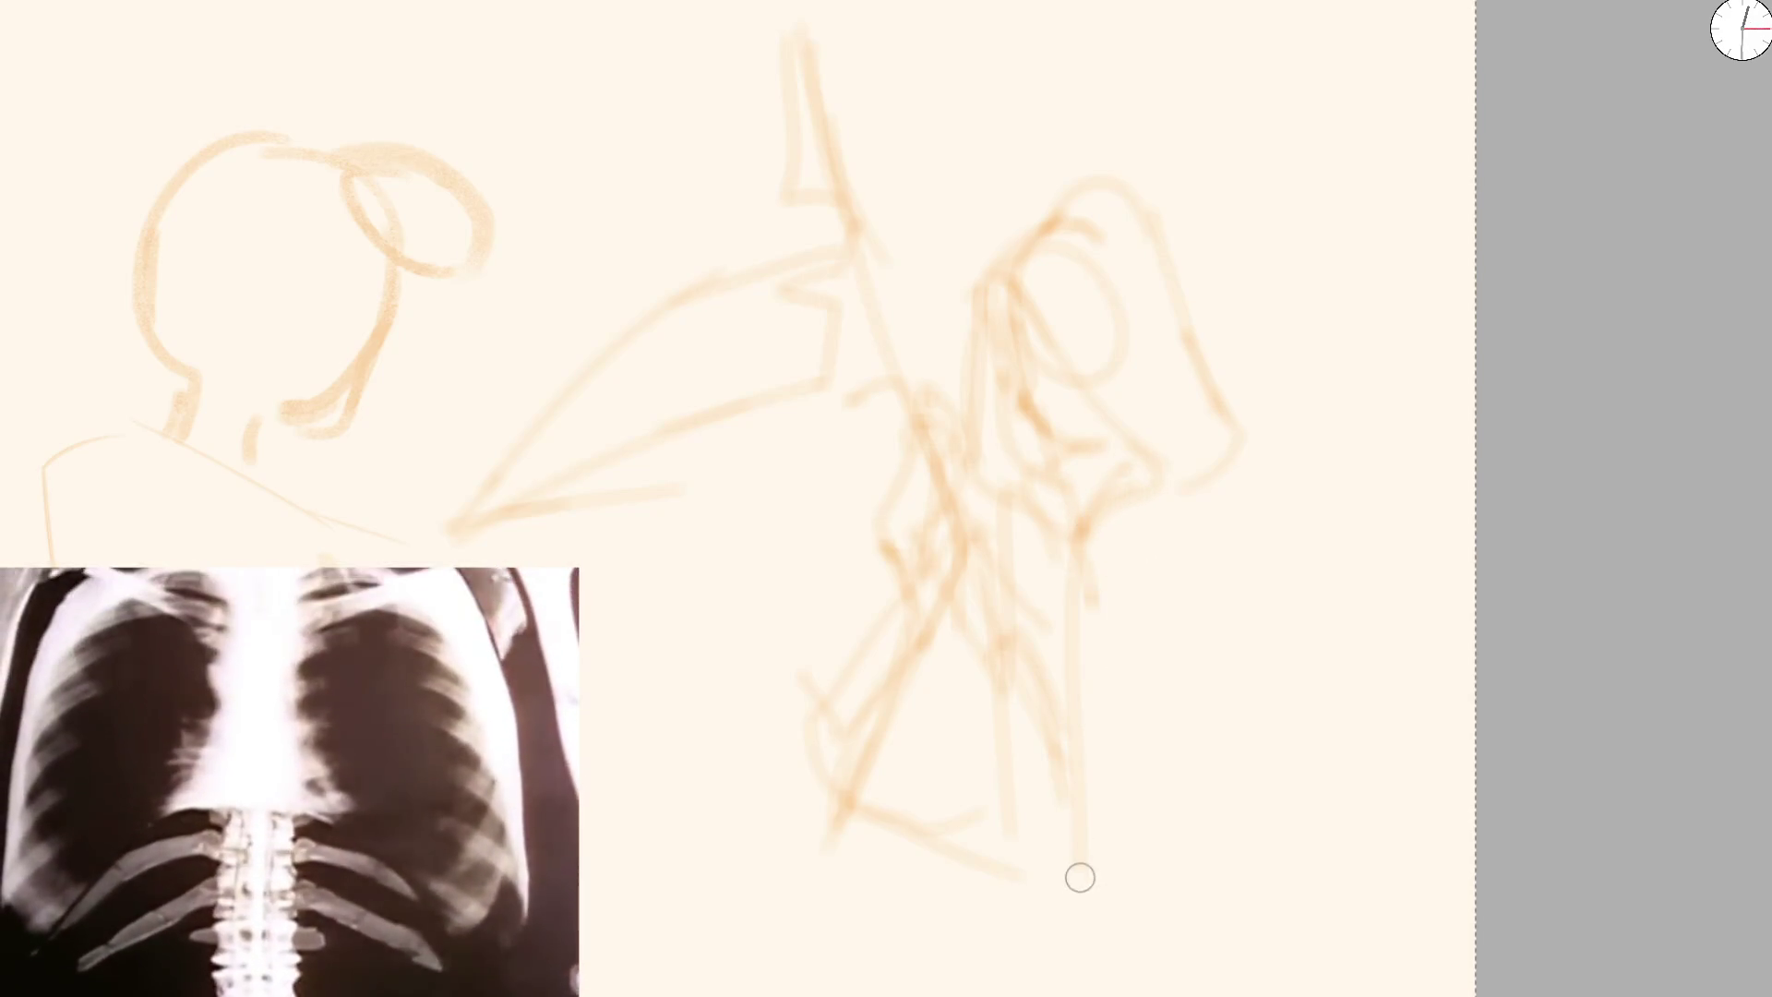
pyautogui.moveTo(1287, 456); pyautogui.dragTo(1352, 902)
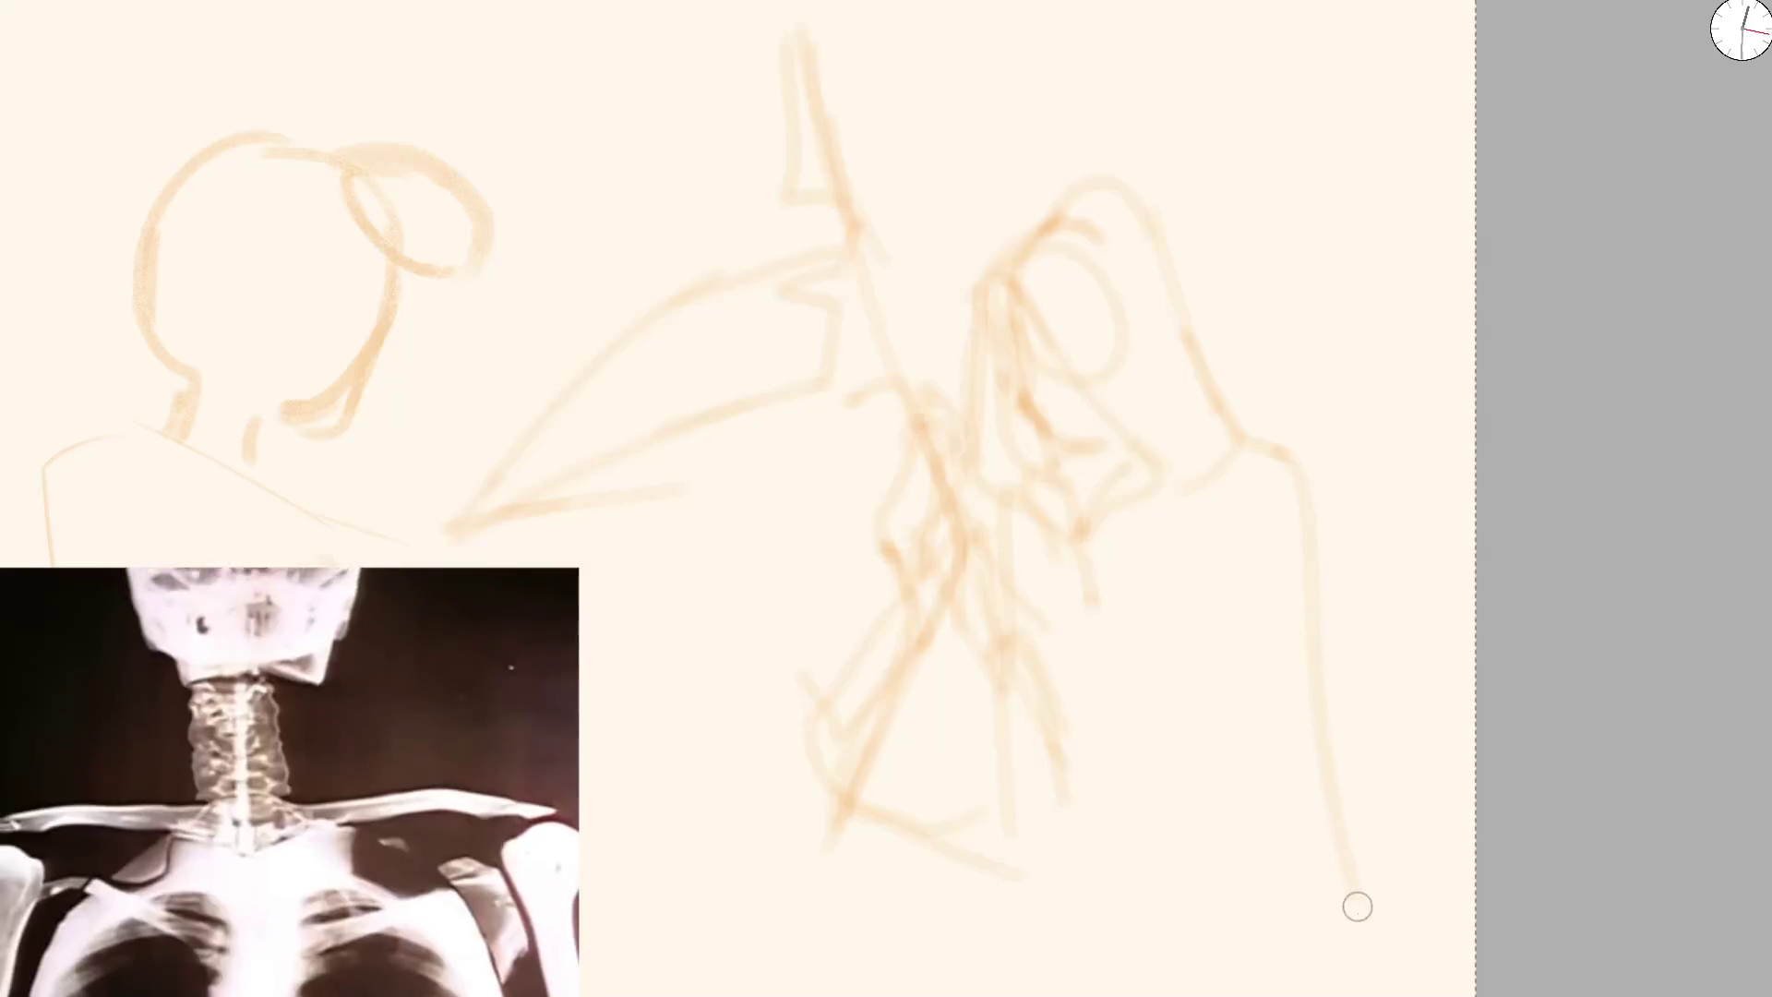
pyautogui.hotkey('ctrl', 'z')
pyautogui.moveTo(1064, 531); pyautogui.dragTo(1124, 831)
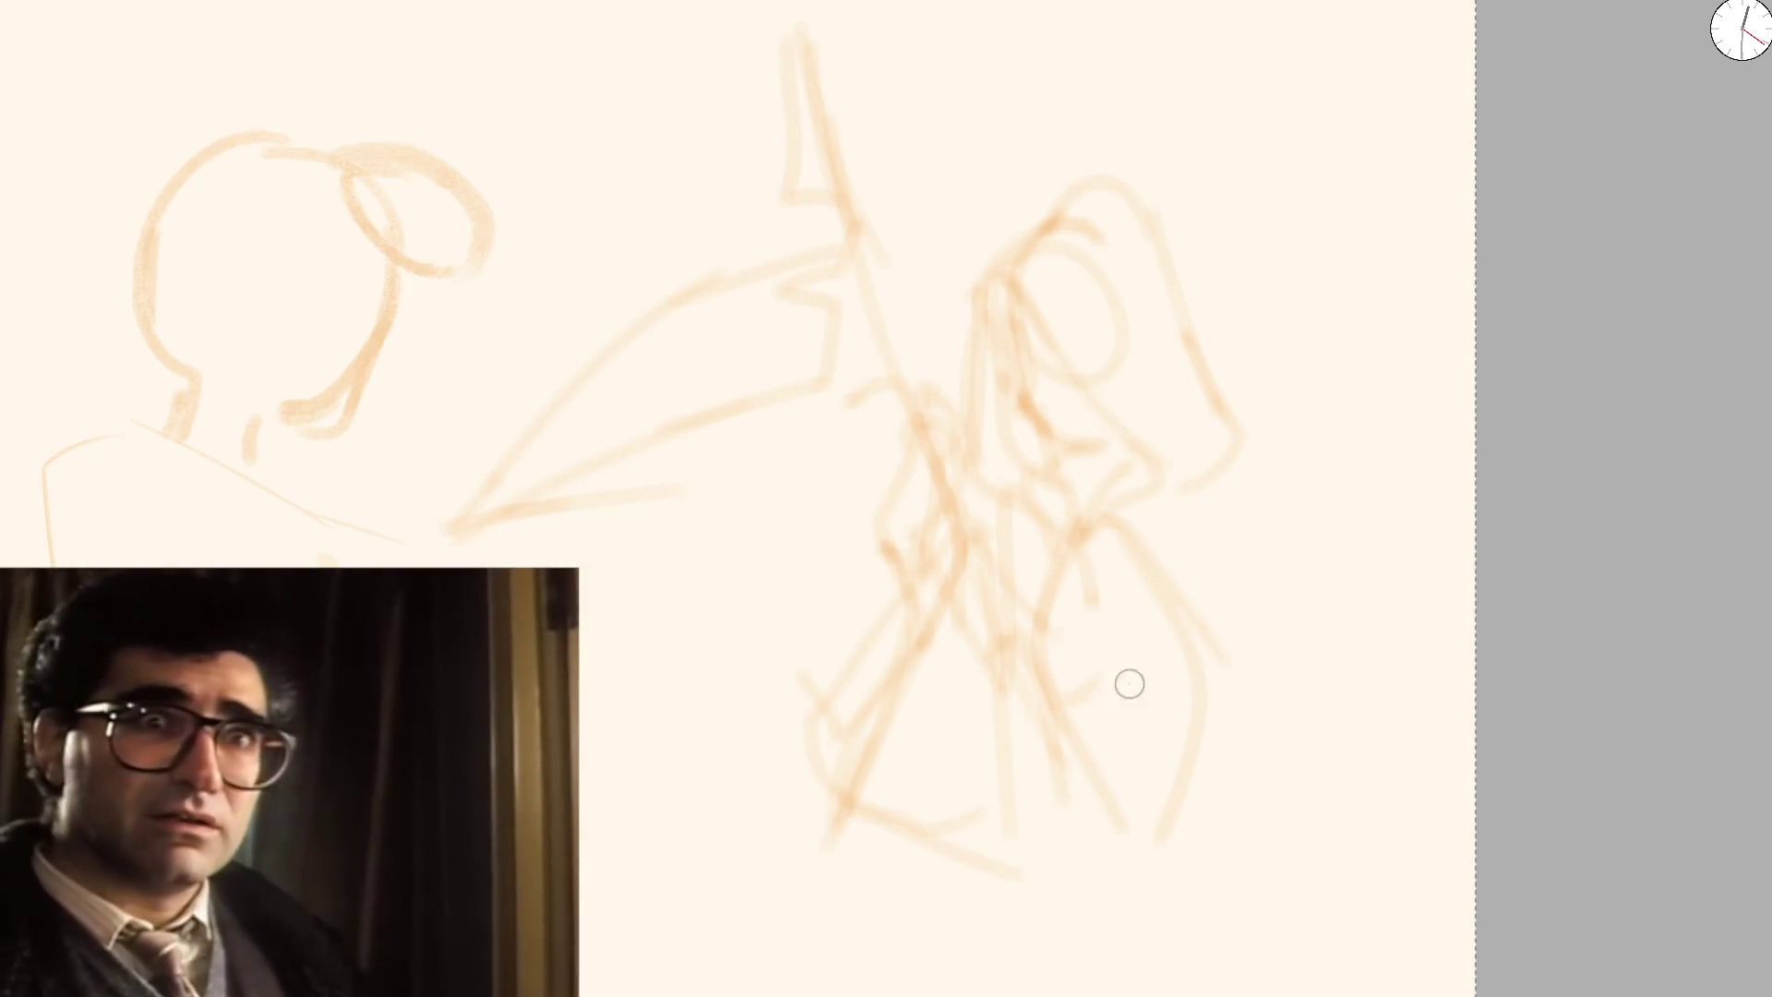
pyautogui.moveTo(1127, 684); pyautogui.dragTo(1182, 697)
pyautogui.moveTo(1133, 541); pyautogui.dragTo(1144, 851)
pyautogui.moveTo(1203, 479); pyautogui.dragTo(1258, 844)
pyautogui.hotkey('ctrl', 'z')
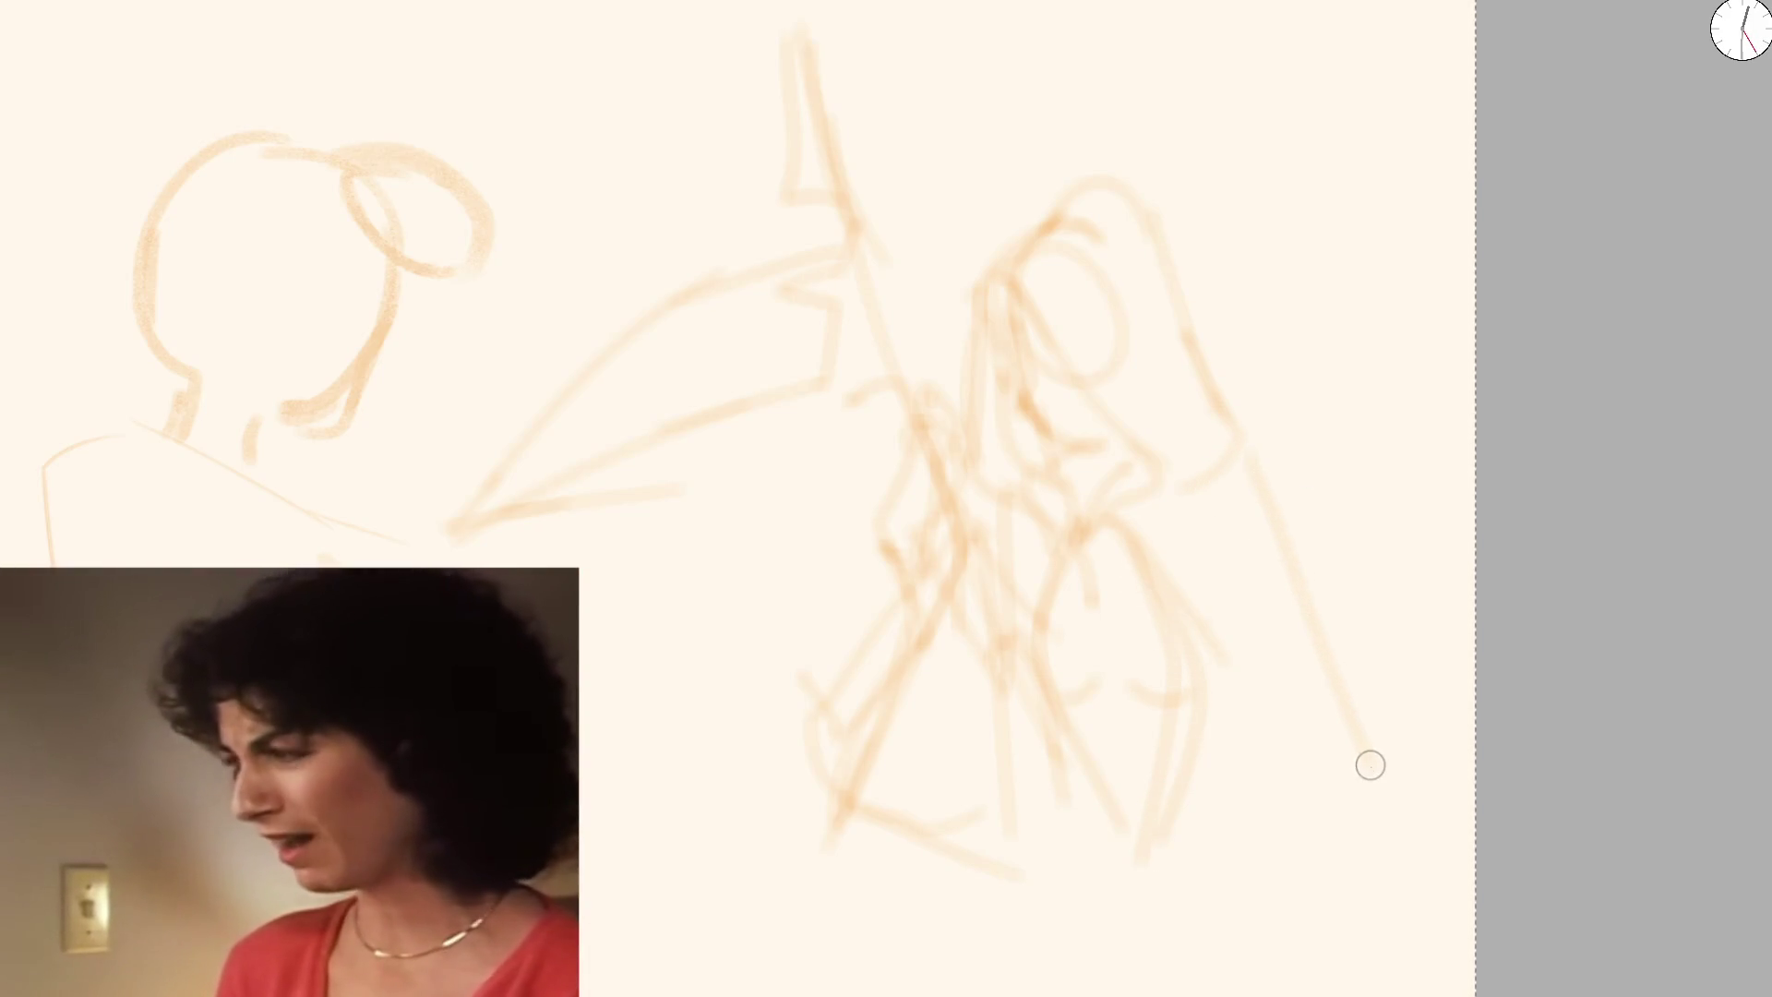
# Rough in the shoulder, reaching arm, lower body strokes and a curved arm on the right figure
pyautogui.moveTo(1233, 468); pyautogui.dragTo(1289, 466)
pyautogui.moveTo(1314, 645)
pyautogui.mouseDown()
pyautogui.moveTo(1357, 689)
pyautogui.moveTo(1364, 749)
pyautogui.moveTo(1274, 700)
pyautogui.mouseUp()
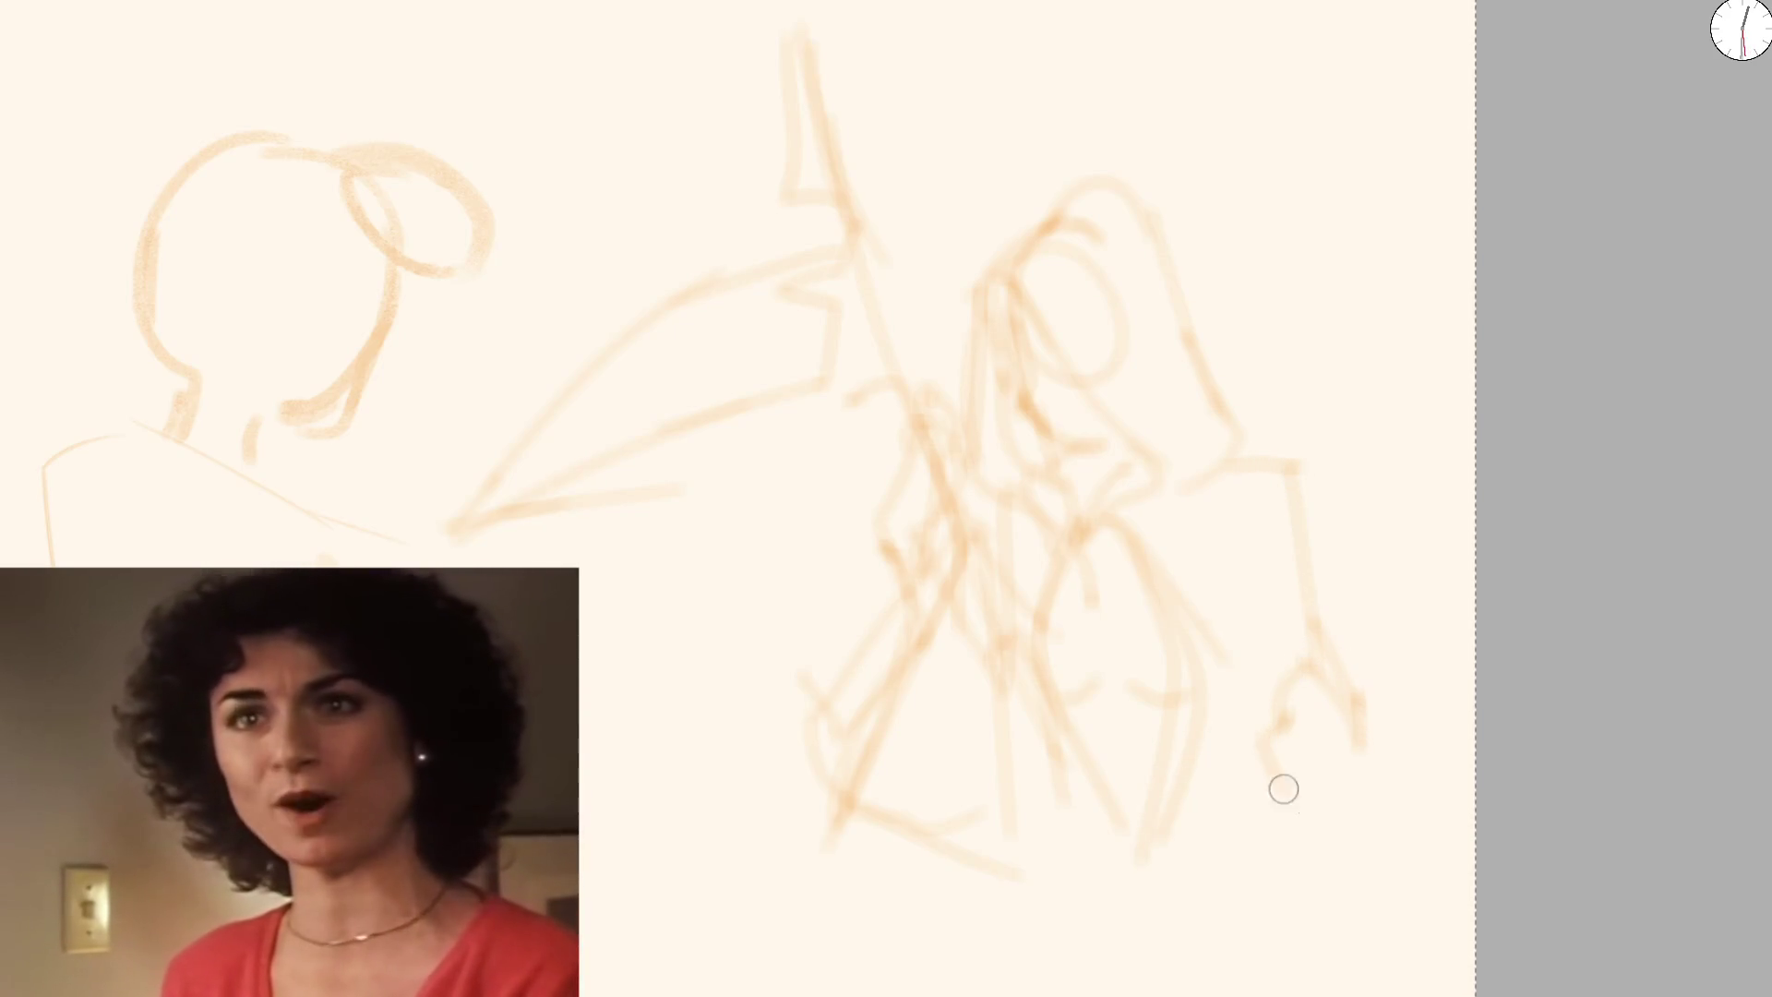
pyautogui.moveTo(1253, 831); pyautogui.dragTo(1254, 978)
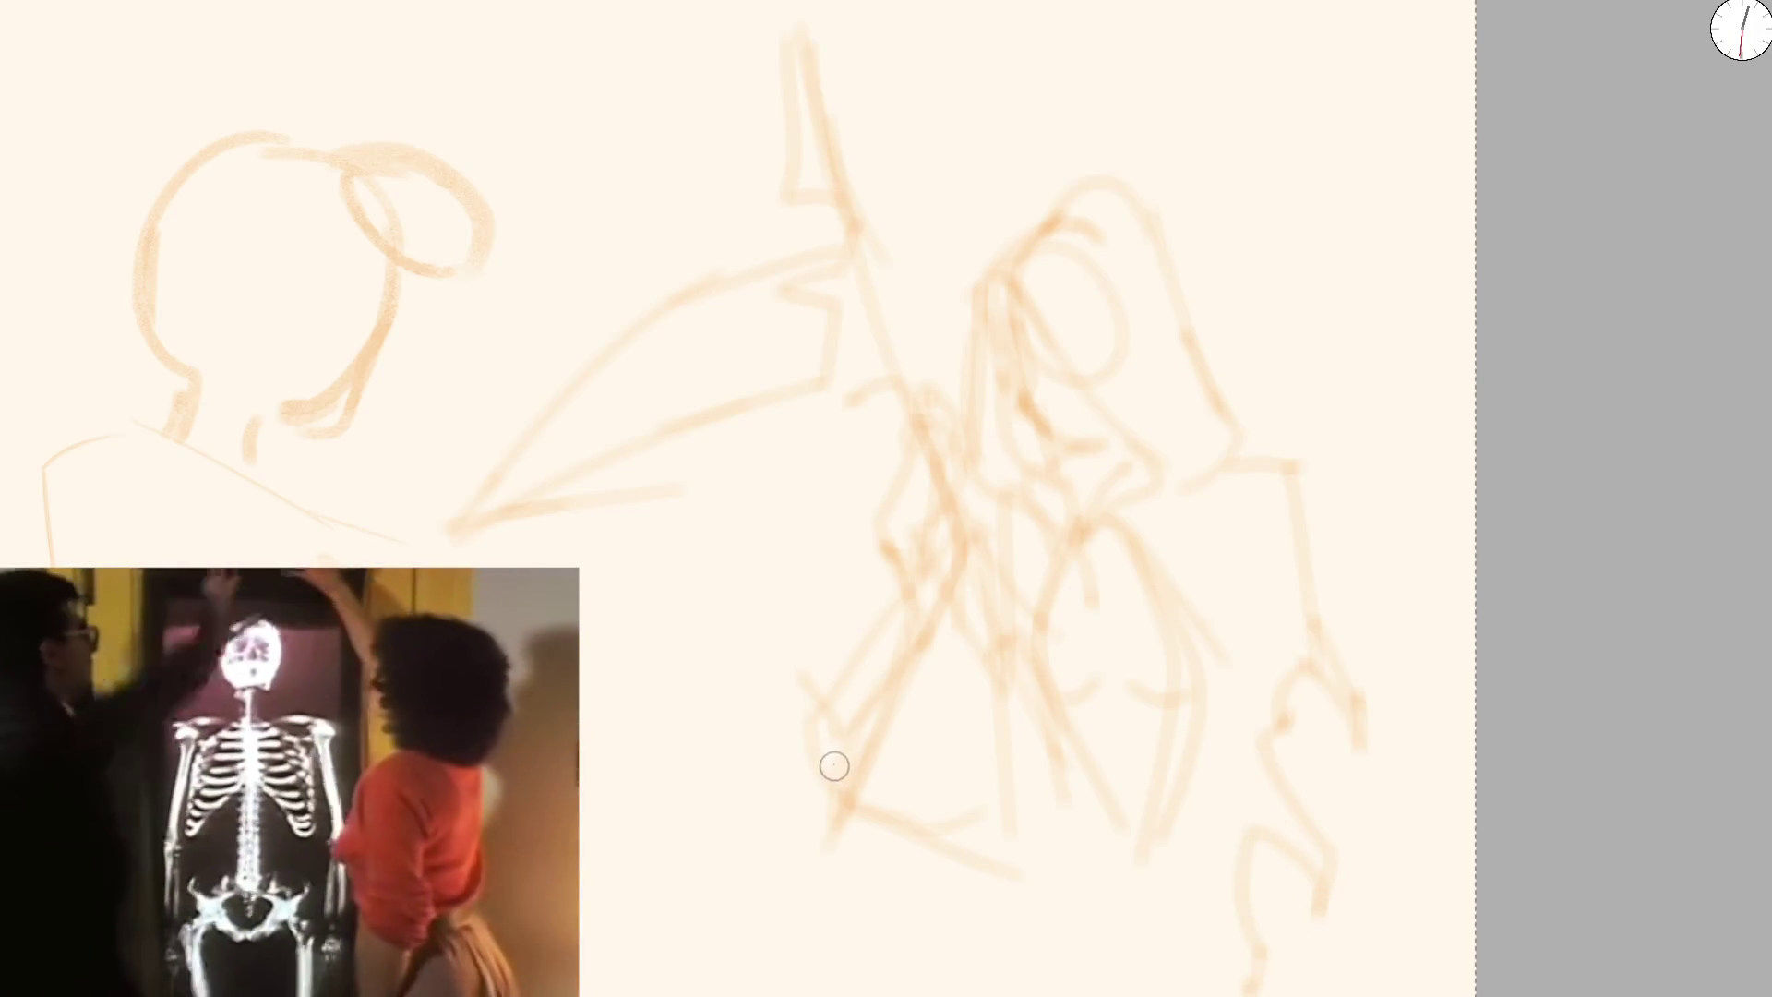
pyautogui.moveTo(852, 811); pyautogui.dragTo(916, 977)
pyautogui.moveTo(837, 747); pyautogui.dragTo(765, 959)
pyautogui.moveTo(831, 810); pyautogui.dragTo(823, 907)
pyautogui.moveTo(901, 989)
pyautogui.mouseDown()
pyautogui.moveTo(962, 878)
pyautogui.moveTo(1040, 990)
pyautogui.mouseUp()
pyautogui.moveTo(1216, 463); pyautogui.dragTo(1405, 623)
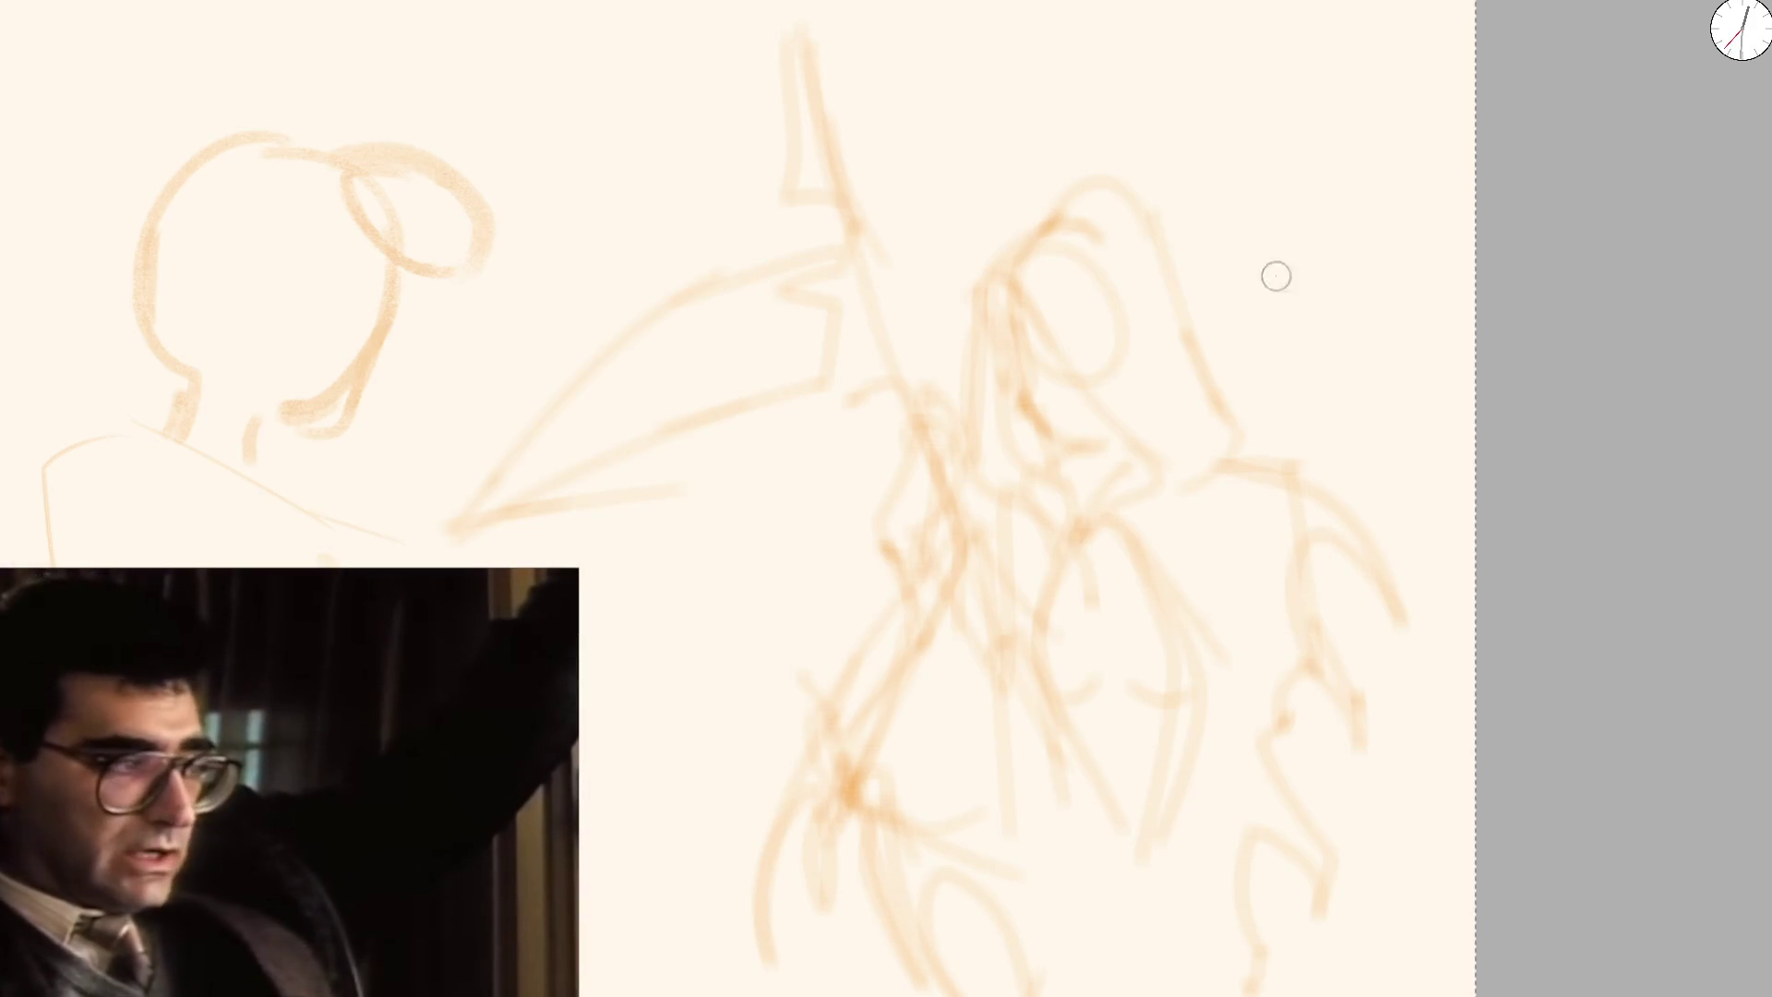
pyautogui.scroll(-5, 1283, 351)
pyautogui.scroll(4, 836, 550)
# Shift the canvas and begin erasing the sweeping arm strokes
pyautogui.moveTo(827, 420)
pyautogui.mouseDown()
pyautogui.moveTo(937, 427)
pyautogui.moveTo(939, 333)
pyautogui.mouseUp()
pyautogui.moveTo(678, 618)
pyautogui.mouseDown()
pyautogui.moveTo(855, 411)
pyautogui.moveTo(661, 597)
pyautogui.mouseUp()
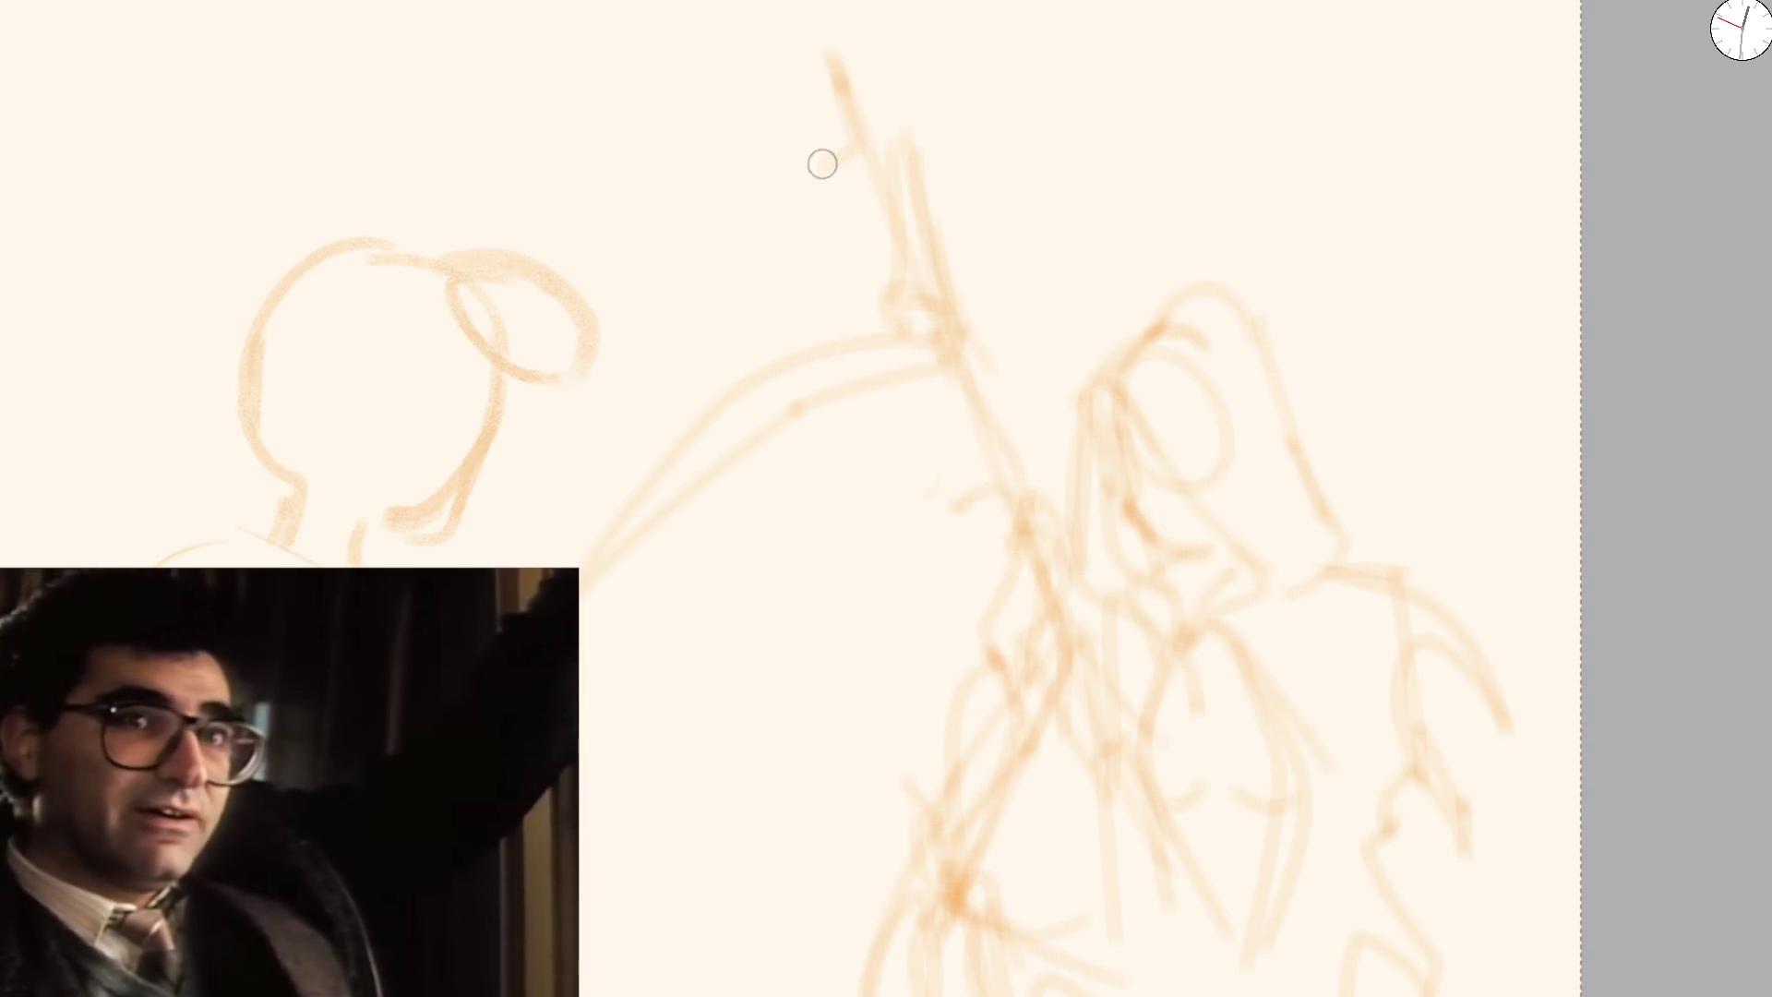
# Erase the old arm strokes and redraw a raised arm joining the head to the figure
pyautogui.moveTo(515, 685); pyautogui.dragTo(777, 389)
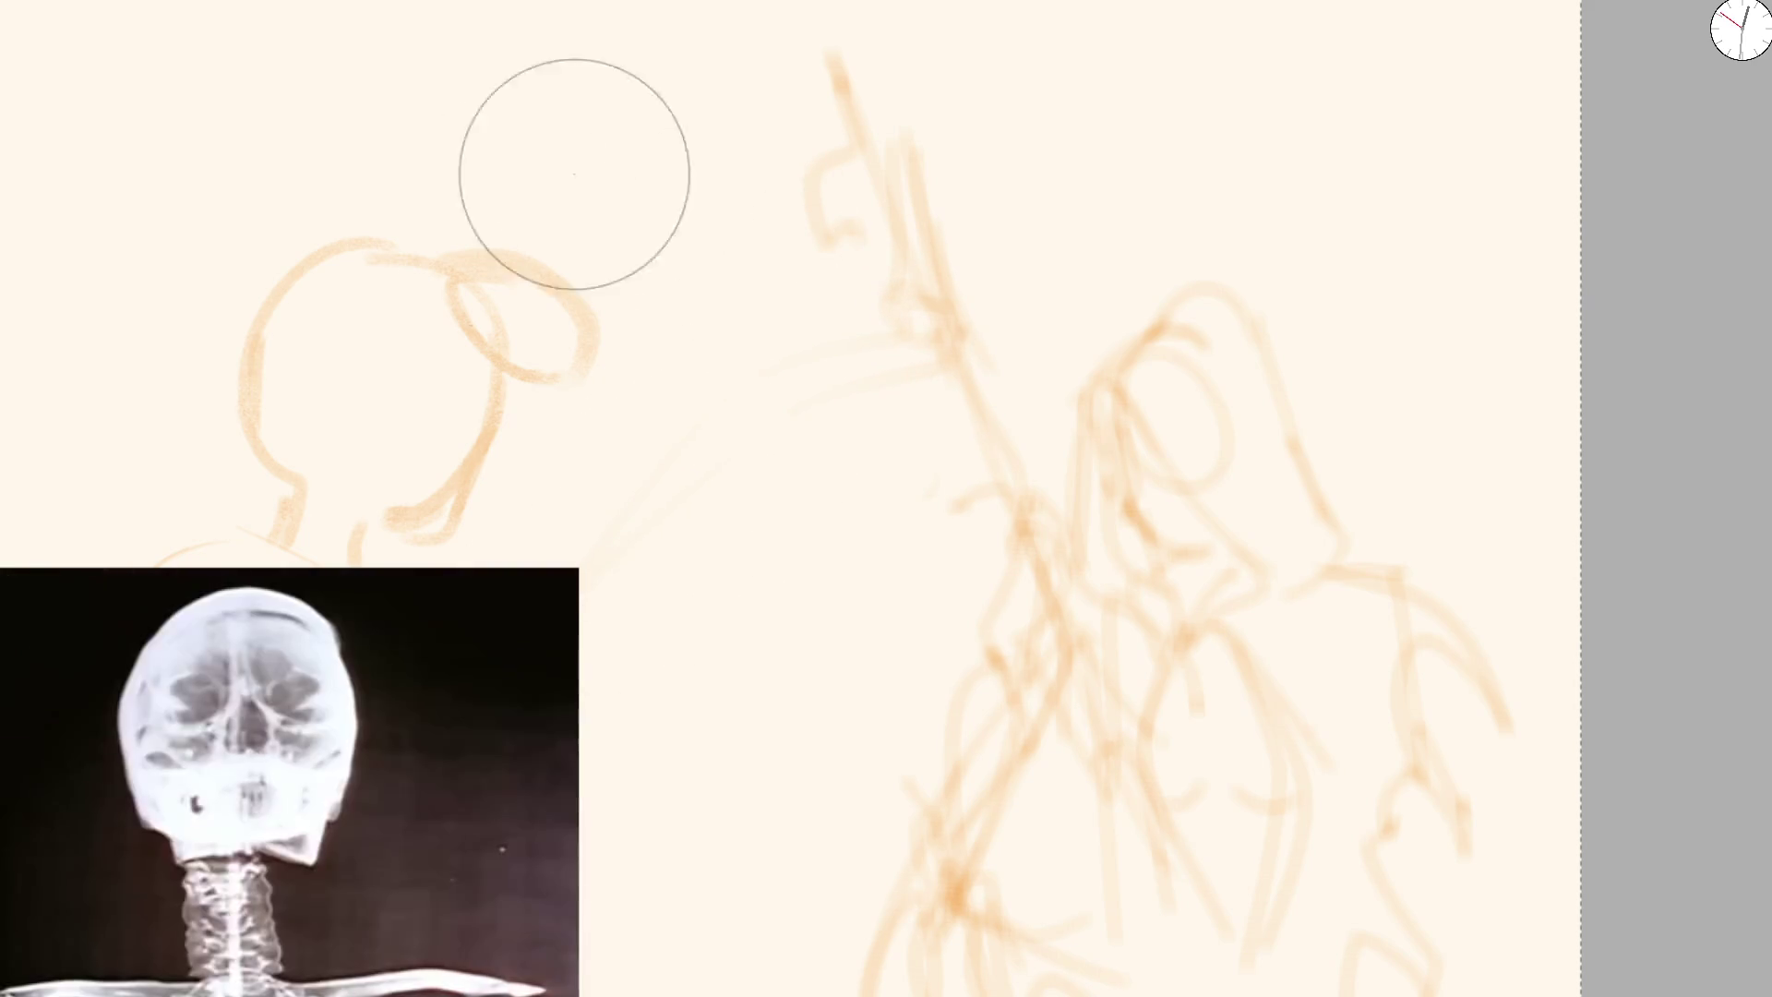
pyautogui.press('e')
pyautogui.moveTo(592, 353); pyautogui.dragTo(852, 156)
pyautogui.moveTo(547, 405); pyautogui.dragTo(838, 229)
pyautogui.moveTo(855, 124); pyautogui.dragTo(788, 12)
pyautogui.moveTo(886, 174); pyautogui.dragTo(1019, 495)
pyautogui.scroll(-2, 954, 471)
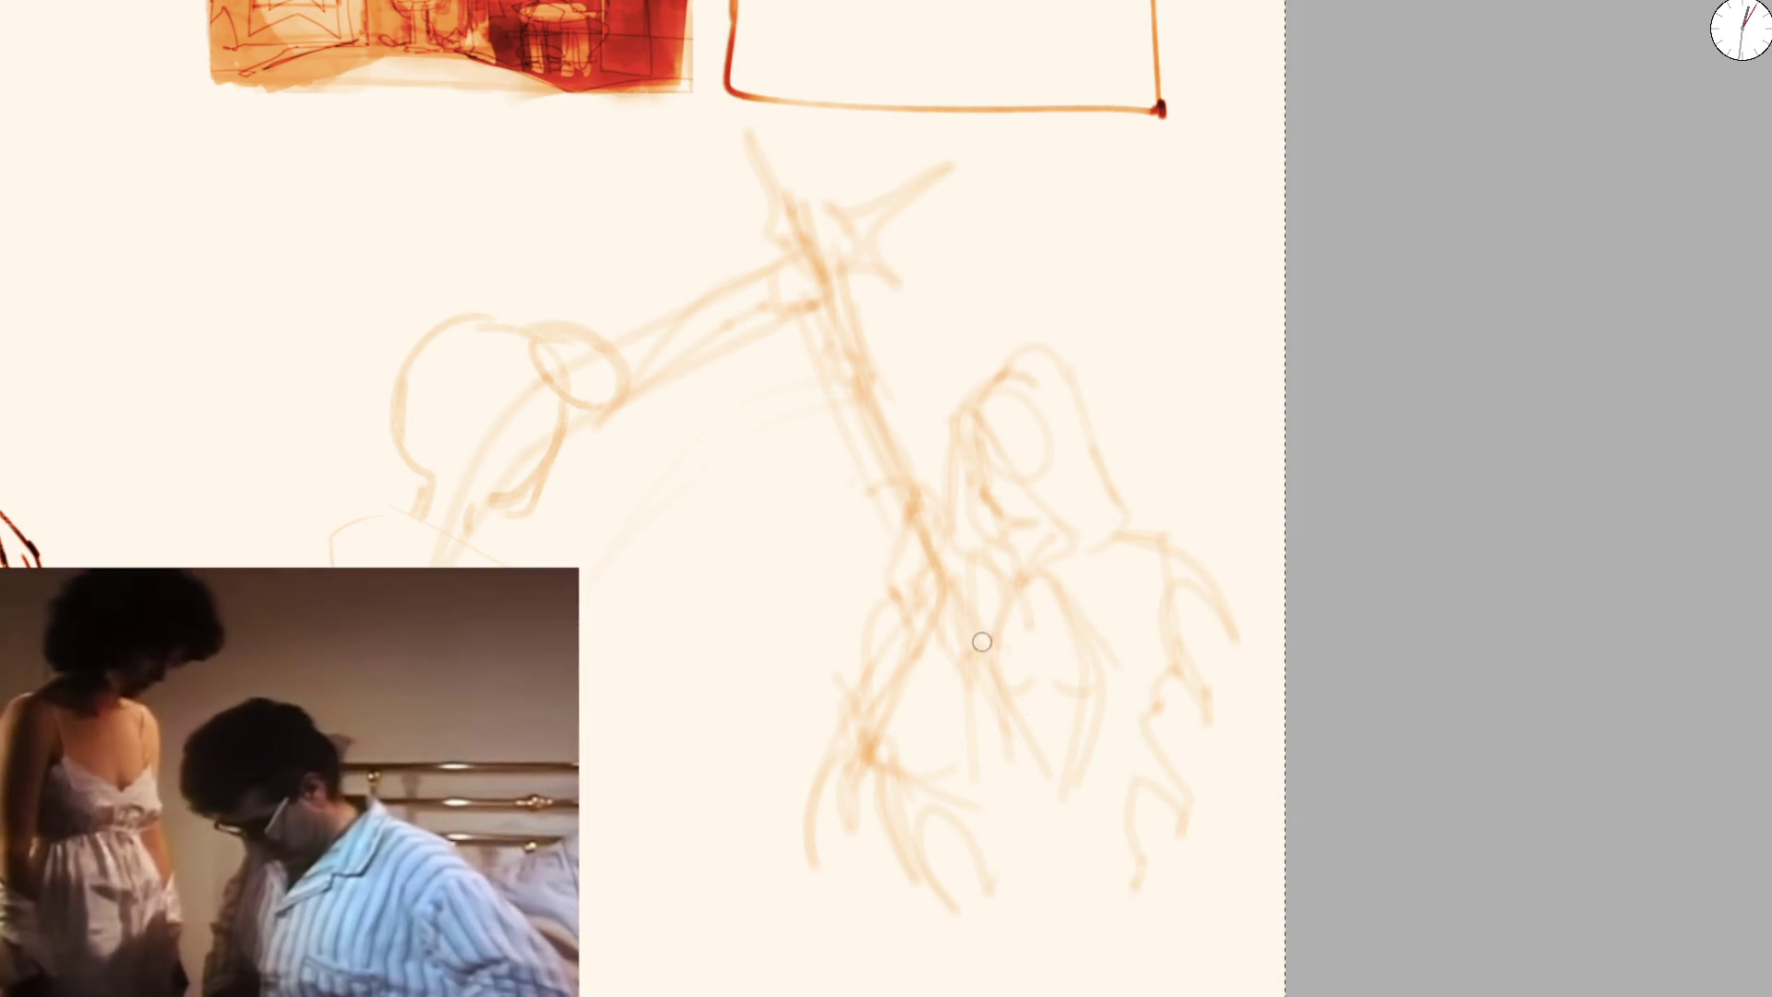
pyautogui.scroll(2, 920, 538)
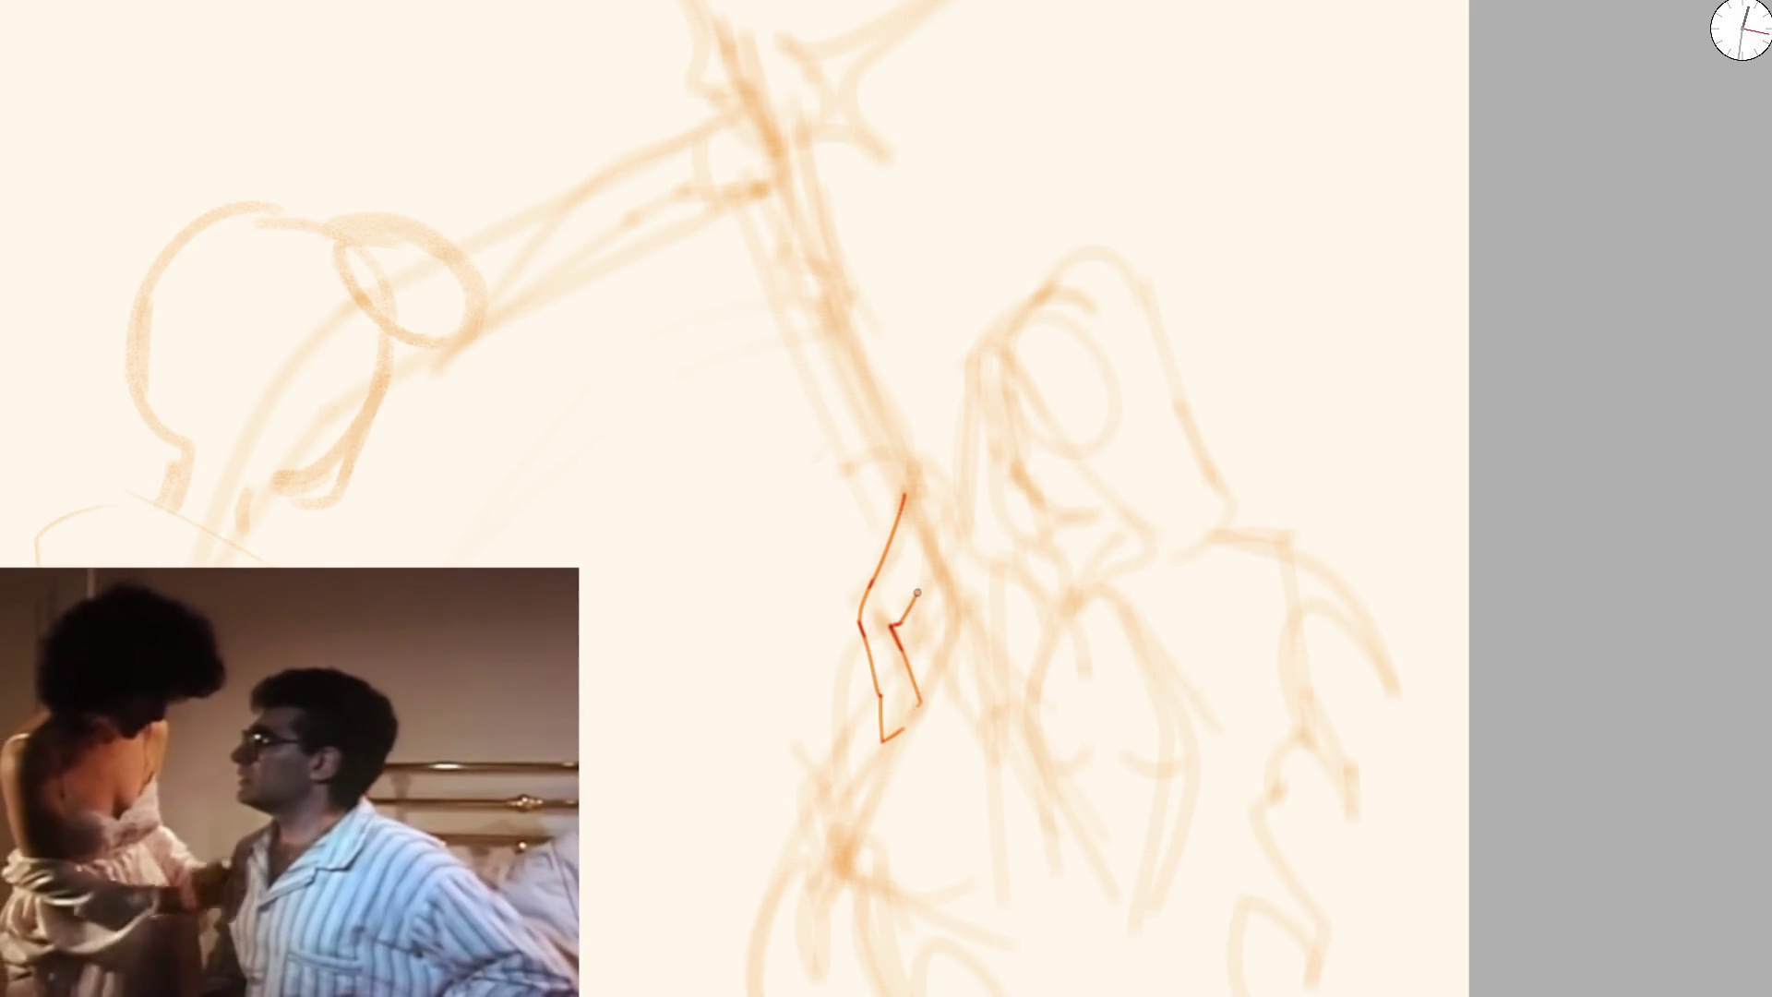
# Ink the gripping hand's top and extend the red line down the forearm
pyautogui.moveTo(902, 512); pyautogui.dragTo(914, 490)
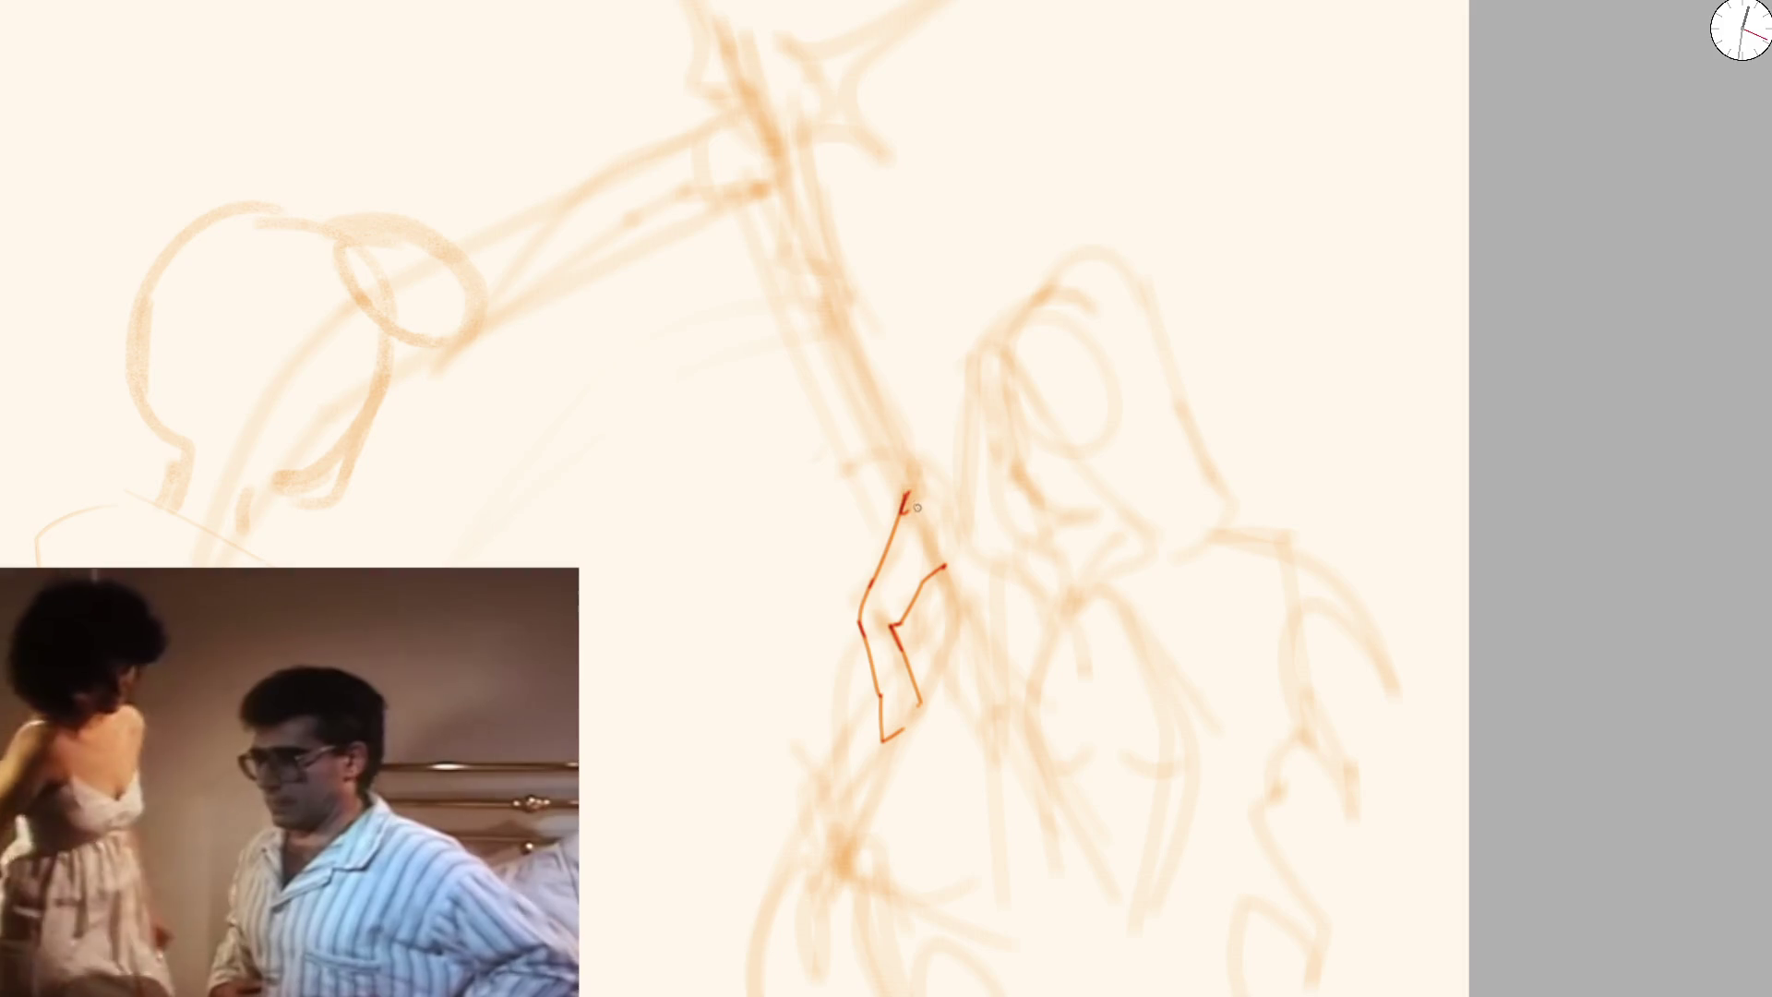
pyautogui.scroll(2, 918, 485)
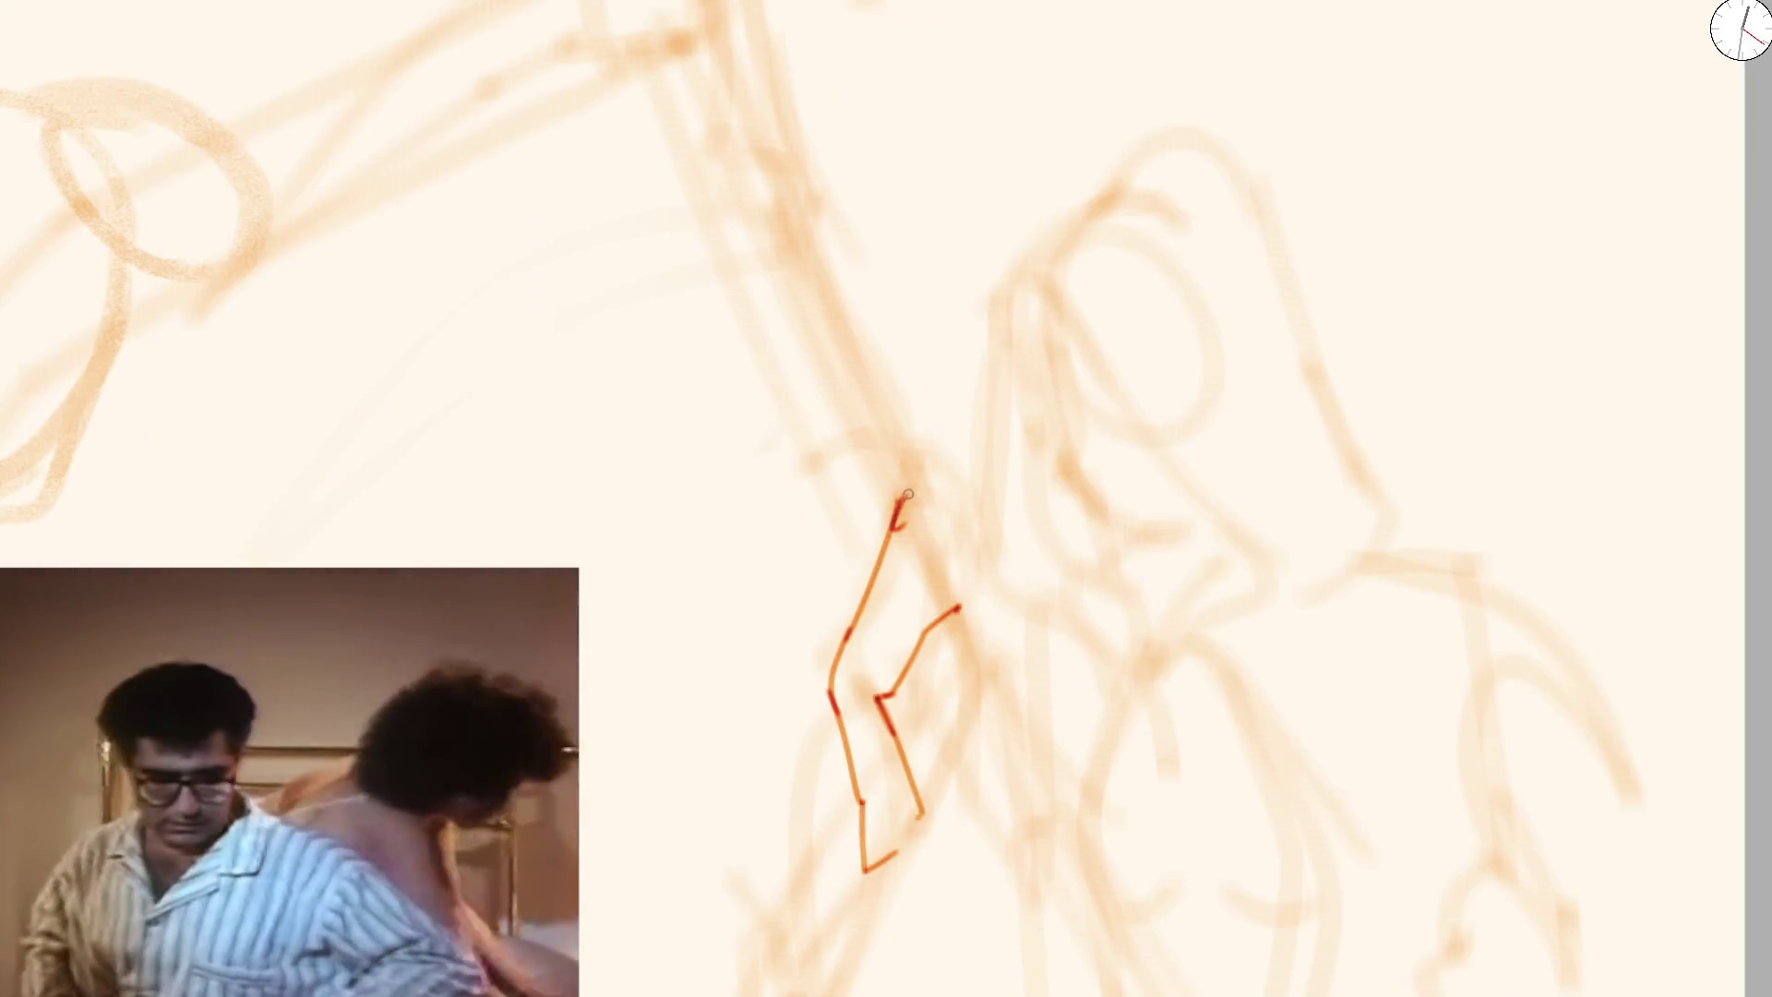
pyautogui.moveTo(910, 519)
pyautogui.mouseDown()
pyautogui.moveTo(962, 529)
pyautogui.moveTo(945, 550)
pyautogui.moveTo(969, 558)
pyautogui.mouseUp()
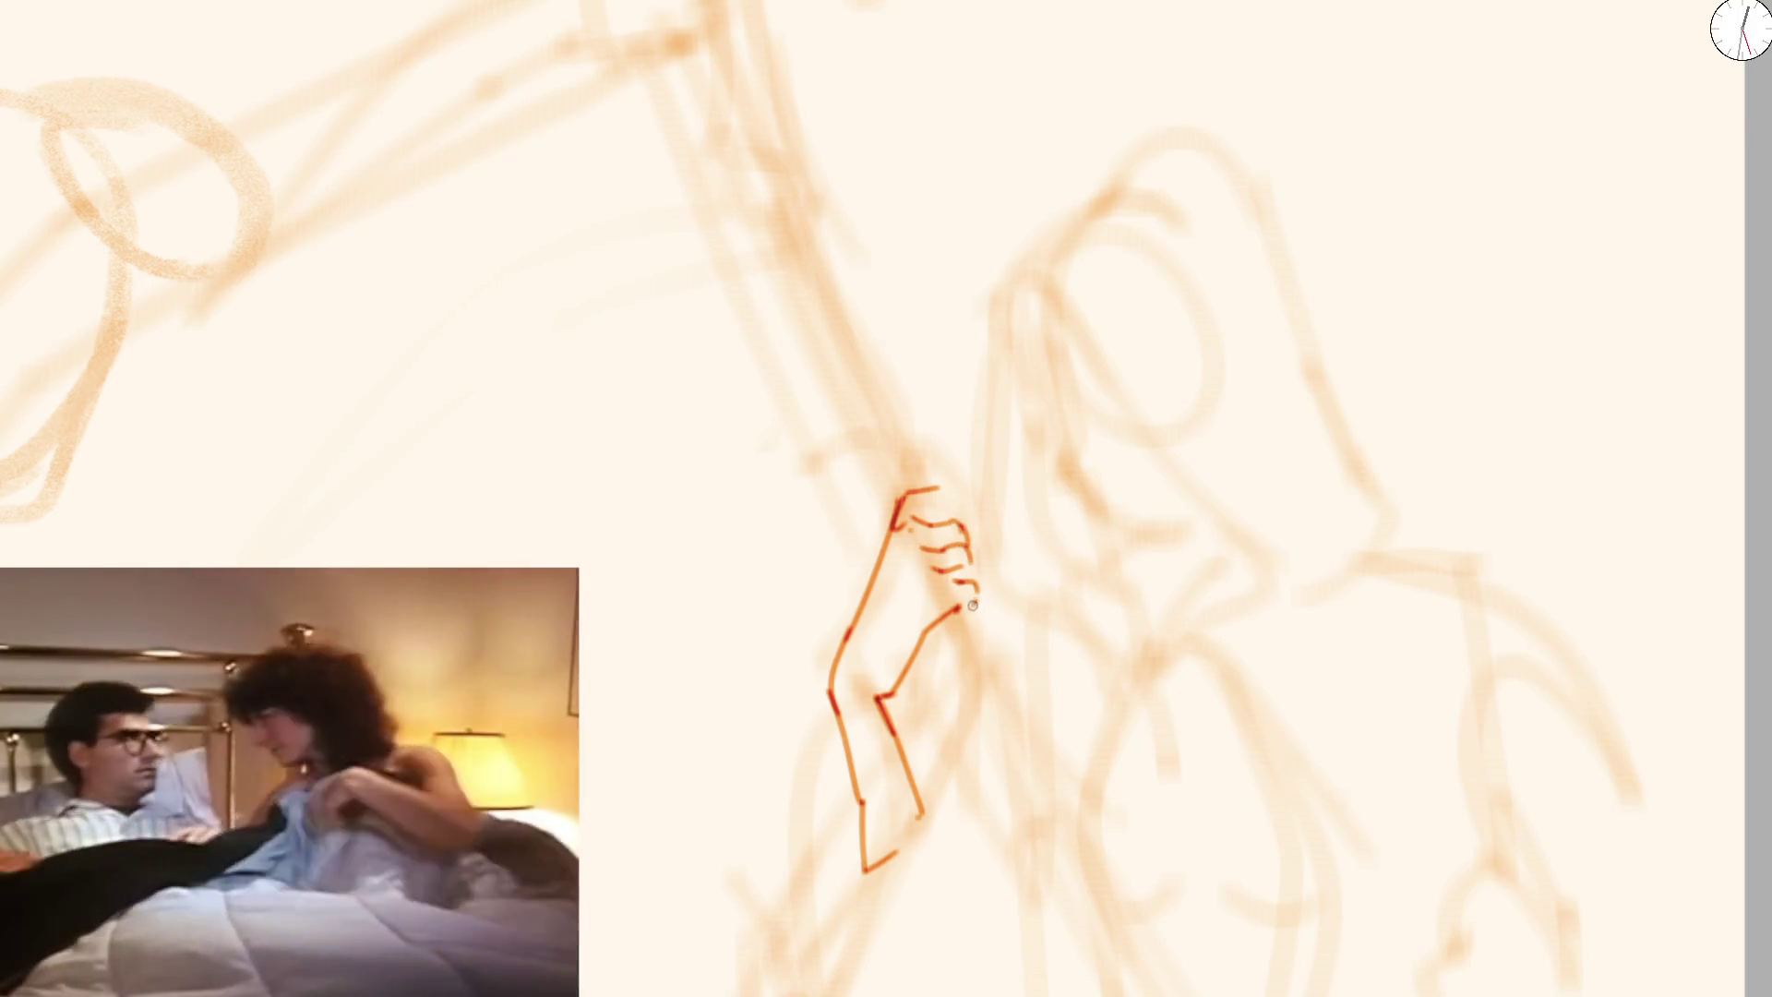
pyautogui.moveTo(939, 515); pyautogui.dragTo(914, 524)
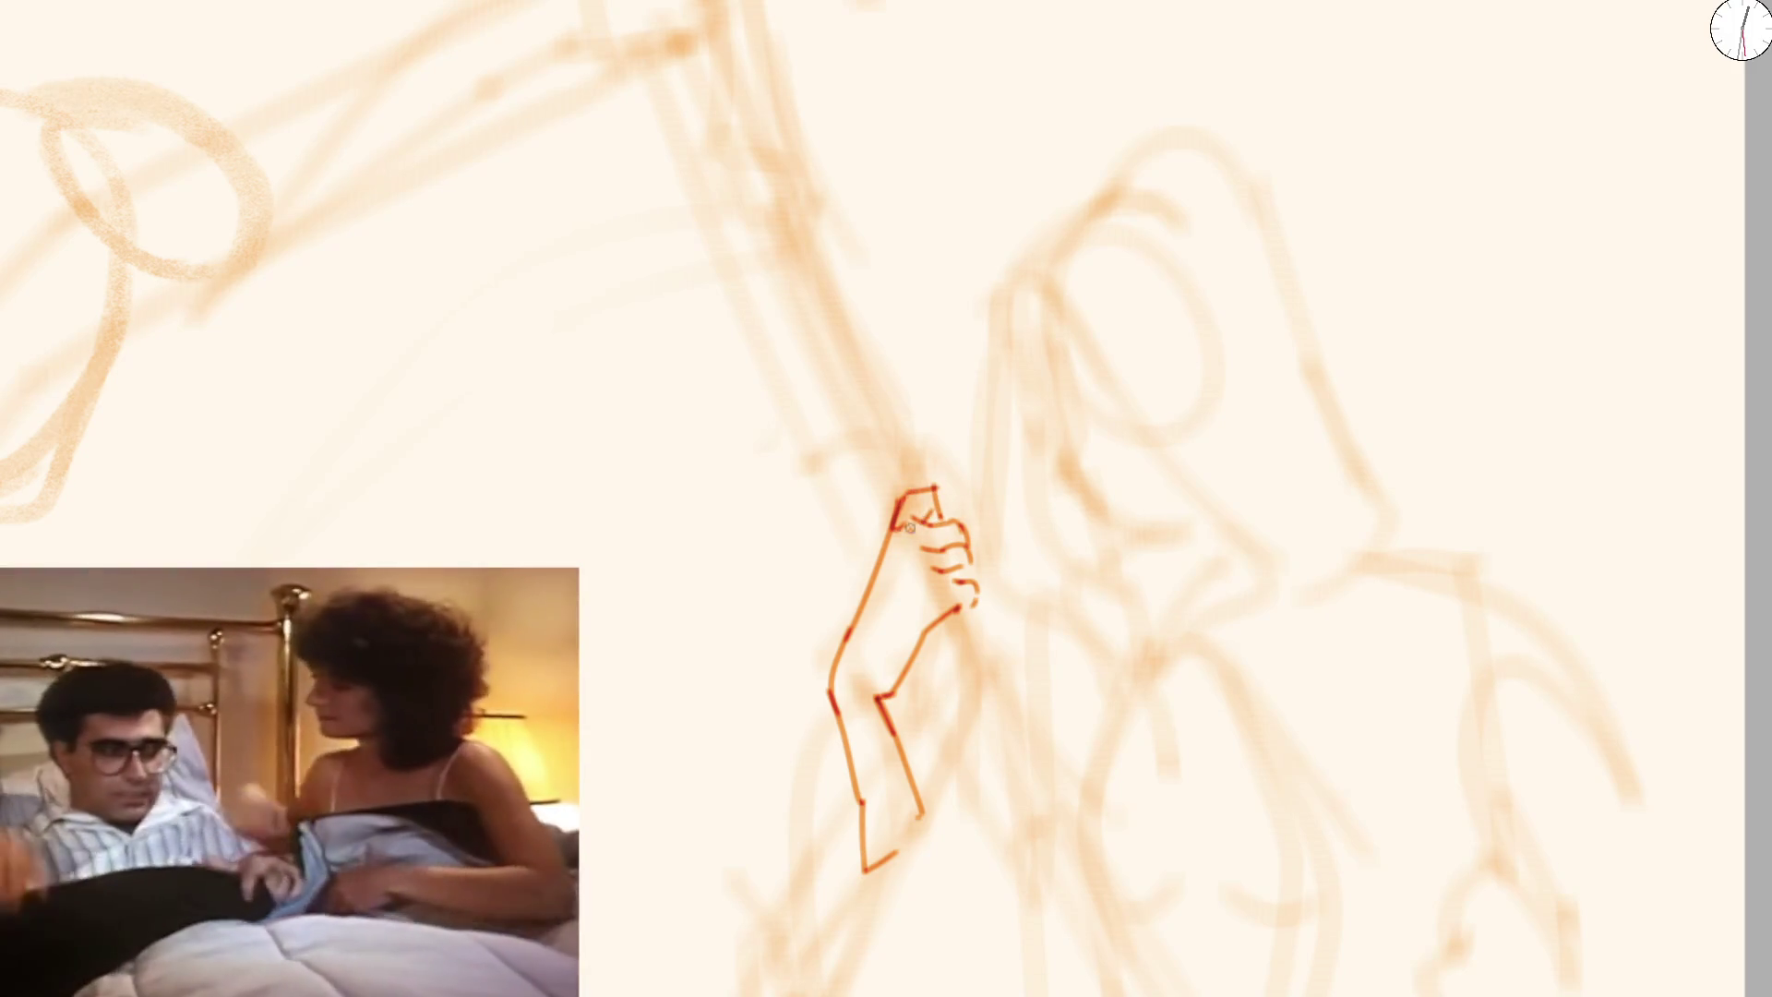
pyautogui.moveTo(848, 690); pyautogui.dragTo(874, 704)
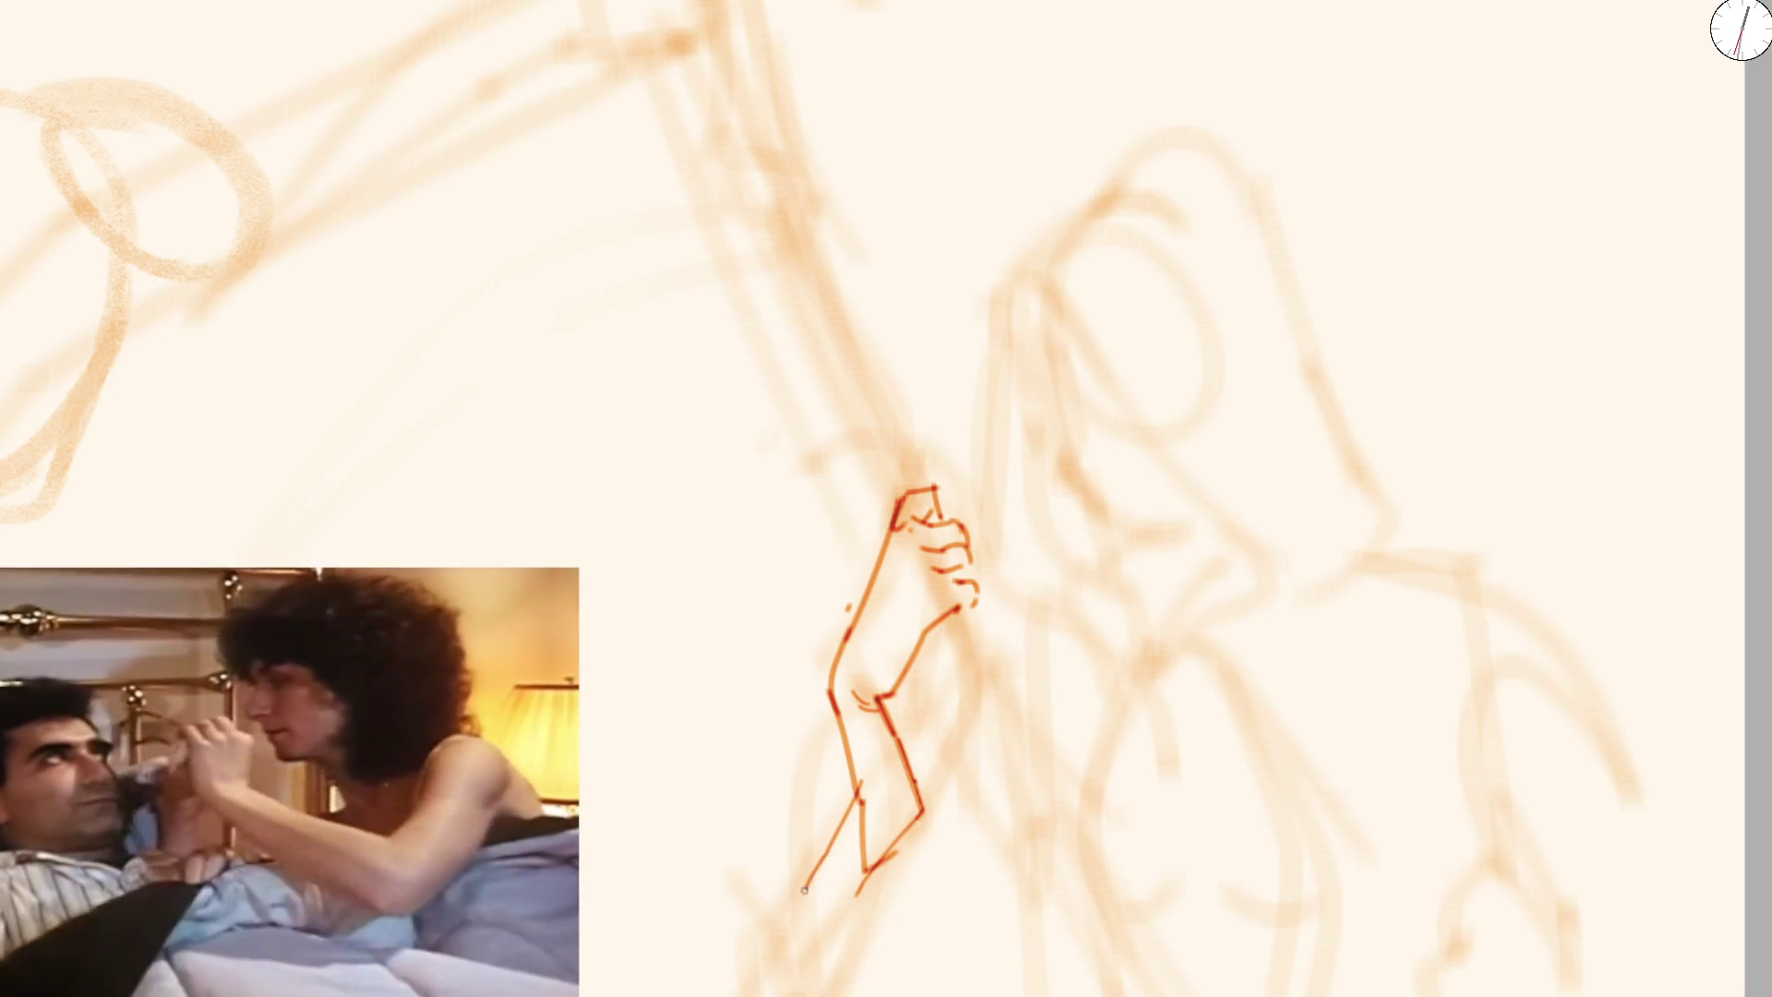
pyautogui.moveTo(859, 845); pyautogui.dragTo(784, 989)
pyautogui.scroll(-3, 776, 444)
pyautogui.scroll(2, 851, 651)
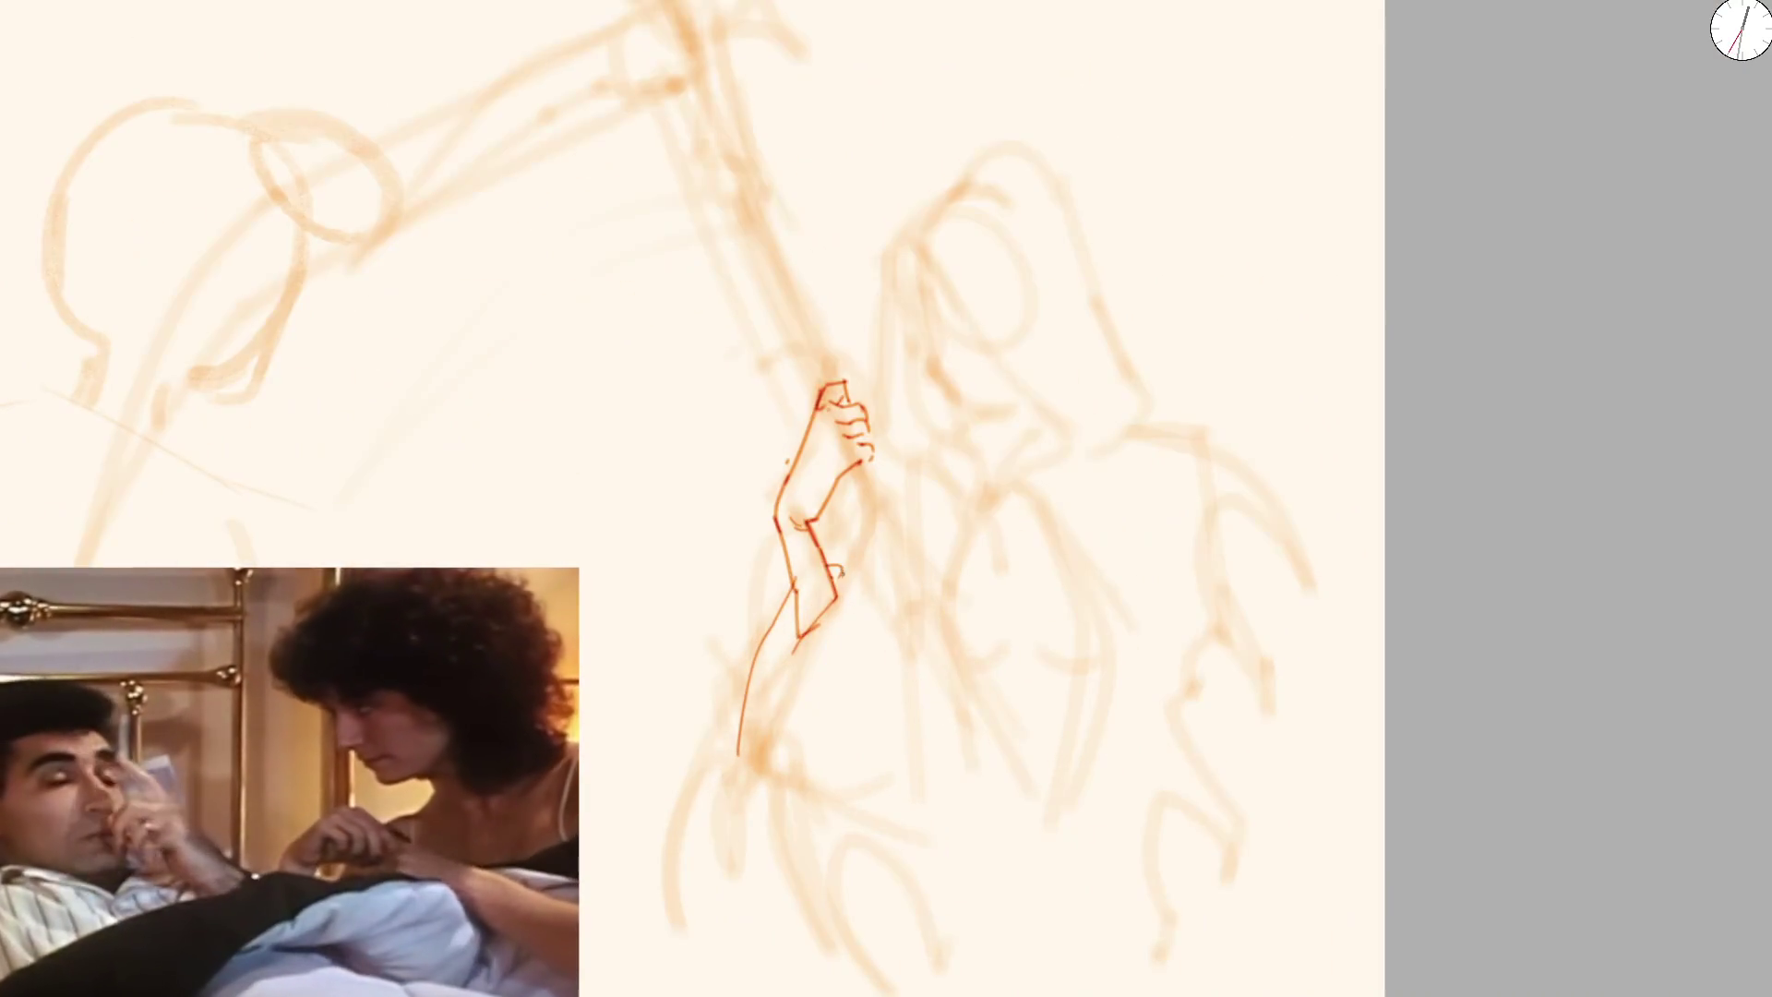
# Ink the hooked claw and long lower-limb line, undoing and redoing strokes until they sit right
pyautogui.moveTo(728, 624); pyautogui.dragTo(714, 651)
pyautogui.moveTo(780, 569); pyautogui.dragTo(718, 645)
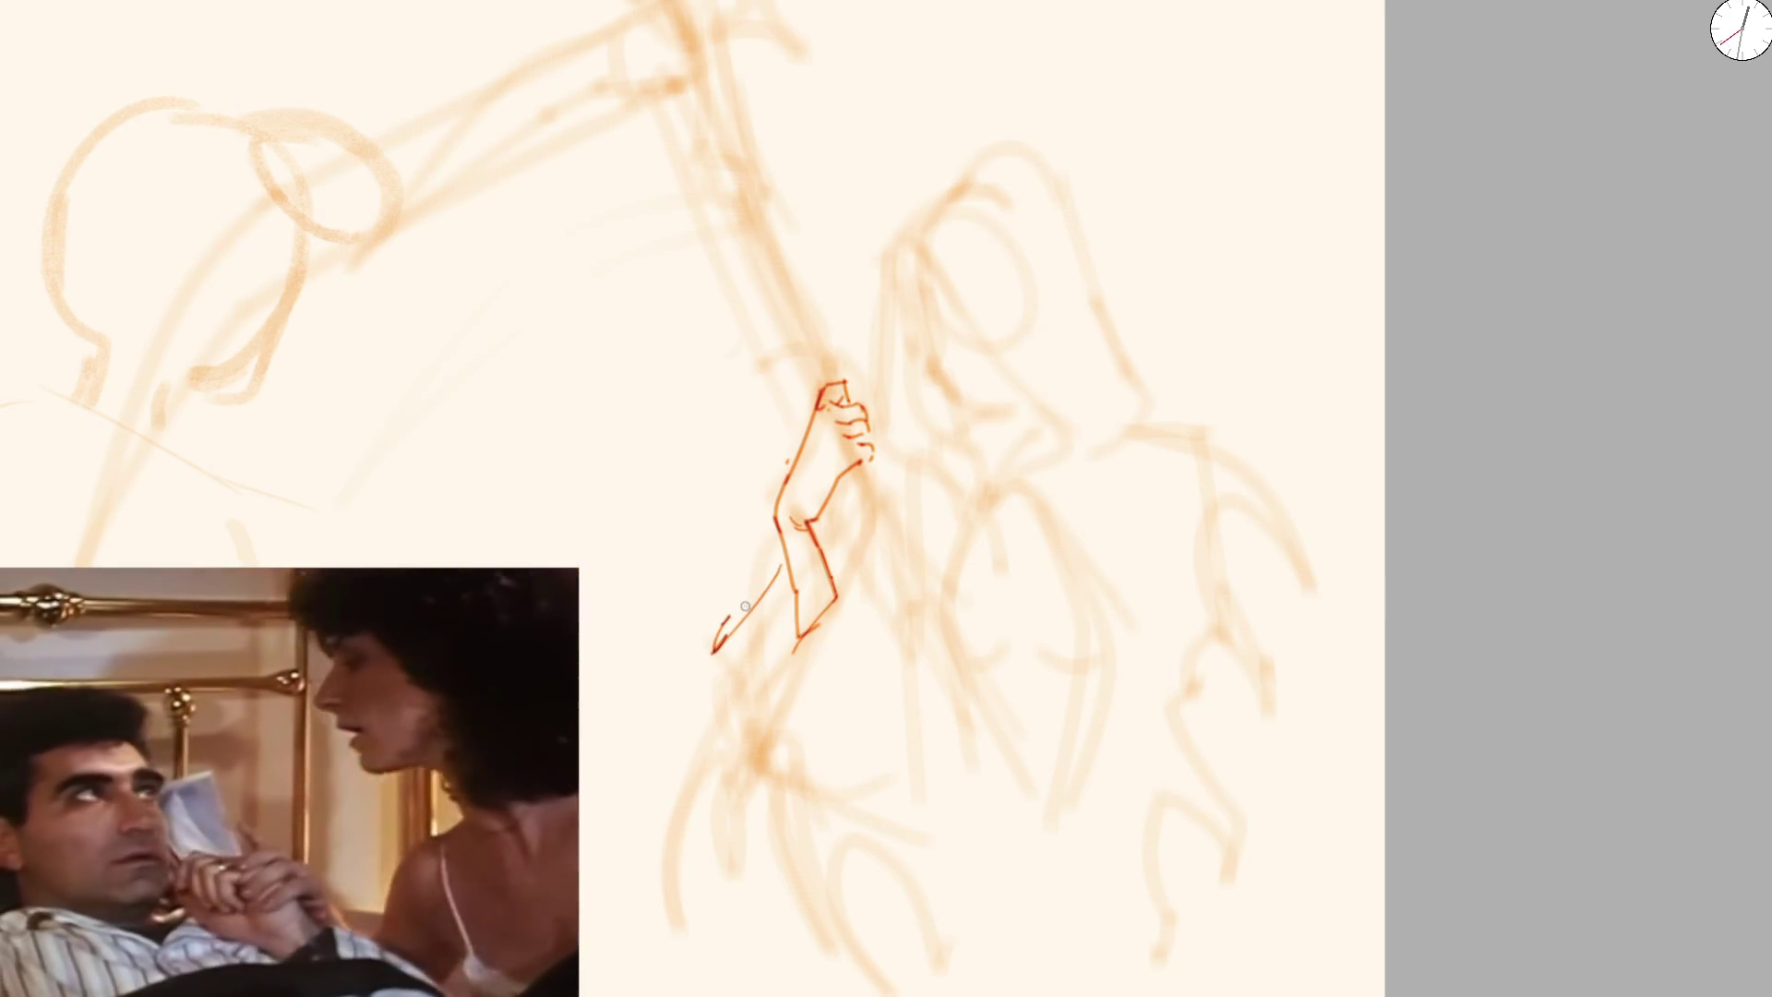
pyautogui.hotkey('ctrl', 'z')
pyautogui.moveTo(788, 599); pyautogui.dragTo(734, 651)
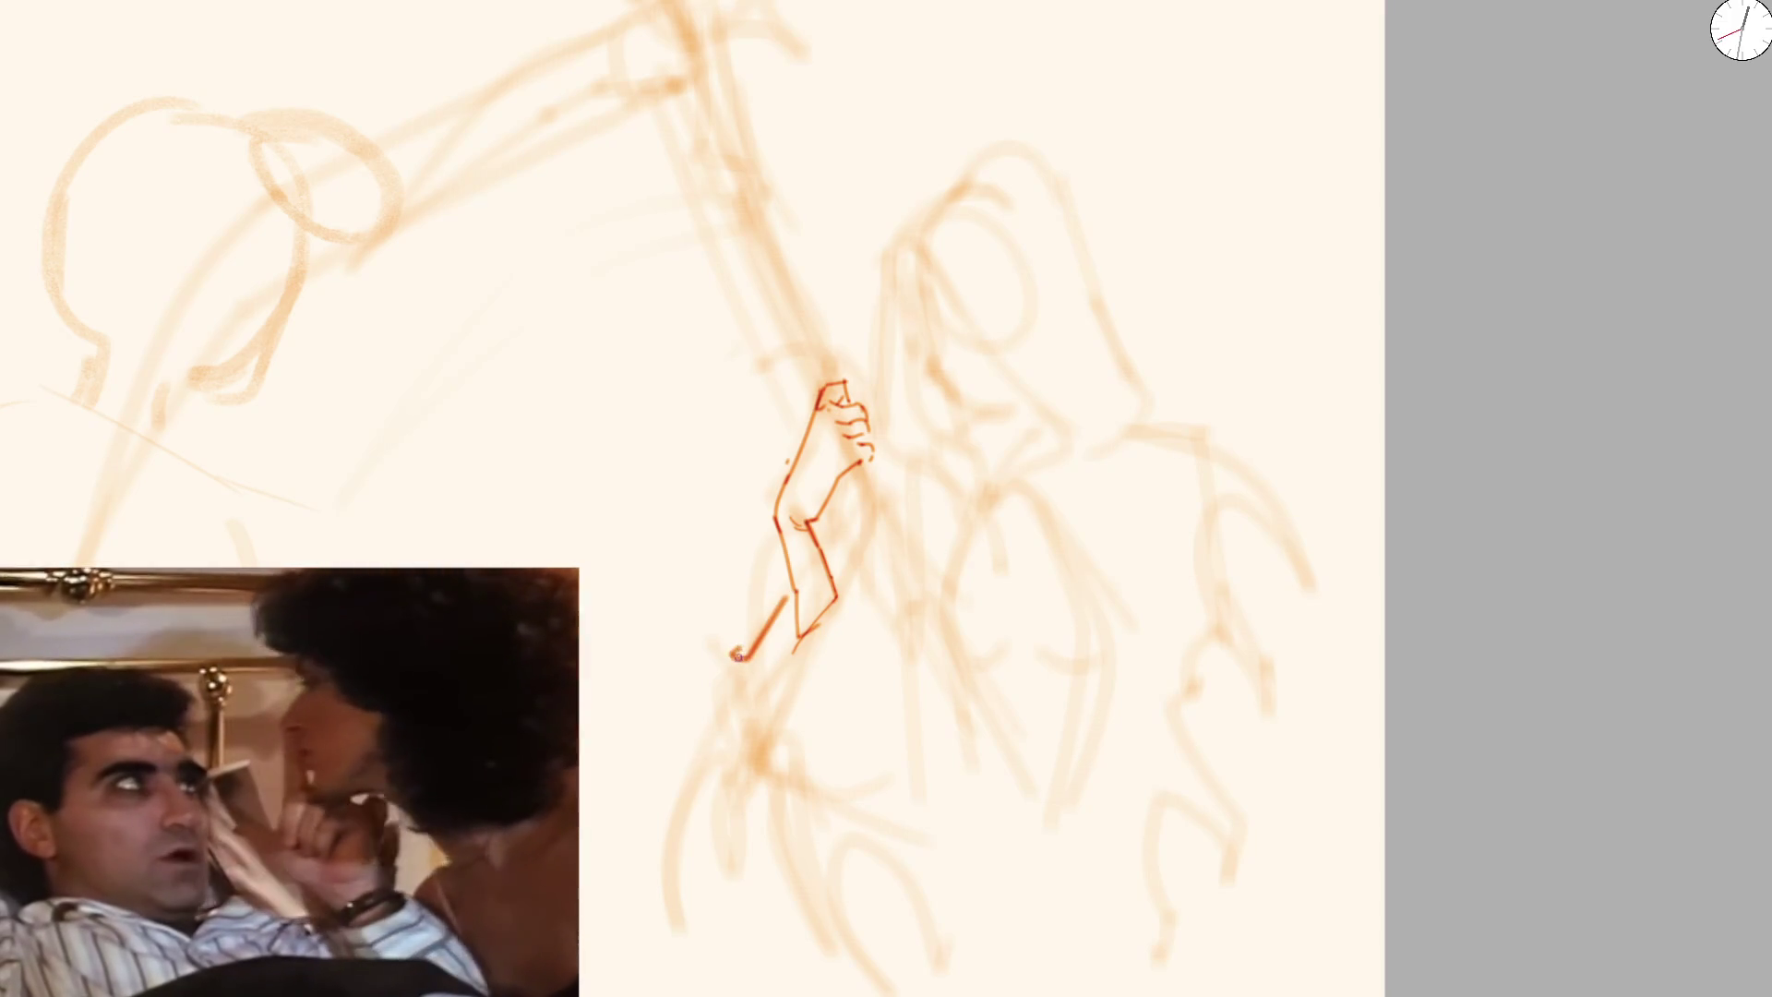
pyautogui.hotkey('ctrl', 'z')
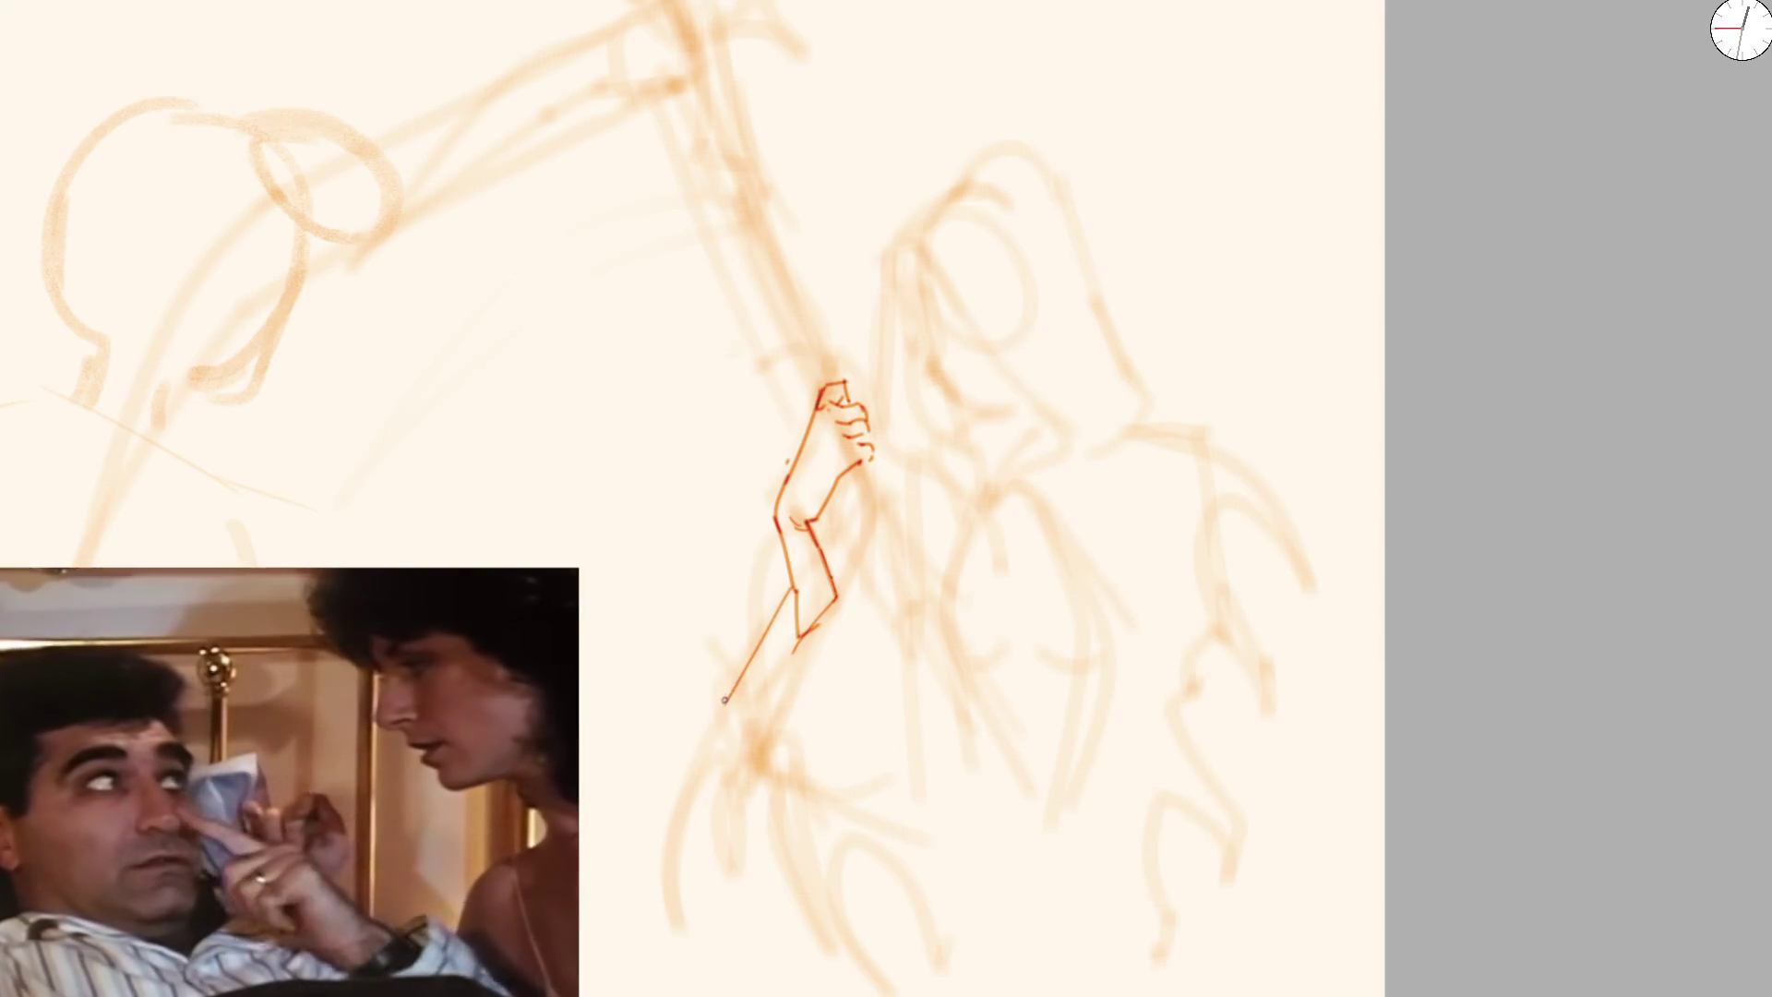
pyautogui.moveTo(679, 947)
pyautogui.mouseDown()
pyautogui.moveTo(699, 673)
pyautogui.moveTo(713, 640)
pyautogui.moveTo(796, 635)
pyautogui.mouseUp()
pyautogui.moveTo(675, 915)
pyautogui.mouseDown()
pyautogui.moveTo(692, 967)
pyautogui.moveTo(728, 792)
pyautogui.moveTo(787, 958)
pyautogui.mouseUp()
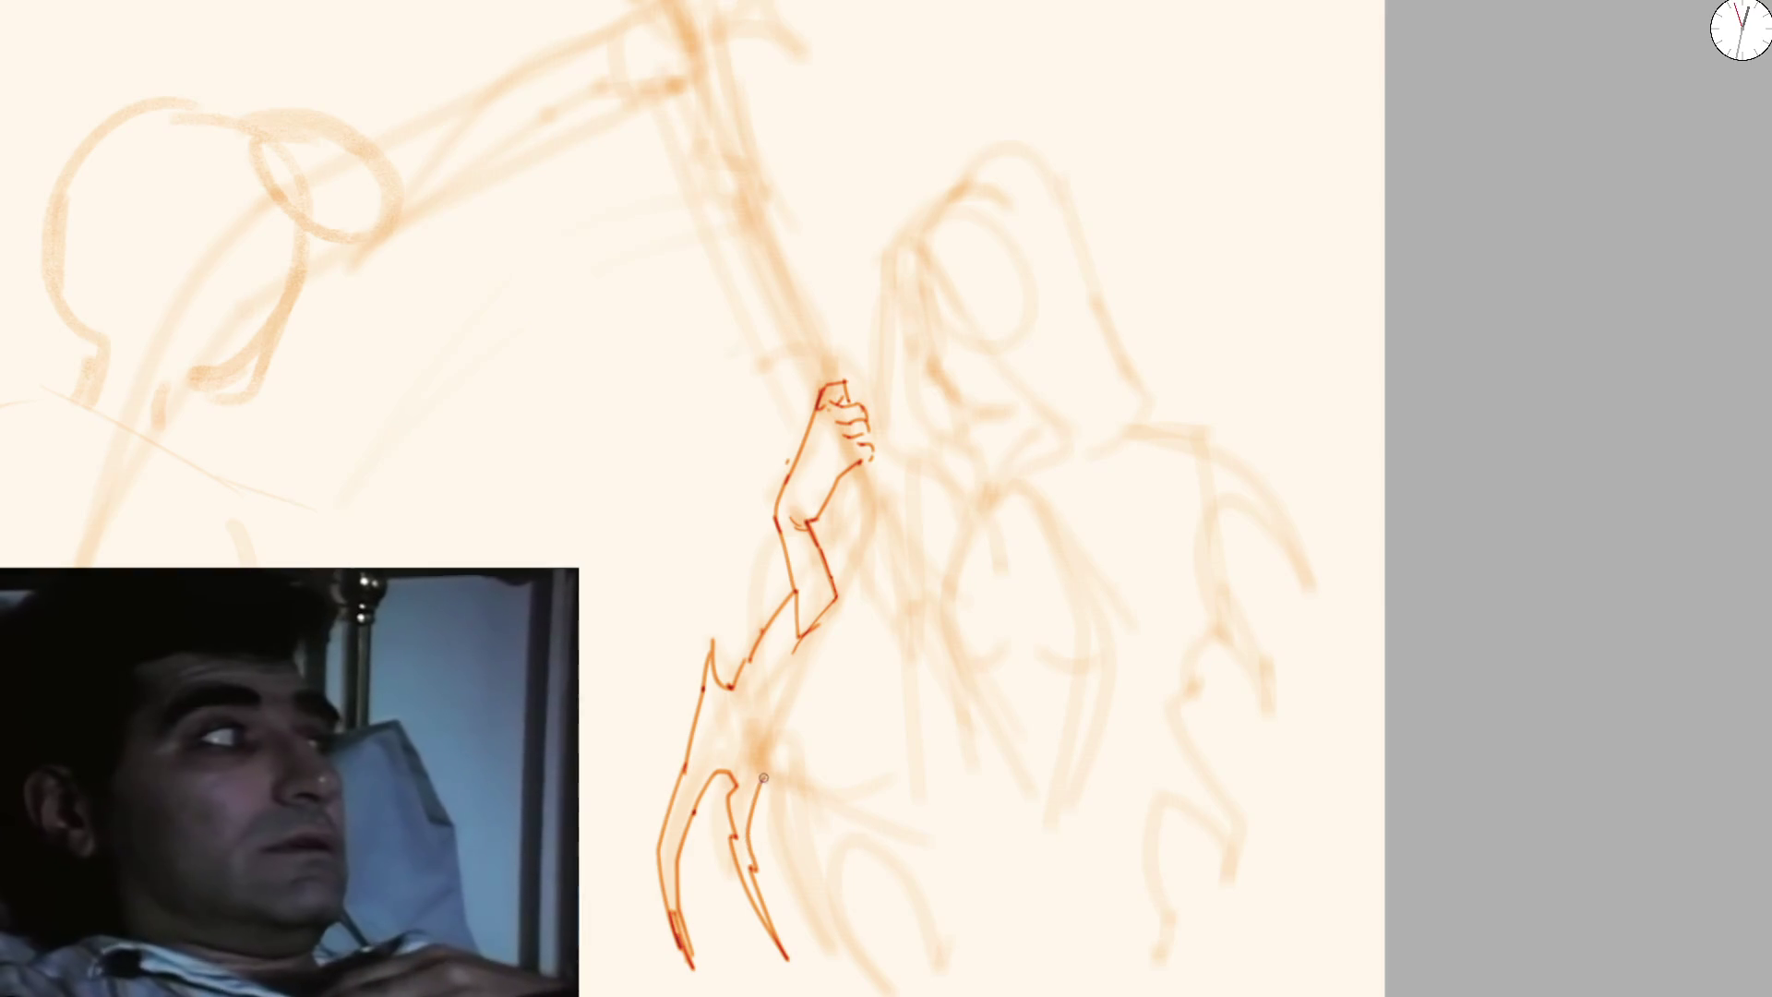
pyautogui.hotkey('ctrl', 'z')
pyautogui.hotkey('ctrl', 'z')
pyautogui.moveTo(688, 806); pyautogui.dragTo(715, 765)
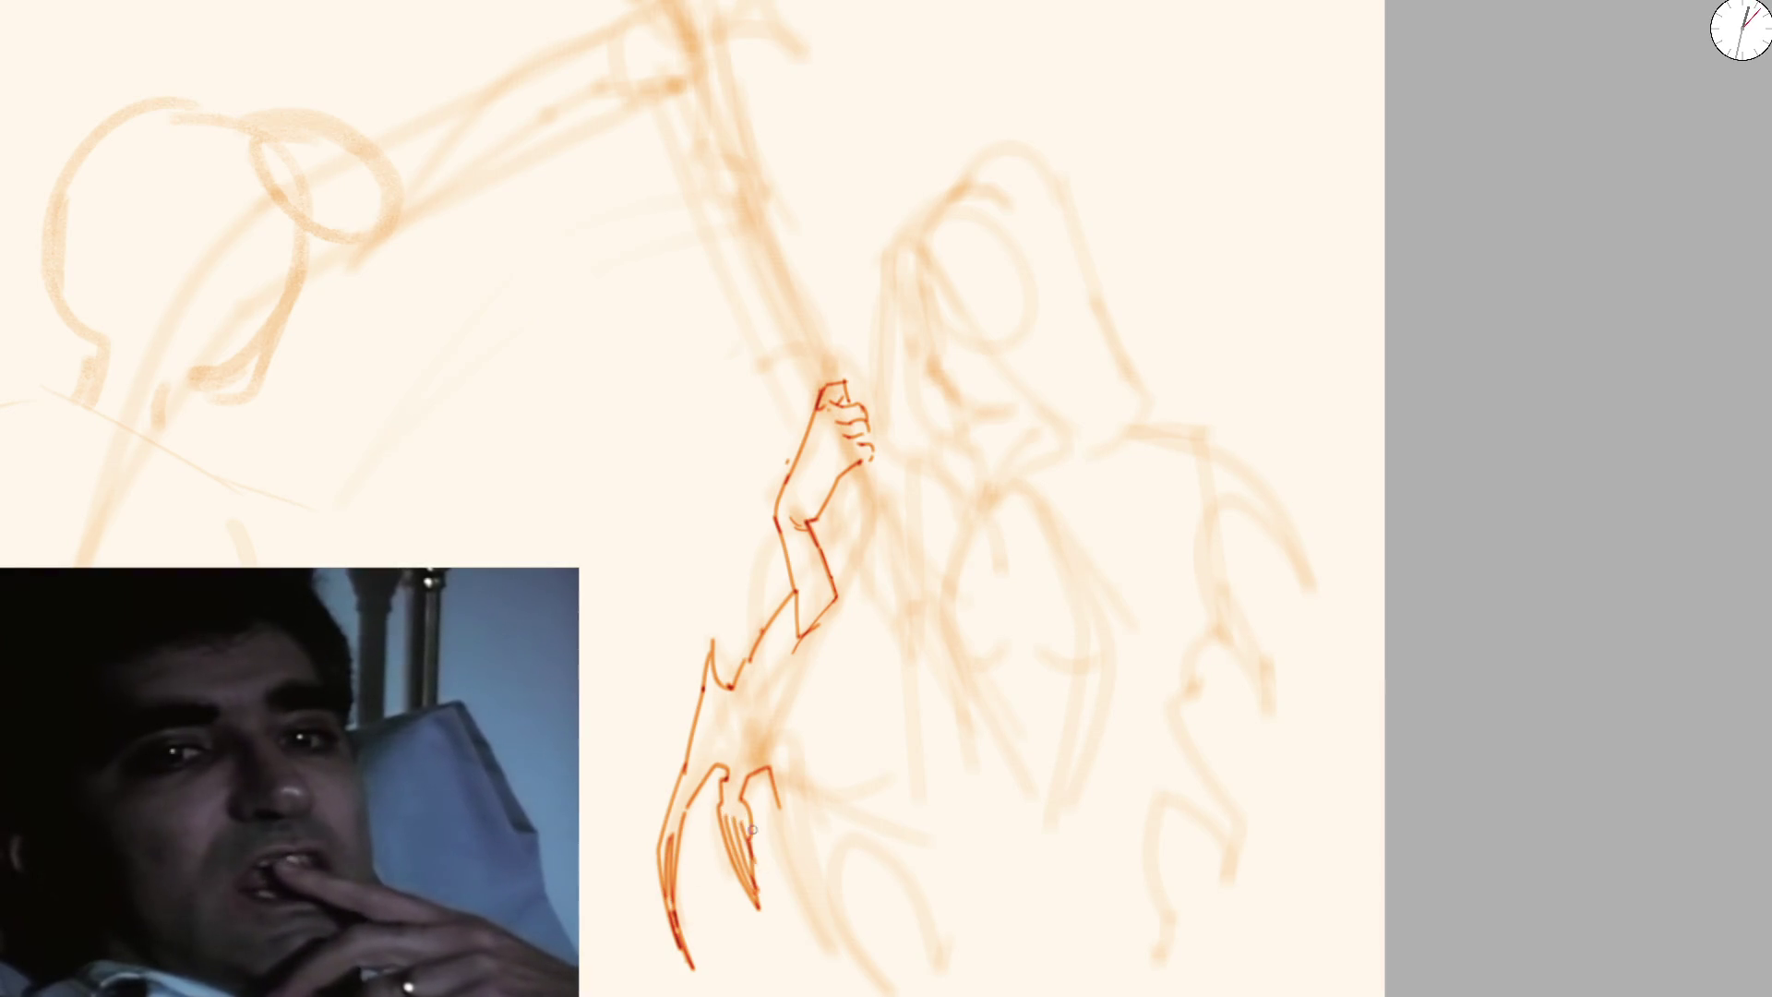
pyautogui.scroll(-3, 755, 843)
pyautogui.scroll(2, 808, 605)
pyautogui.scroll(1, 808, 606)
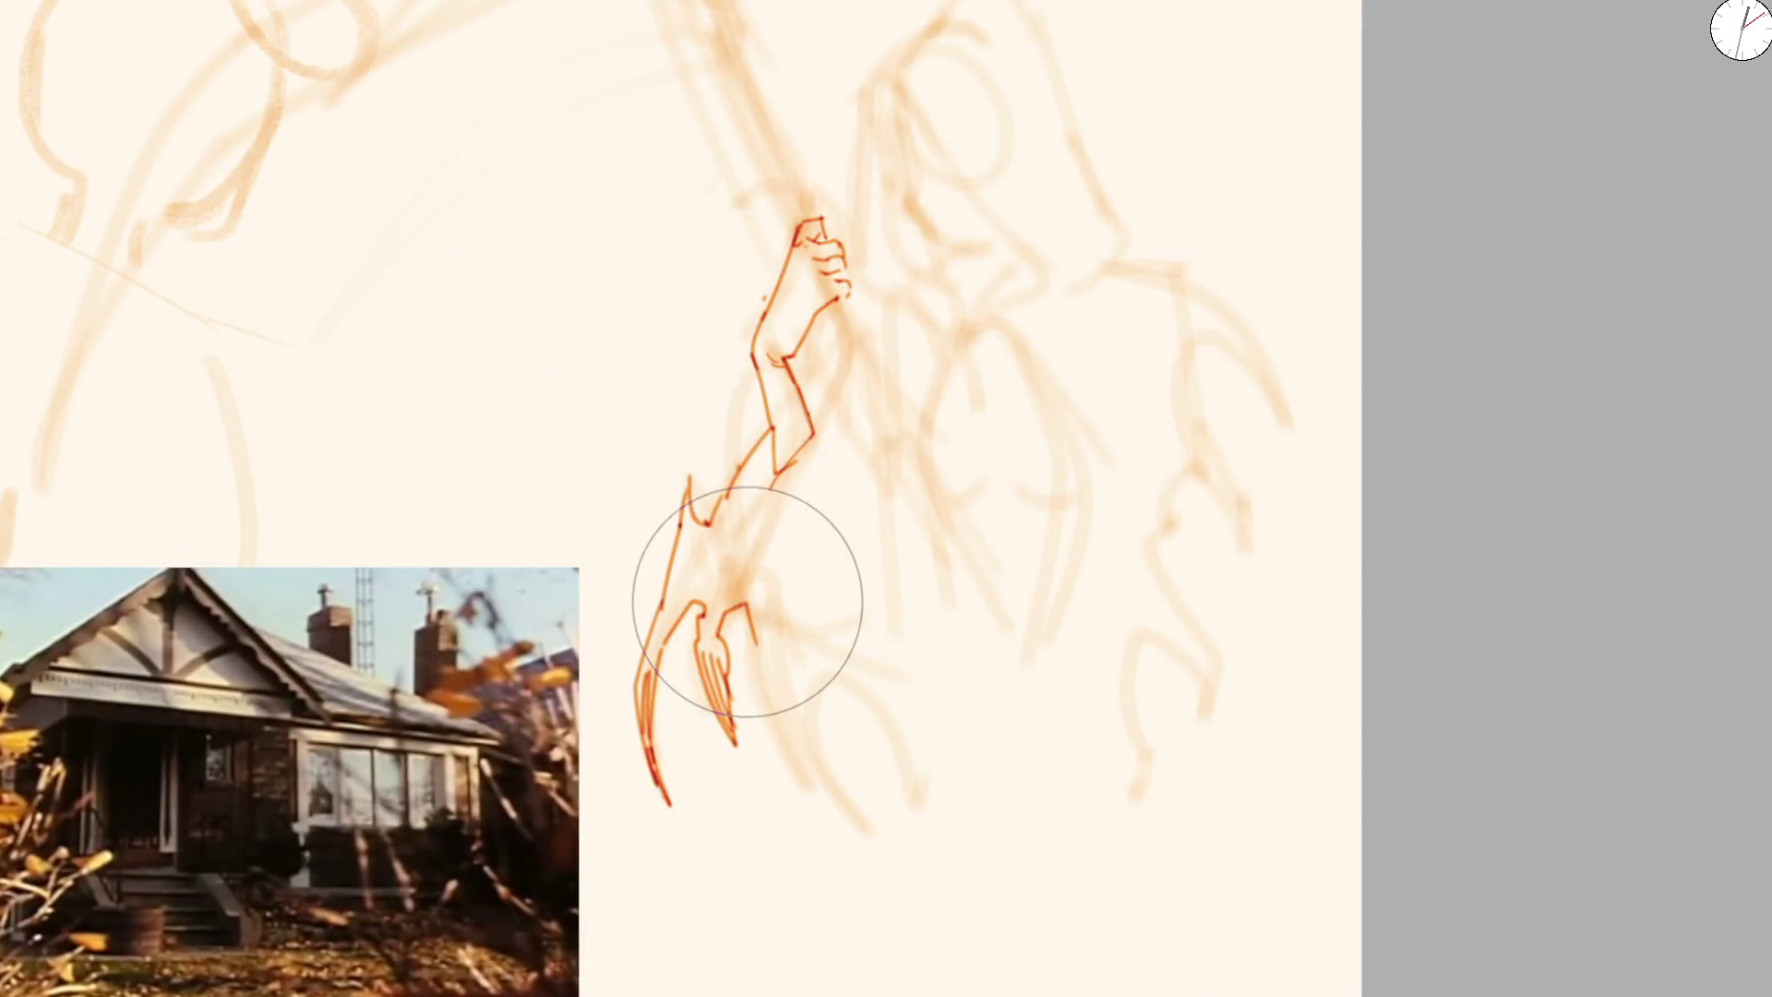
# With a finer brush, ink knuckle shapes, a long curve with a parallel line, and join the claw base to the arm
pyautogui.press('[')
pyautogui.press('[')
pyautogui.press('[')
pyautogui.press('[')
pyautogui.press('[')
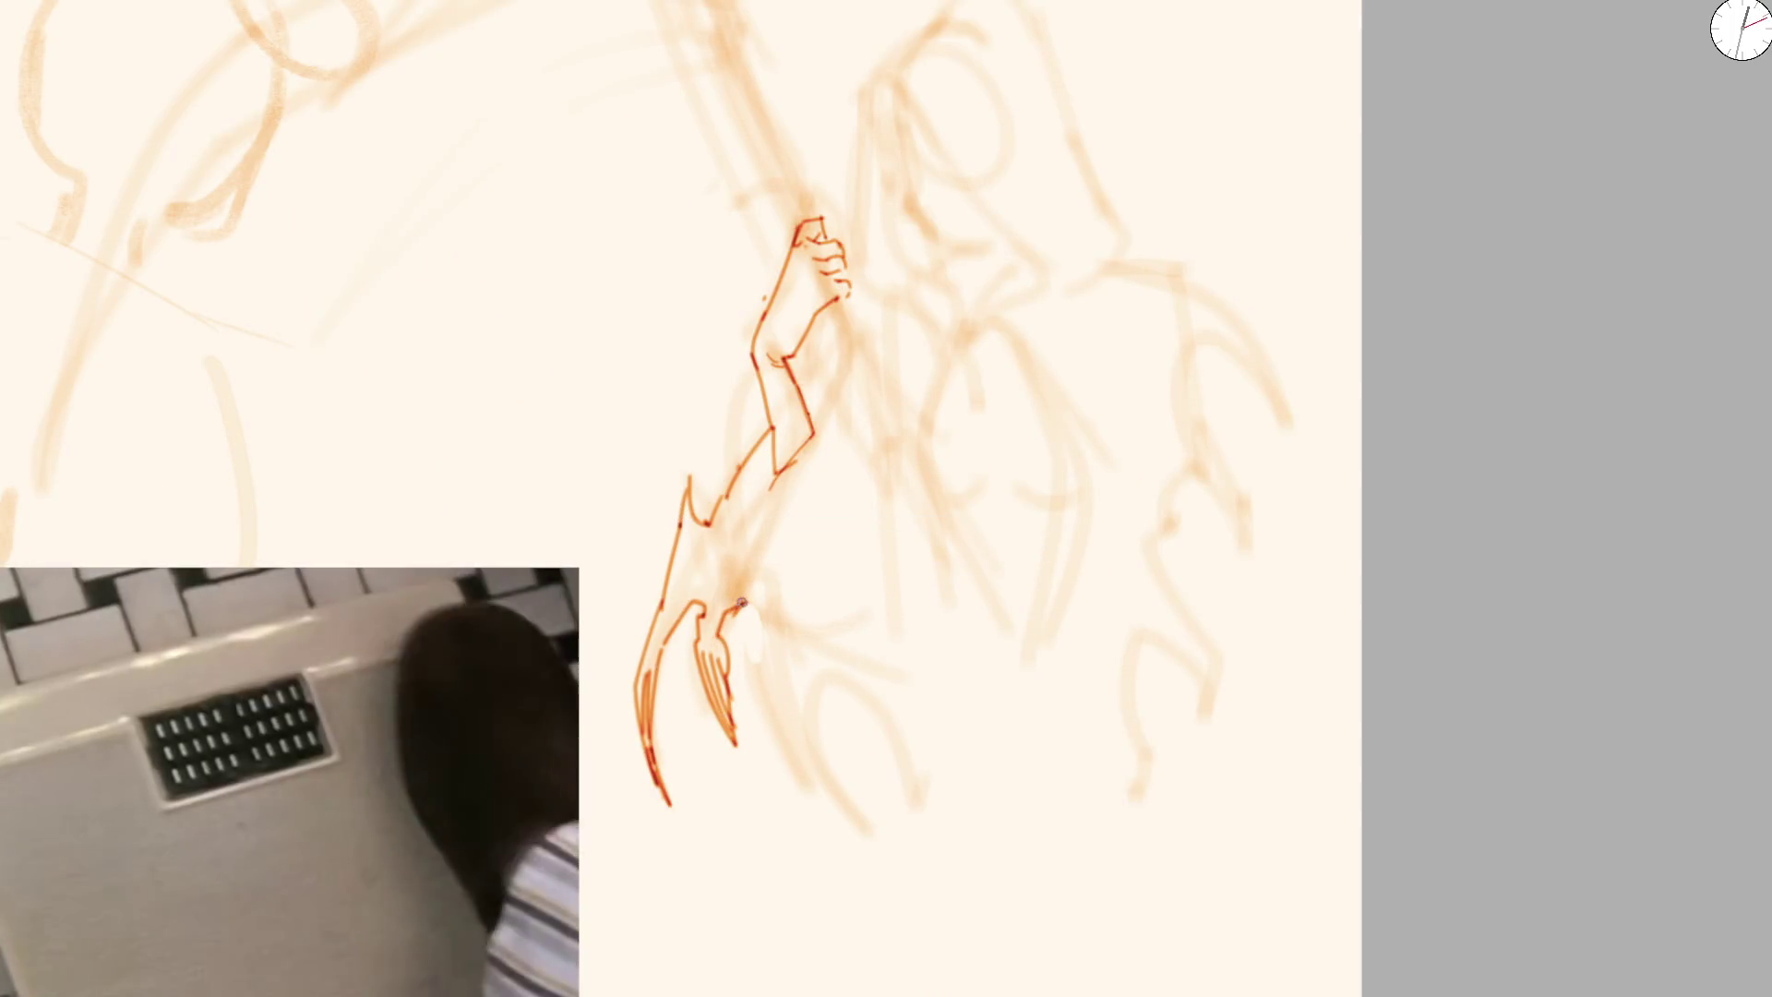
pyautogui.press(']')
pyautogui.press(']')
pyautogui.press(']')
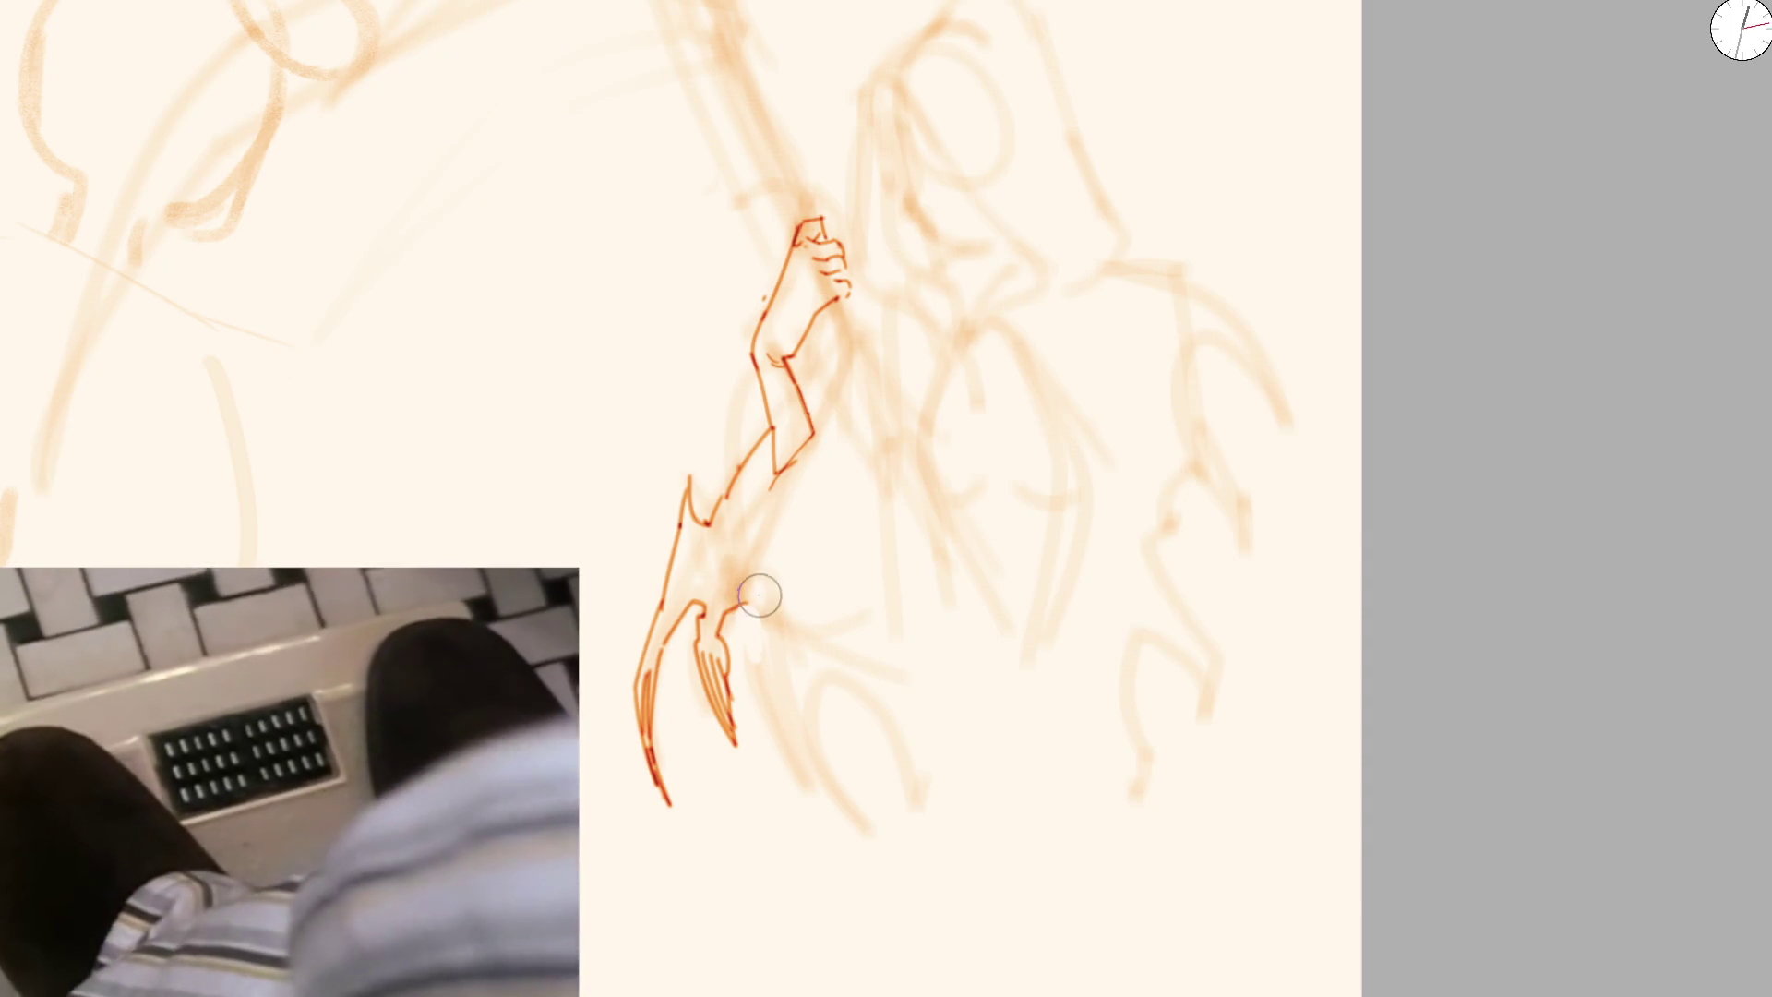
pyautogui.press('[')
pyautogui.press('[')
pyautogui.press('[')
pyautogui.moveTo(736, 619)
pyautogui.mouseDown()
pyautogui.moveTo(760, 632)
pyautogui.moveTo(868, 881)
pyautogui.mouseUp()
pyautogui.moveTo(817, 796); pyautogui.dragTo(883, 893)
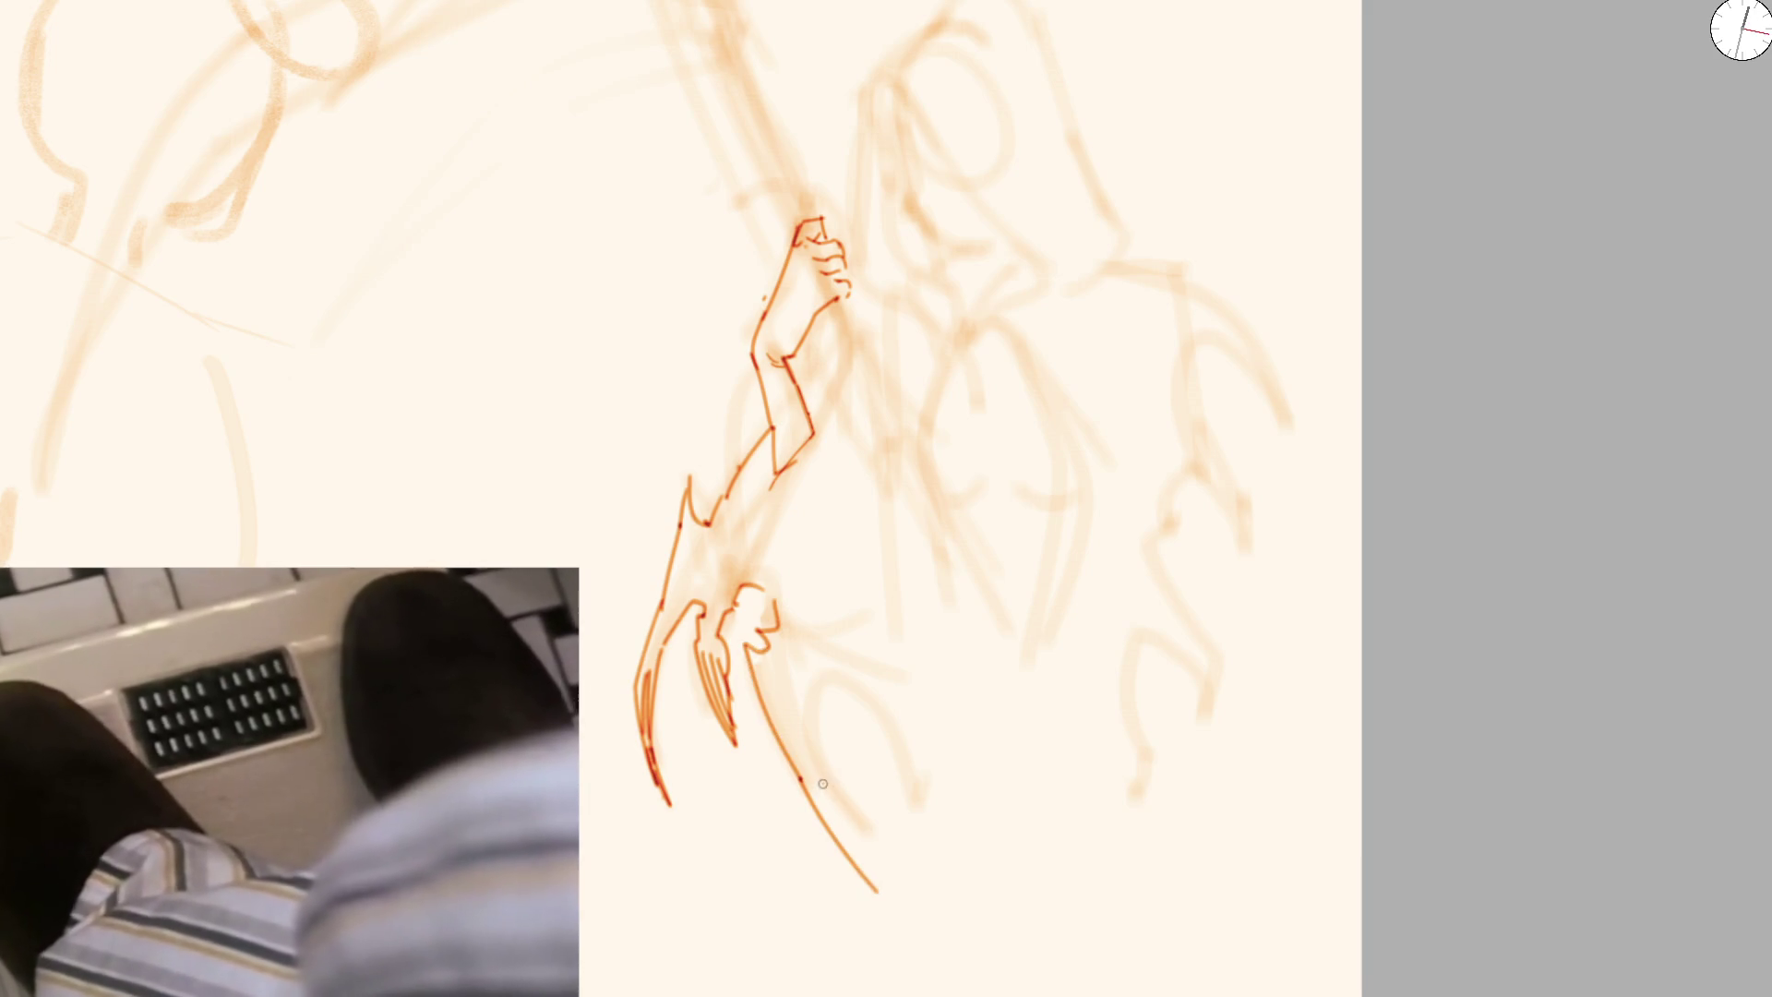
pyautogui.moveTo(819, 803); pyautogui.dragTo(874, 868)
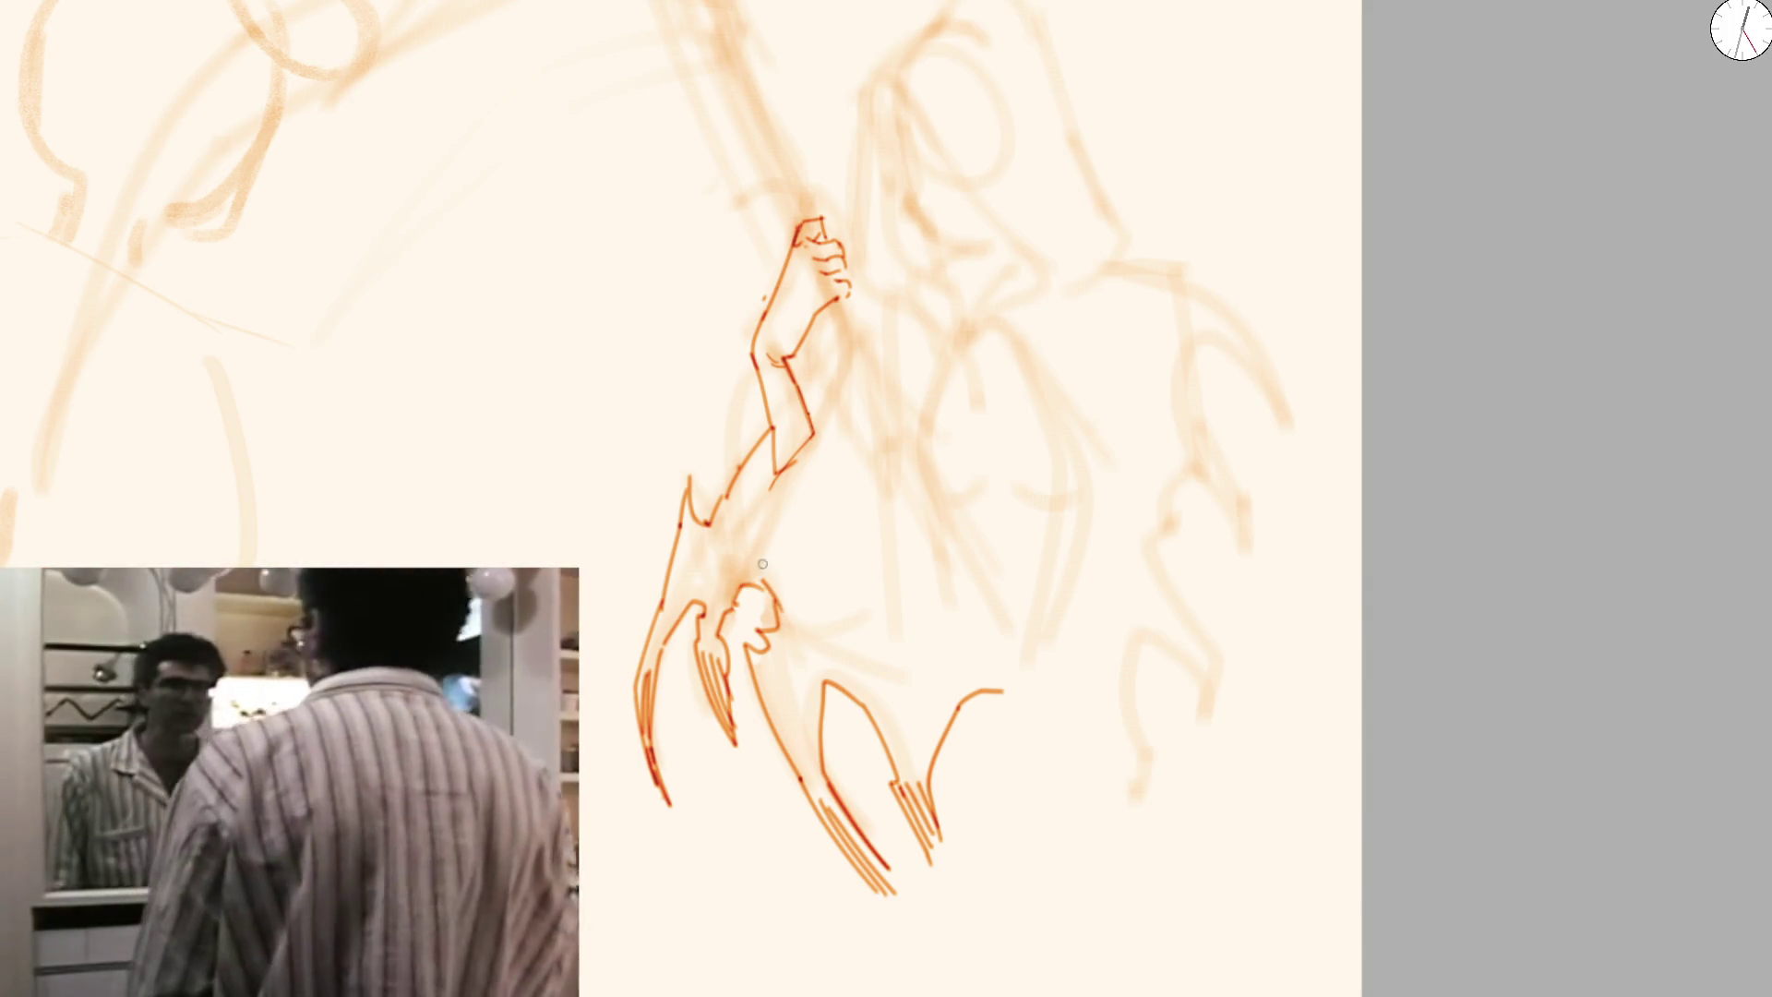
pyautogui.scroll(2, 775, 555)
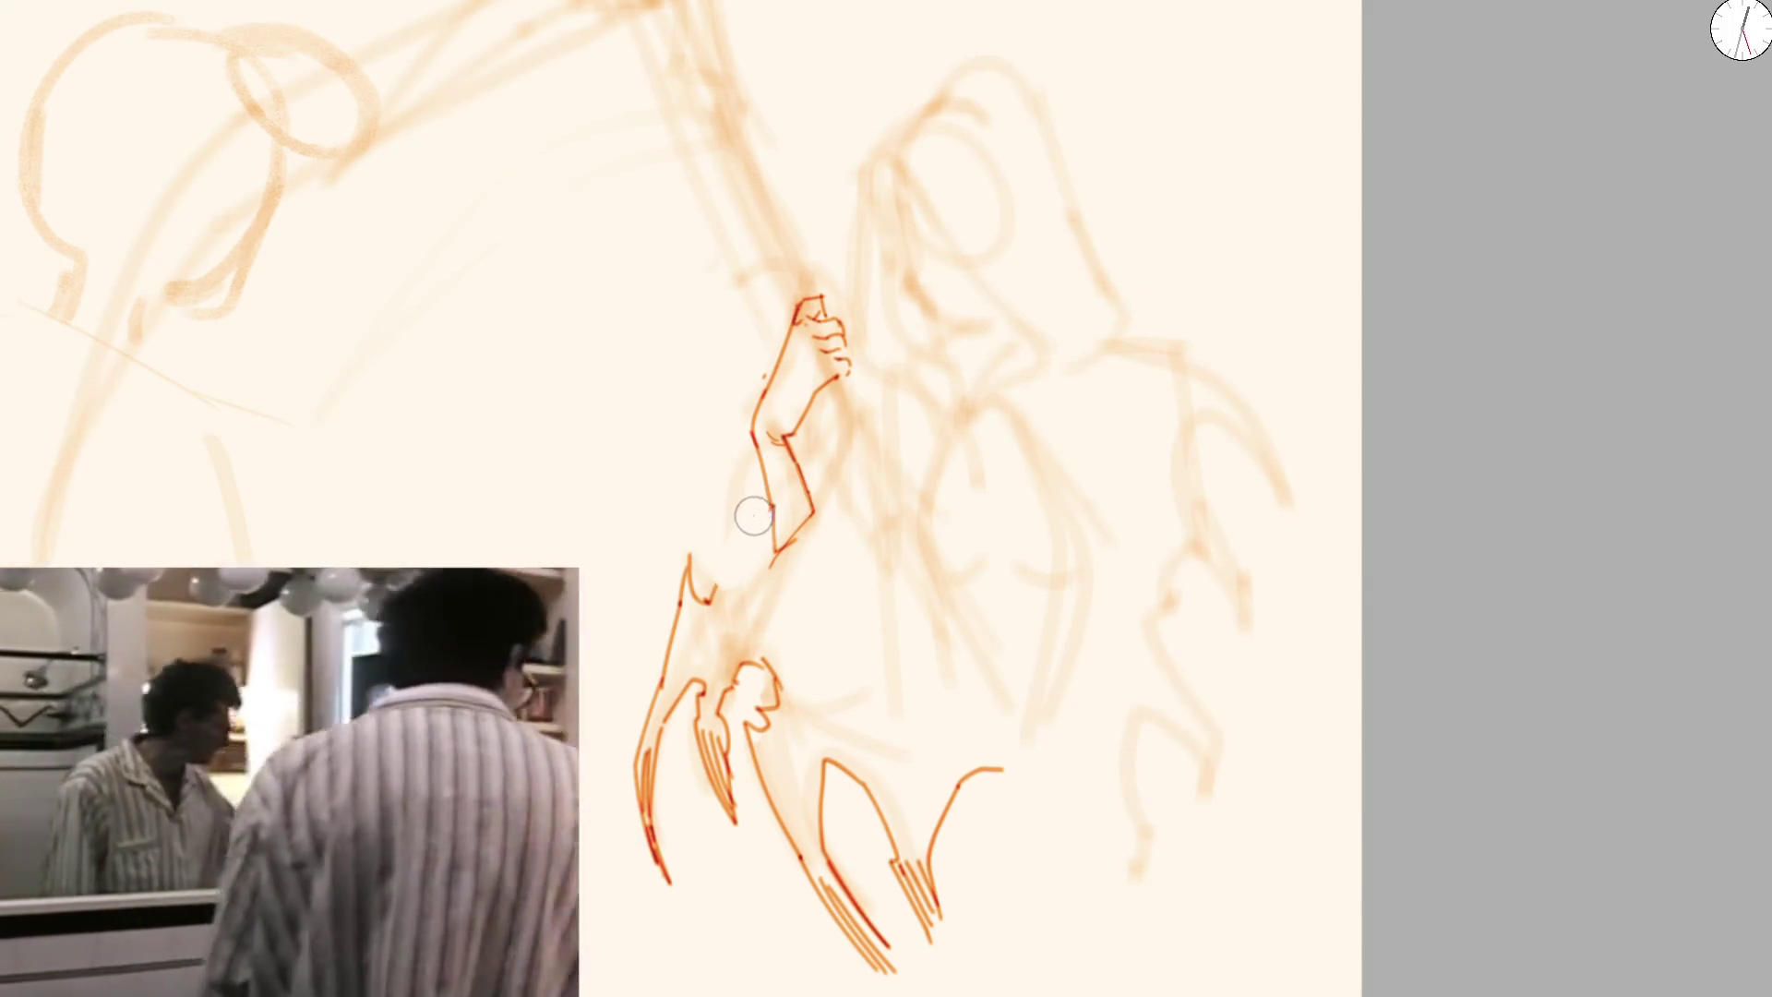
pyautogui.moveTo(709, 603); pyautogui.dragTo(772, 550)
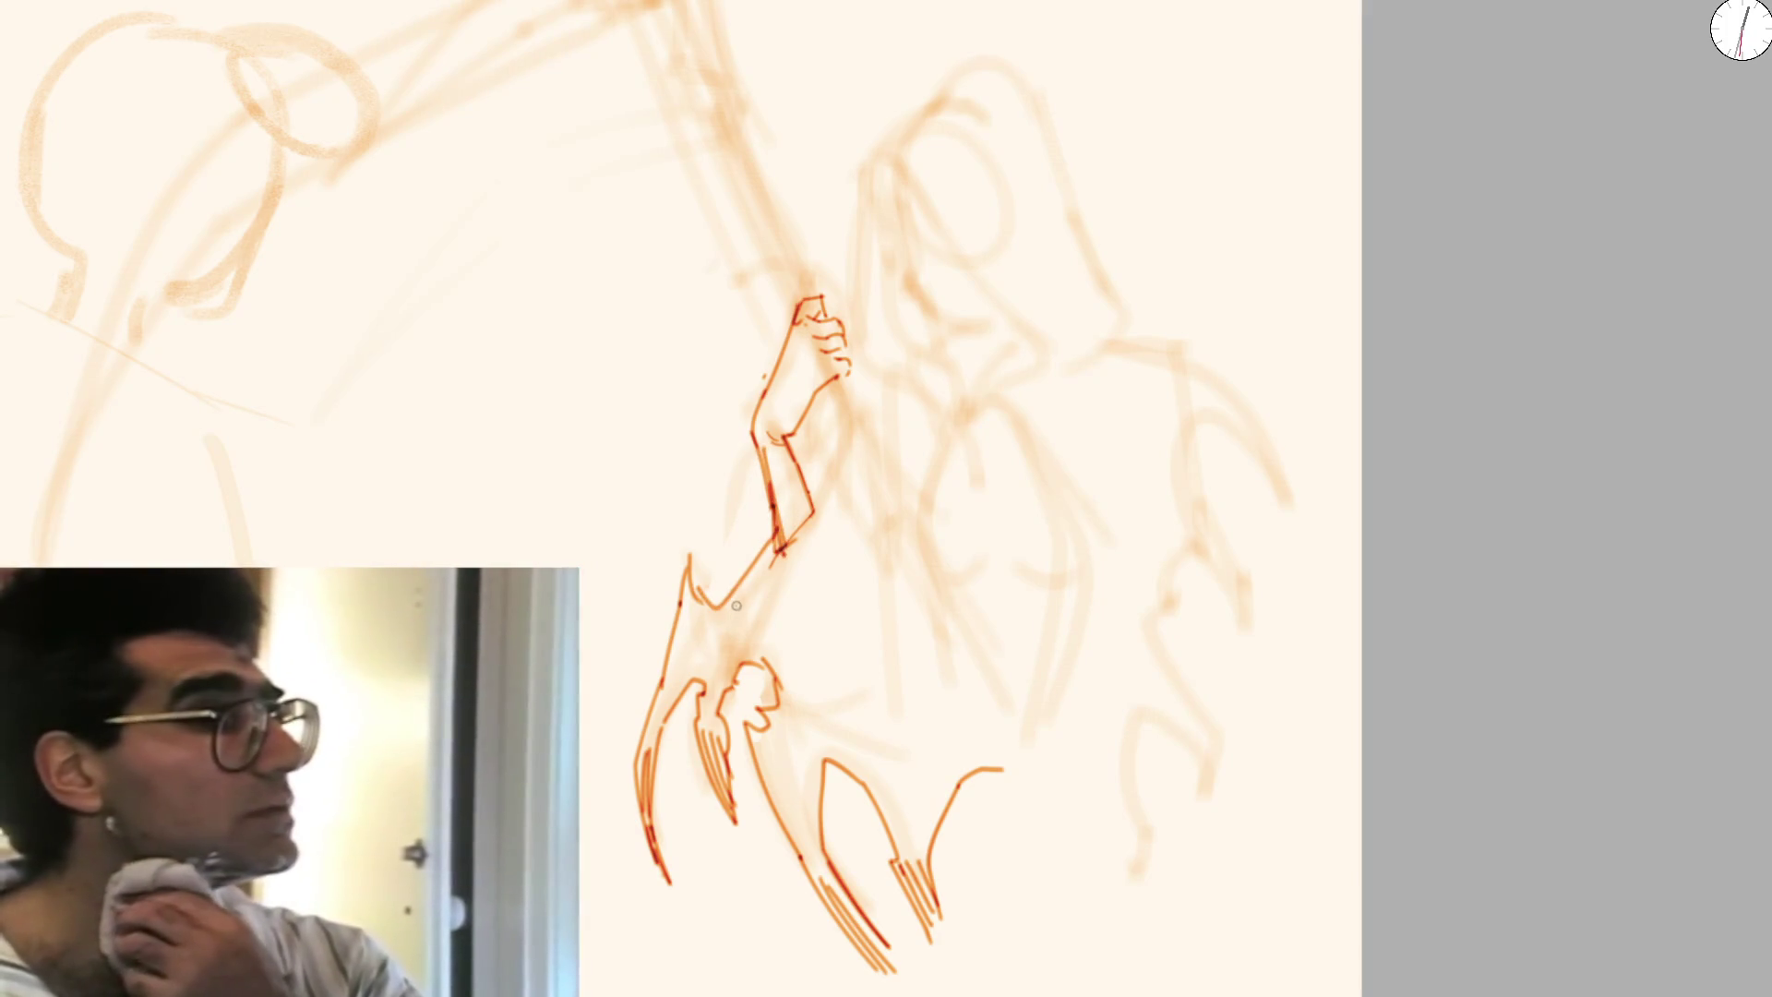
pyautogui.scroll(3, 811, 462)
pyautogui.scroll(-2, 827, 428)
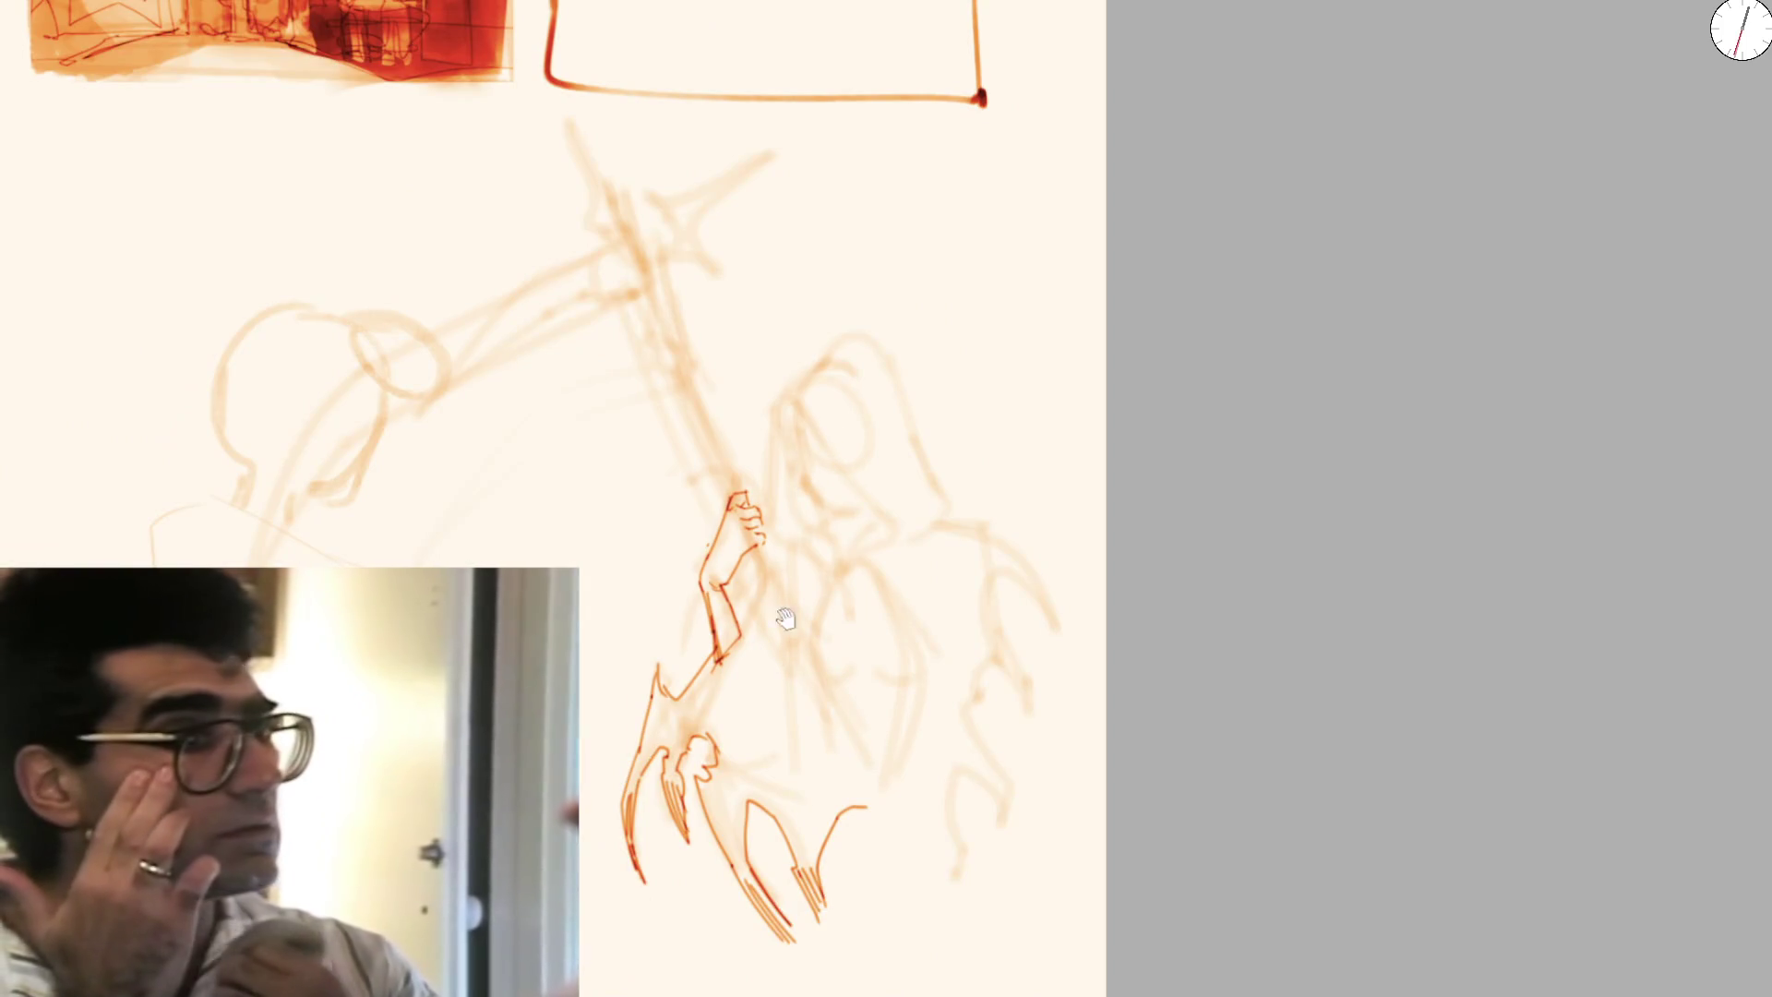
pyautogui.scroll(3, 775, 622)
pyautogui.scroll(-1, 729, 644)
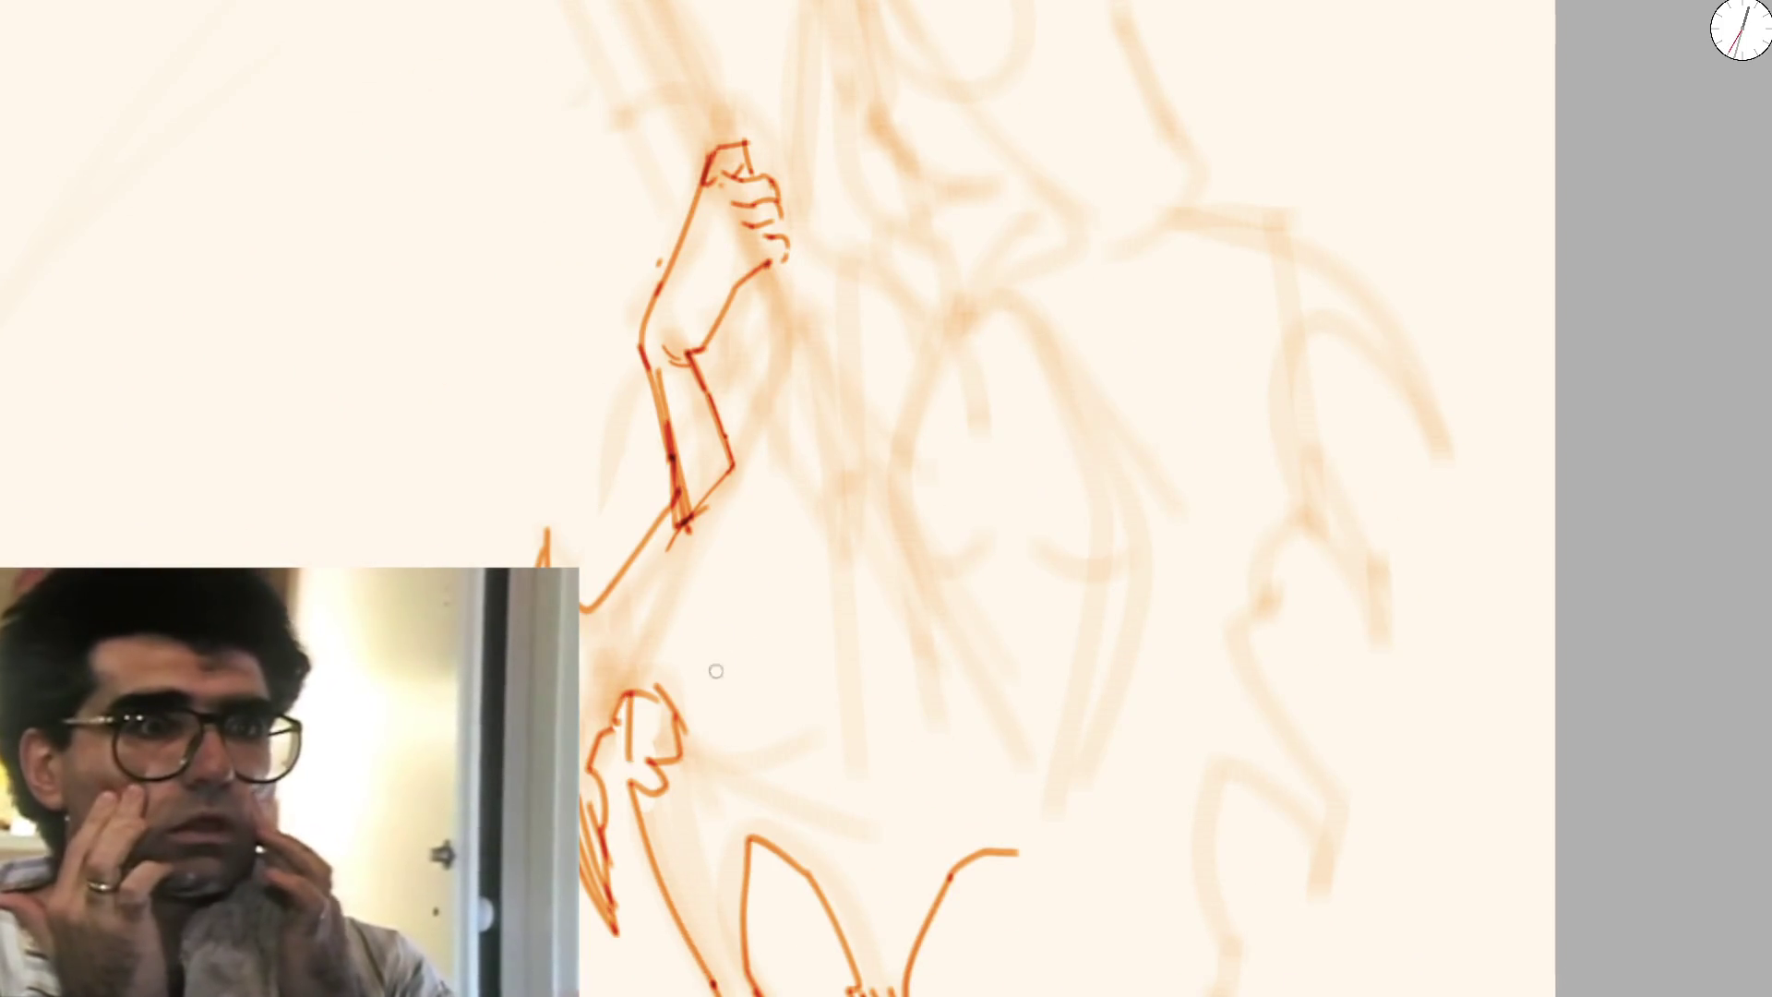
pyautogui.scroll(-2, 772, 631)
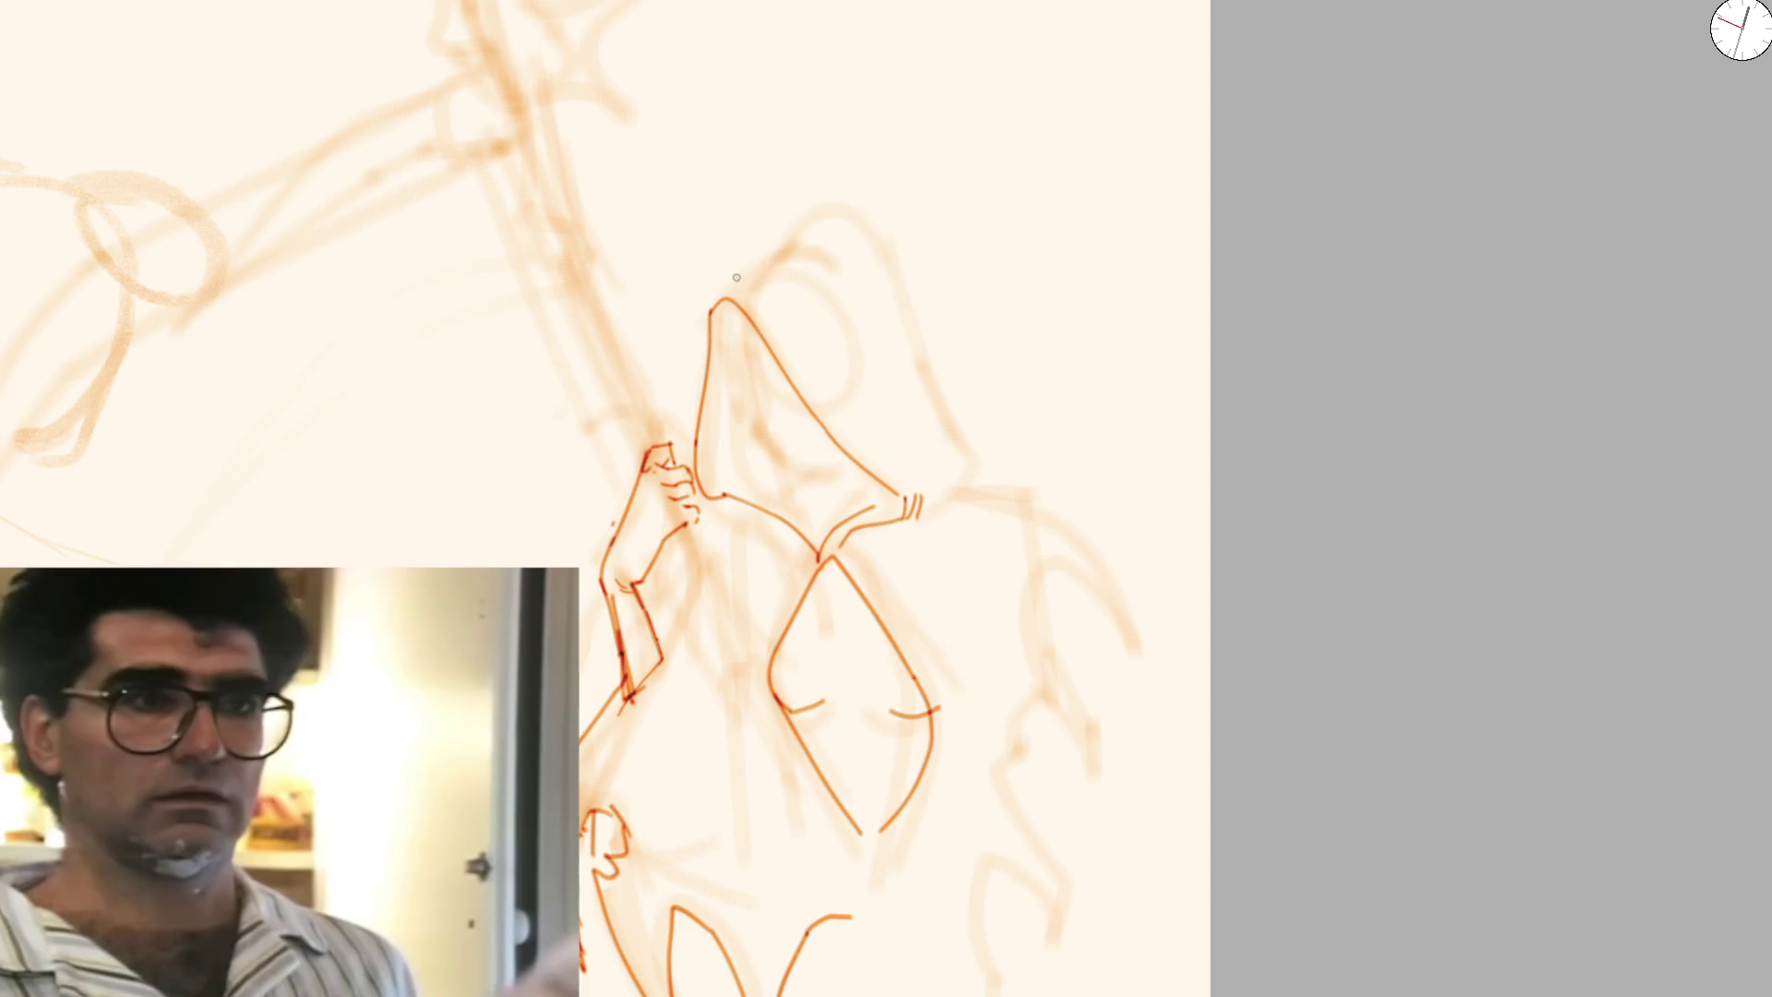
# Close the hood's right side, thicken its left edge and redraw the inner fold as a vertical line
pyautogui.moveTo(738, 286); pyautogui.dragTo(758, 274)
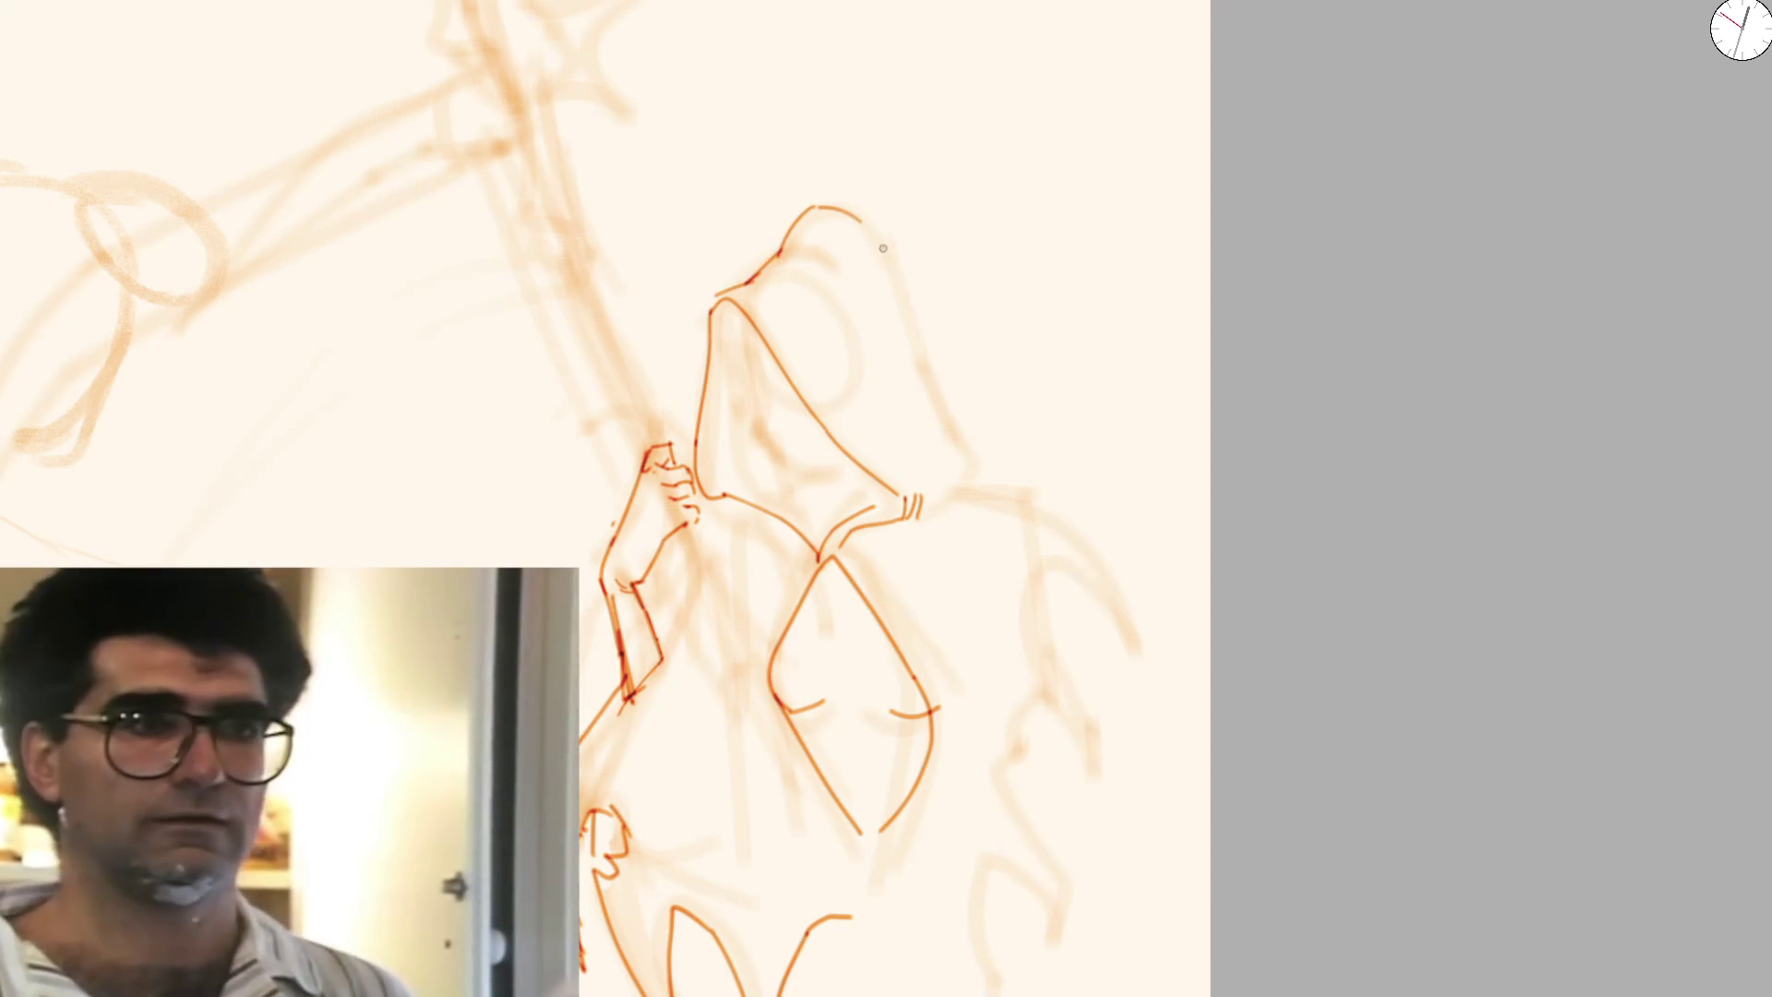
pyautogui.moveTo(963, 457); pyautogui.dragTo(944, 501)
pyautogui.moveTo(709, 304)
pyautogui.mouseDown()
pyautogui.moveTo(695, 487)
pyautogui.moveTo(776, 485)
pyautogui.mouseUp()
pyautogui.moveTo(751, 387); pyautogui.dragTo(799, 481)
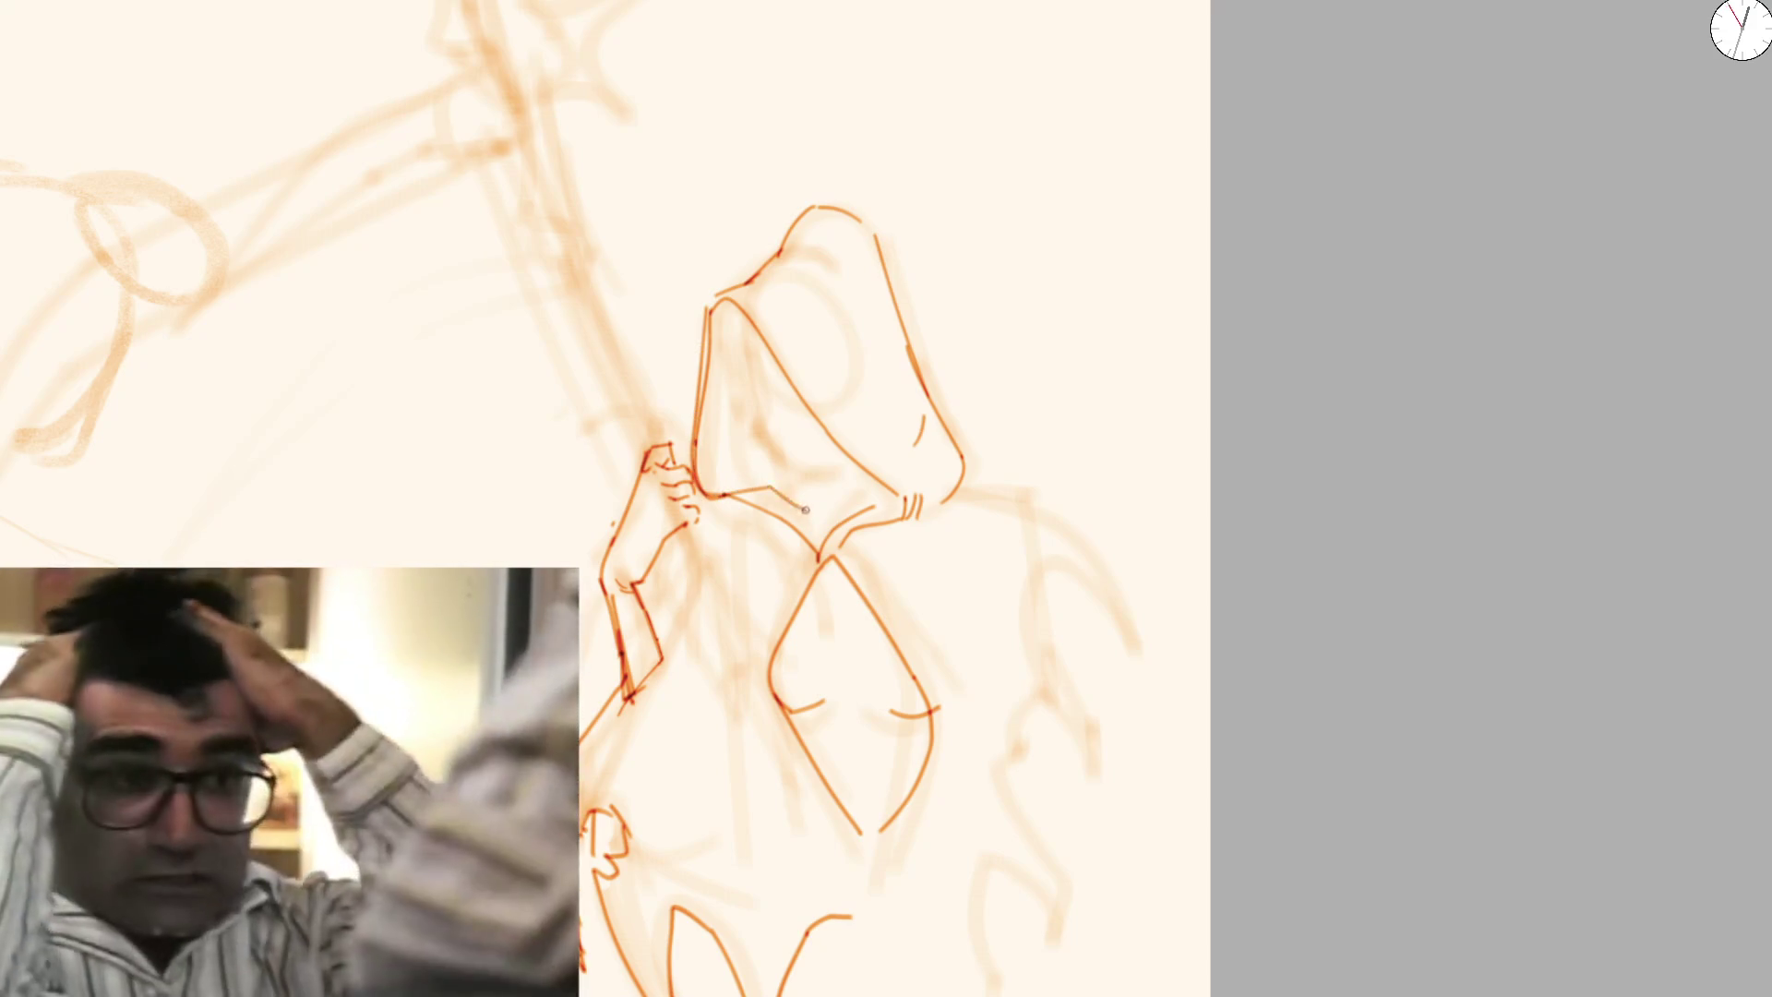
pyautogui.hotkey('ctrl', 'z')
pyautogui.moveTo(726, 322); pyautogui.dragTo(734, 430)
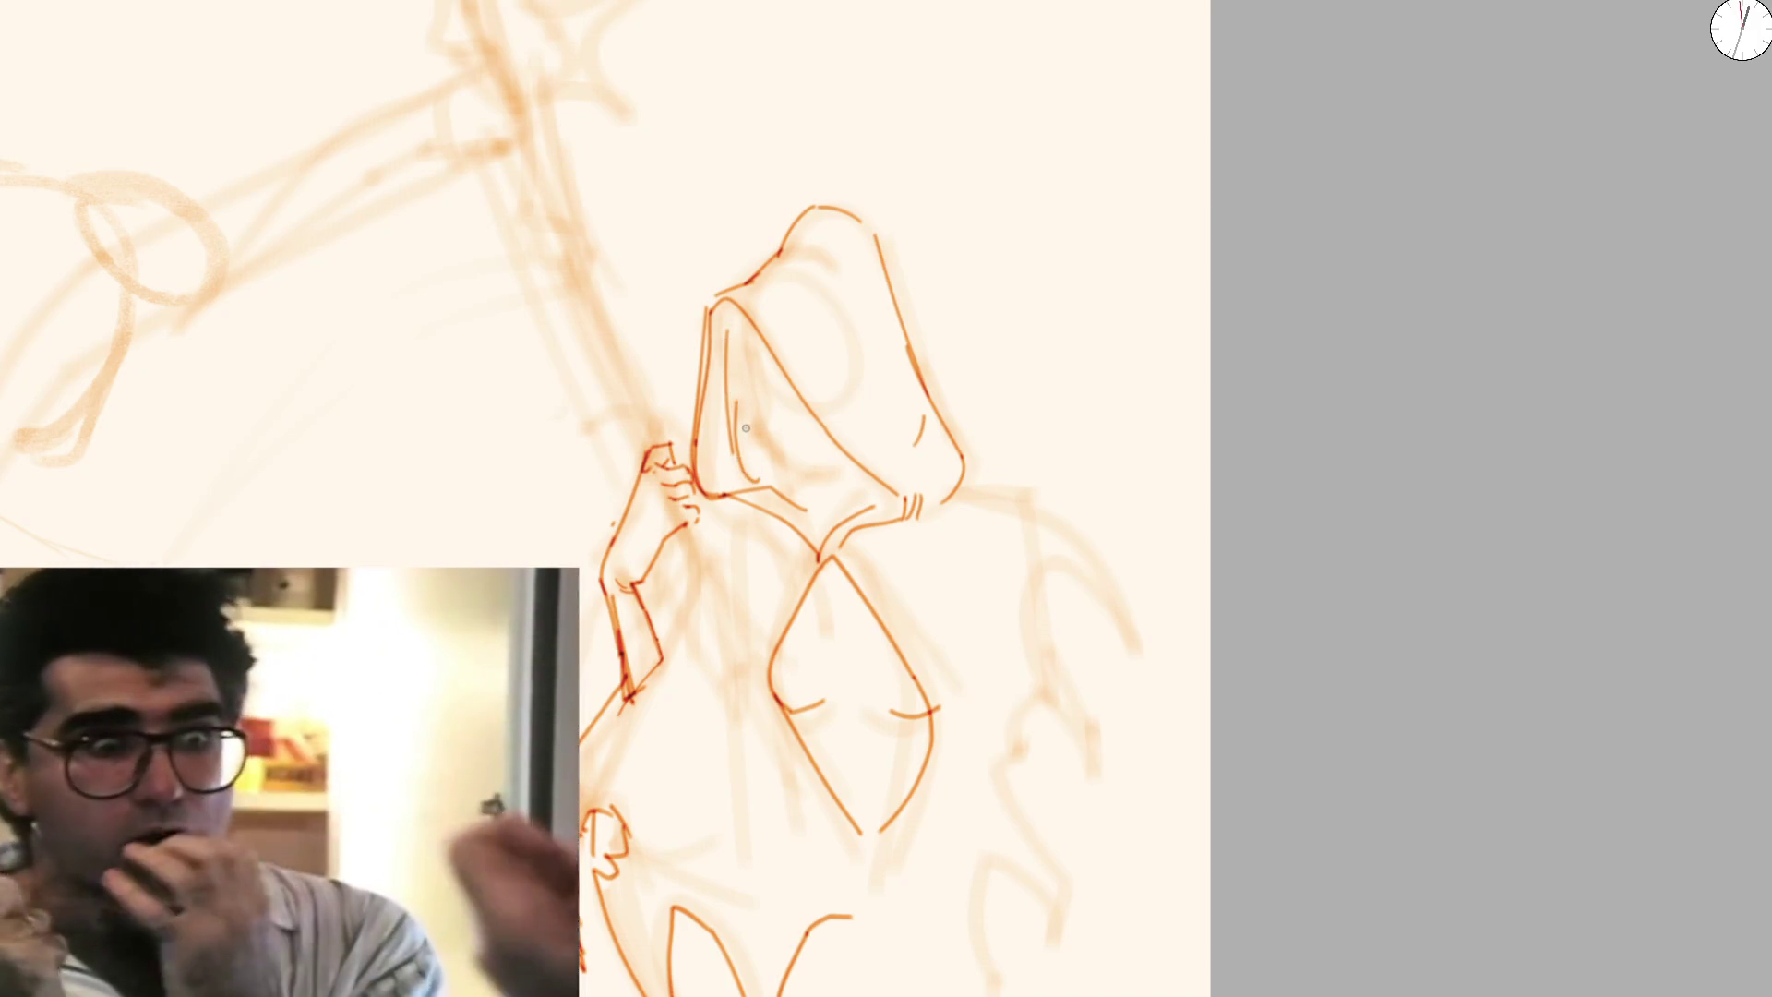
pyautogui.scroll(3, 745, 408)
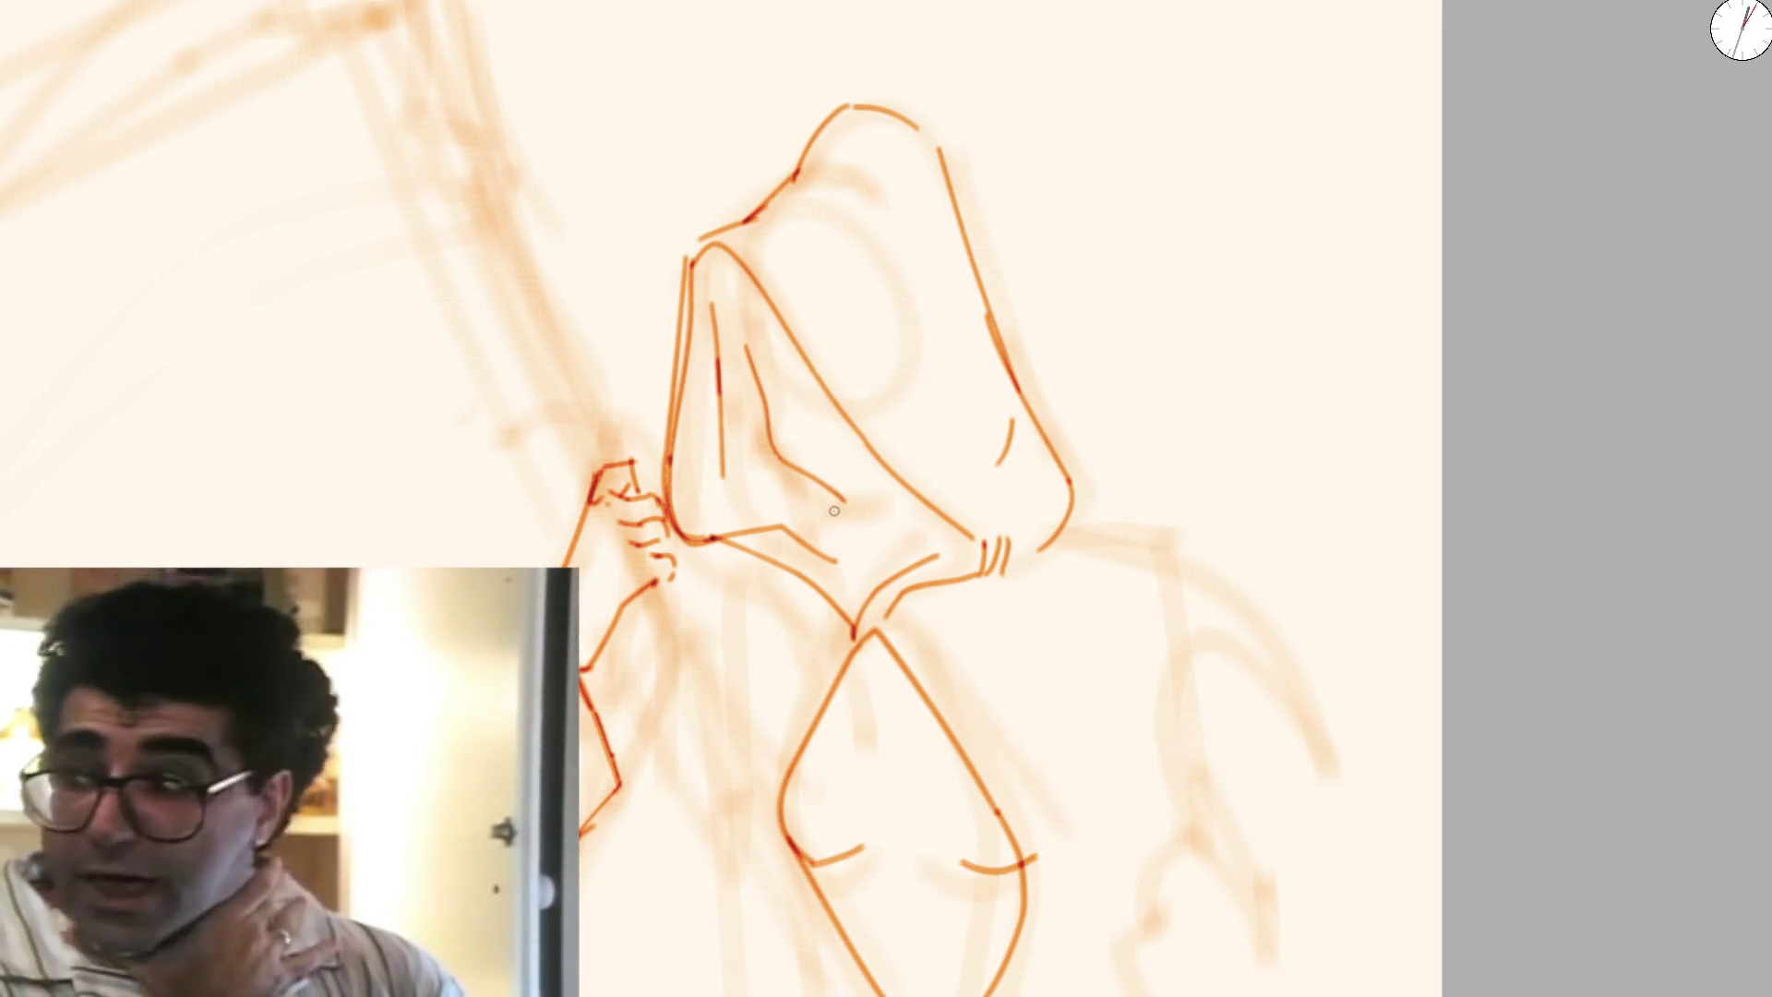
# Darken the hood's lower right edge and add short hair lines inside the hood
pyautogui.moveTo(783, 483)
pyautogui.mouseDown()
pyautogui.moveTo(845, 518)
pyautogui.moveTo(768, 427)
pyautogui.mouseUp()
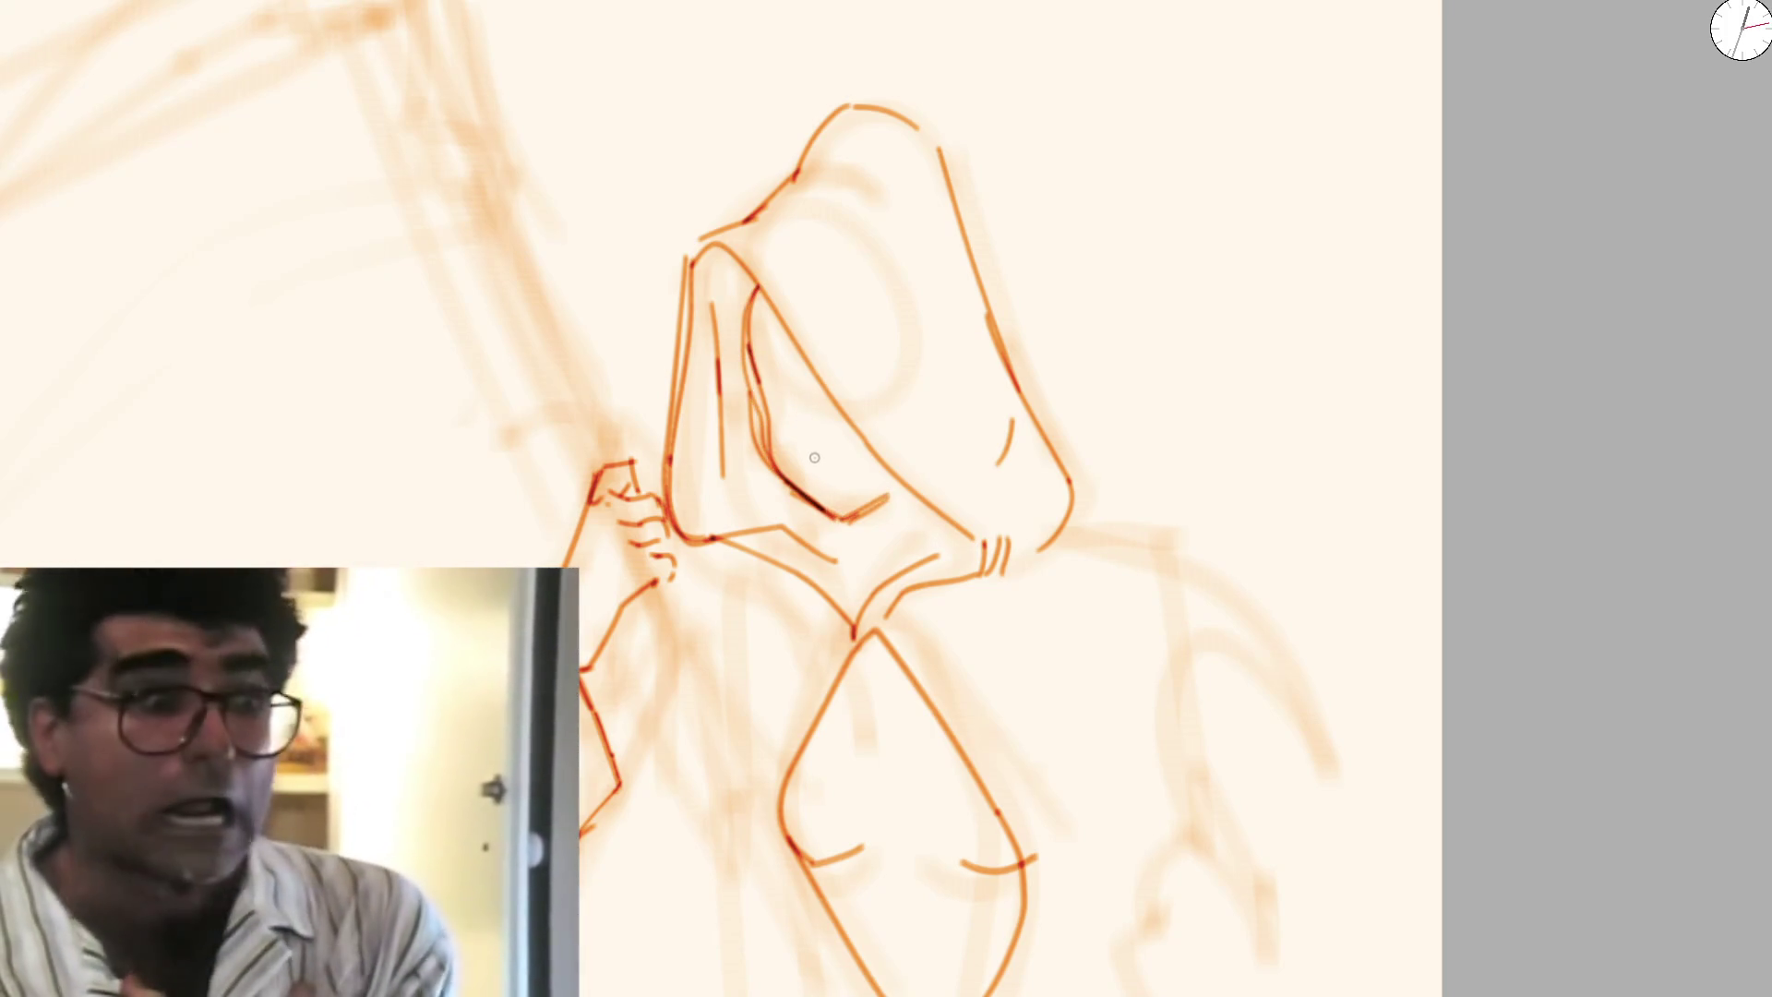
pyautogui.scroll(-5, 814, 458)
pyautogui.scroll(3, 741, 450)
pyautogui.scroll(2, 741, 449)
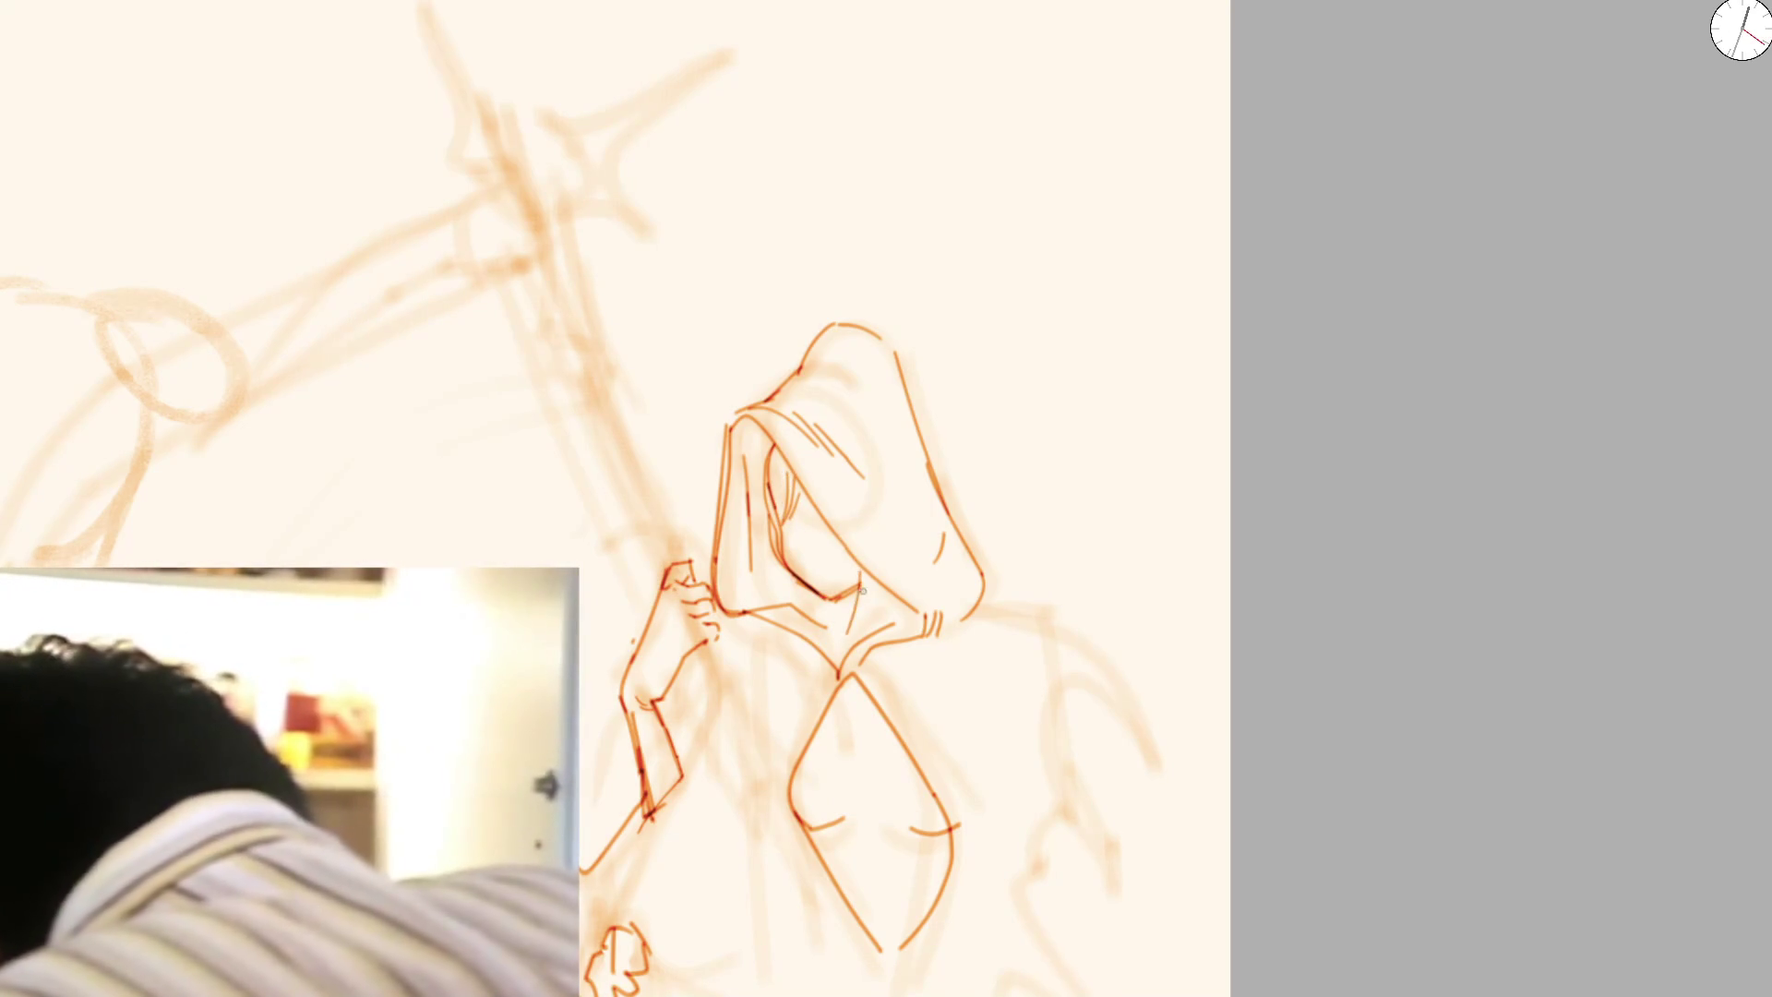
pyautogui.scroll(2, 862, 593)
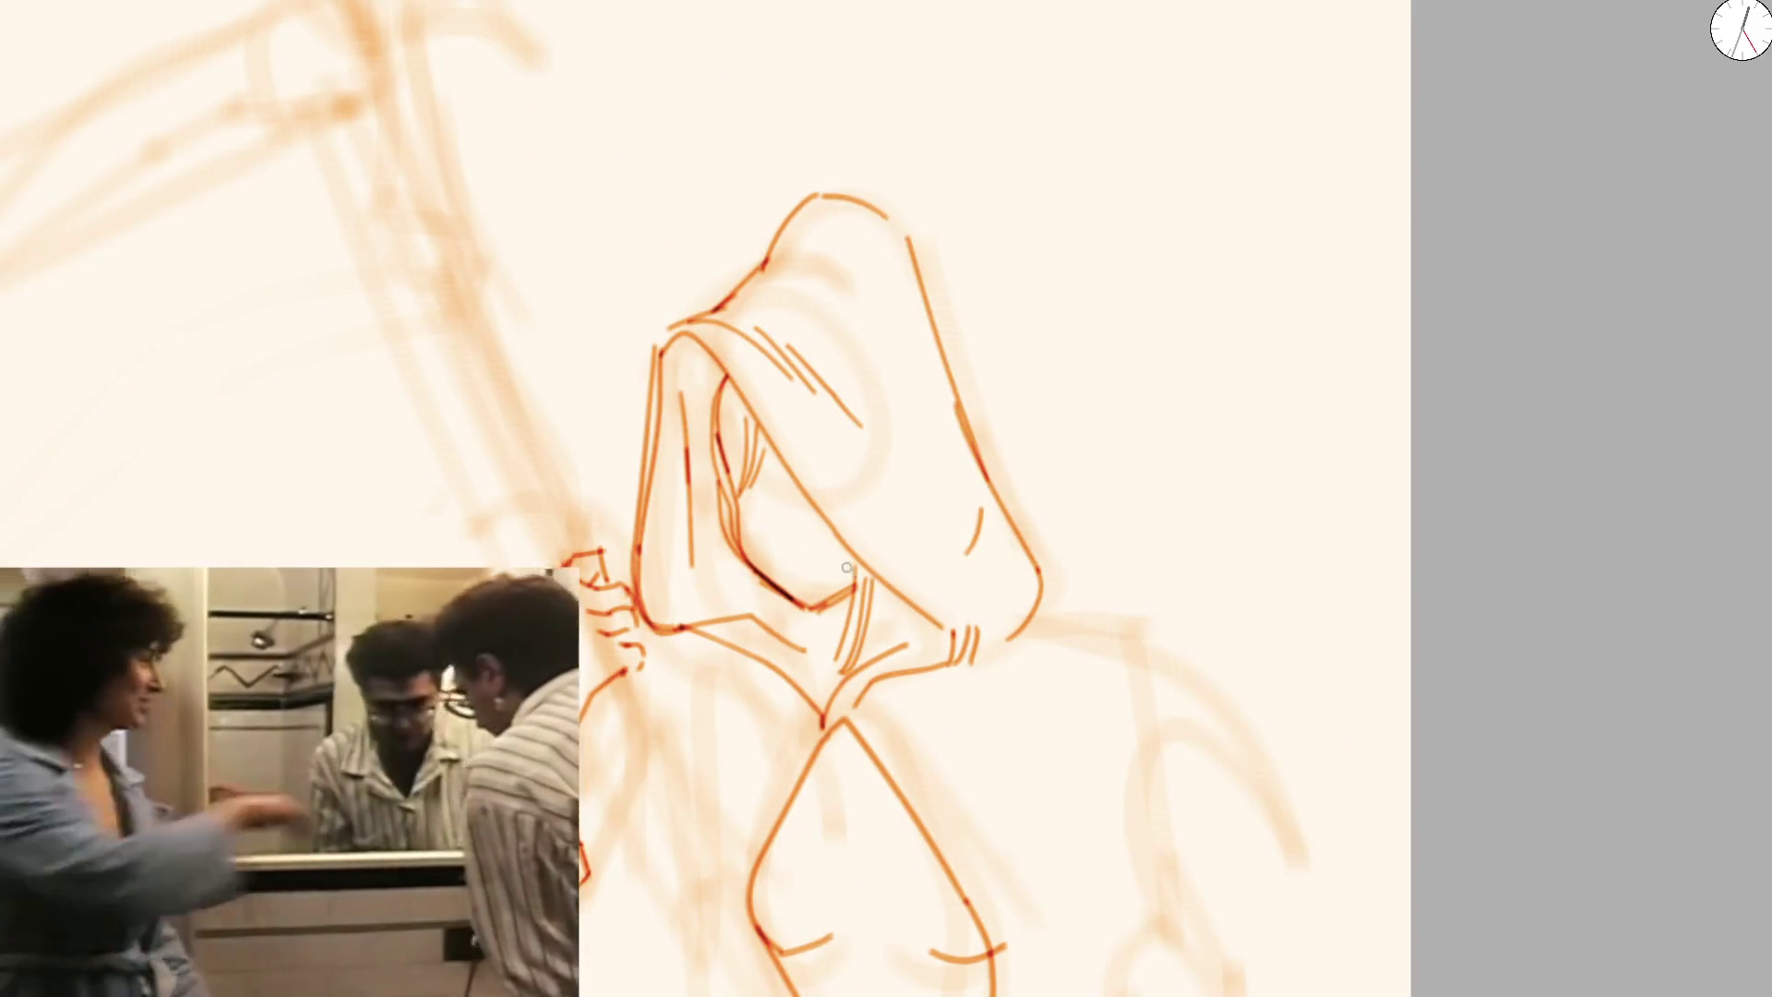
pyautogui.moveTo(715, 567); pyautogui.dragTo(724, 589)
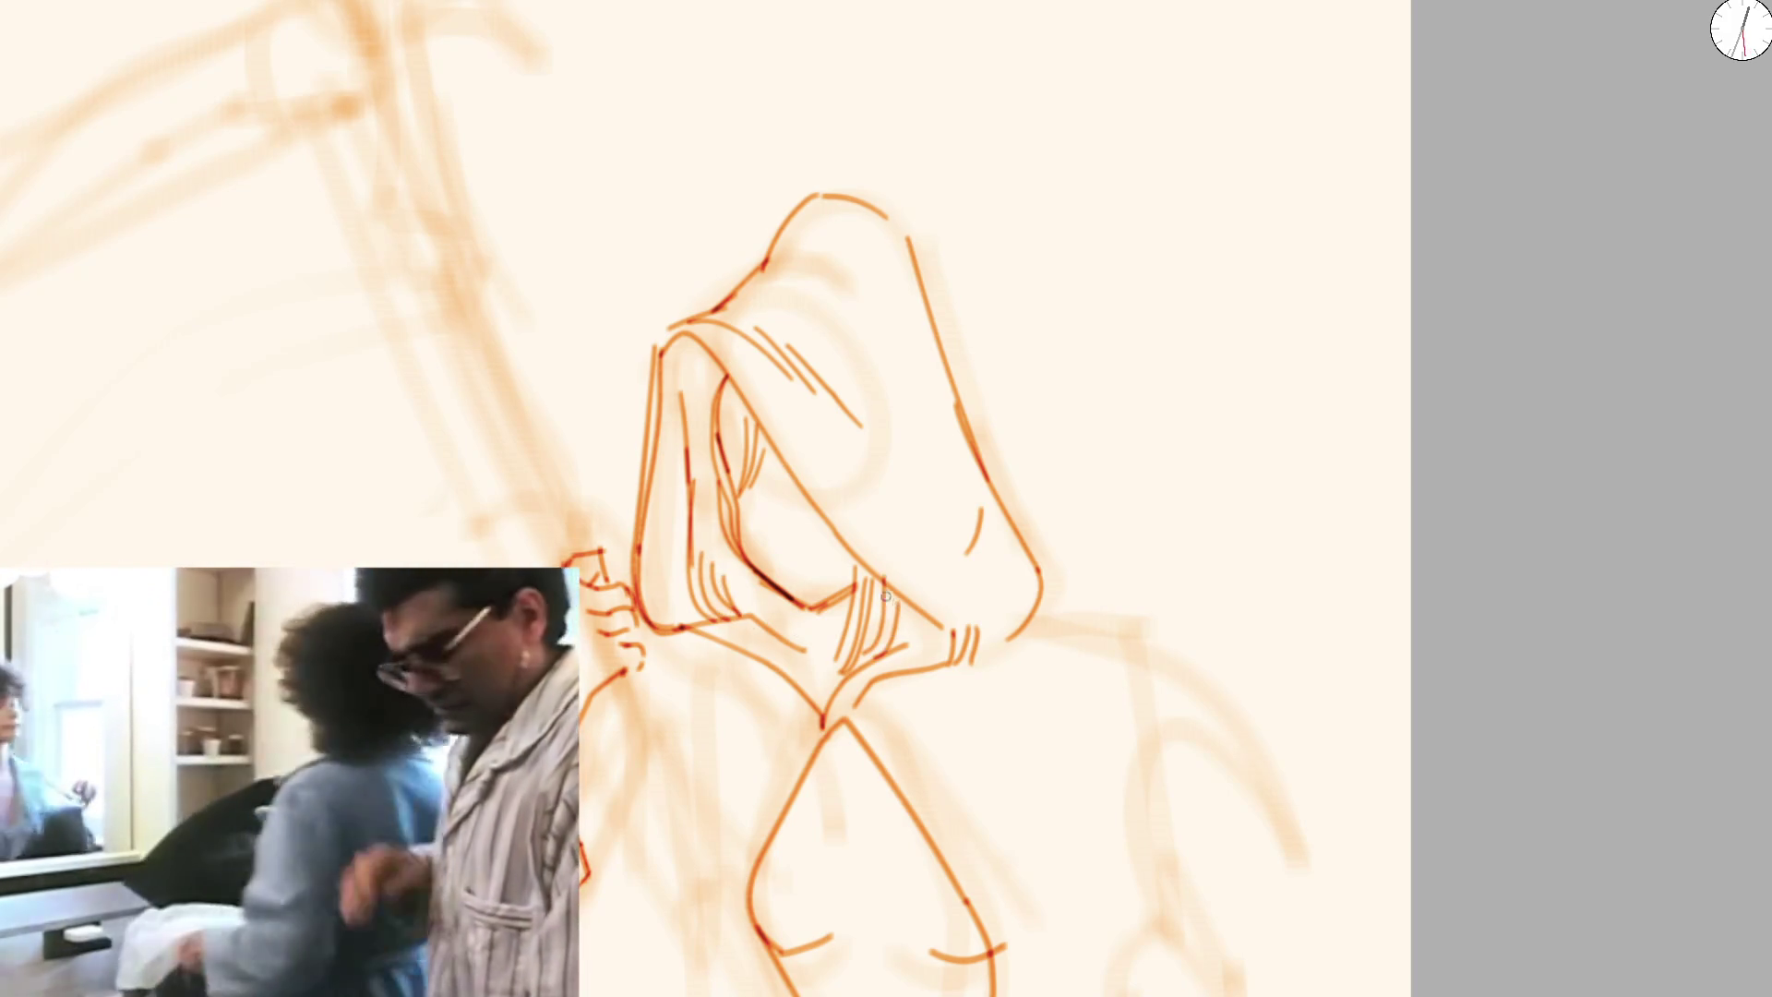
pyautogui.moveTo(696, 398); pyautogui.dragTo(715, 397)
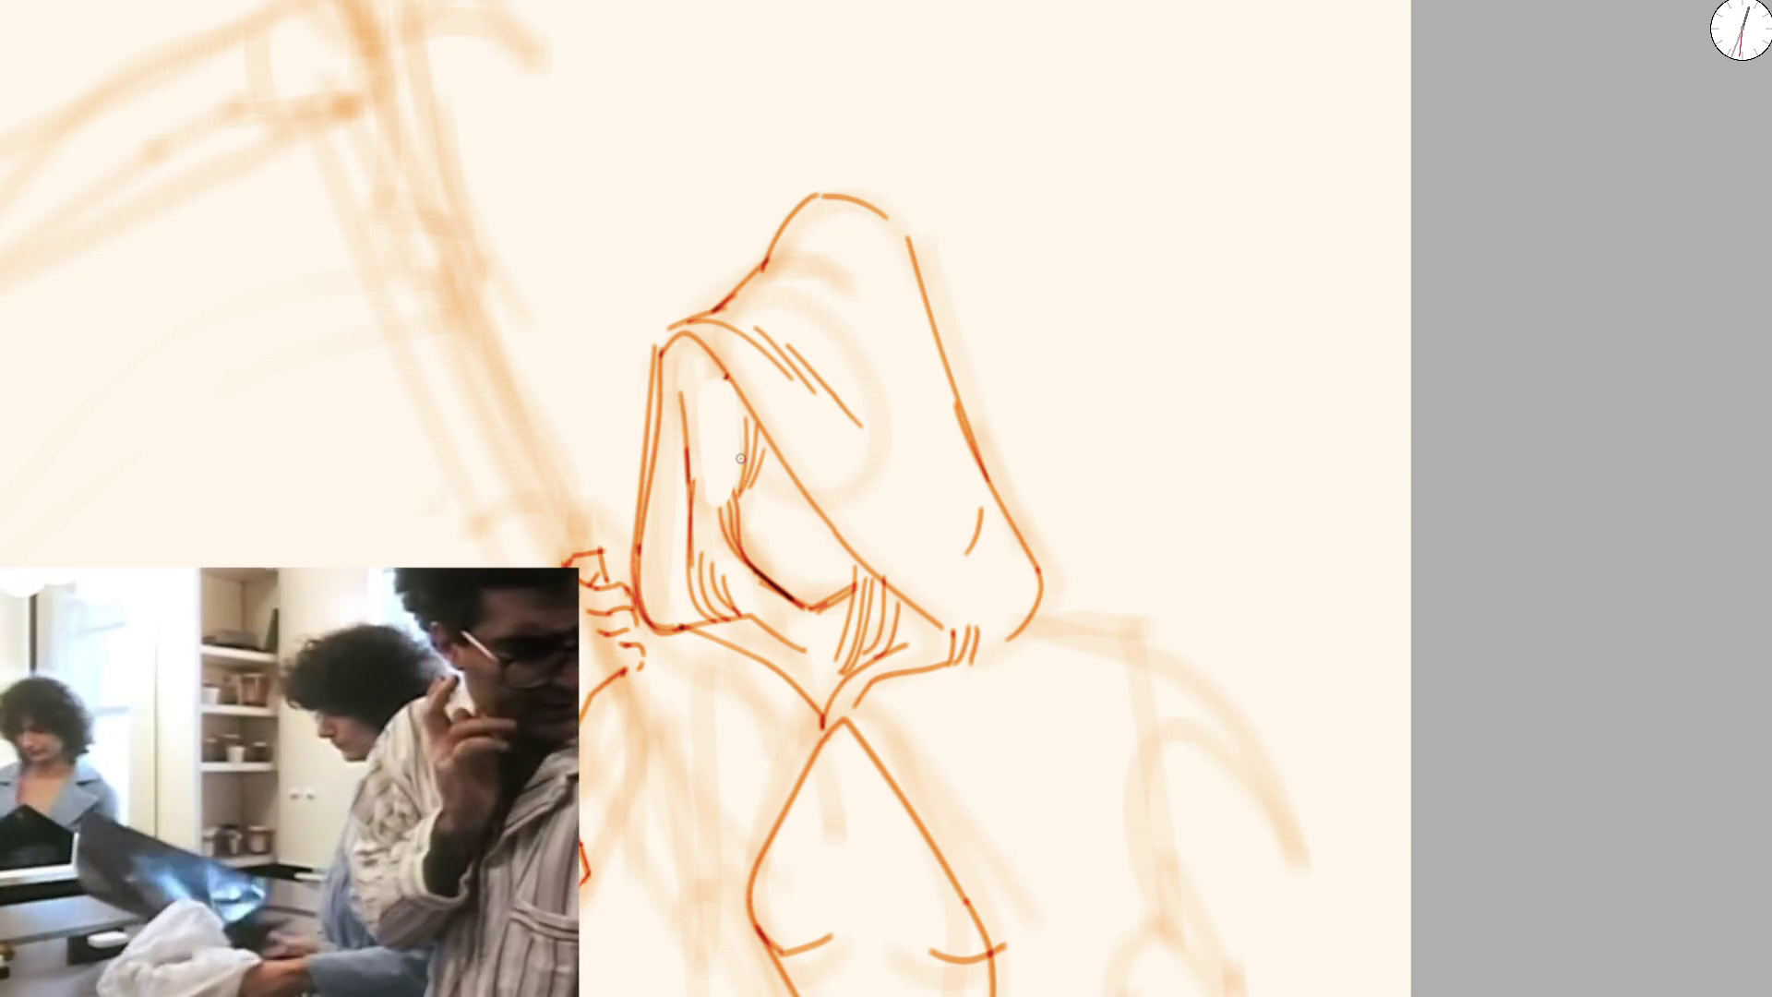
pyautogui.scroll(-3, 727, 478)
pyautogui.scroll(-3, 775, 429)
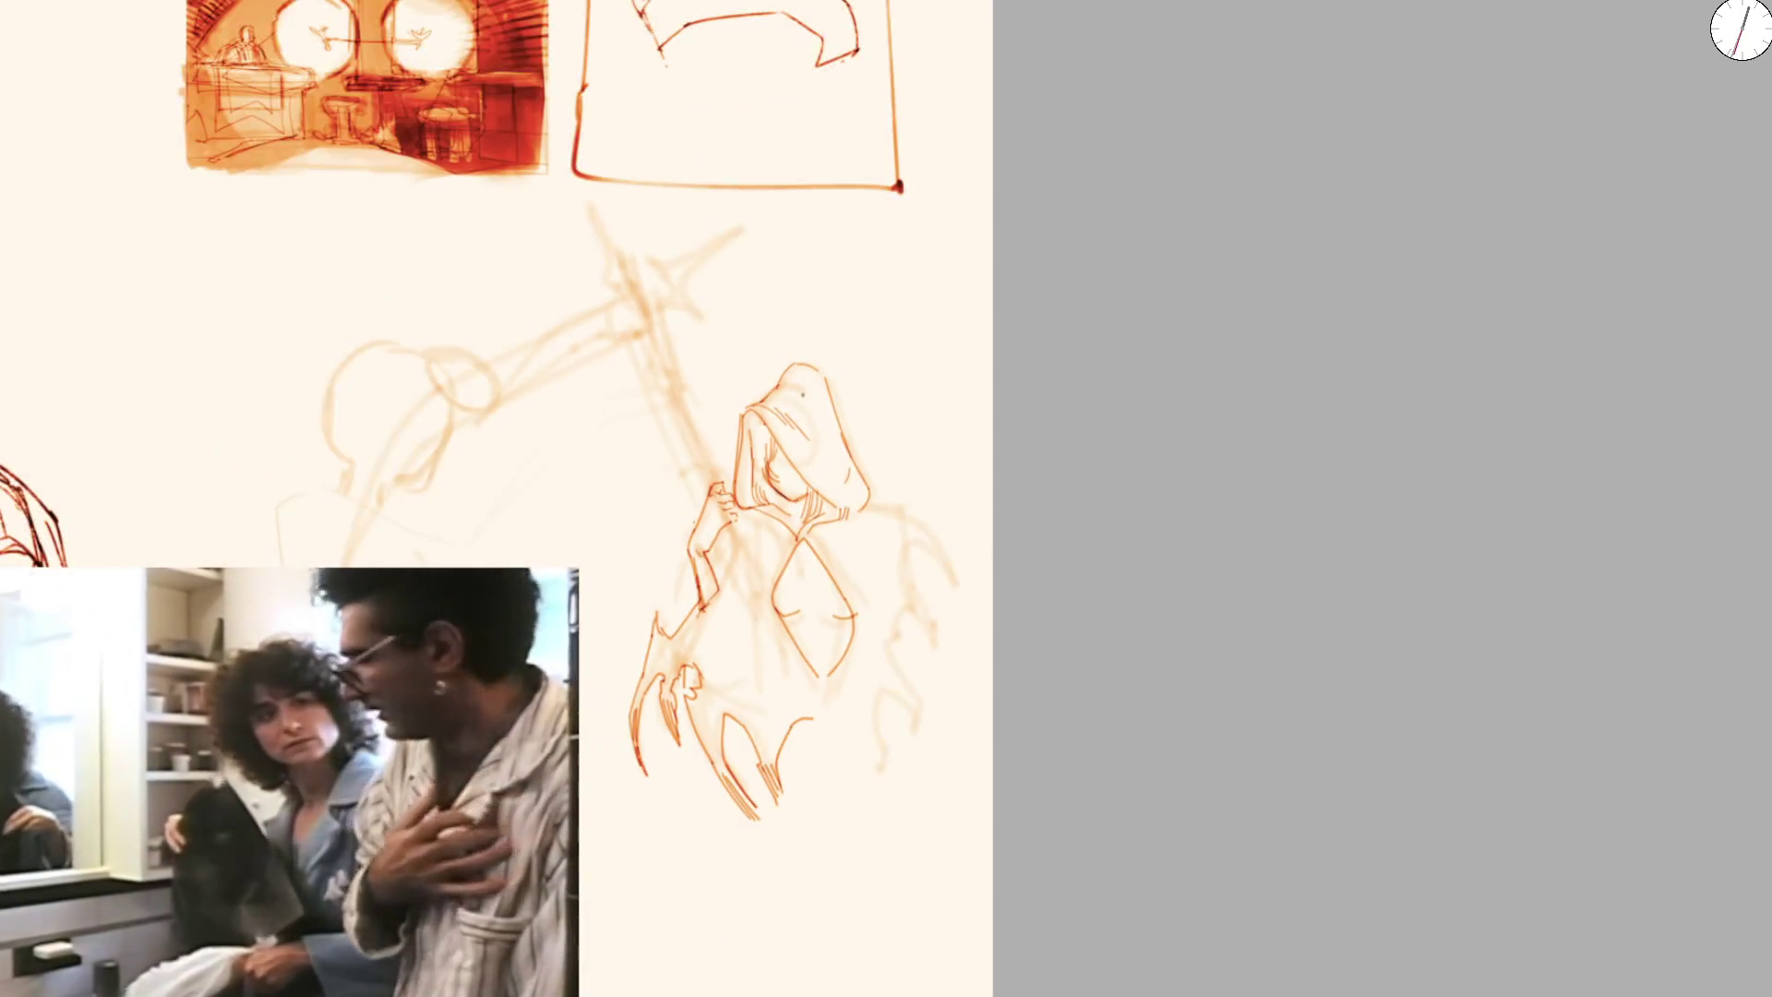
pyautogui.scroll(5, 760, 486)
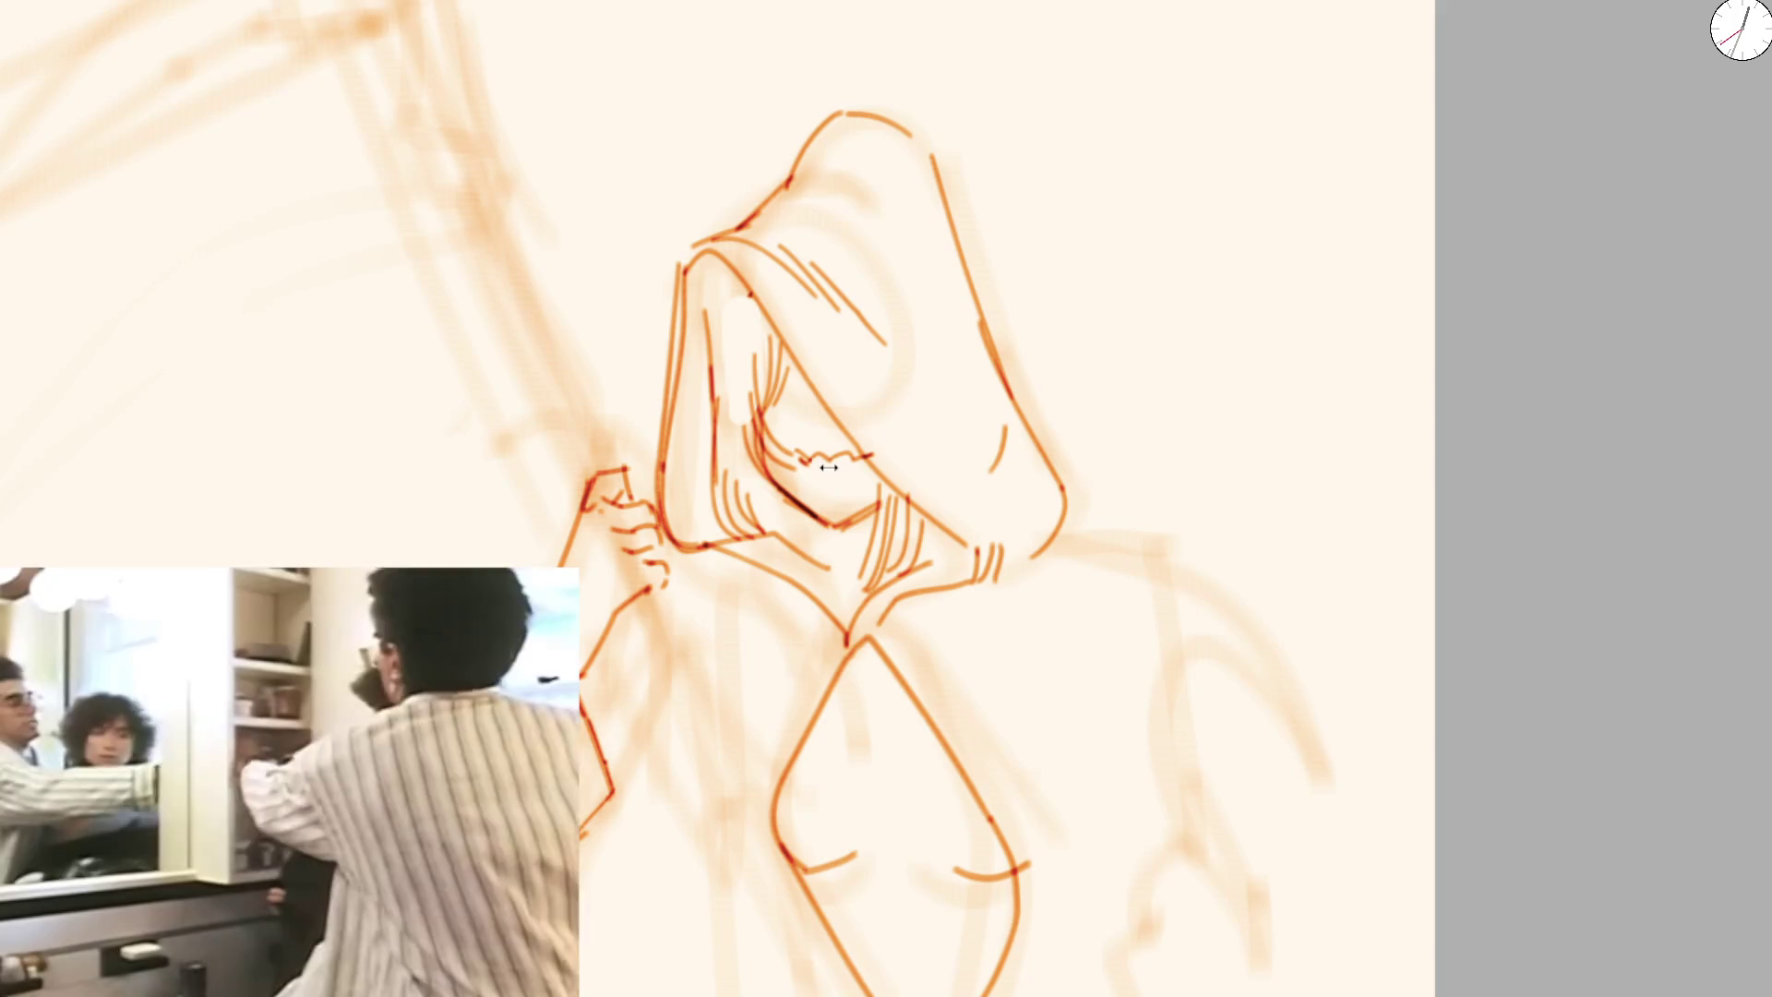
pyautogui.scroll(2, 832, 482)
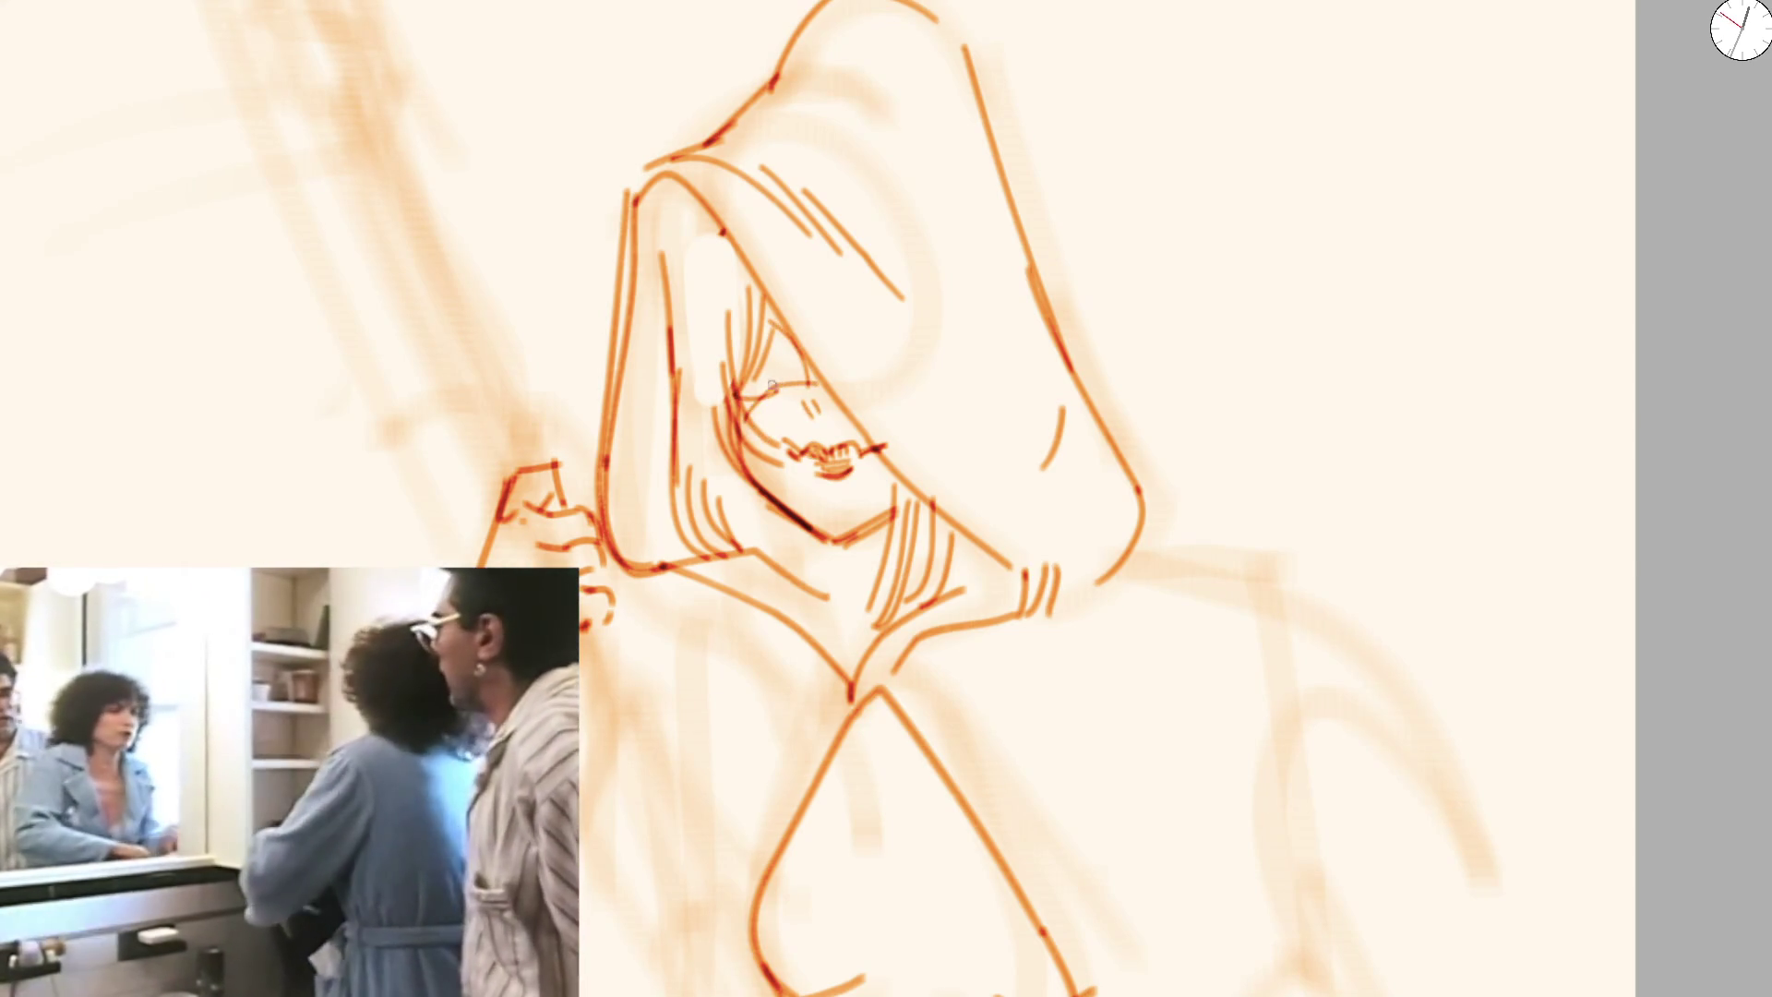
pyautogui.scroll(-5, 745, 303)
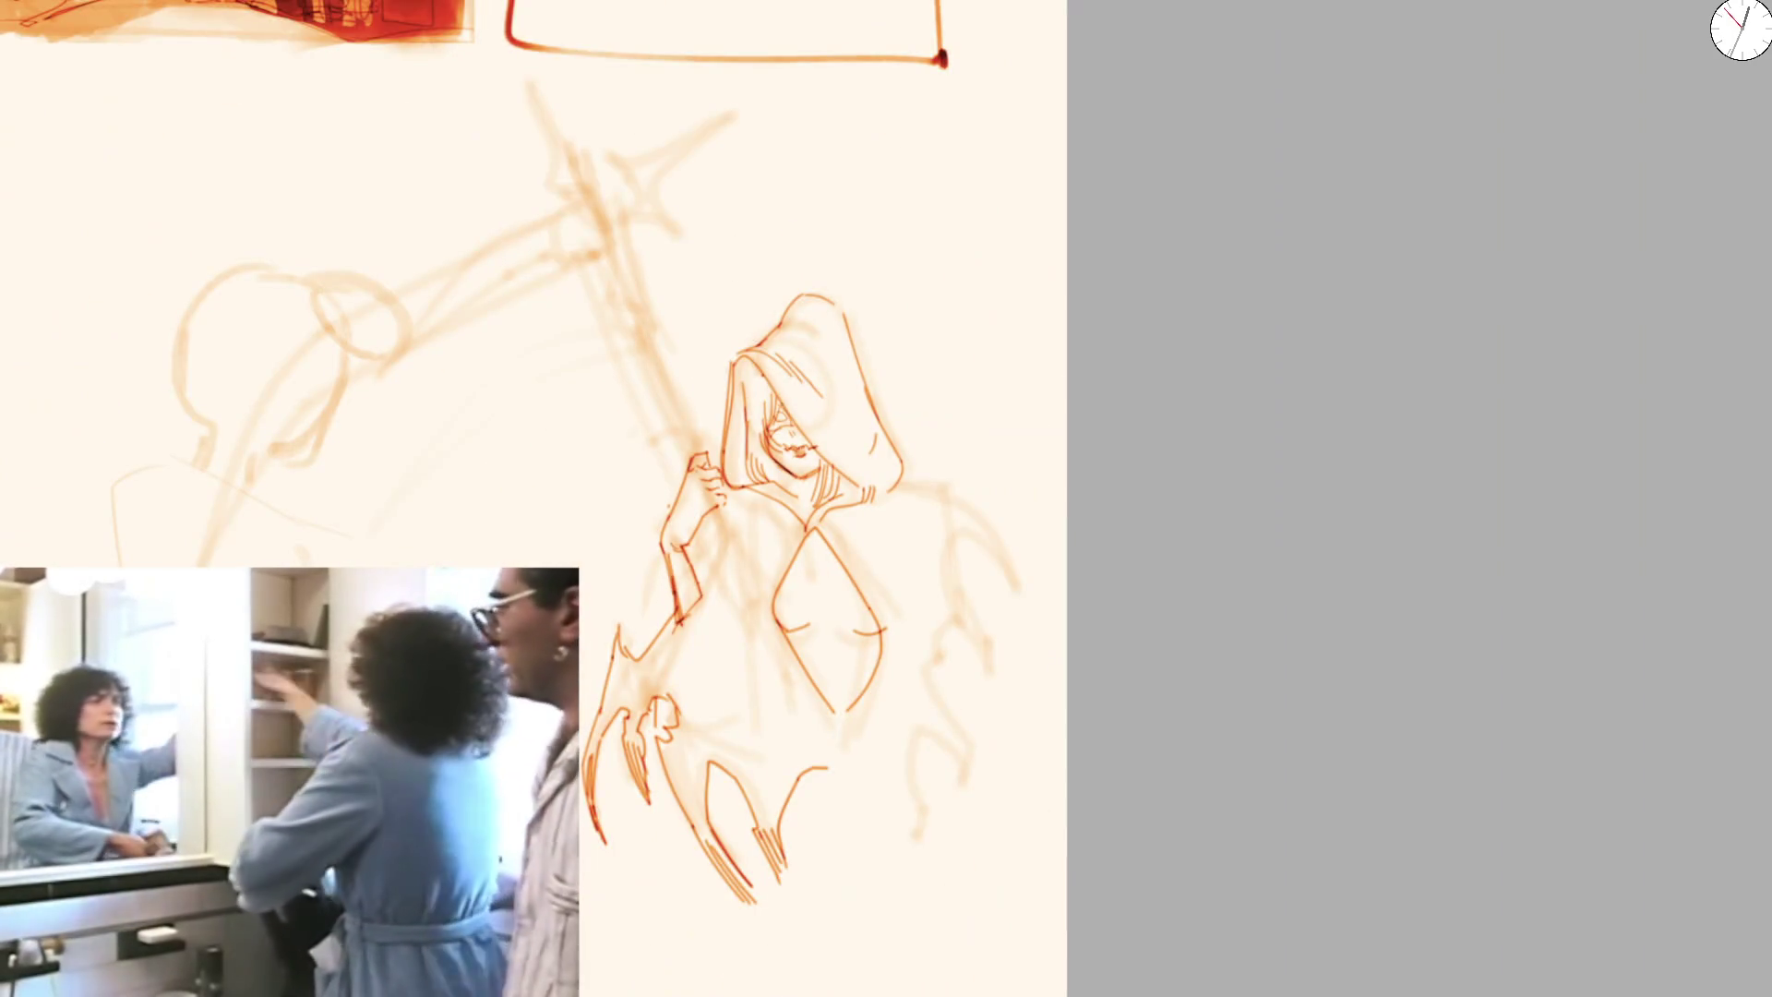
pyautogui.scroll(2, 775, 426)
pyautogui.scroll(3, 776, 425)
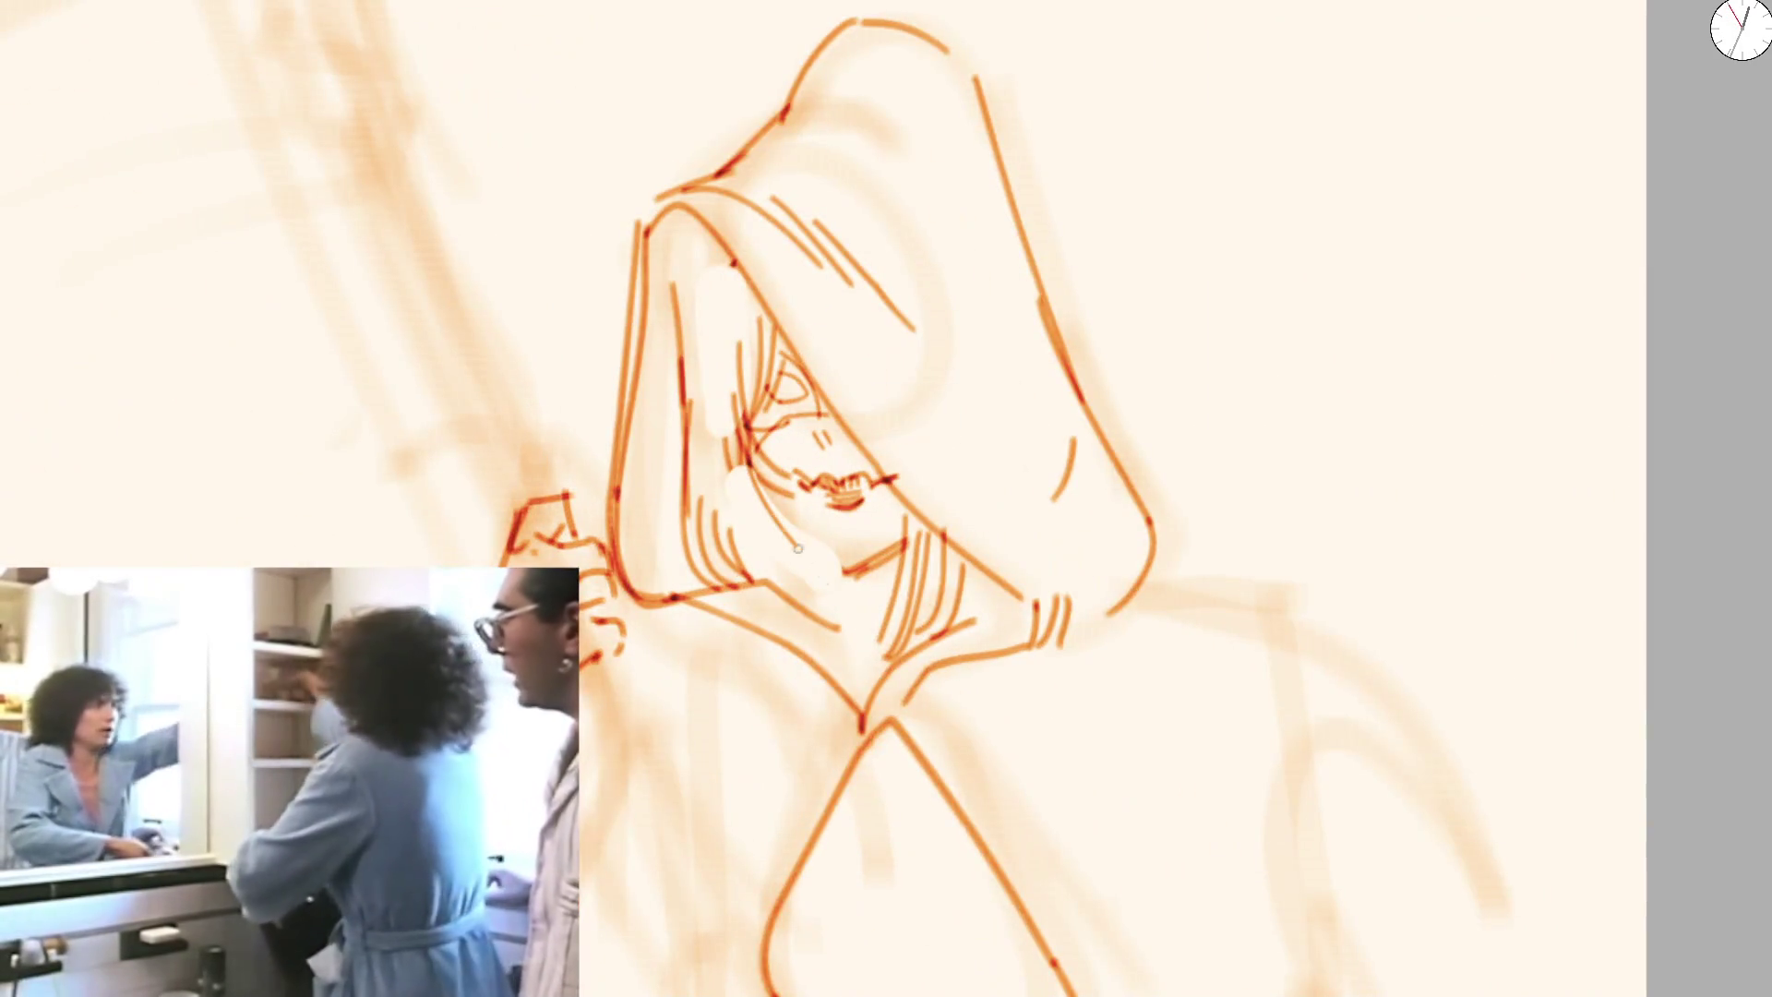
# Shade the eye area, the inside of the hood's left edge and below the hair in light orange
pyautogui.moveTo(804, 457)
pyautogui.mouseDown()
pyautogui.moveTo(777, 382)
pyautogui.moveTo(796, 388)
pyautogui.moveTo(779, 416)
pyautogui.moveTo(734, 346)
pyautogui.mouseUp()
pyautogui.scroll(-3, 704, 166)
pyautogui.scroll(-3, 776, 277)
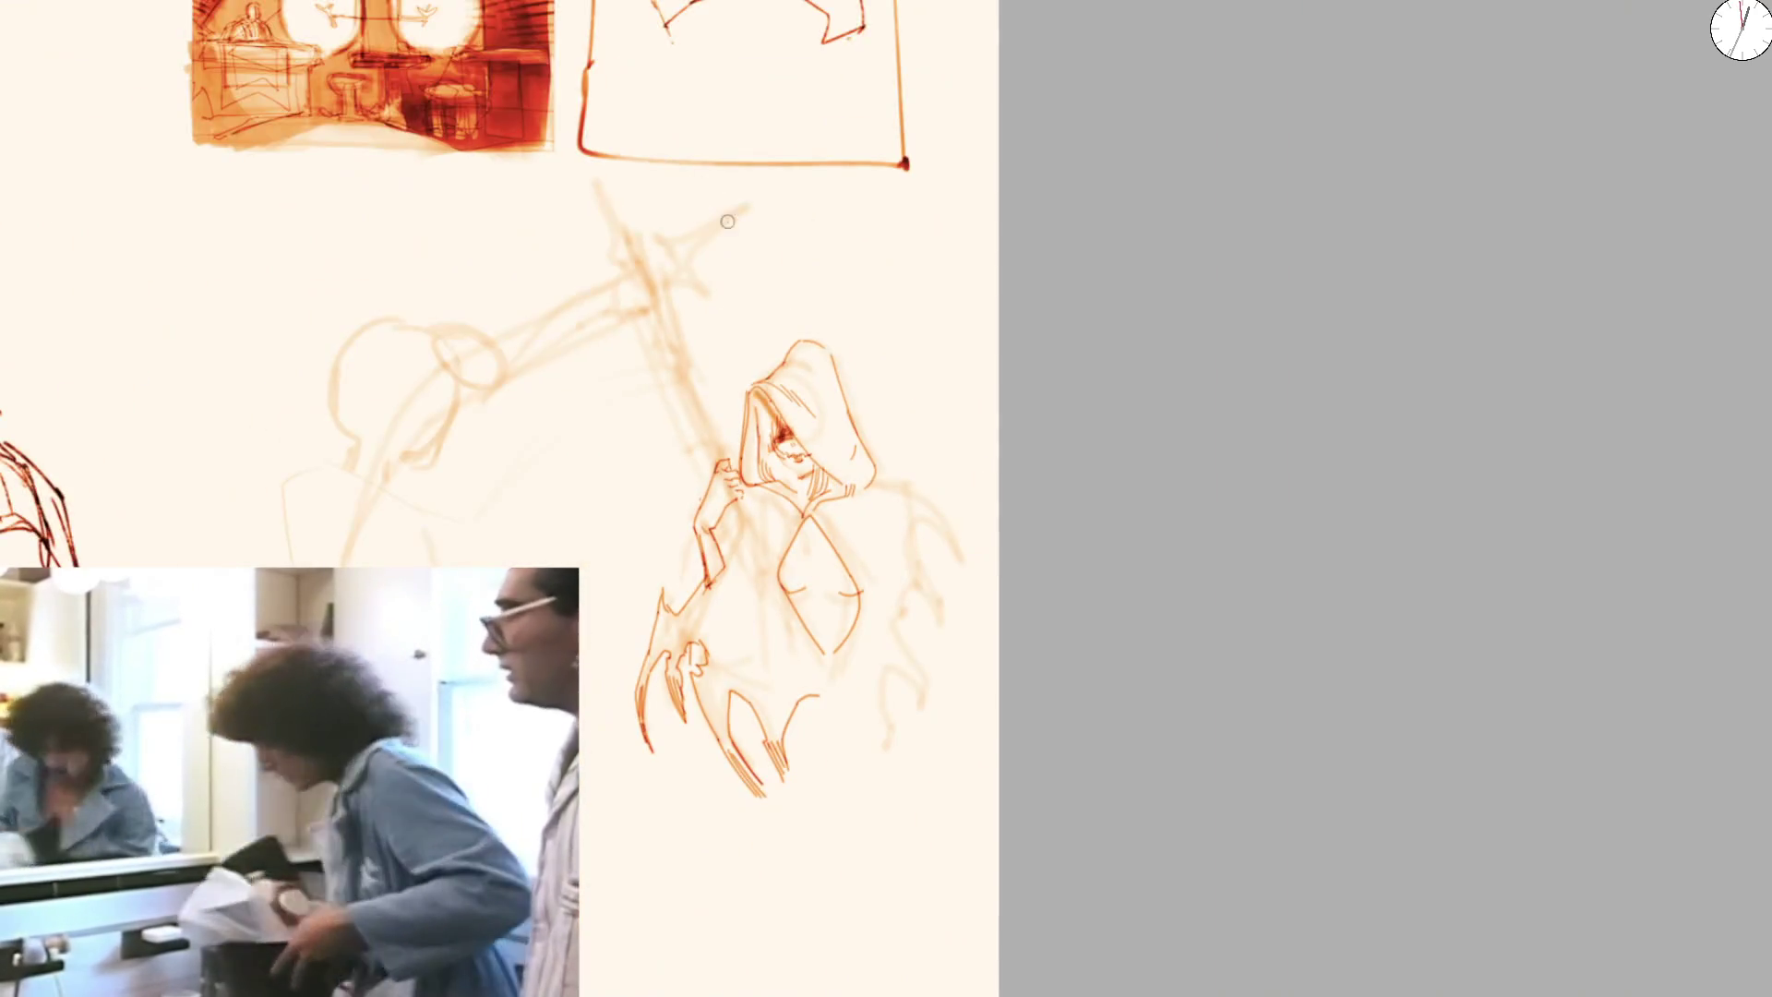
pyautogui.scroll(1, 888, 376)
pyautogui.scroll(2, 888, 377)
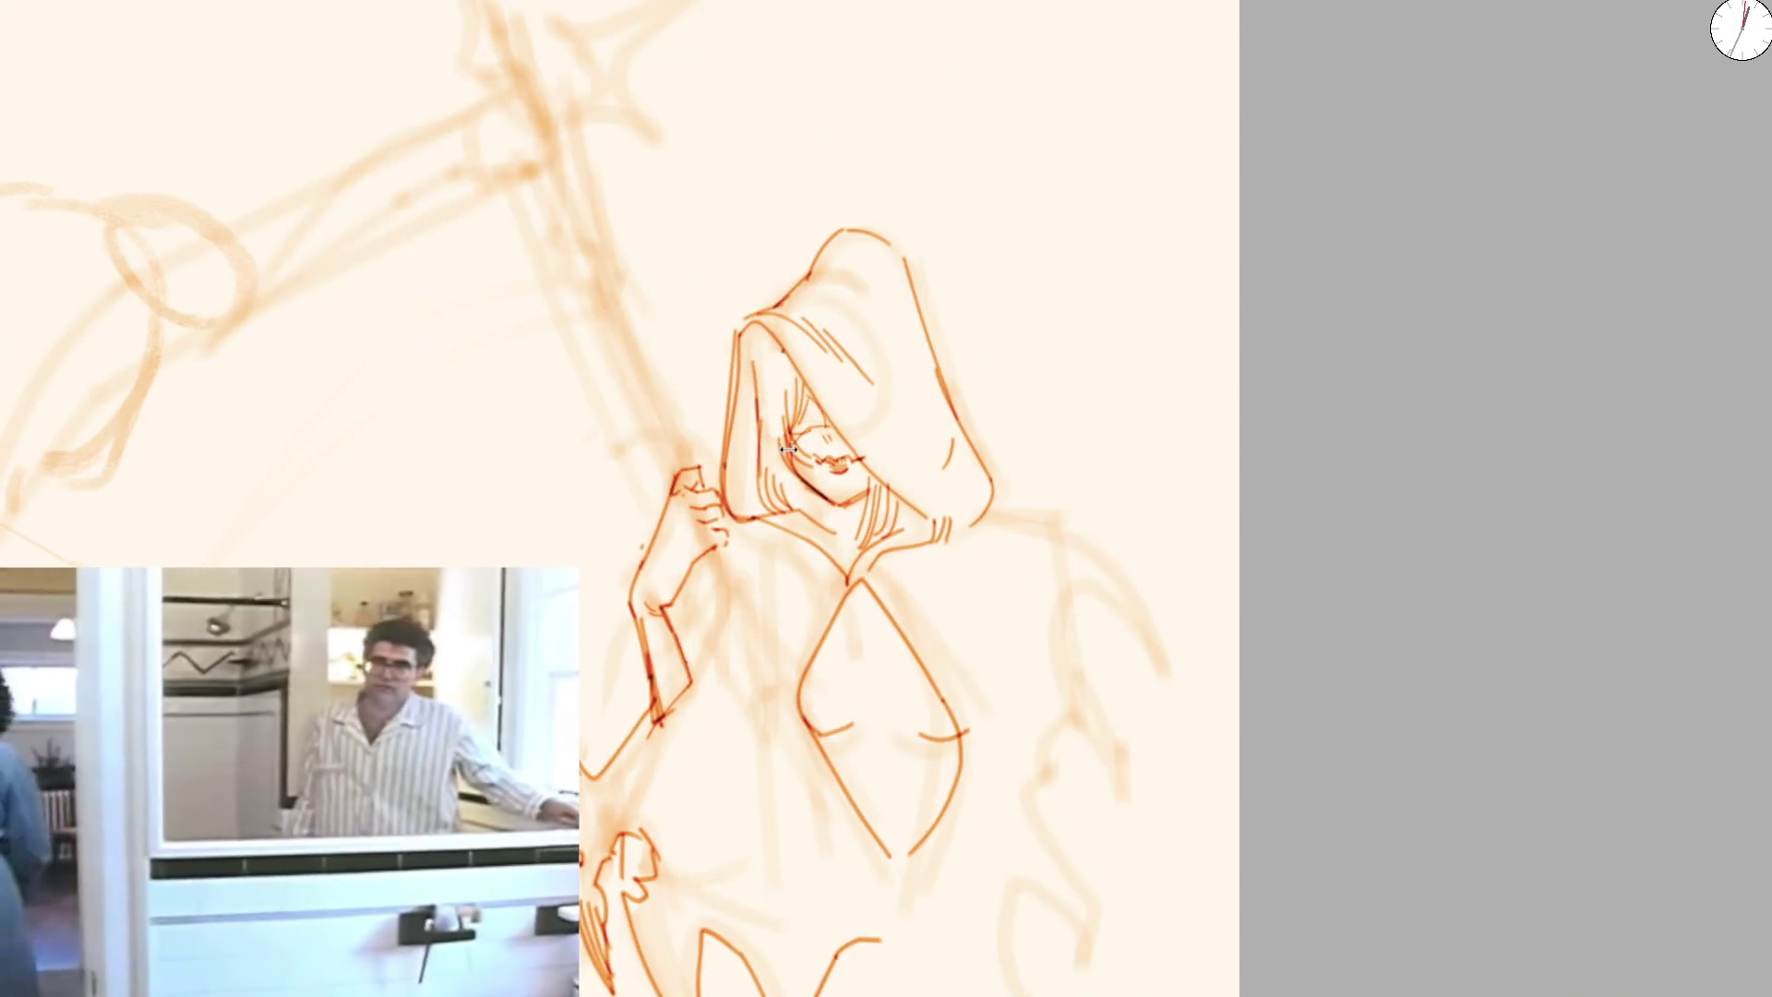
pyautogui.scroll(1, 888, 376)
pyautogui.scroll(1, 860, 352)
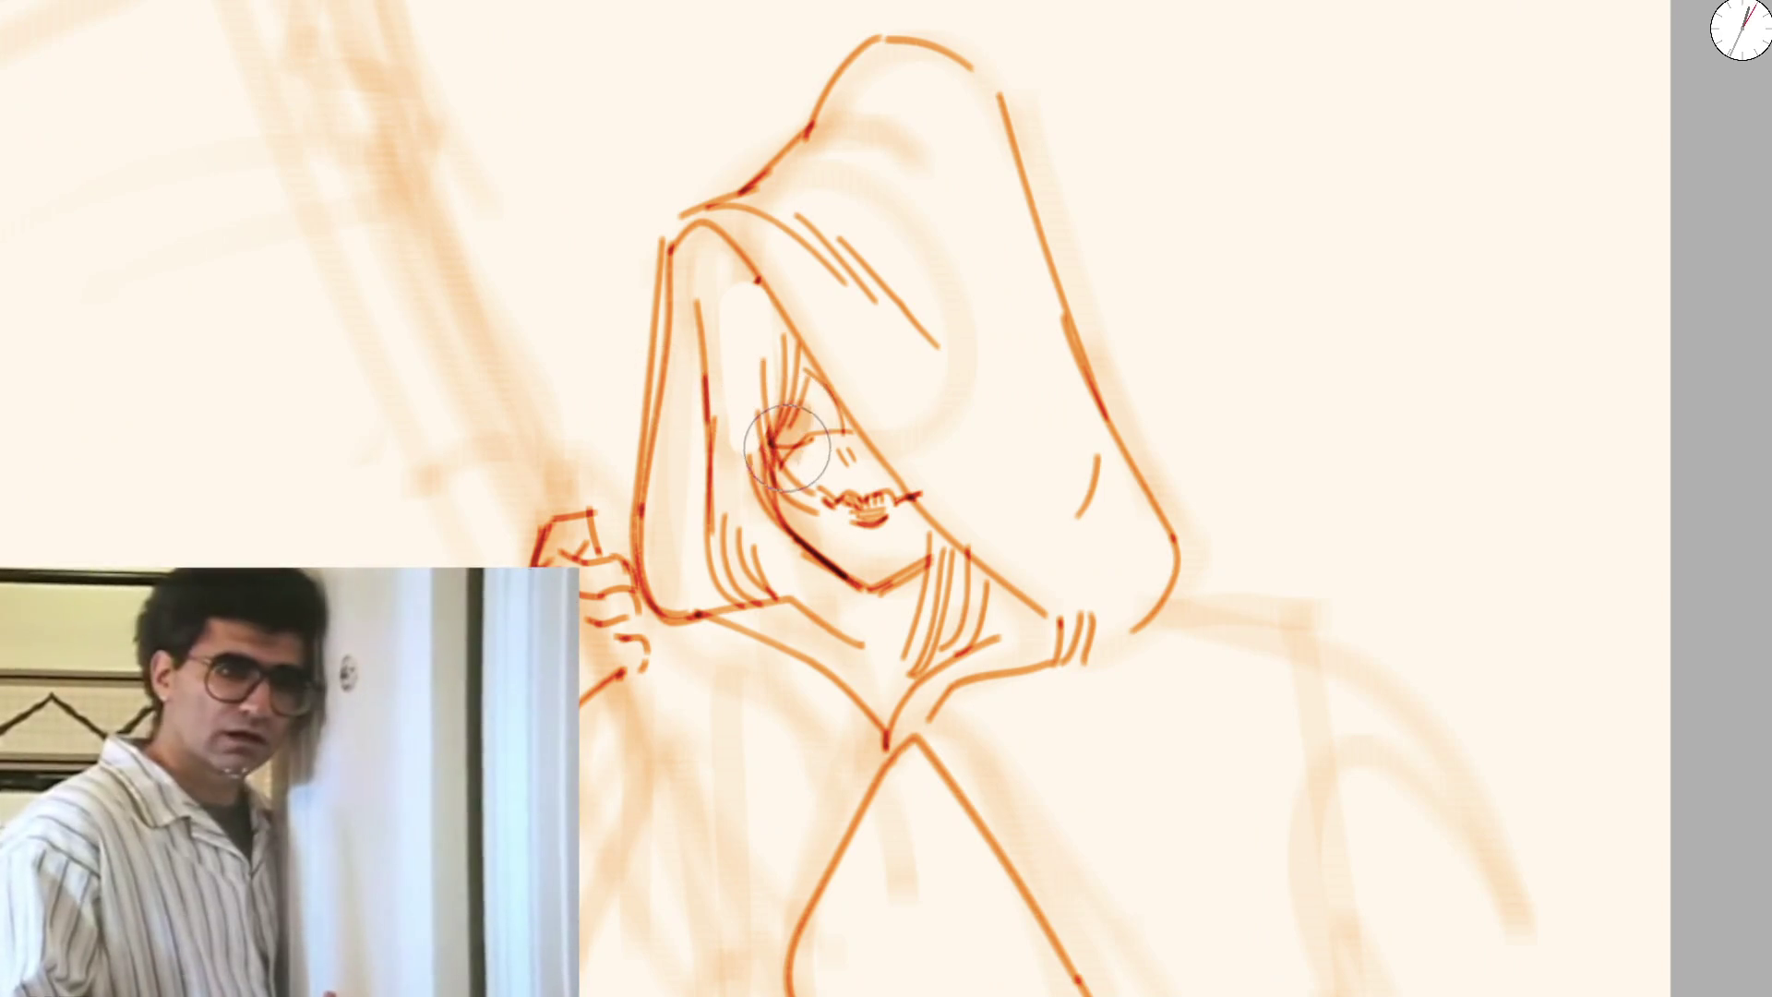
pyautogui.moveTo(826, 406)
pyautogui.mouseDown()
pyautogui.moveTo(720, 265)
pyautogui.moveTo(673, 457)
pyautogui.moveTo(693, 541)
pyautogui.moveTo(747, 316)
pyautogui.mouseUp()
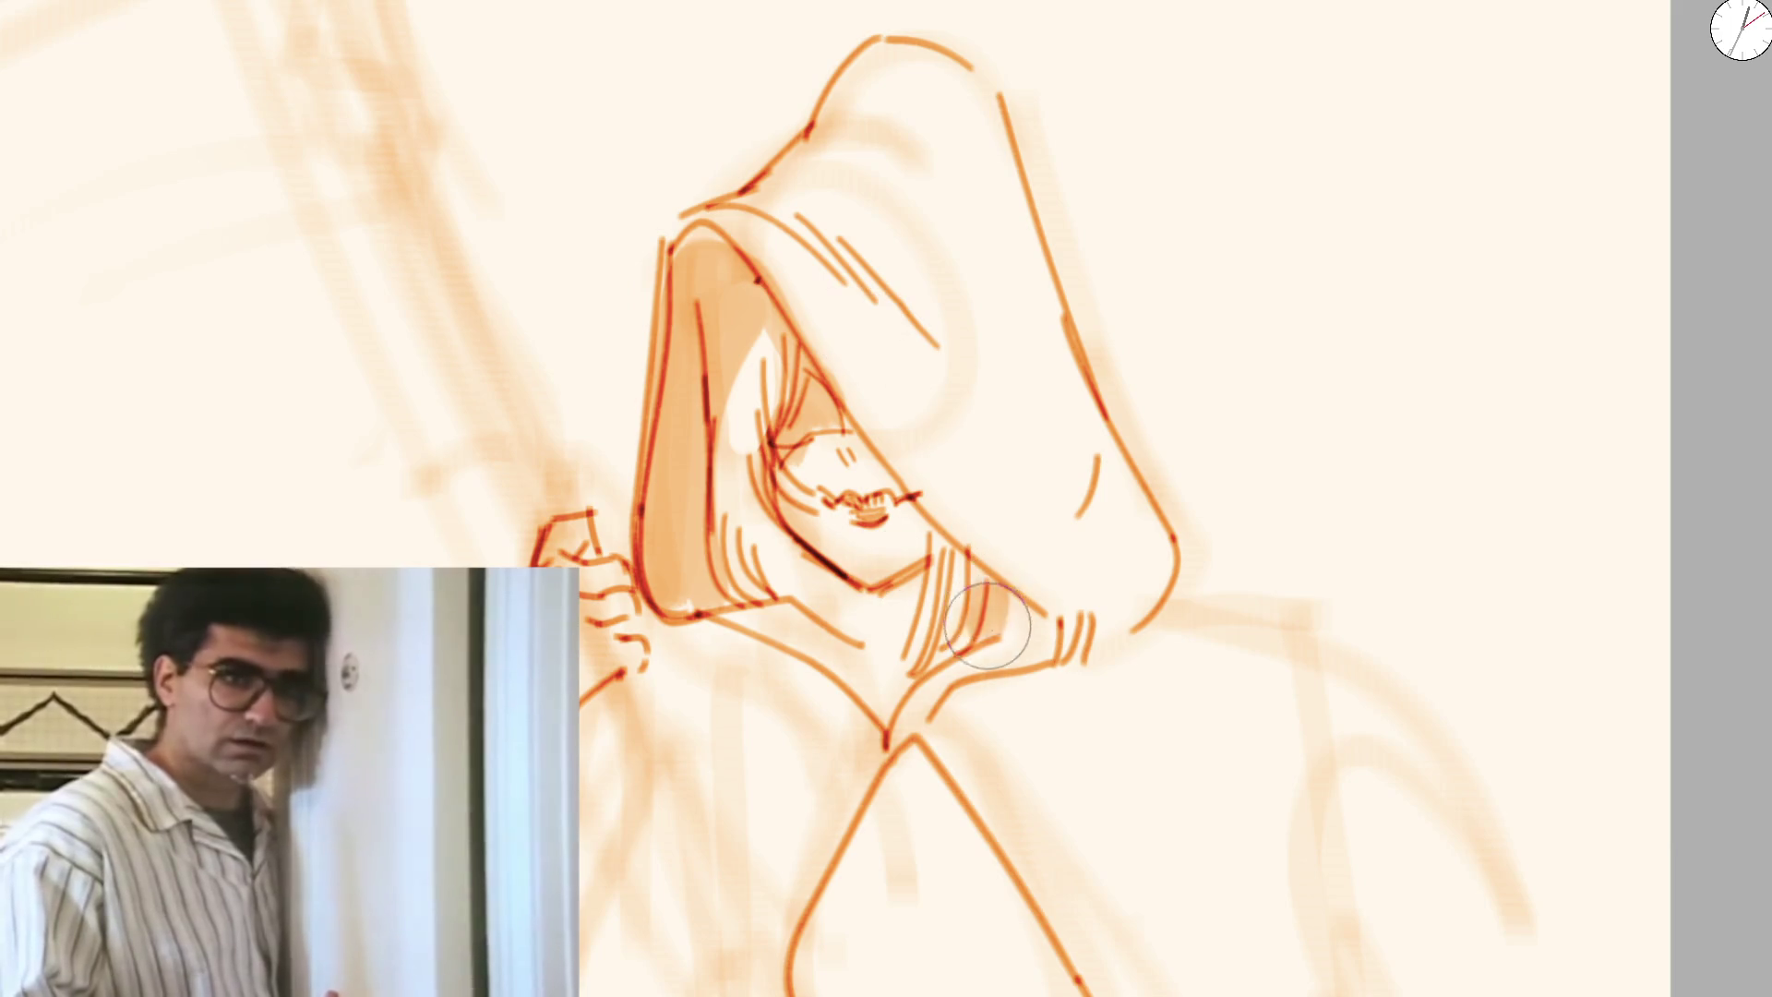
pyautogui.moveTo(977, 618); pyautogui.dragTo(997, 650)
pyautogui.scroll(-2, 776, 610)
pyautogui.scroll(-3, 886, 444)
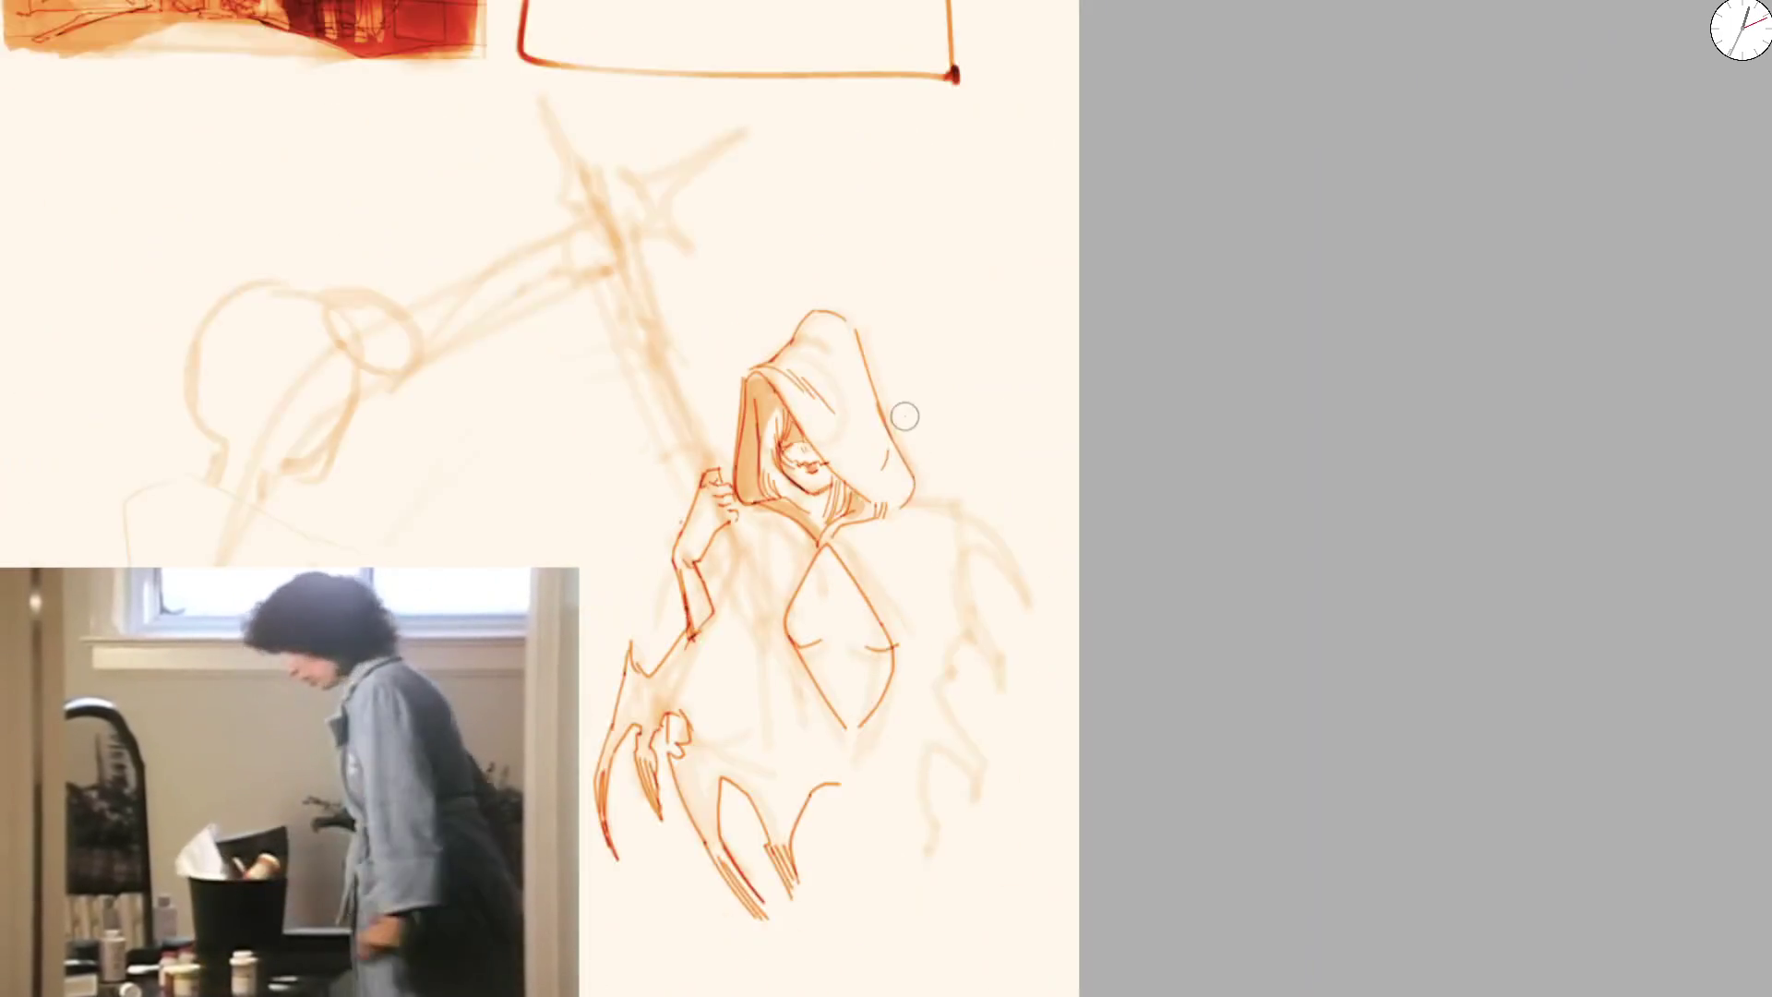
pyautogui.scroll(-2, 854, 444)
pyautogui.scroll(3, 867, 529)
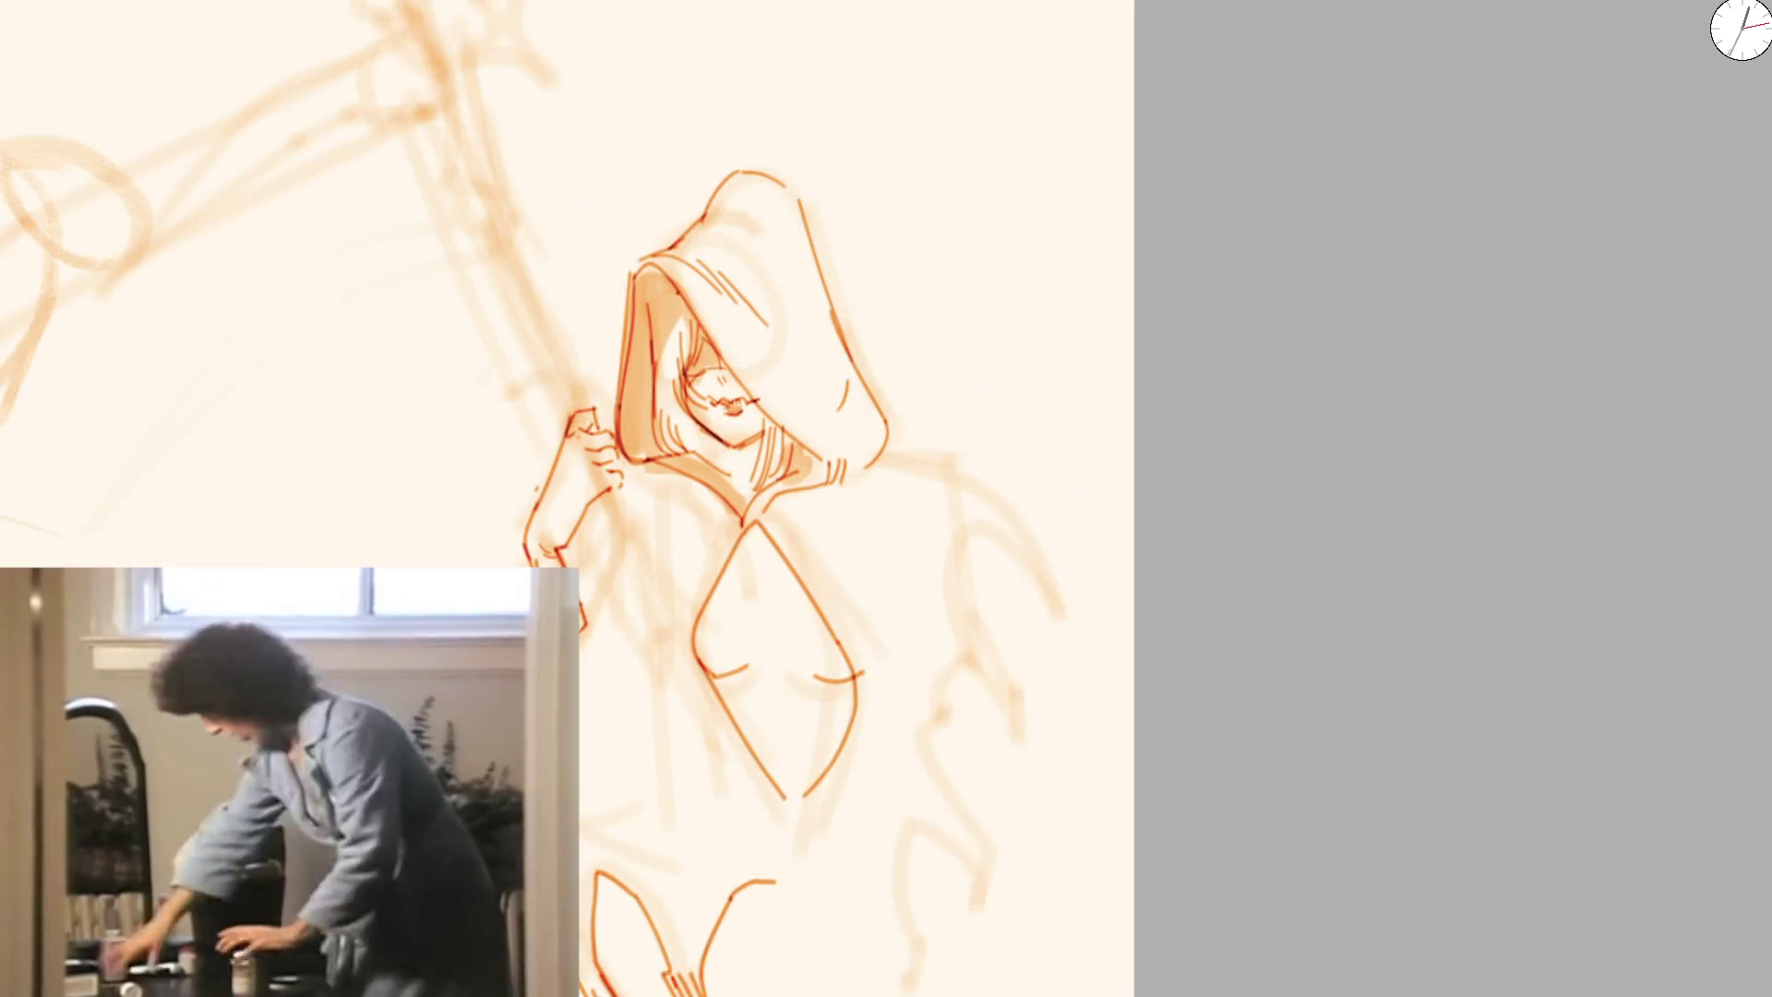
pyautogui.scroll(2, 780, 533)
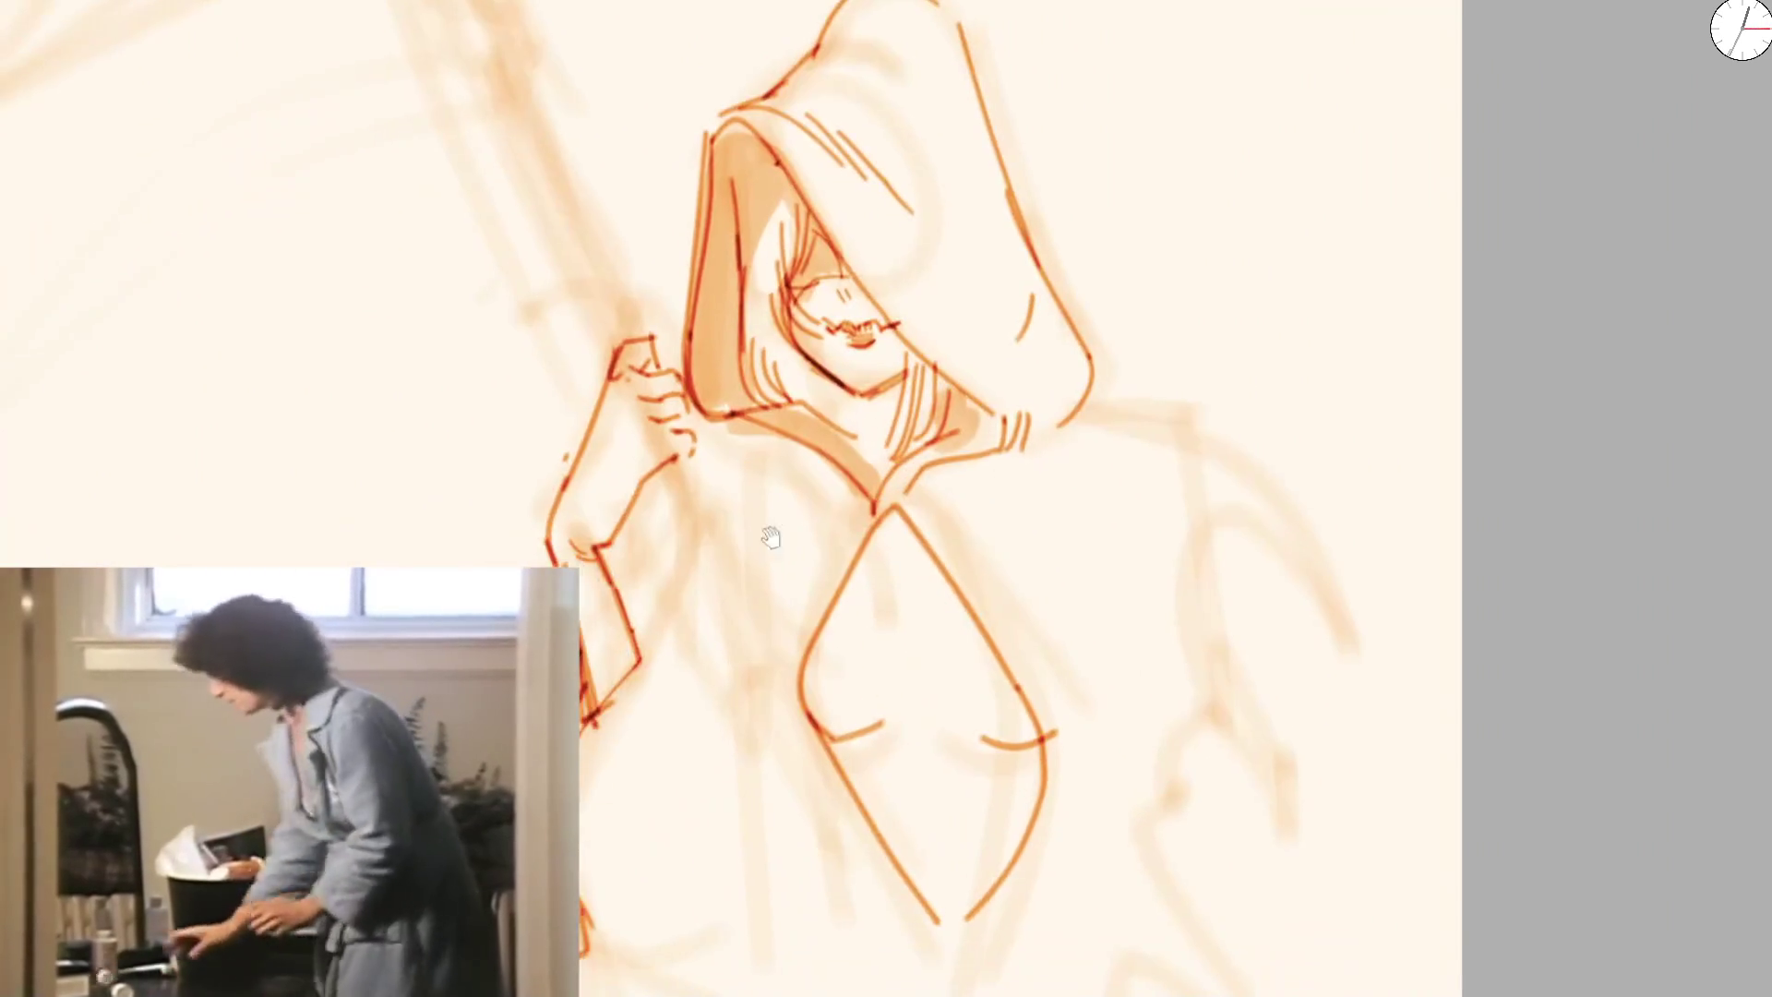
pyautogui.scroll(2, 656, 507)
pyautogui.scroll(1, 674, 548)
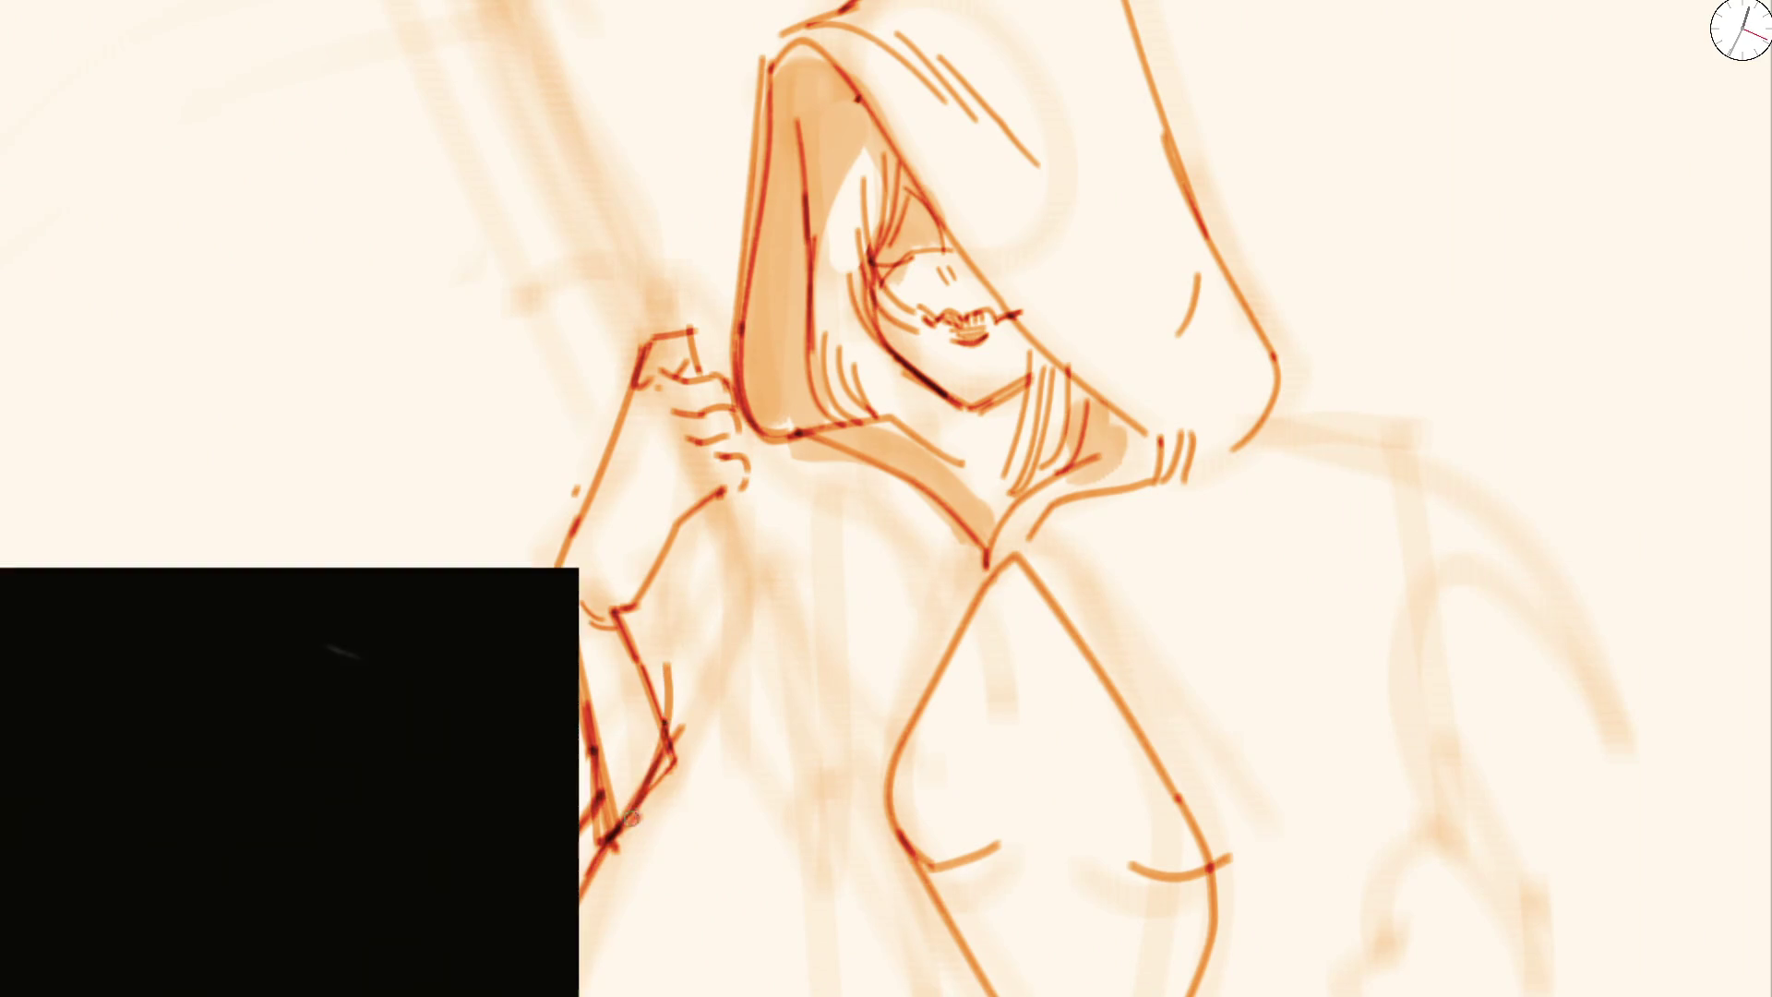
pyautogui.scroll(2, 879, 532)
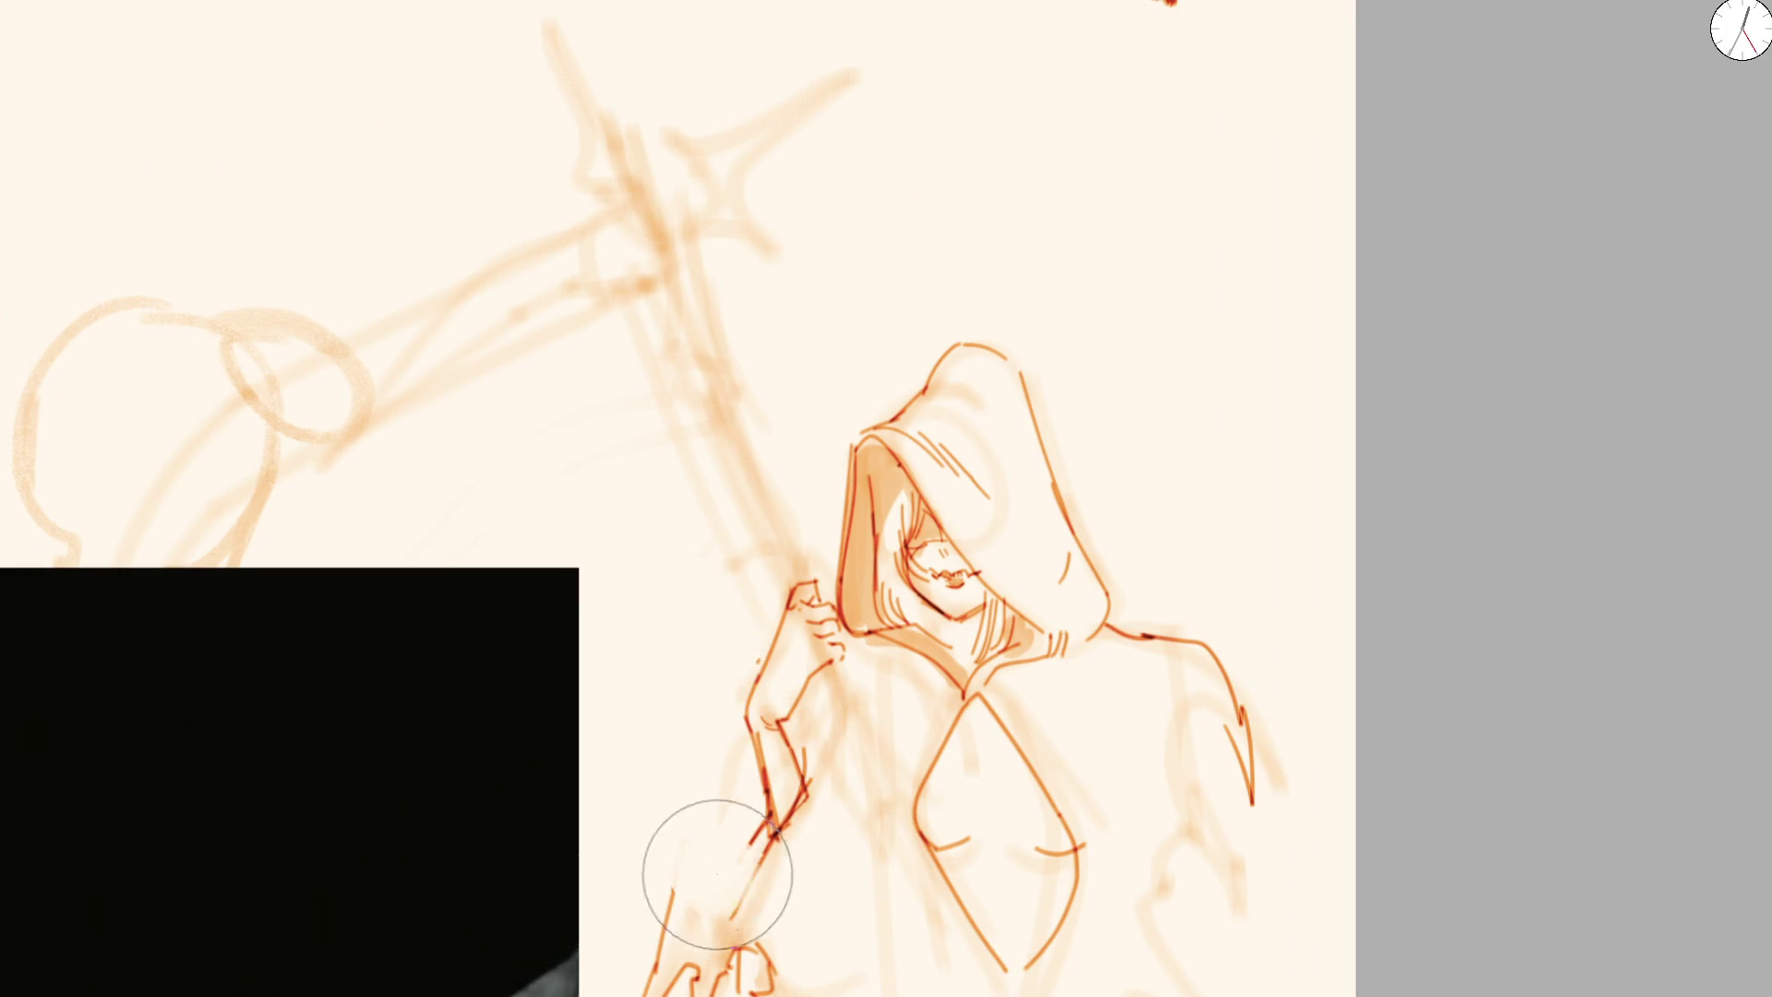
# Clean up and ink the sleeve lines and bottom edge on the lower-left arm
pyautogui.moveTo(712, 863); pyautogui.dragTo(729, 839)
pyautogui.moveTo(747, 728); pyautogui.dragTo(661, 829)
pyautogui.moveTo(747, 723)
pyautogui.mouseDown()
pyautogui.moveTo(645, 828)
pyautogui.moveTo(712, 810)
pyautogui.mouseUp()
pyautogui.moveTo(674, 869)
pyautogui.mouseDown()
pyautogui.moveTo(680, 886)
pyautogui.moveTo(728, 827)
pyautogui.moveTo(645, 838)
pyautogui.mouseUp()
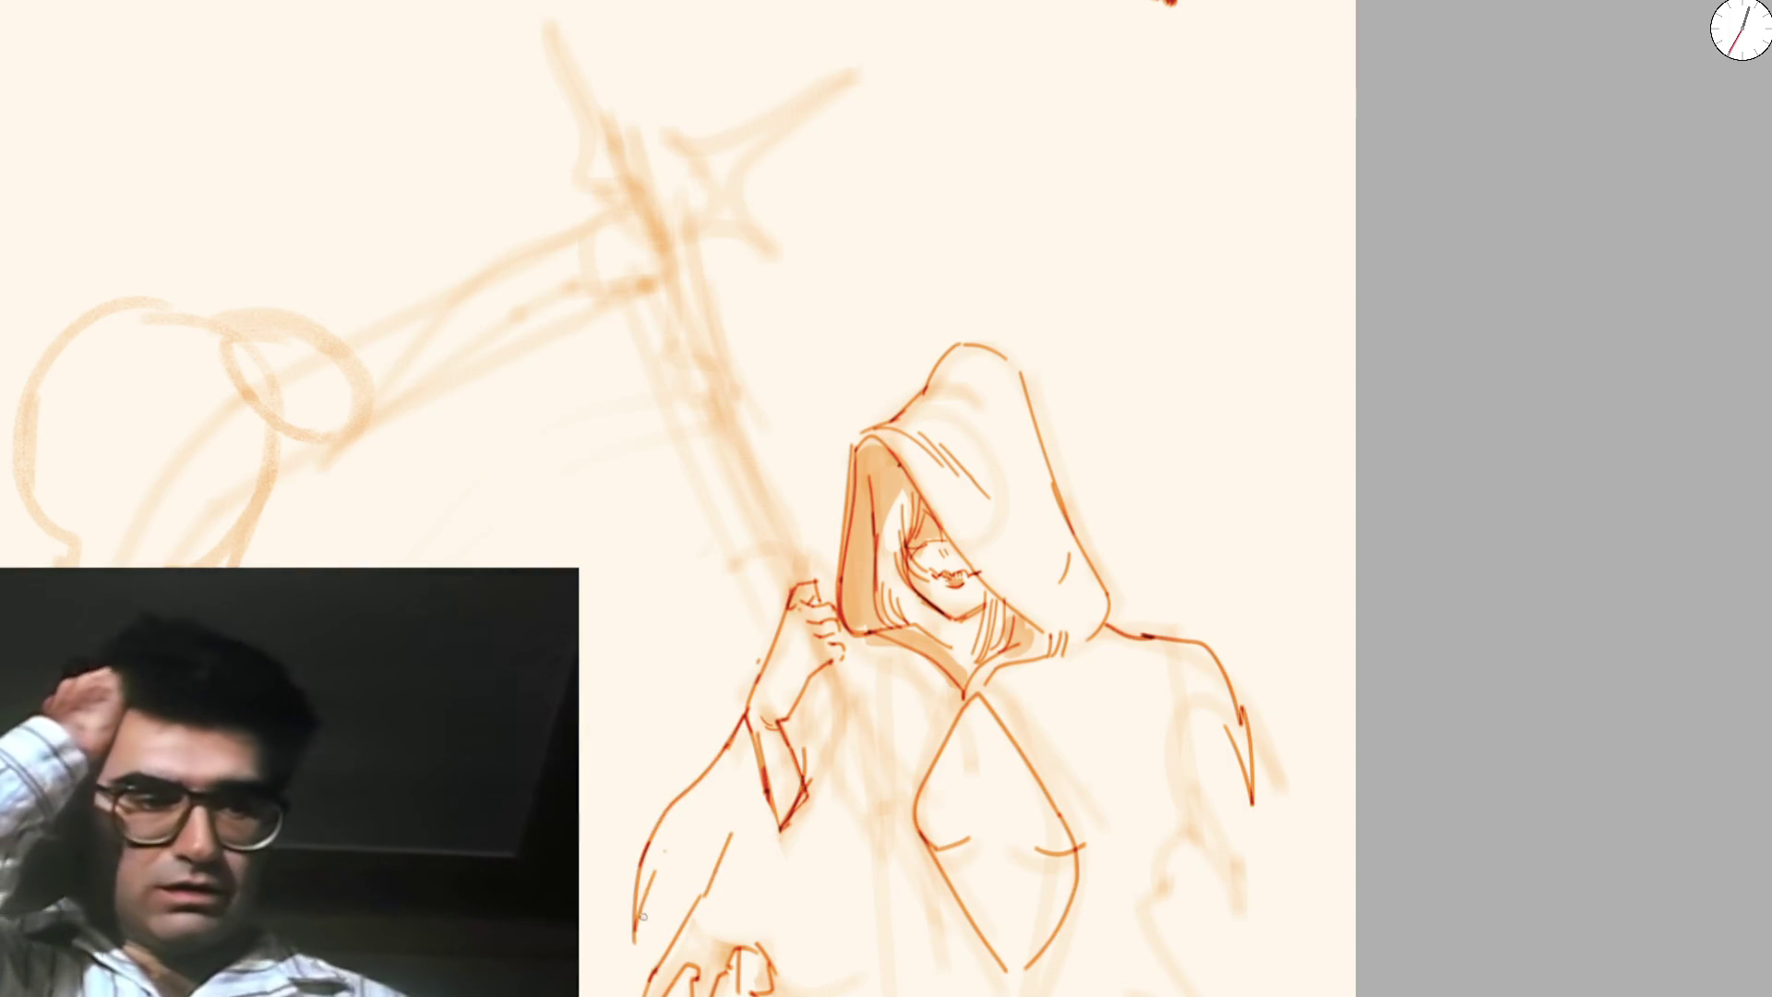
pyautogui.scroll(-3, 875, 513)
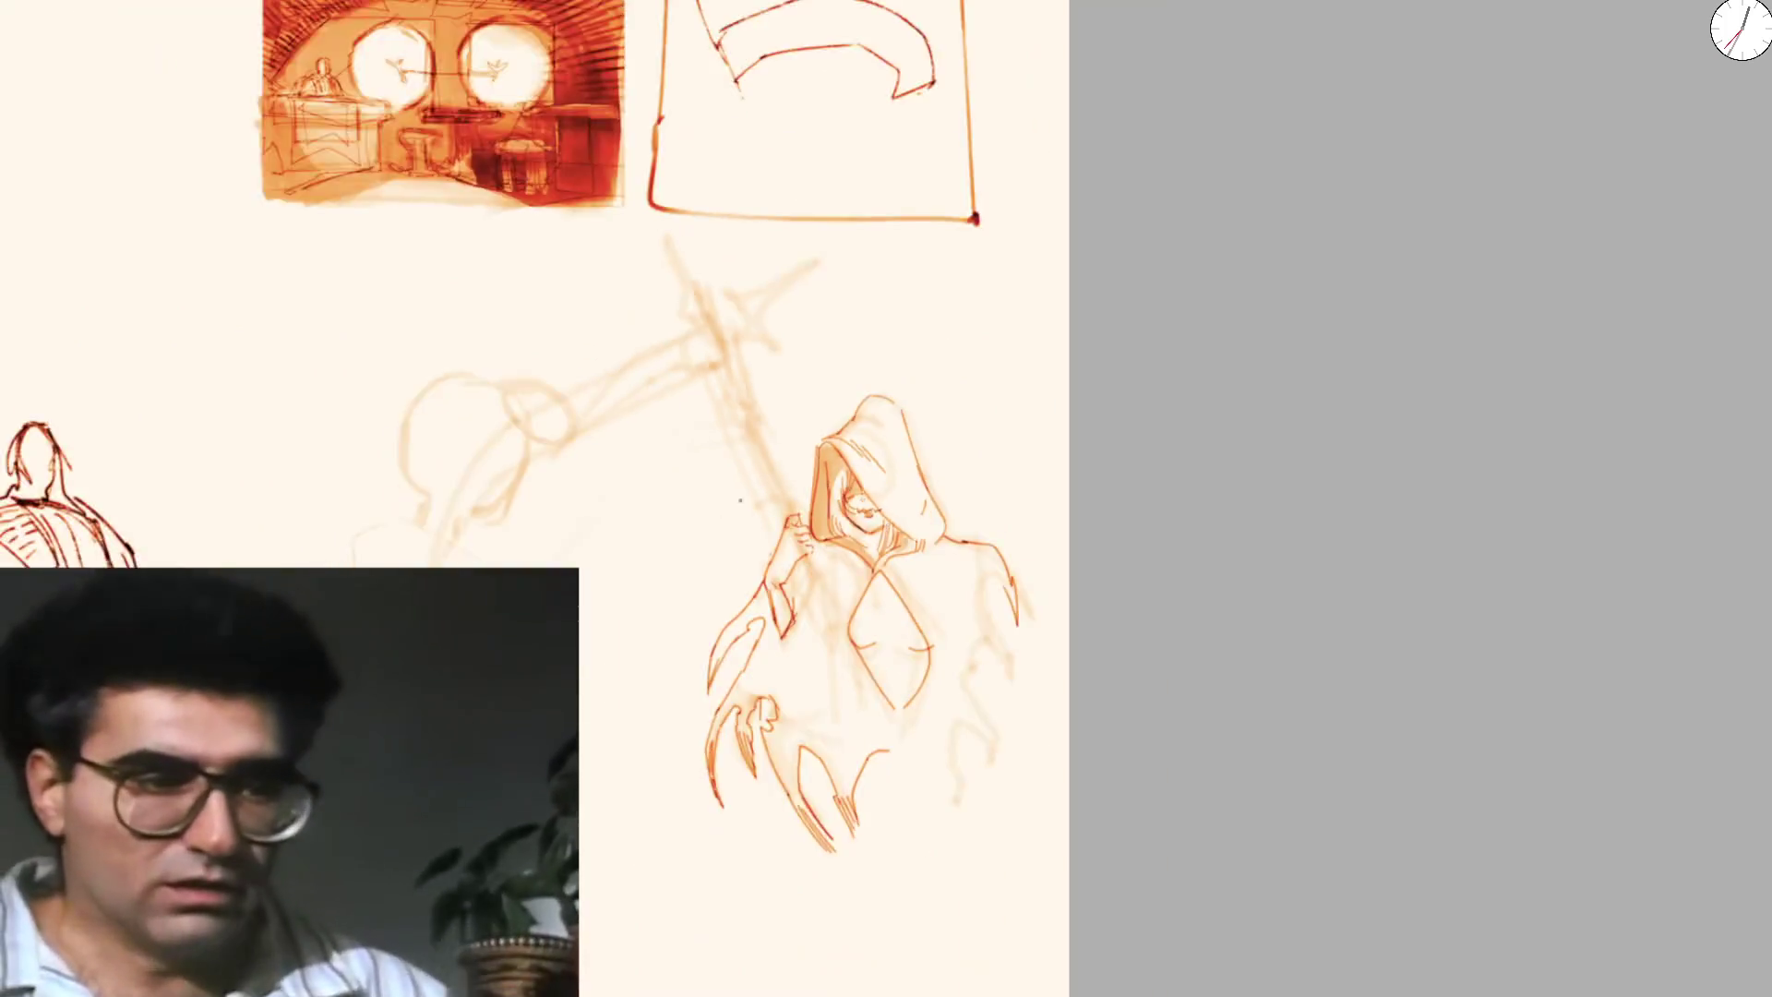
pyautogui.scroll(-2, 875, 512)
pyautogui.scroll(3, 875, 512)
pyautogui.scroll(3, 873, 583)
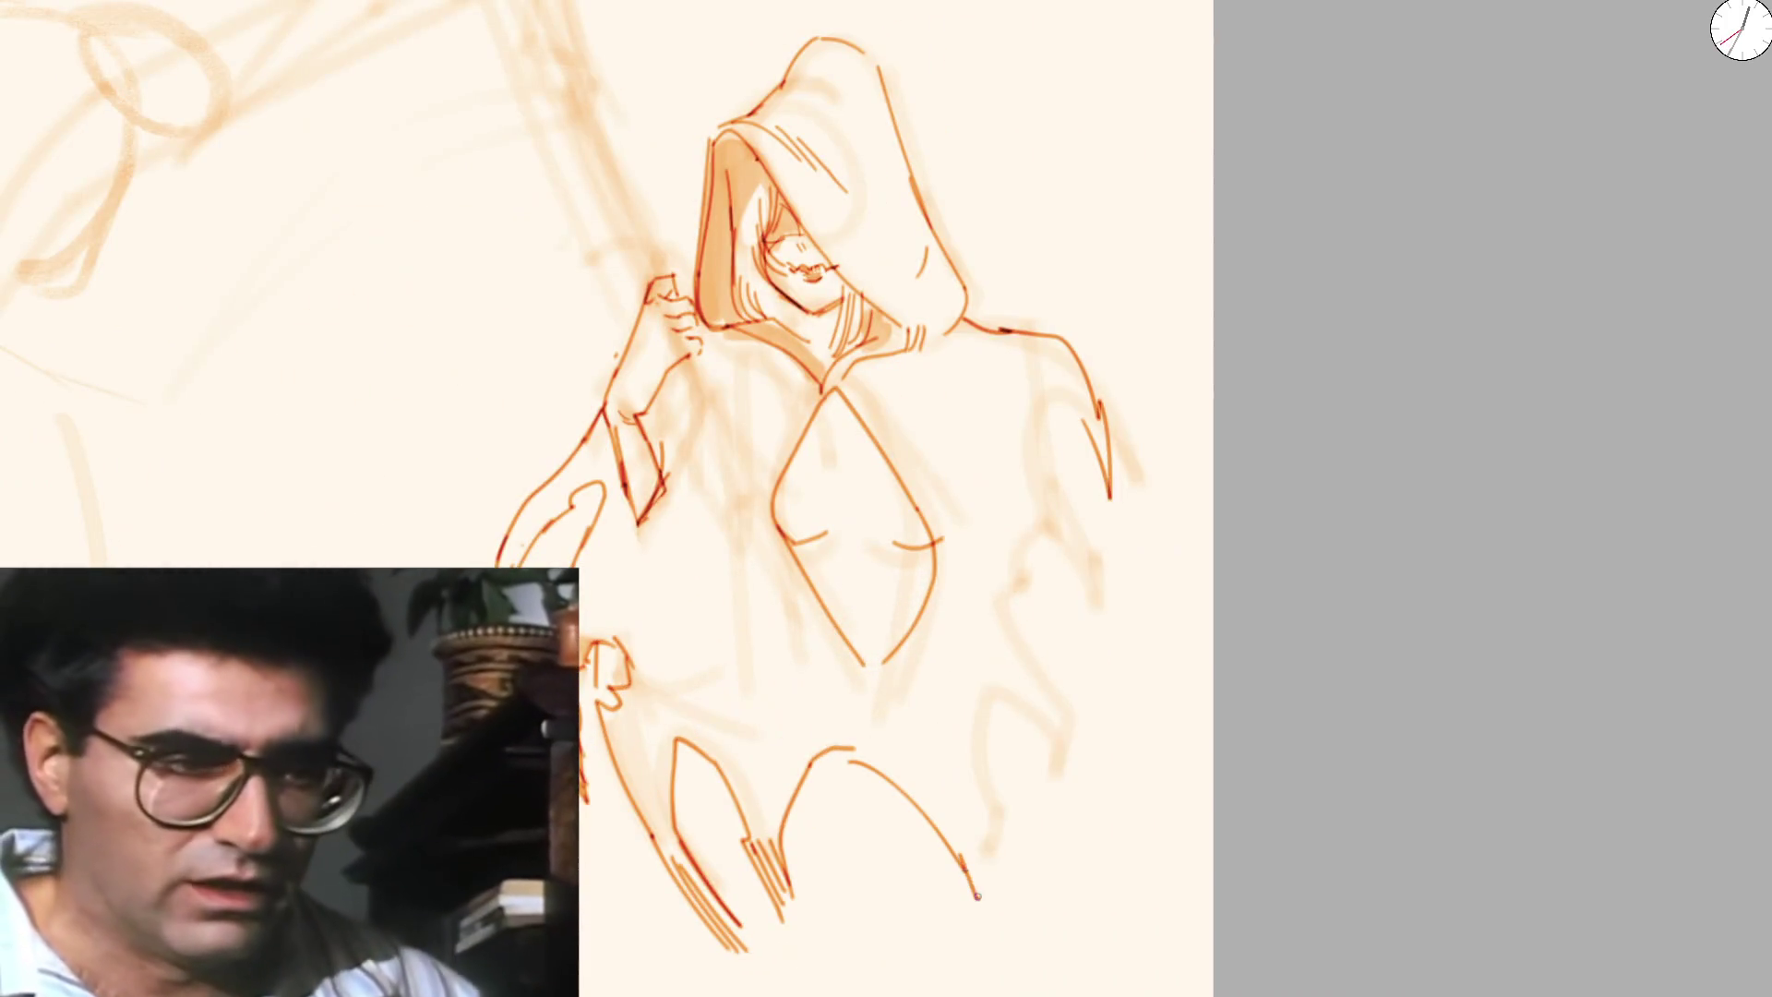
pyautogui.scroll(1, 705, 510)
# Ink sleeve lines down the arm below the raised hand, undoing two strokes before redrawing them
pyautogui.moveTo(666, 457); pyautogui.dragTo(686, 589)
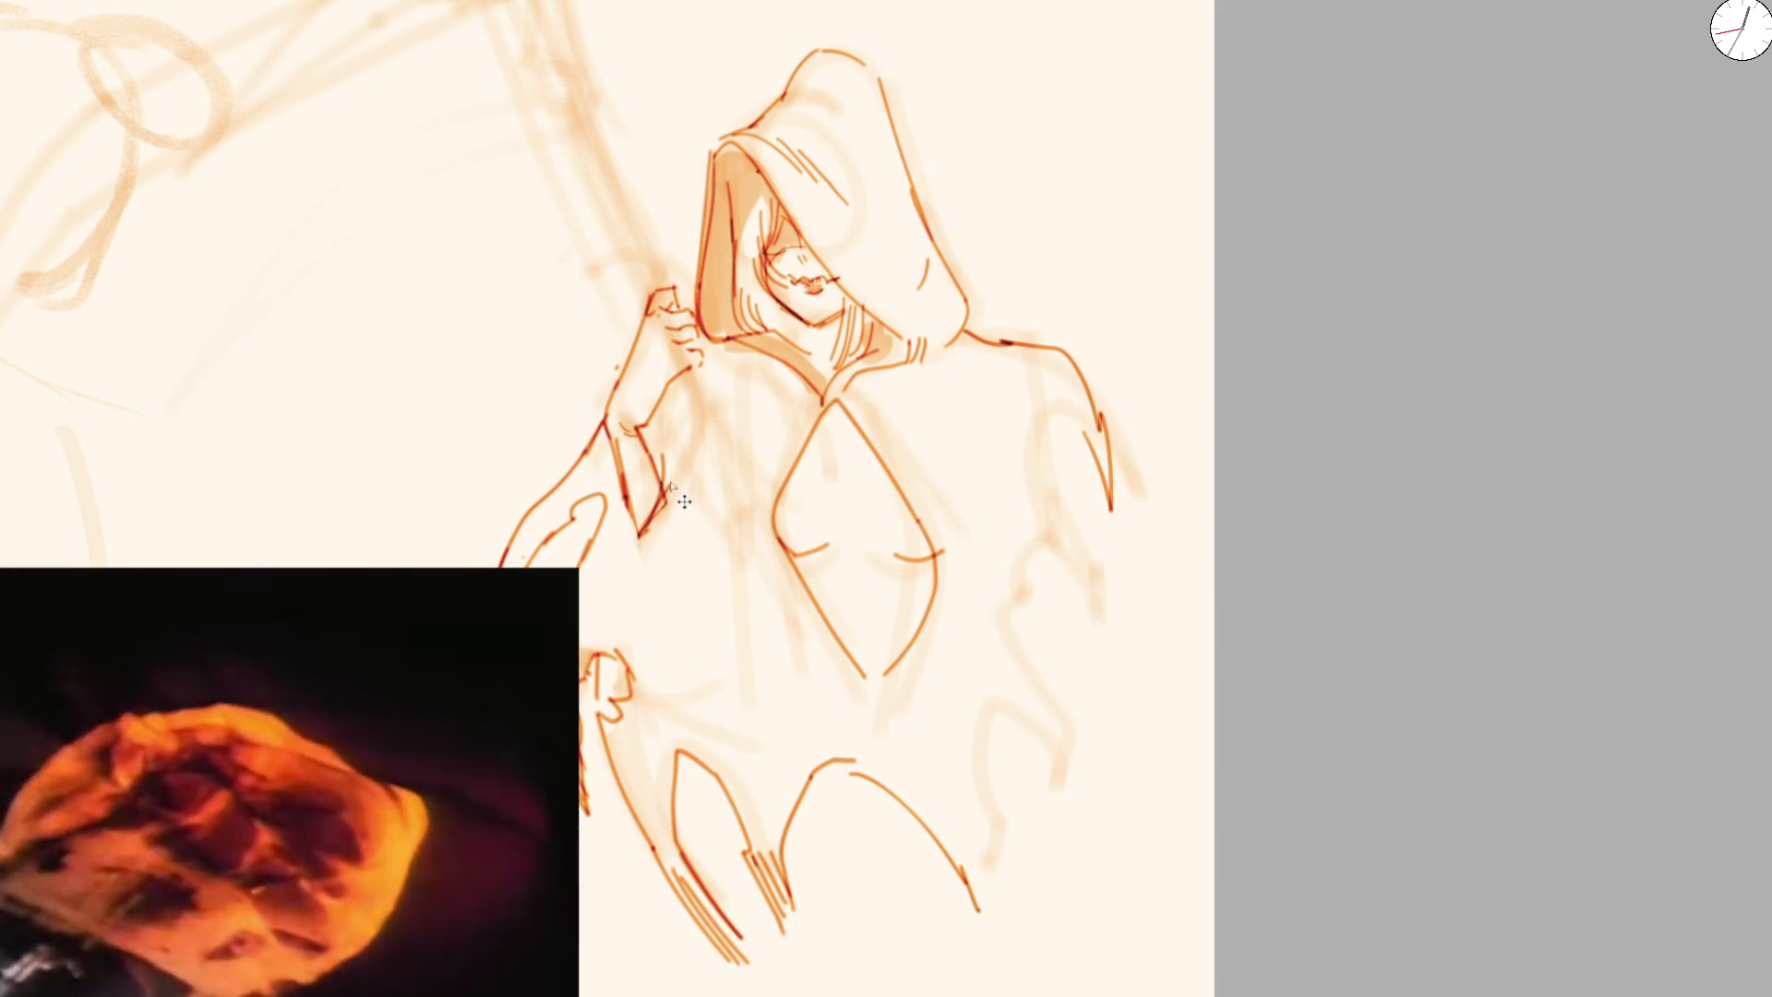
pyautogui.hotkey('ctrl', 'z')
pyautogui.hotkey('ctrl', 'z')
pyautogui.hotkey('ctrl', 'z')
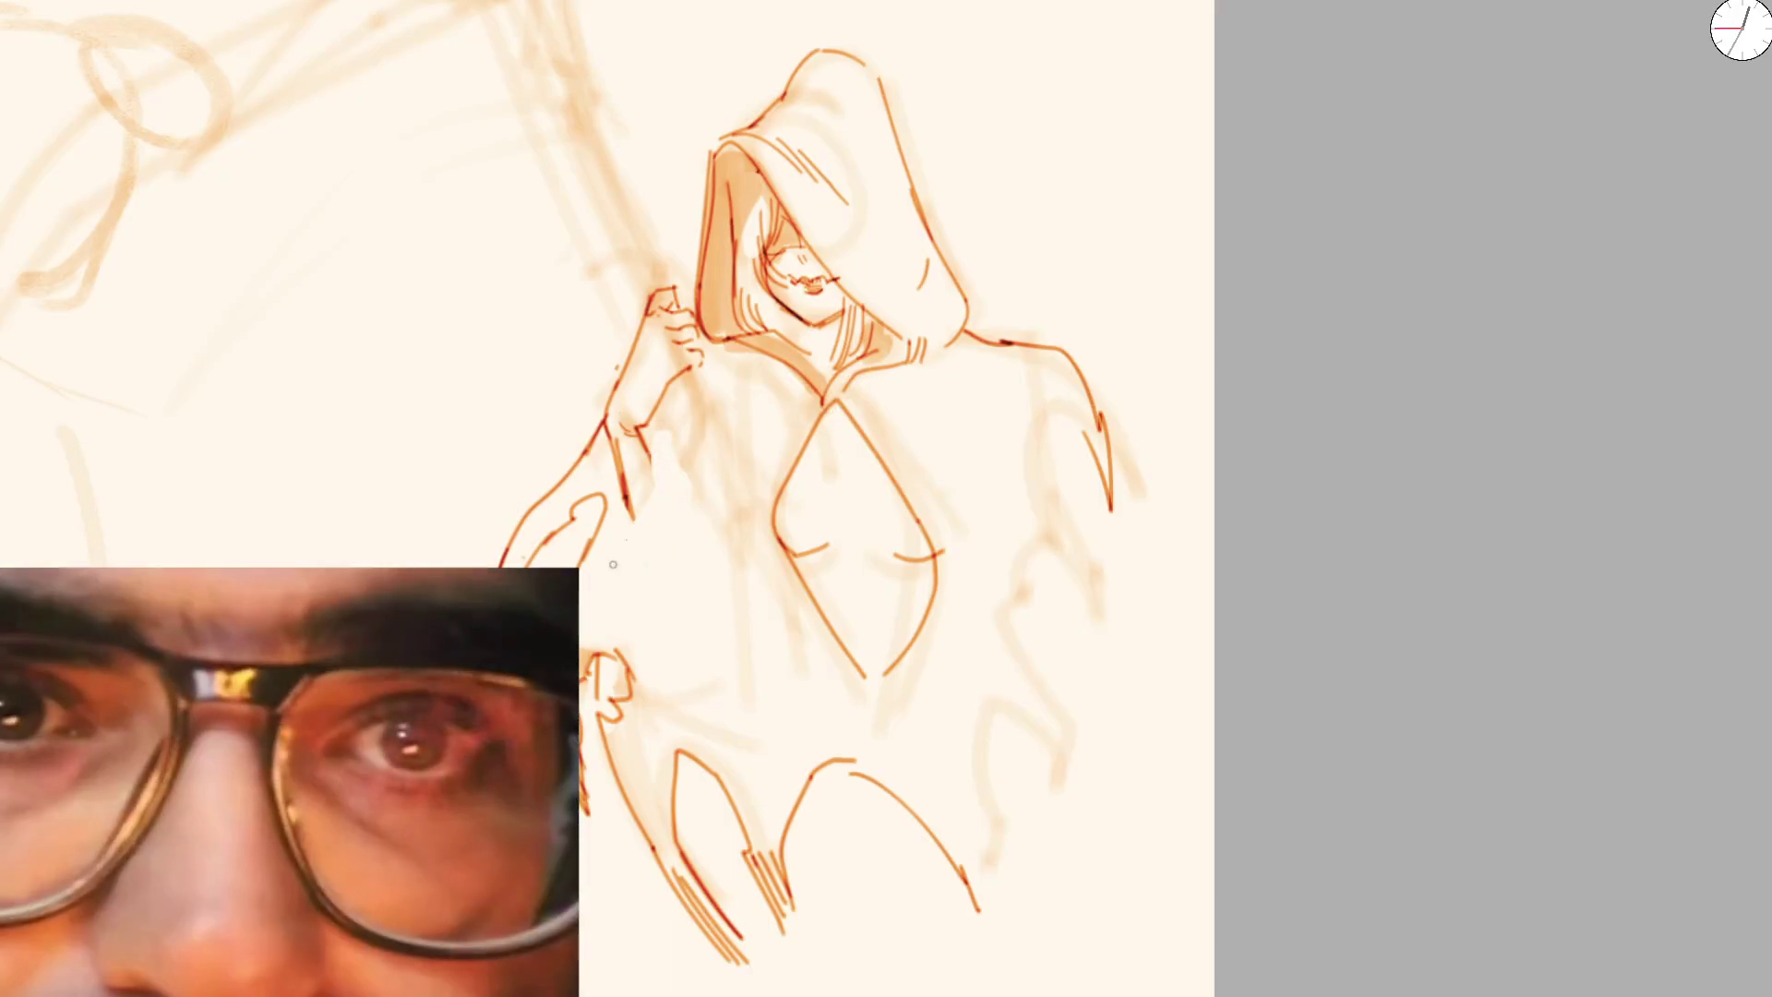
pyautogui.moveTo(604, 410); pyautogui.dragTo(637, 526)
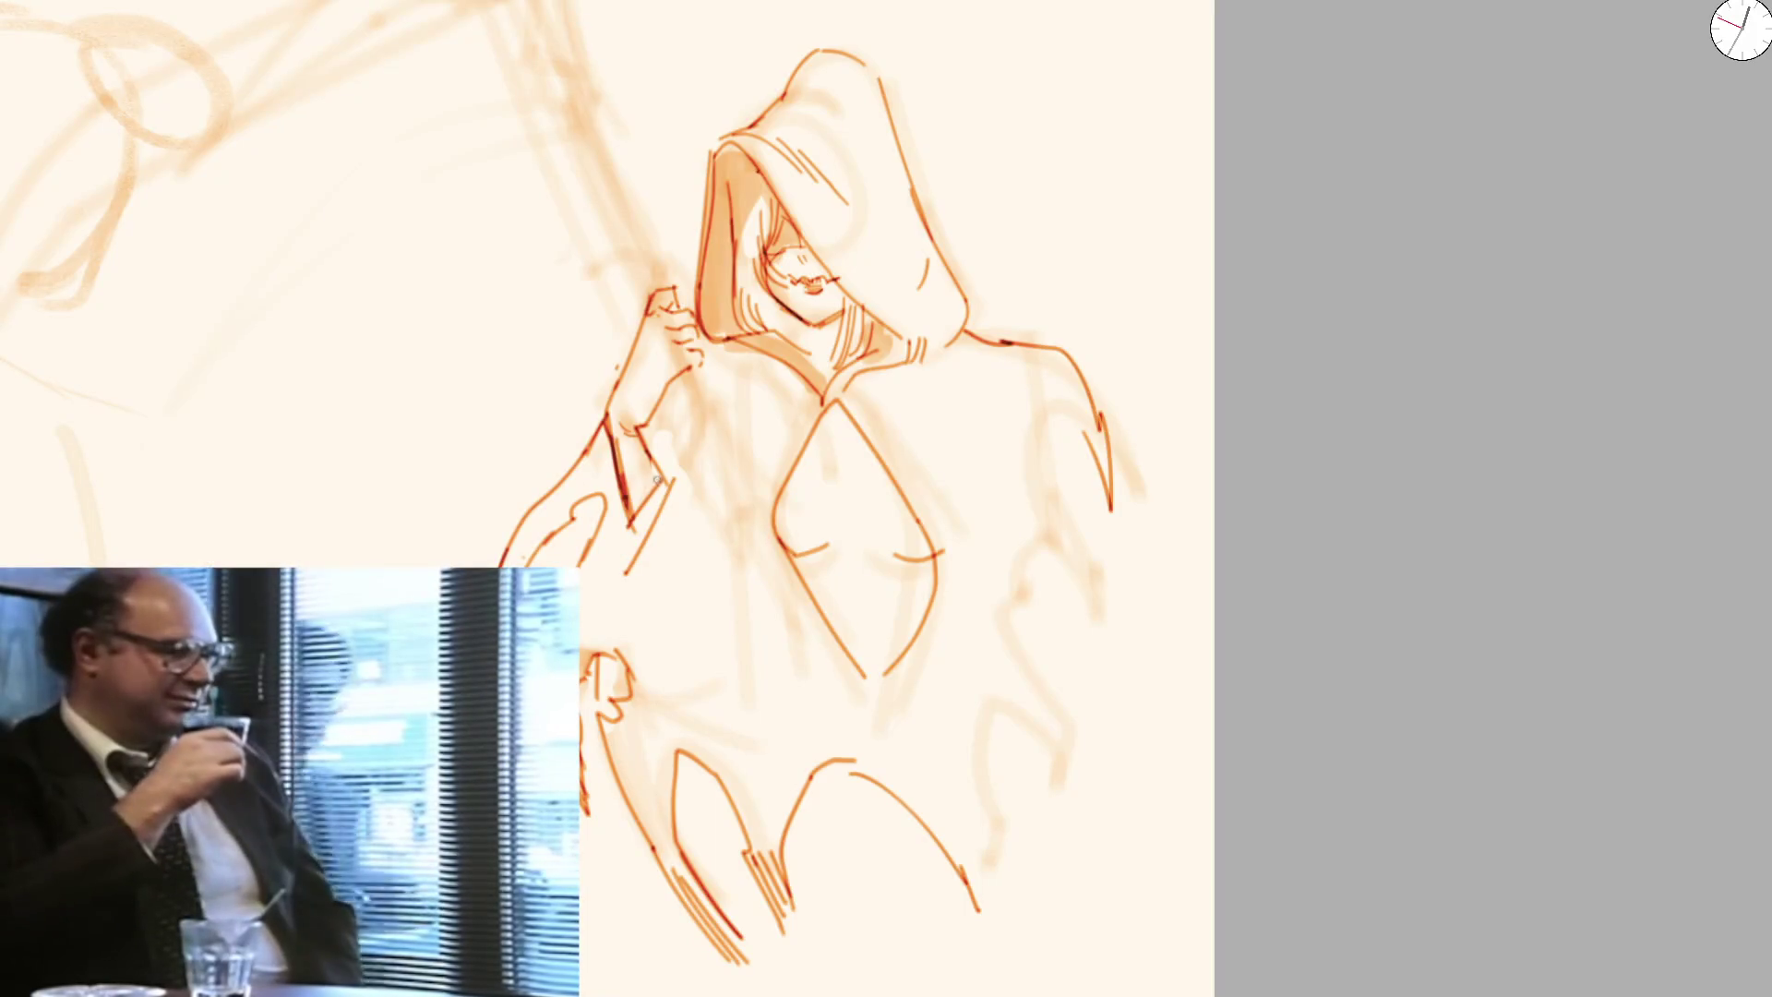
pyautogui.hotkey('ctrl', 'z')
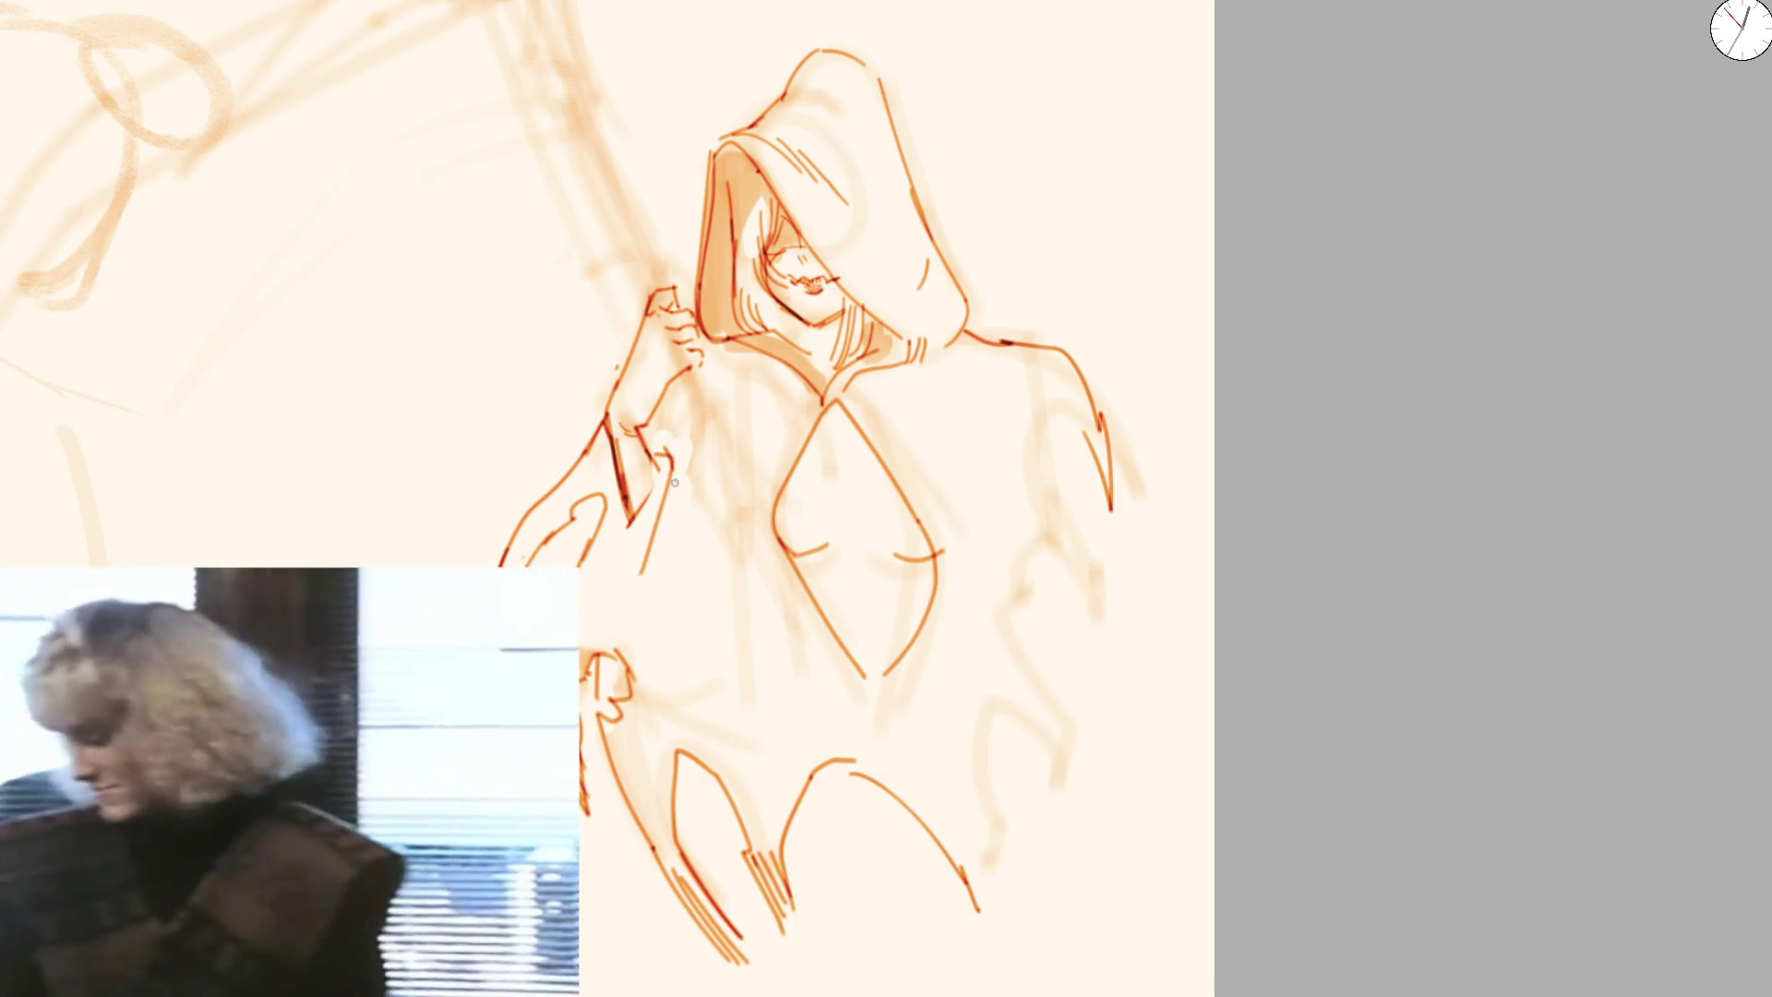
pyautogui.moveTo(672, 457); pyautogui.dragTo(642, 565)
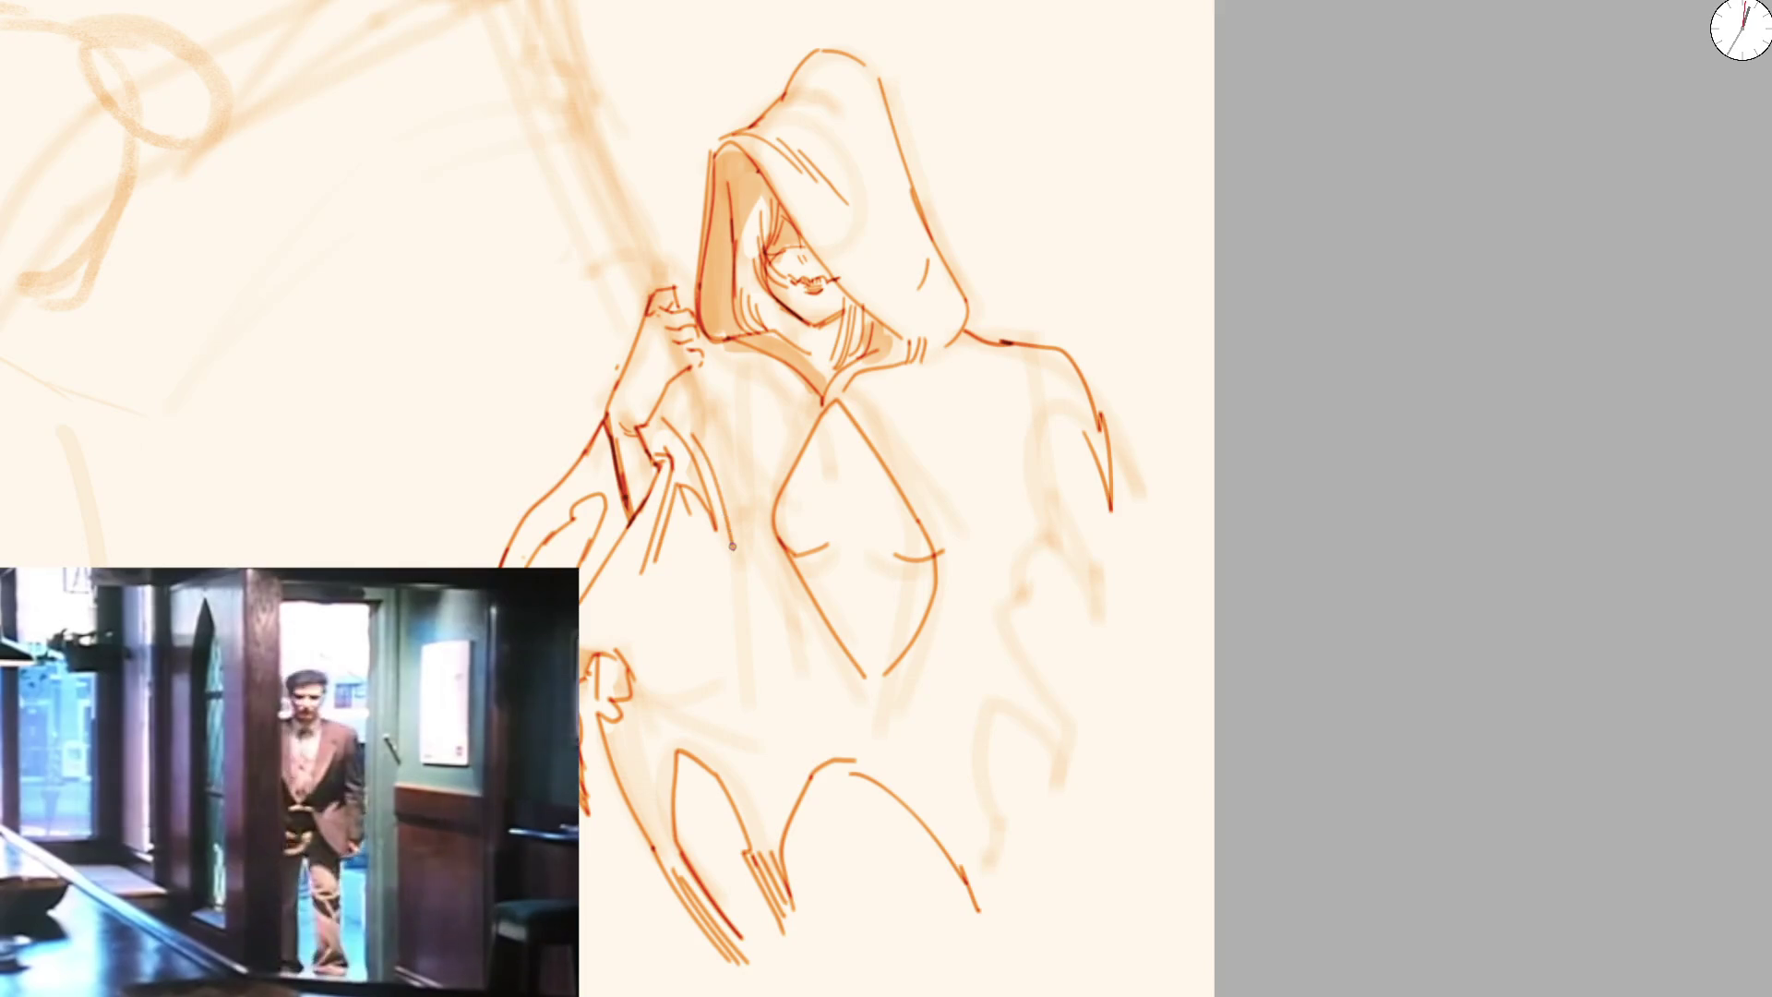
pyautogui.scroll(-5, 735, 506)
pyautogui.scroll(2, 801, 367)
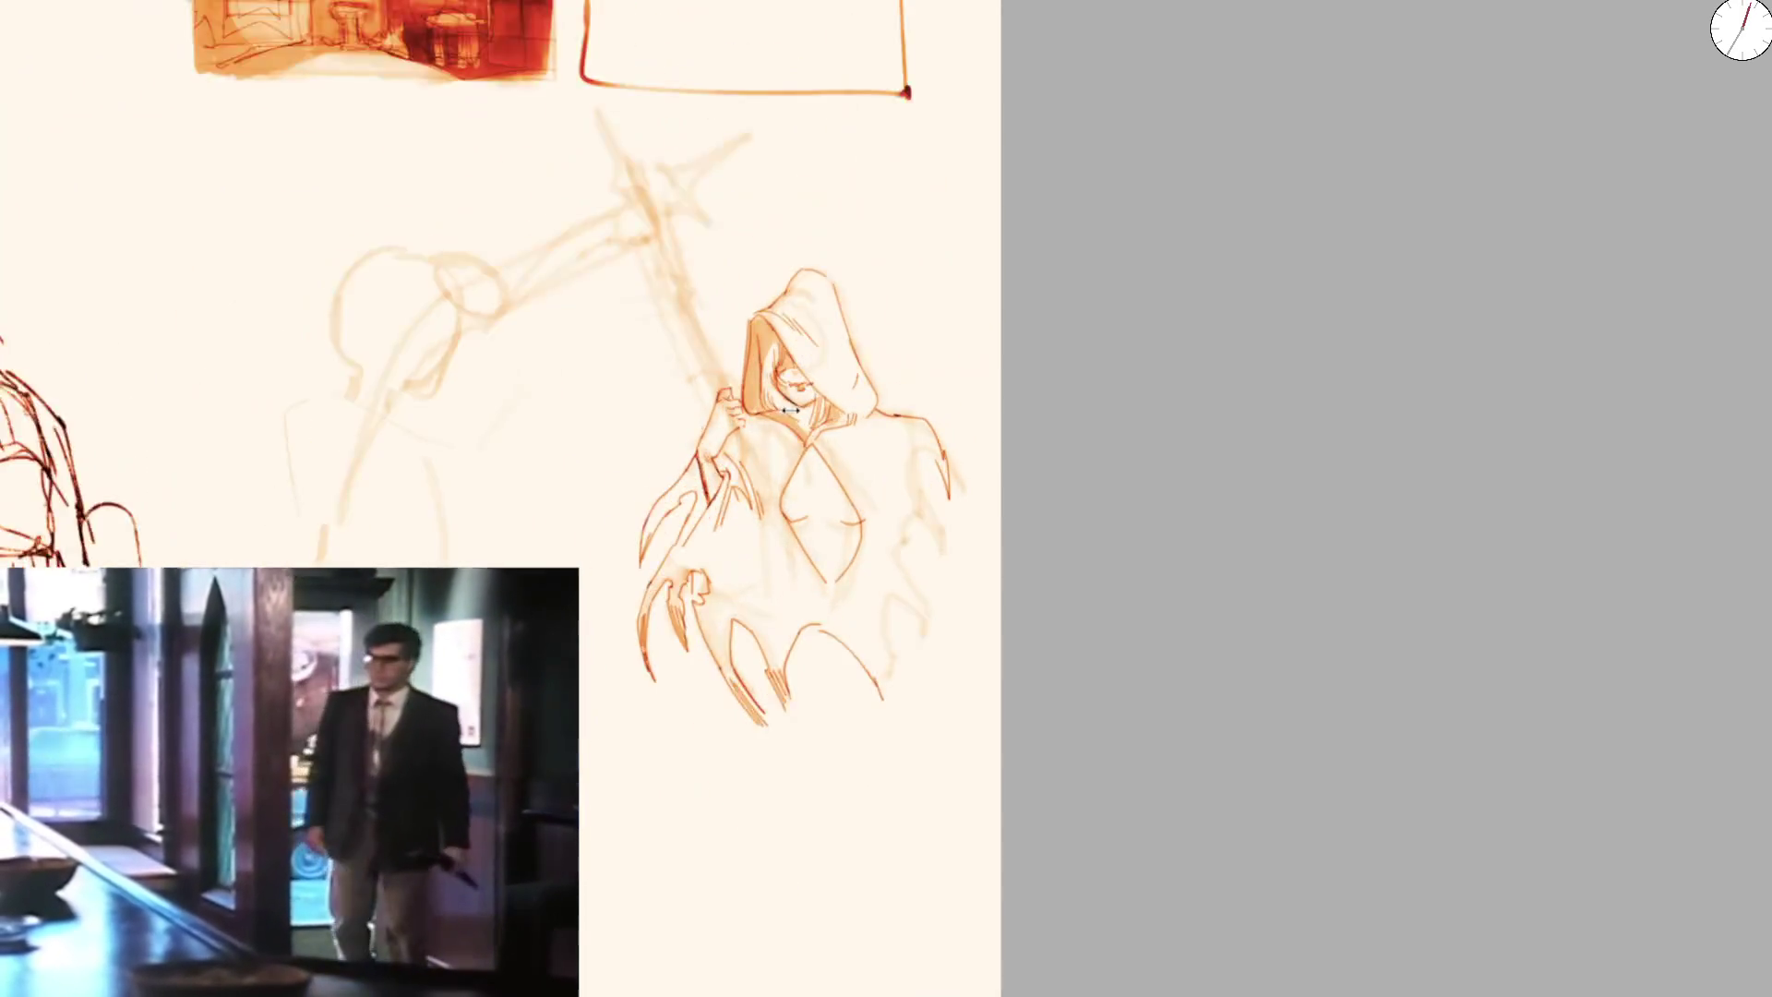
pyautogui.scroll(2, 776, 389)
pyautogui.scroll(1, 721, 427)
pyautogui.moveTo(709, 428); pyautogui.dragTo(741, 499)
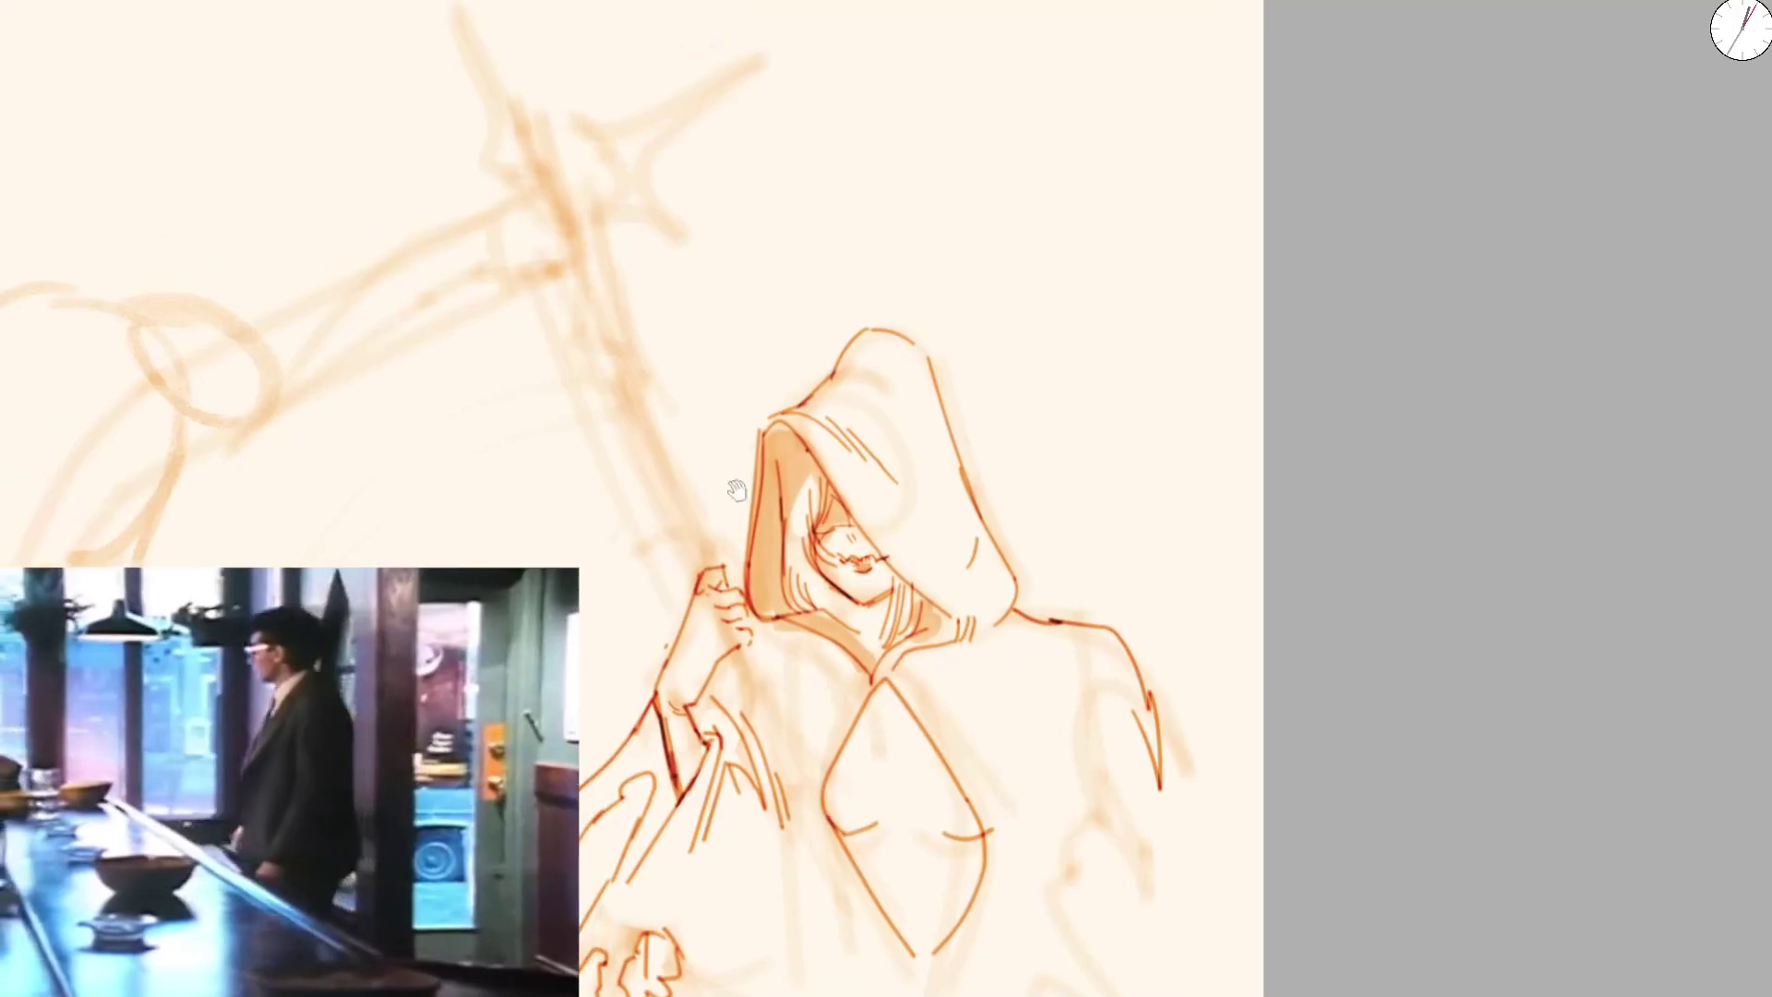
# Mirror the view, draw a straight staff up from the hand, then flip back and tilt the view
pyautogui.press('m')
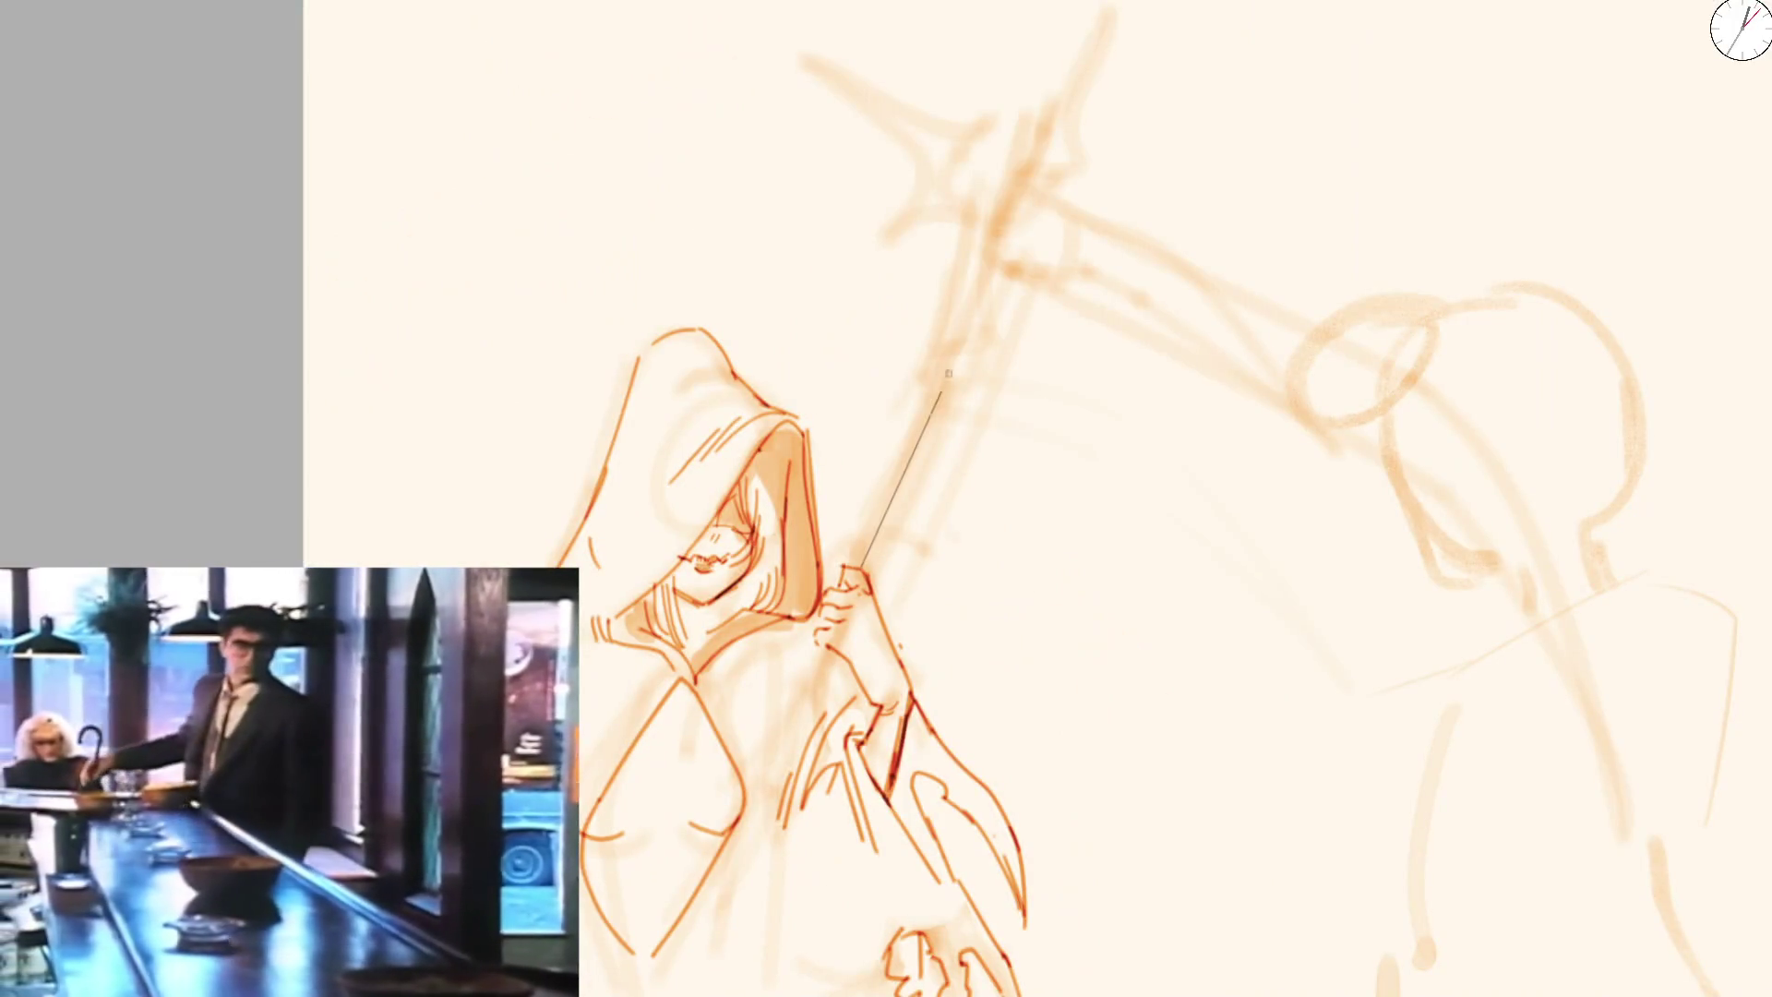
pyautogui.keyDown('shift'); pyautogui.click(1007, 239); pyautogui.keyUp('shift')
pyautogui.press('-')
pyautogui.press('m')
pyautogui.moveTo(563, 380); pyautogui.dragTo(635, 319)
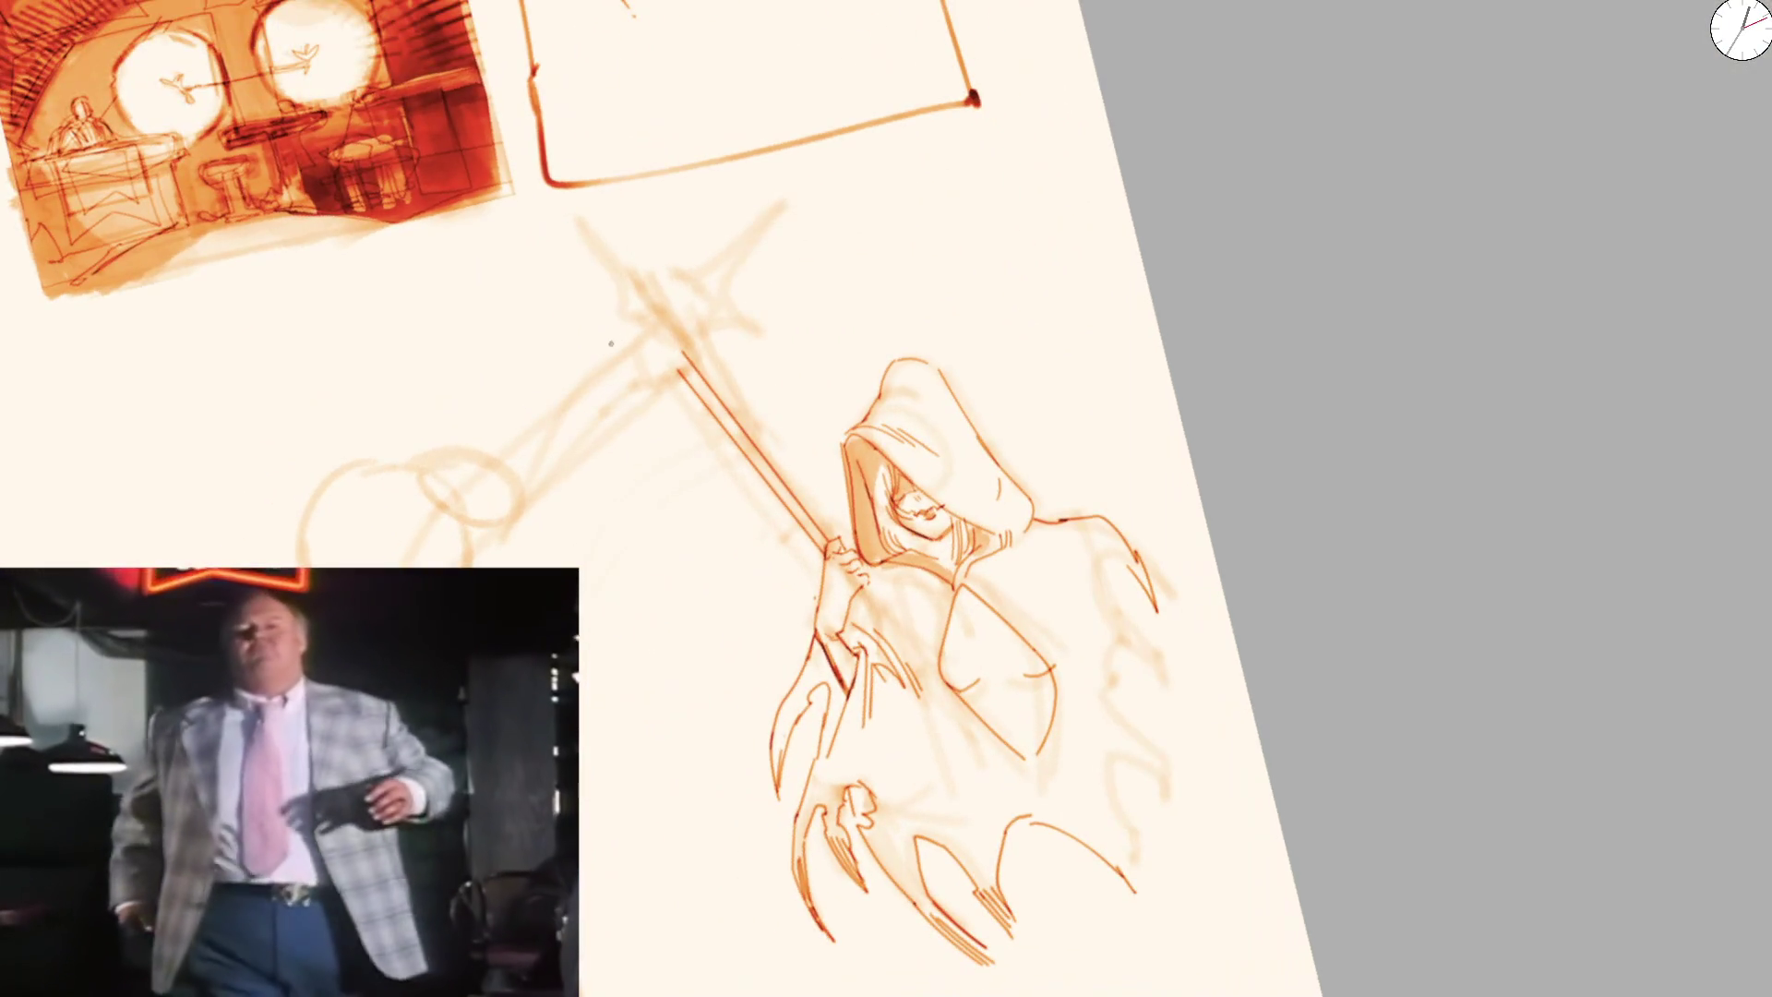
pyautogui.scroll(2, 416, 504)
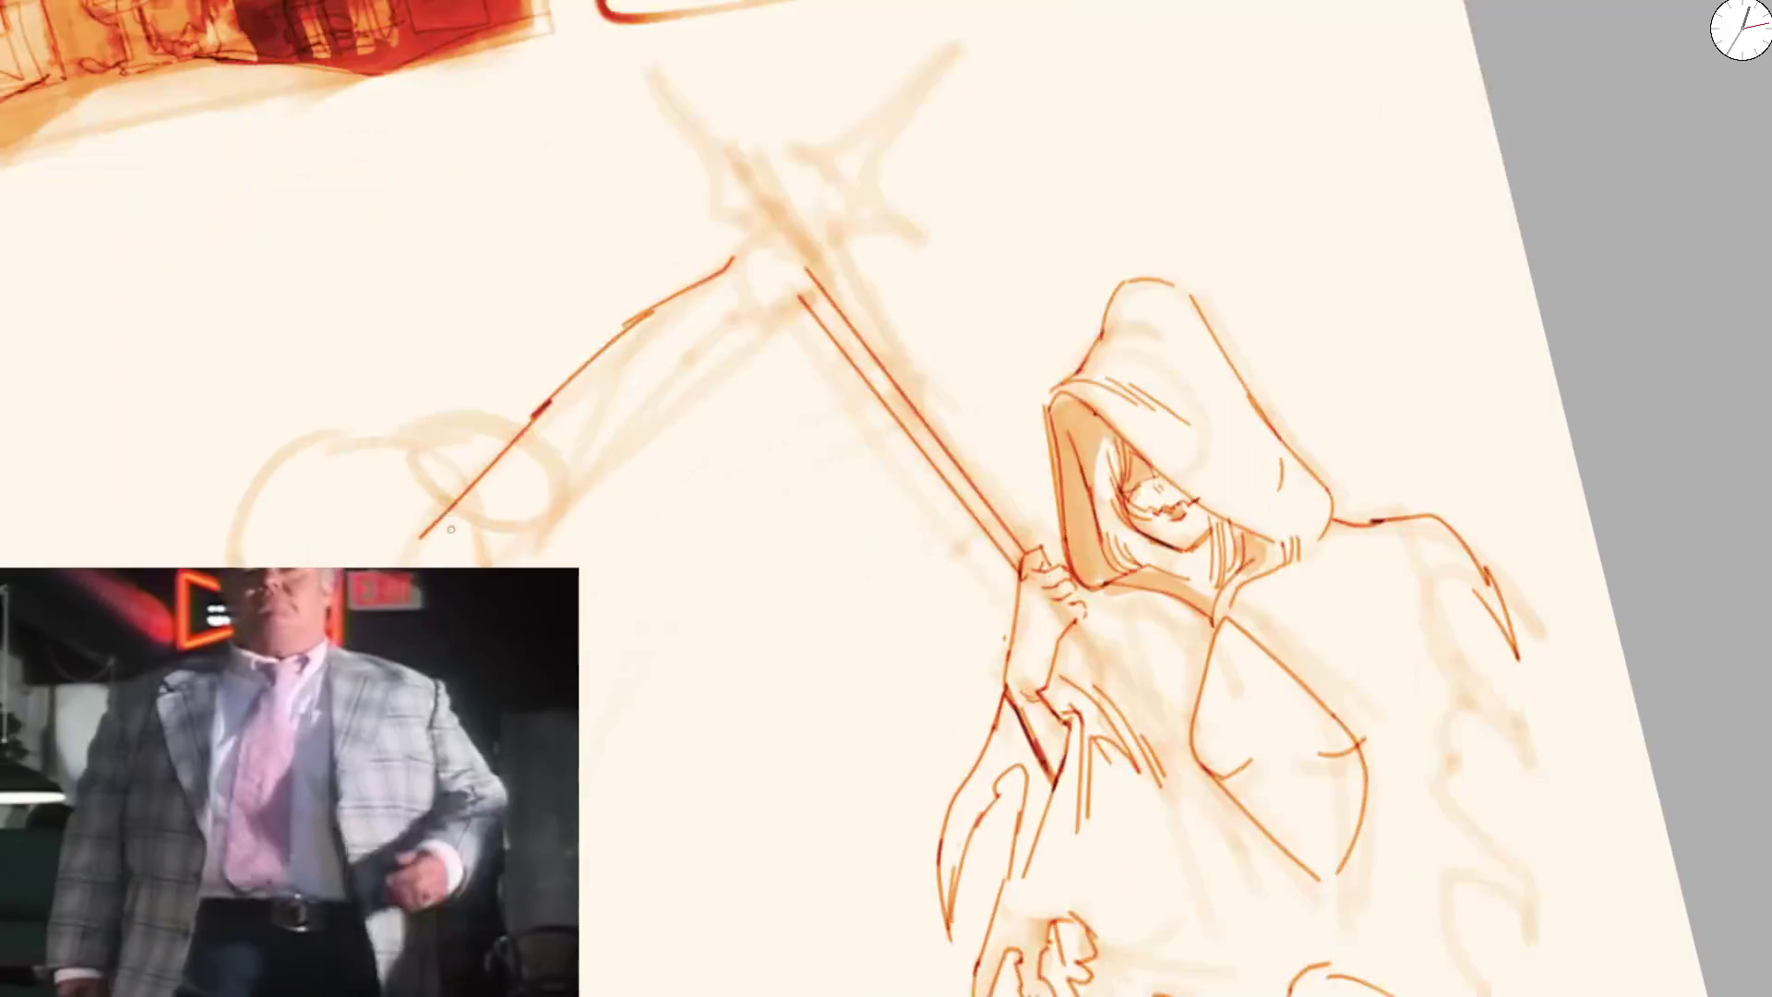
# Ink the scythe's long curved shaft lines with a hook and a cap at the top end
pyautogui.moveTo(392, 570); pyautogui.dragTo(585, 368)
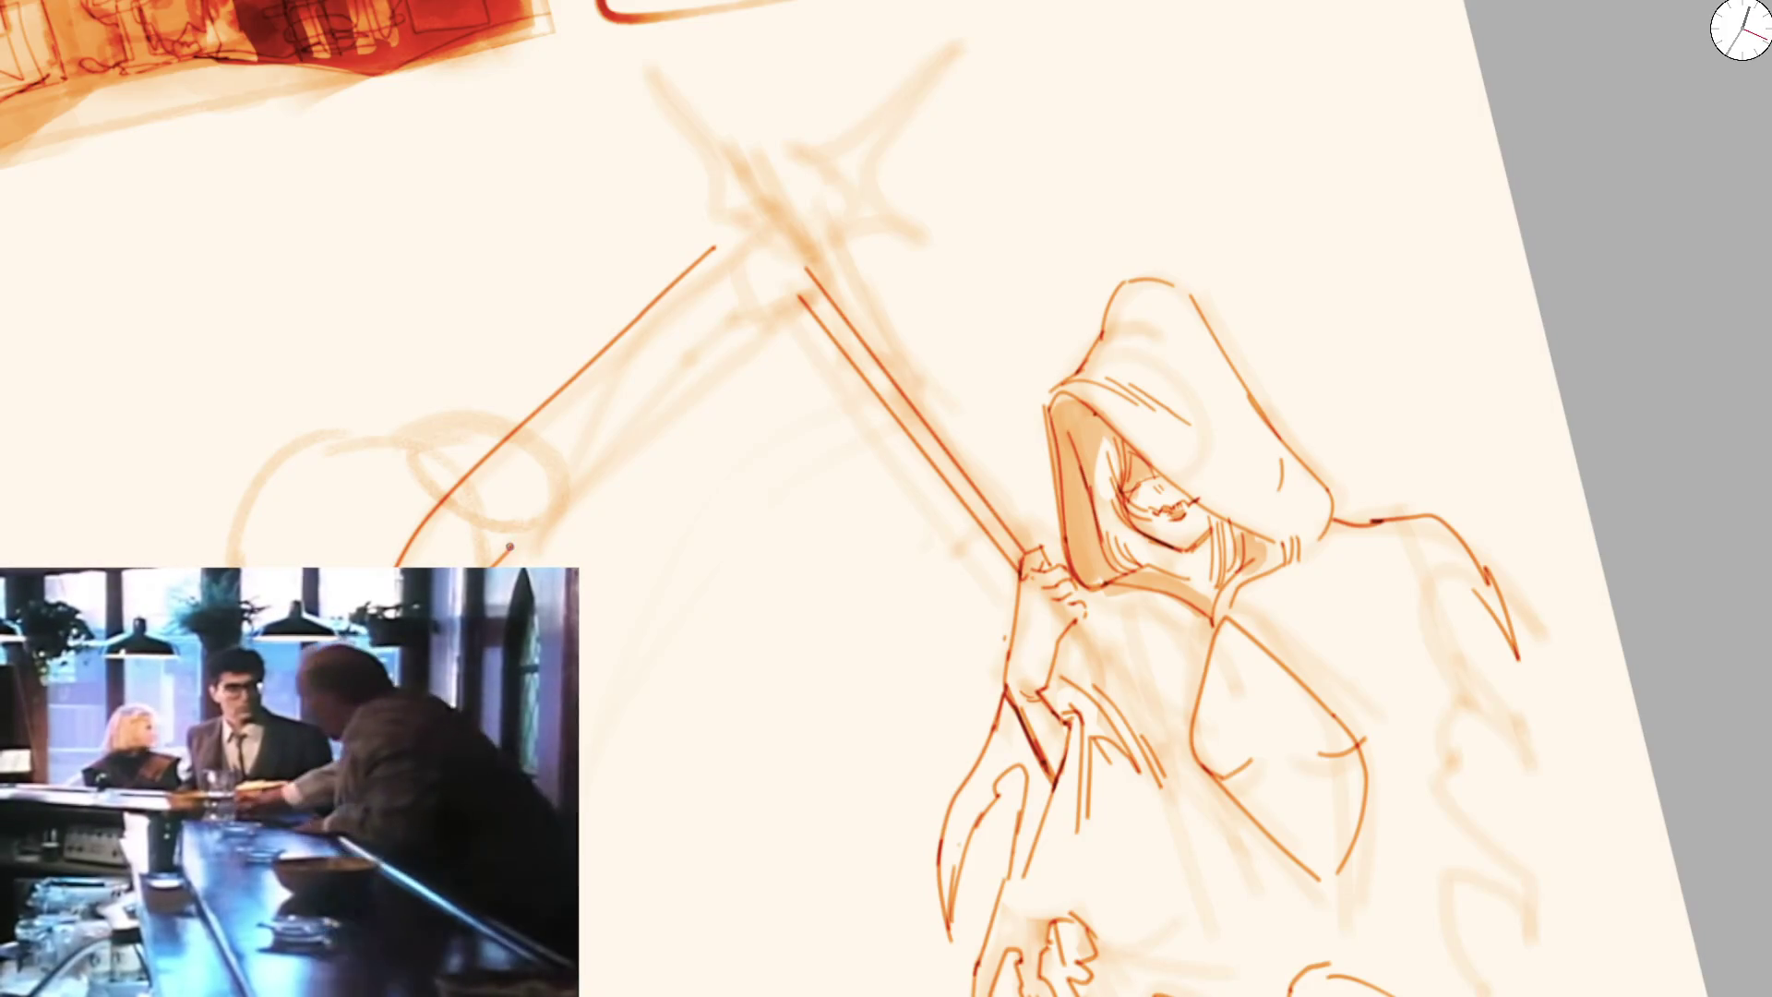
pyautogui.moveTo(579, 465); pyautogui.dragTo(784, 296)
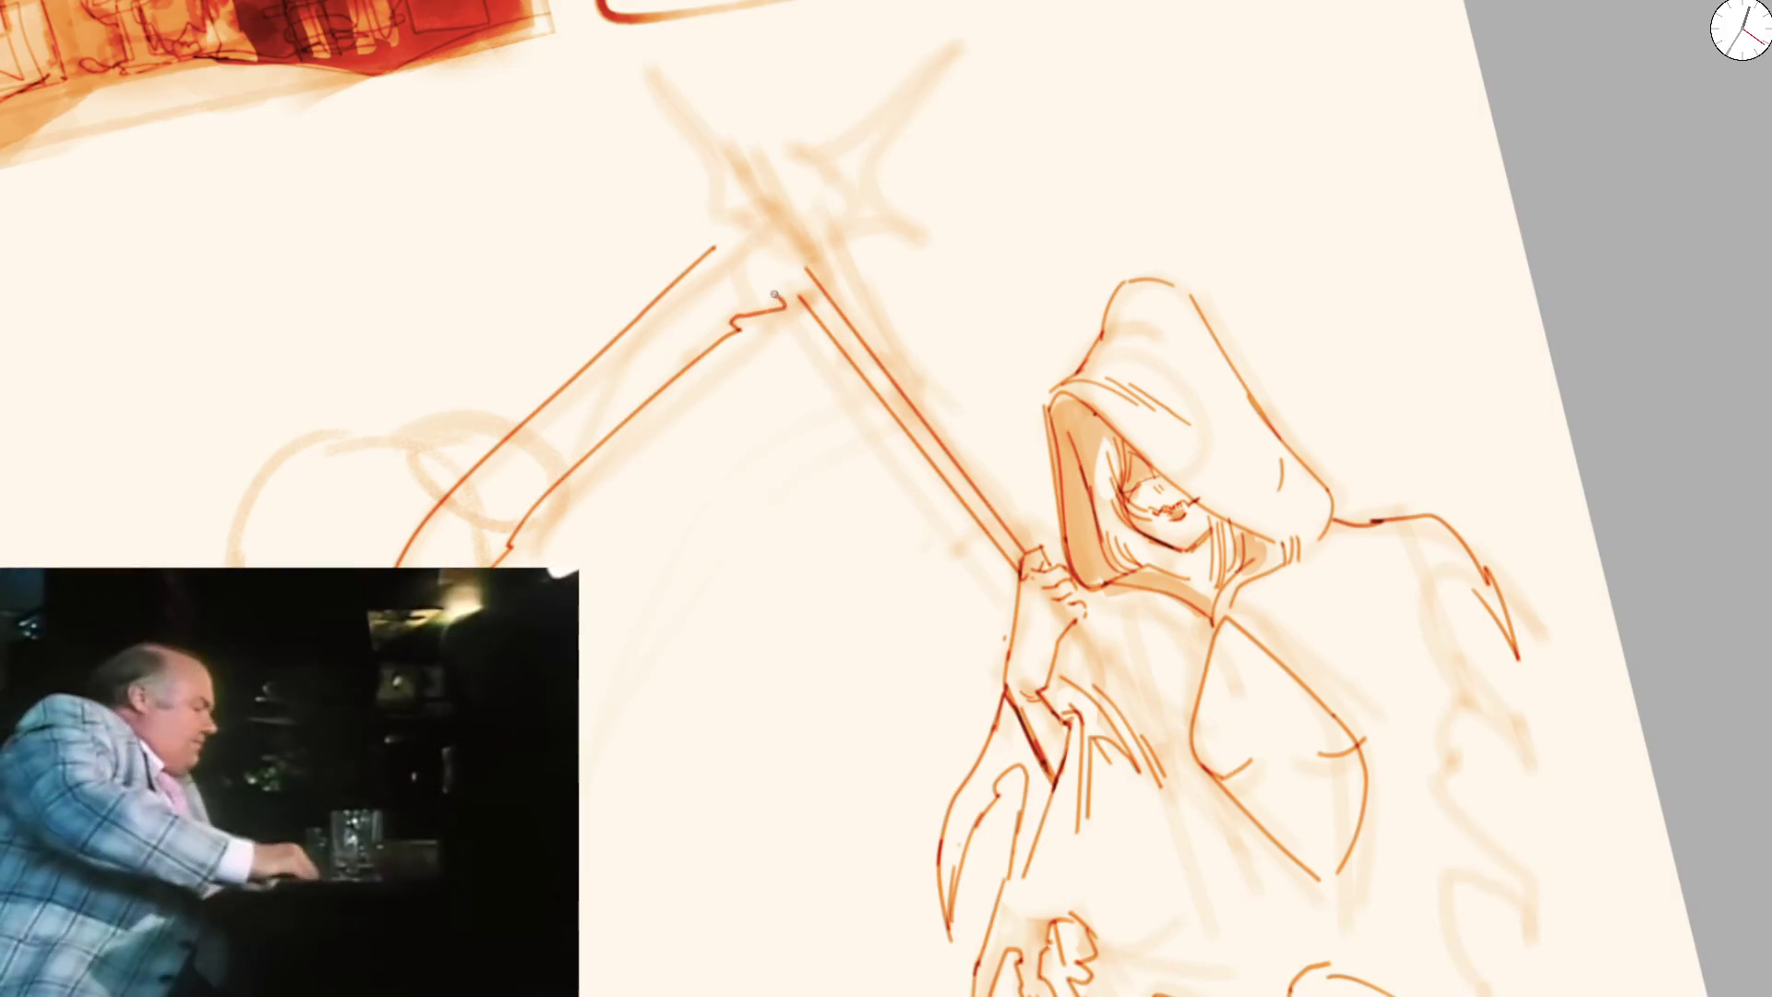
pyautogui.moveTo(763, 236); pyautogui.dragTo(800, 284)
pyautogui.moveTo(839, 111)
pyautogui.mouseDown()
pyautogui.moveTo(902, 448)
pyautogui.moveTo(759, 462)
pyautogui.moveTo(699, 279)
pyautogui.mouseUp()
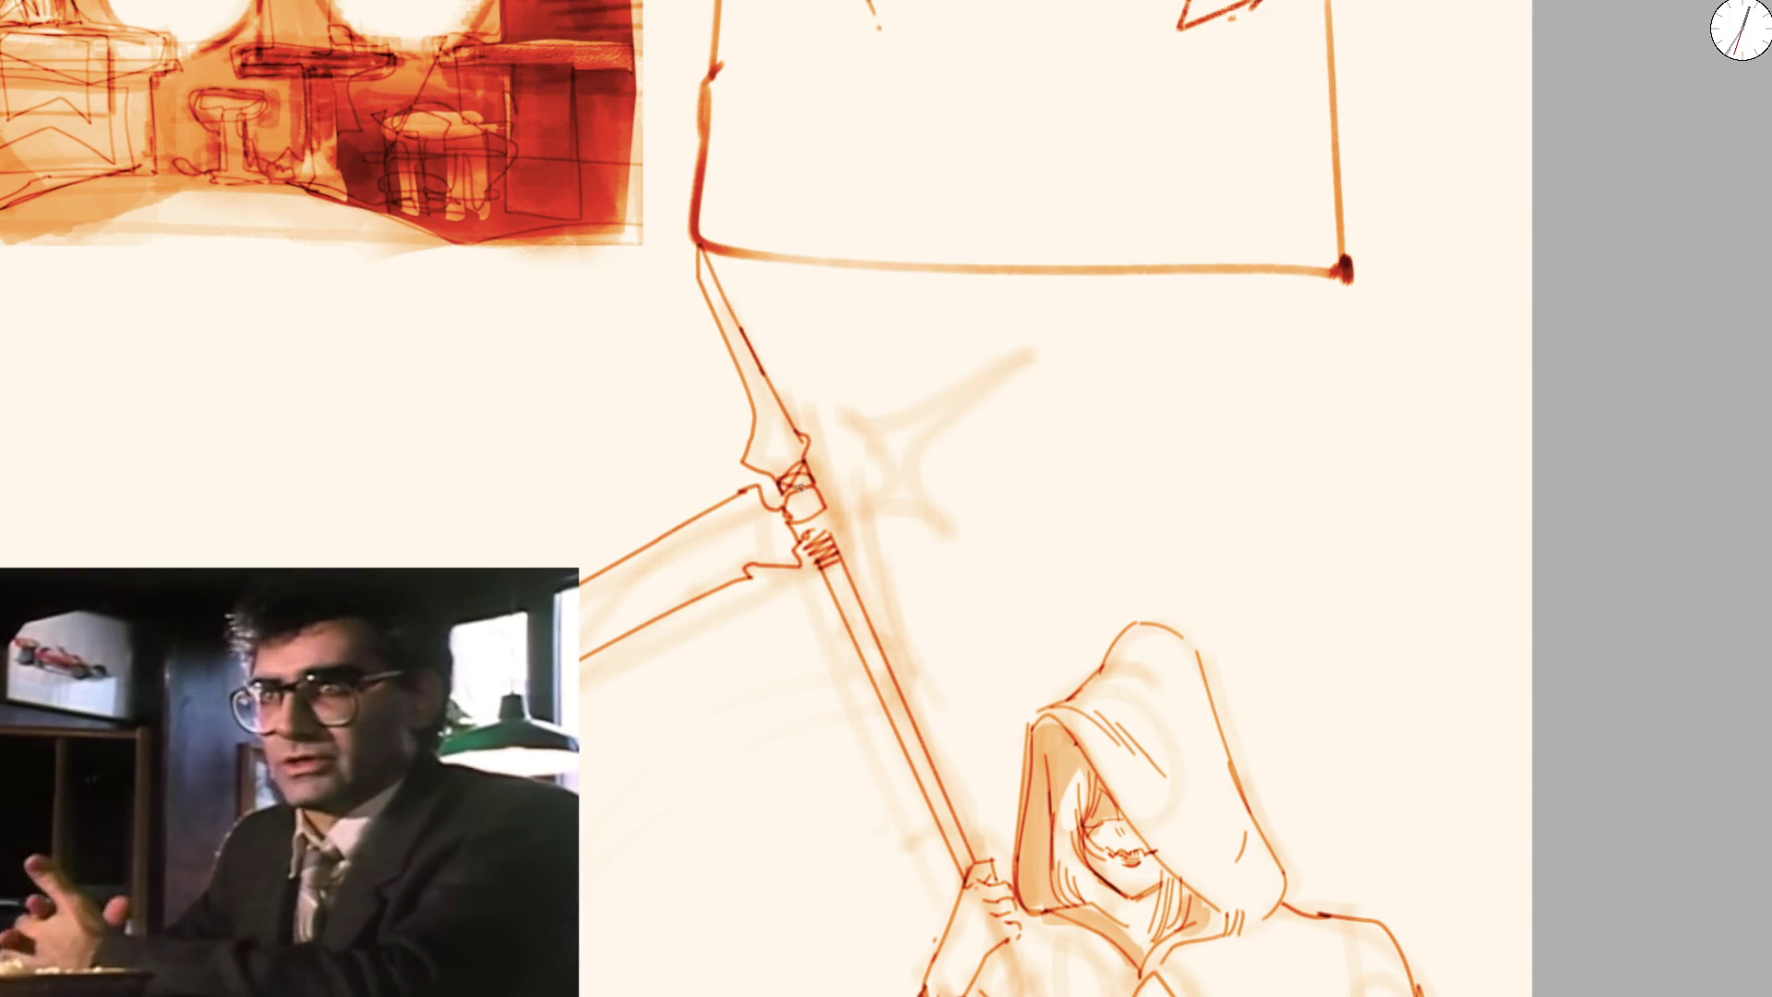
# Ink the upper blade and short lower spiked blade from the scythe joint, redrawing them once
pyautogui.moveTo(769, 464)
pyautogui.mouseDown()
pyautogui.moveTo(807, 480)
pyautogui.moveTo(822, 581)
pyautogui.moveTo(870, 640)
pyautogui.mouseUp()
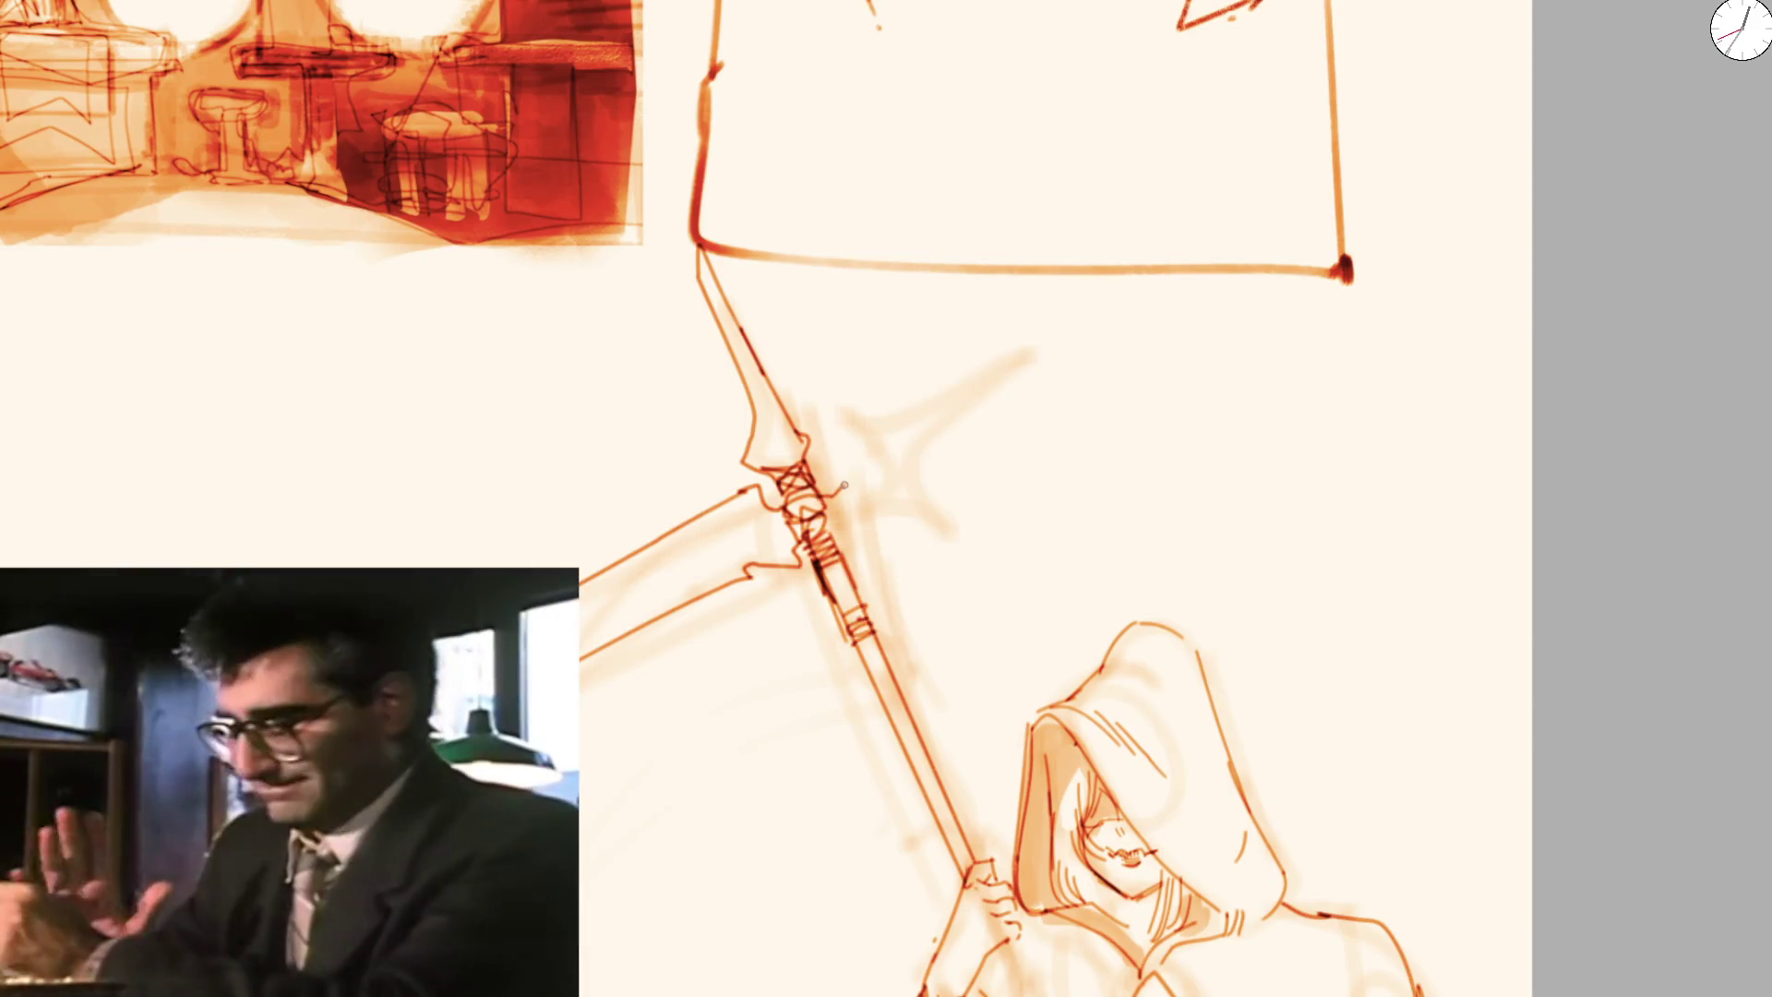
pyautogui.moveTo(835, 477); pyautogui.dragTo(1041, 353)
pyautogui.moveTo(846, 507)
pyautogui.mouseDown()
pyautogui.moveTo(952, 541)
pyautogui.moveTo(913, 454)
pyautogui.mouseUp()
pyautogui.hotkey('ctrl', 'z')
pyautogui.hotkey('ctrl', 'z')
pyautogui.hotkey('ctrl', 'z')
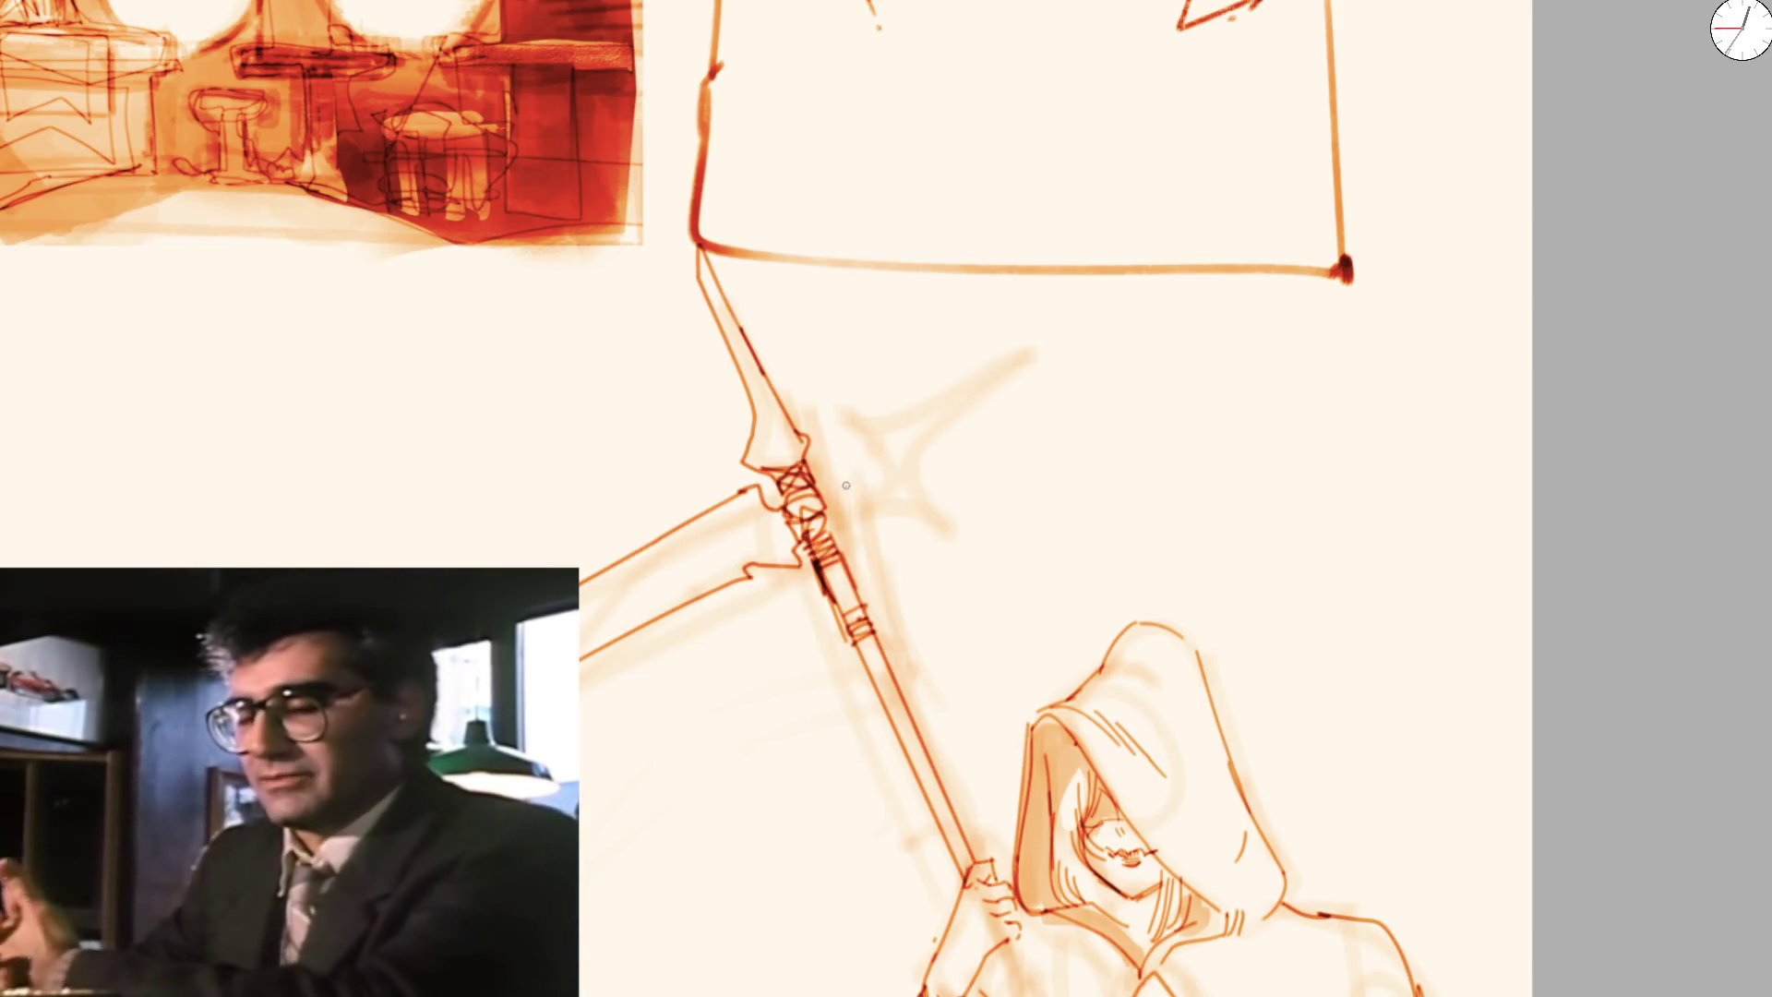
pyautogui.moveTo(855, 415)
pyautogui.mouseDown()
pyautogui.moveTo(988, 348)
pyautogui.moveTo(1087, 334)
pyautogui.mouseUp()
pyautogui.moveTo(831, 525); pyautogui.dragTo(948, 515)
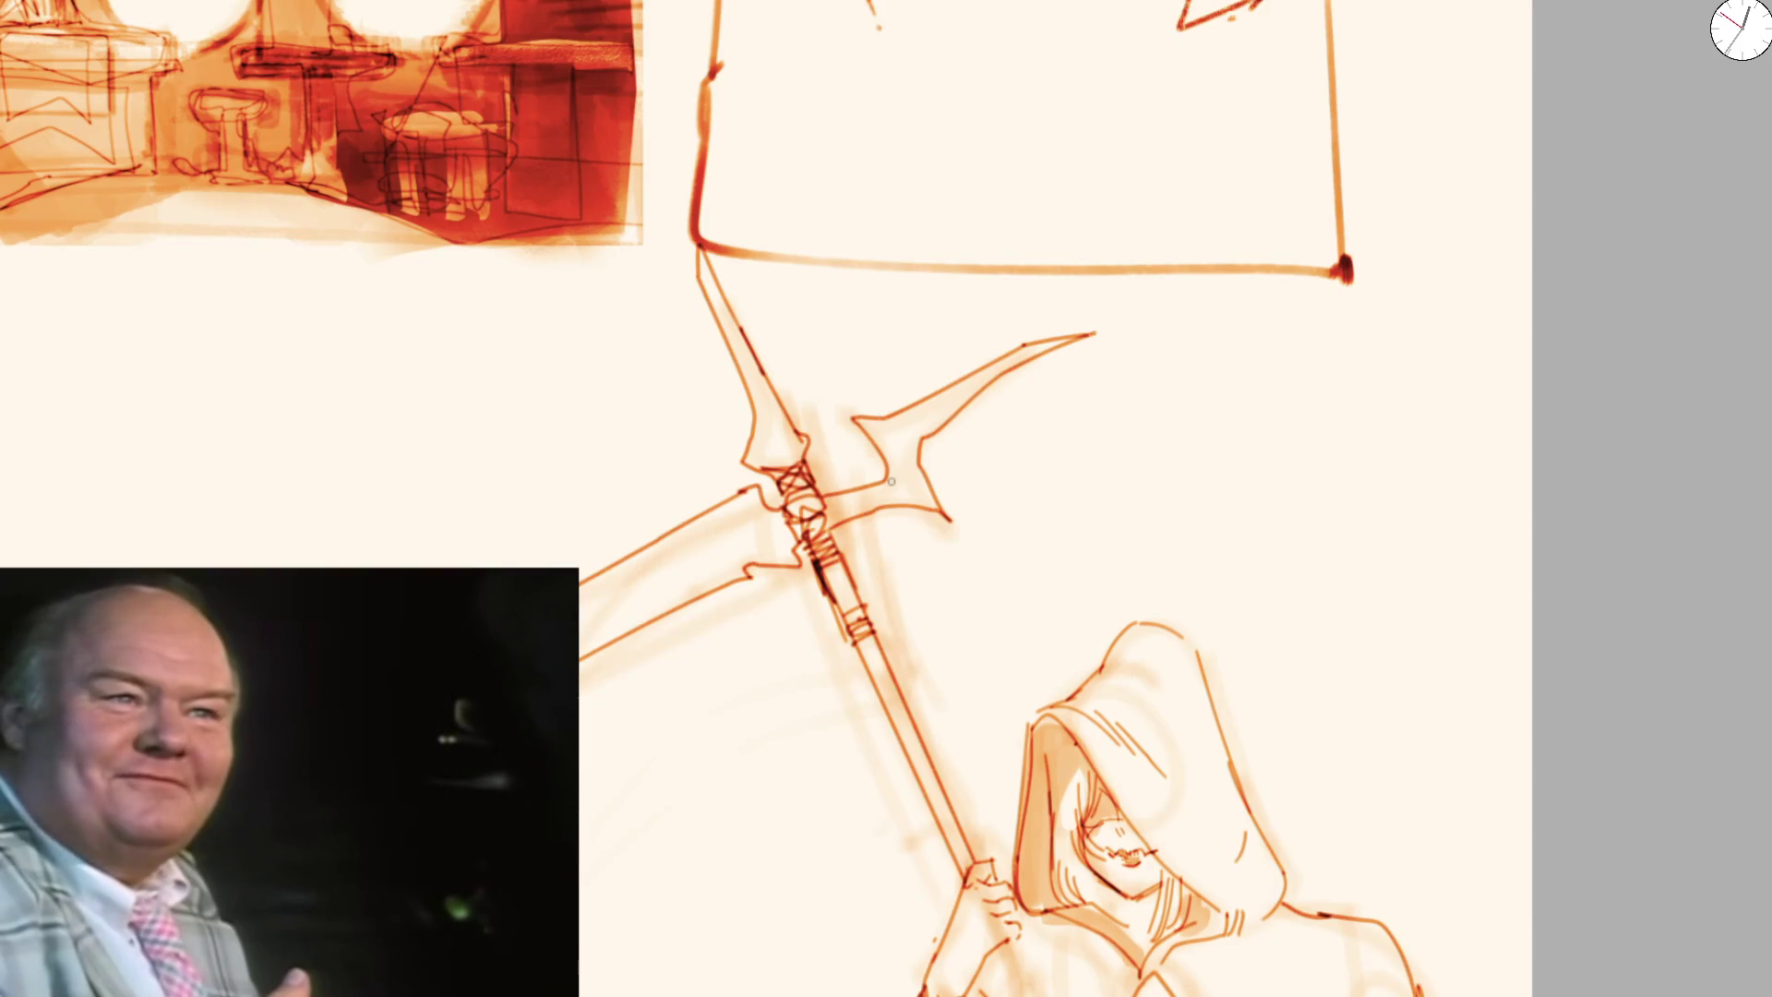
# Add a hub curve, an inner line along the upper blade and the lower blade's edge
pyautogui.moveTo(827, 491); pyautogui.dragTo(837, 507)
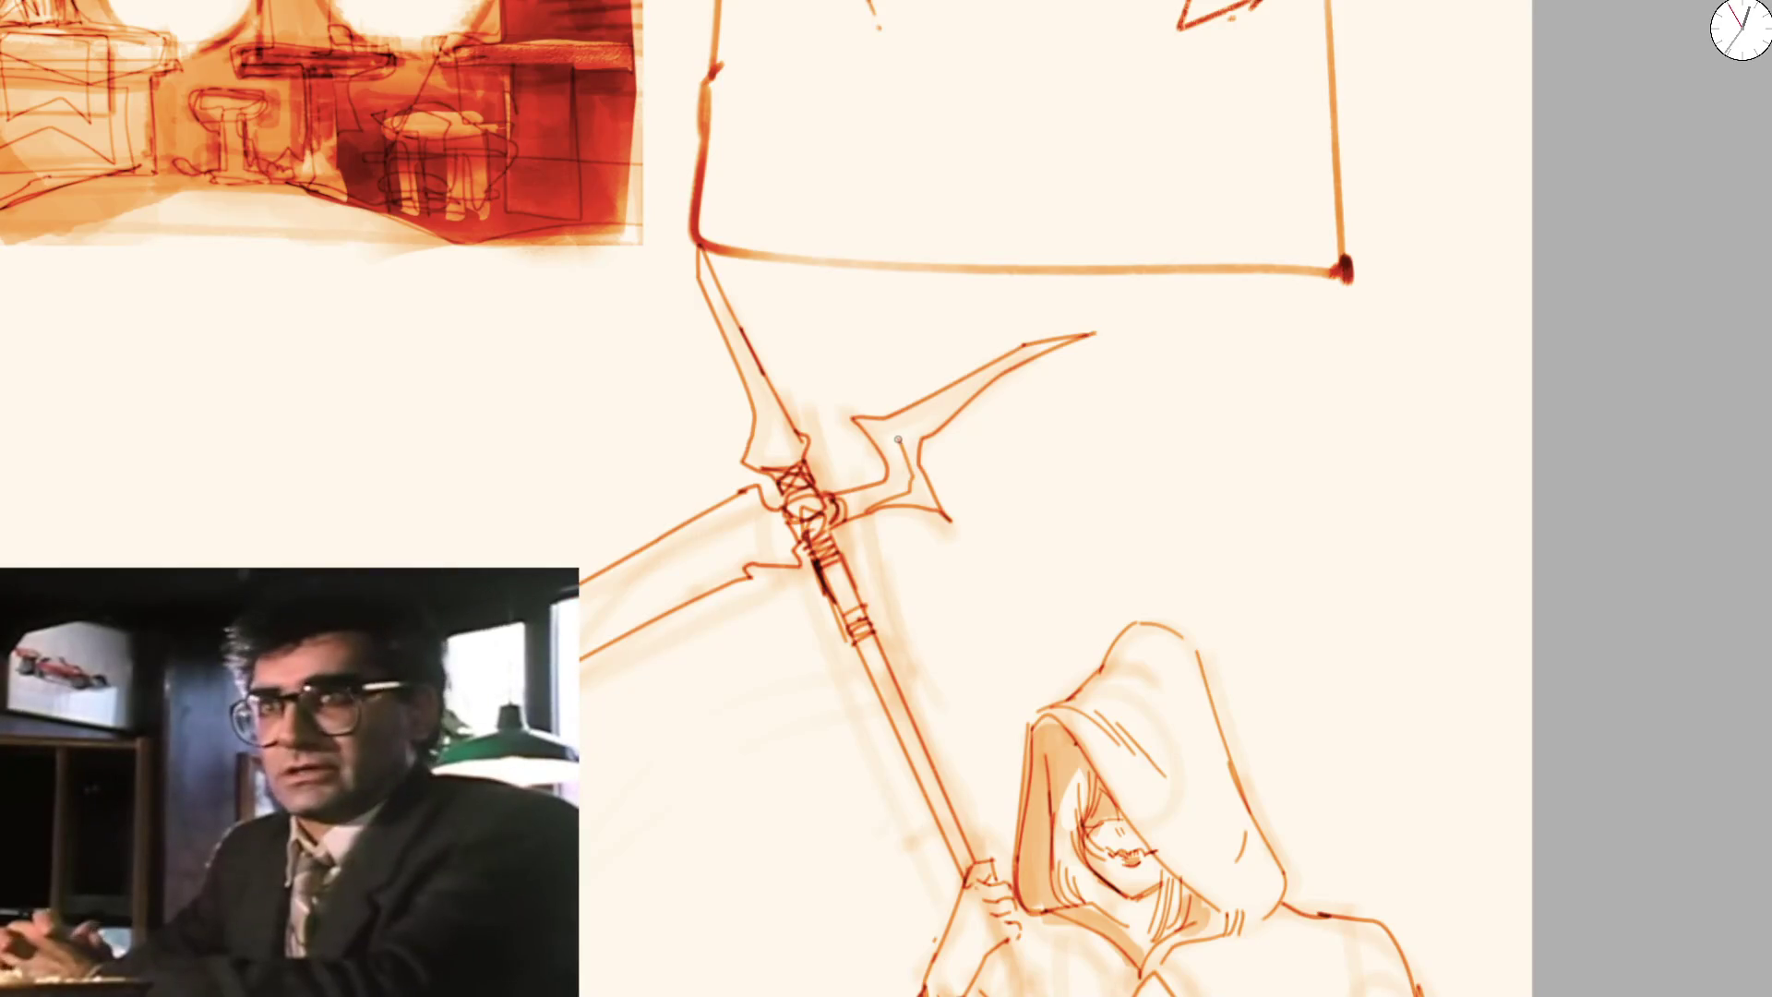
pyautogui.moveTo(898, 440); pyautogui.dragTo(944, 399)
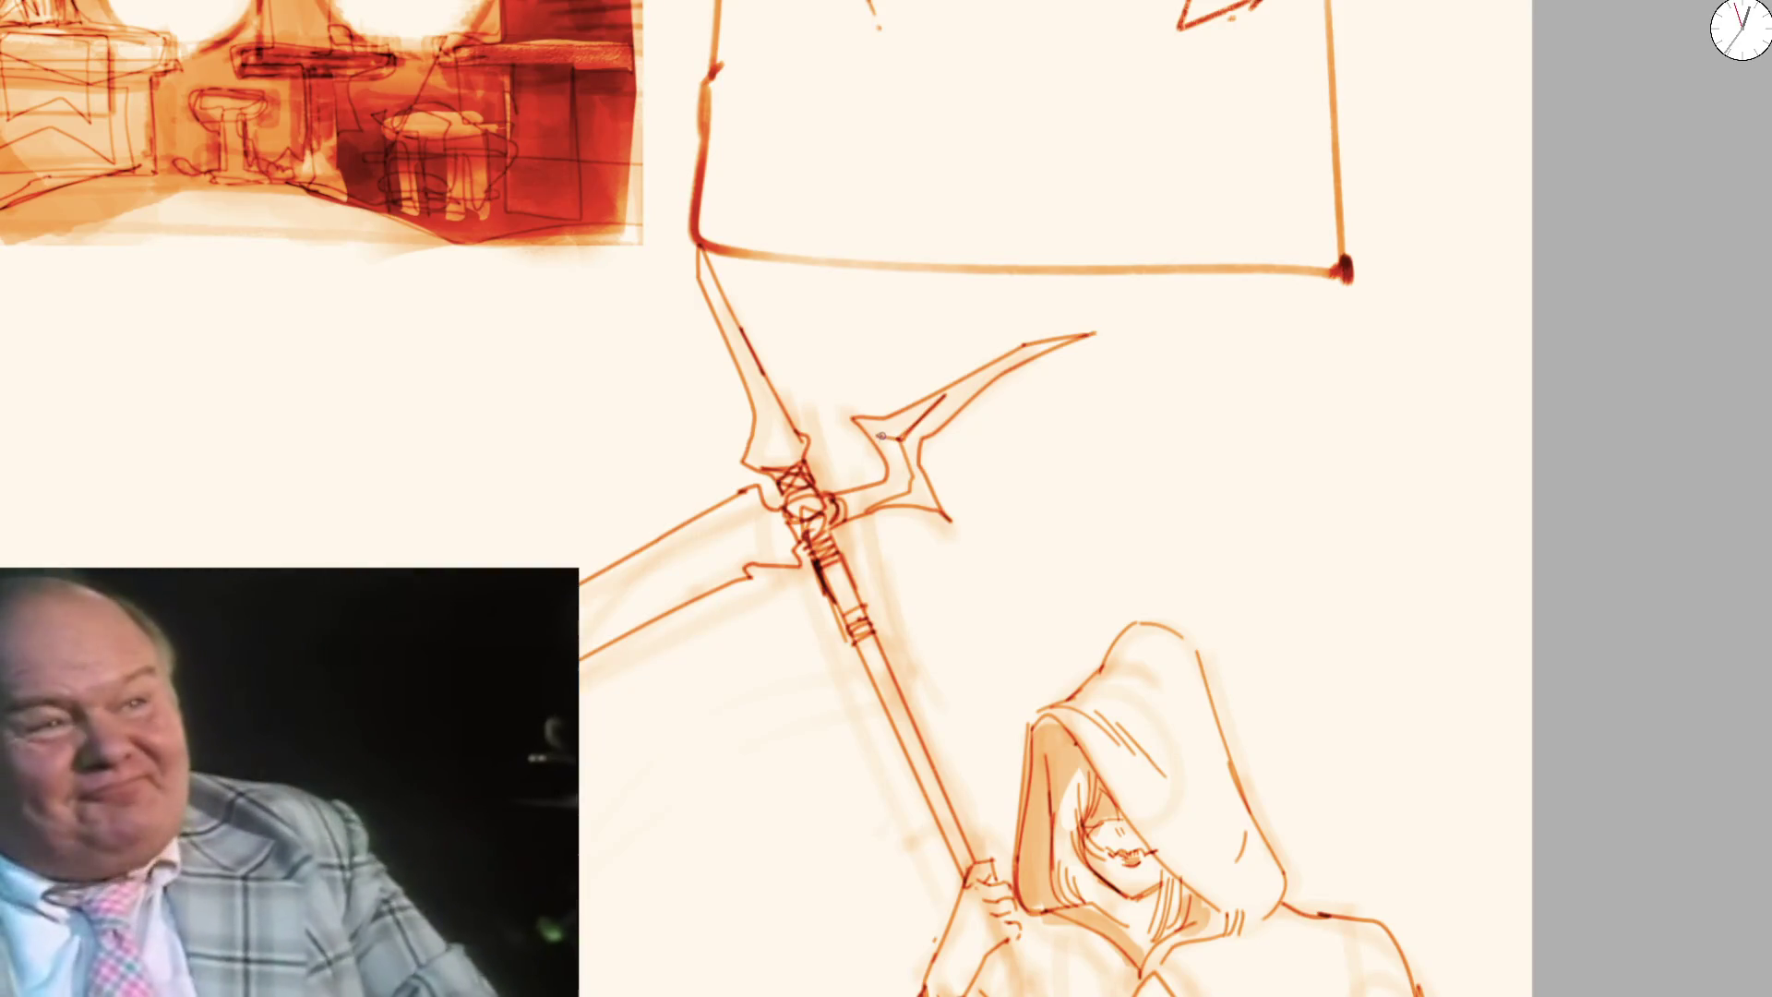
pyautogui.moveTo(830, 554); pyautogui.dragTo(903, 409)
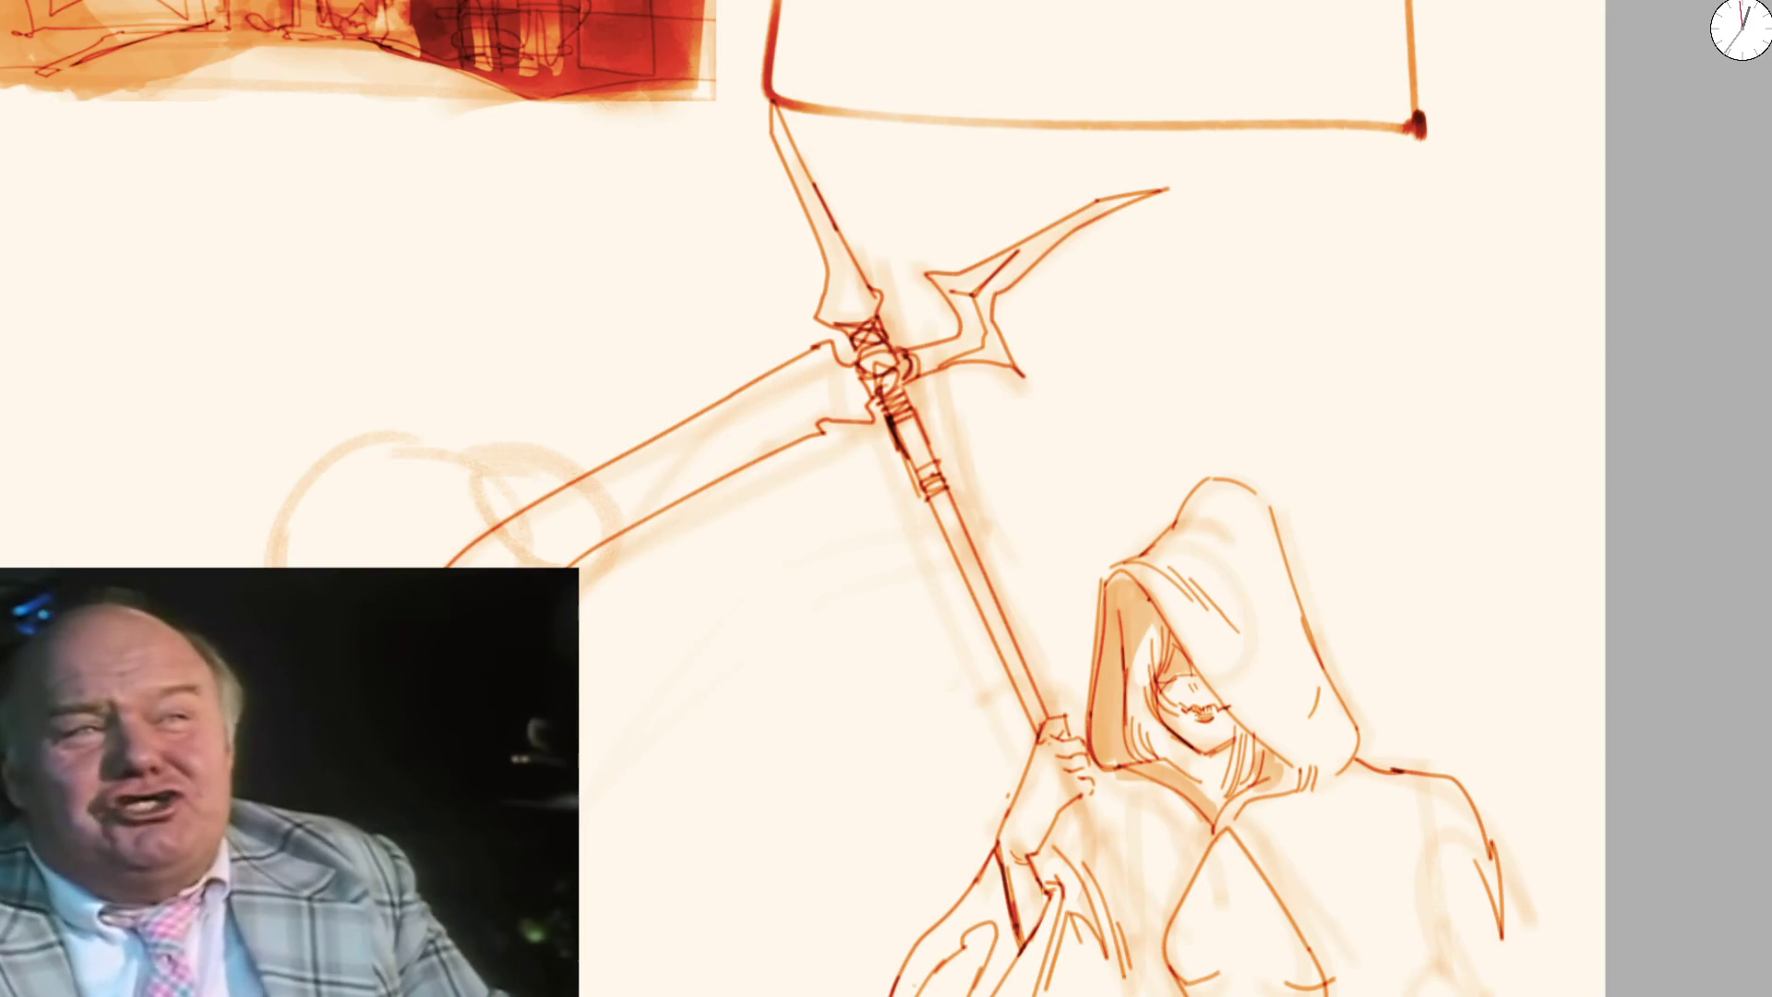
pyautogui.moveTo(505, 550); pyautogui.dragTo(720, 425)
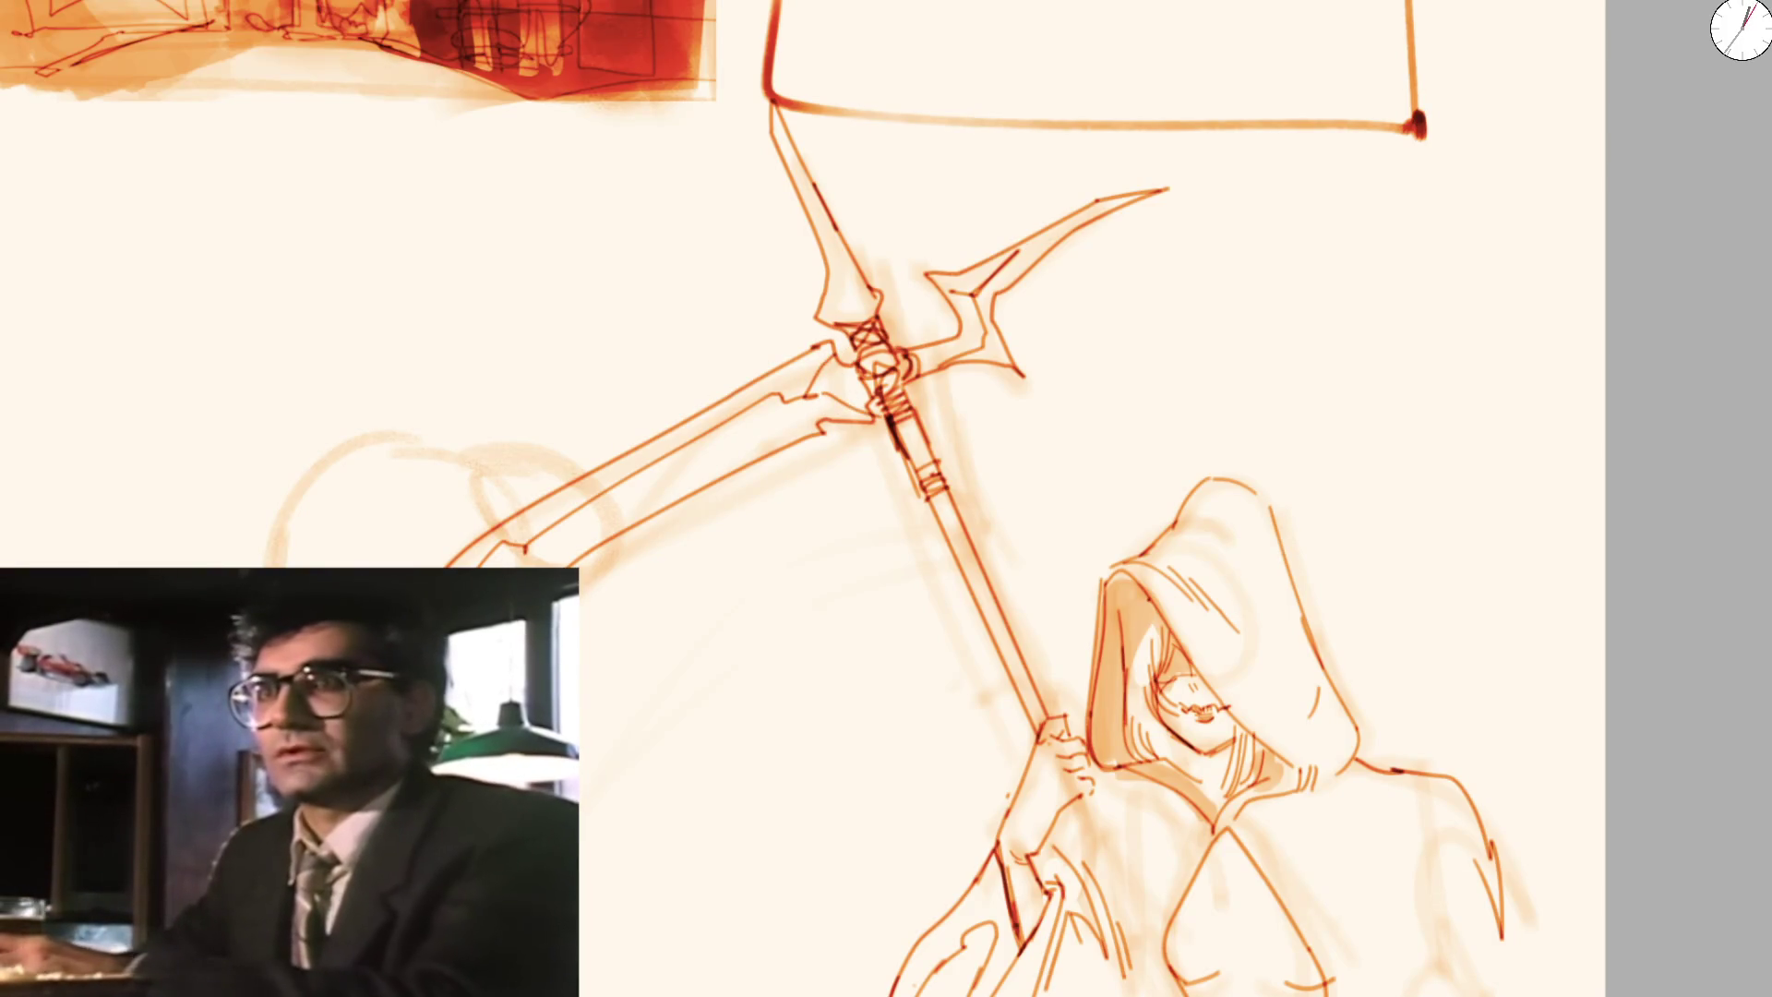
pyautogui.moveTo(905, 289); pyautogui.dragTo(869, 395)
pyautogui.scroll(3, 870, 395)
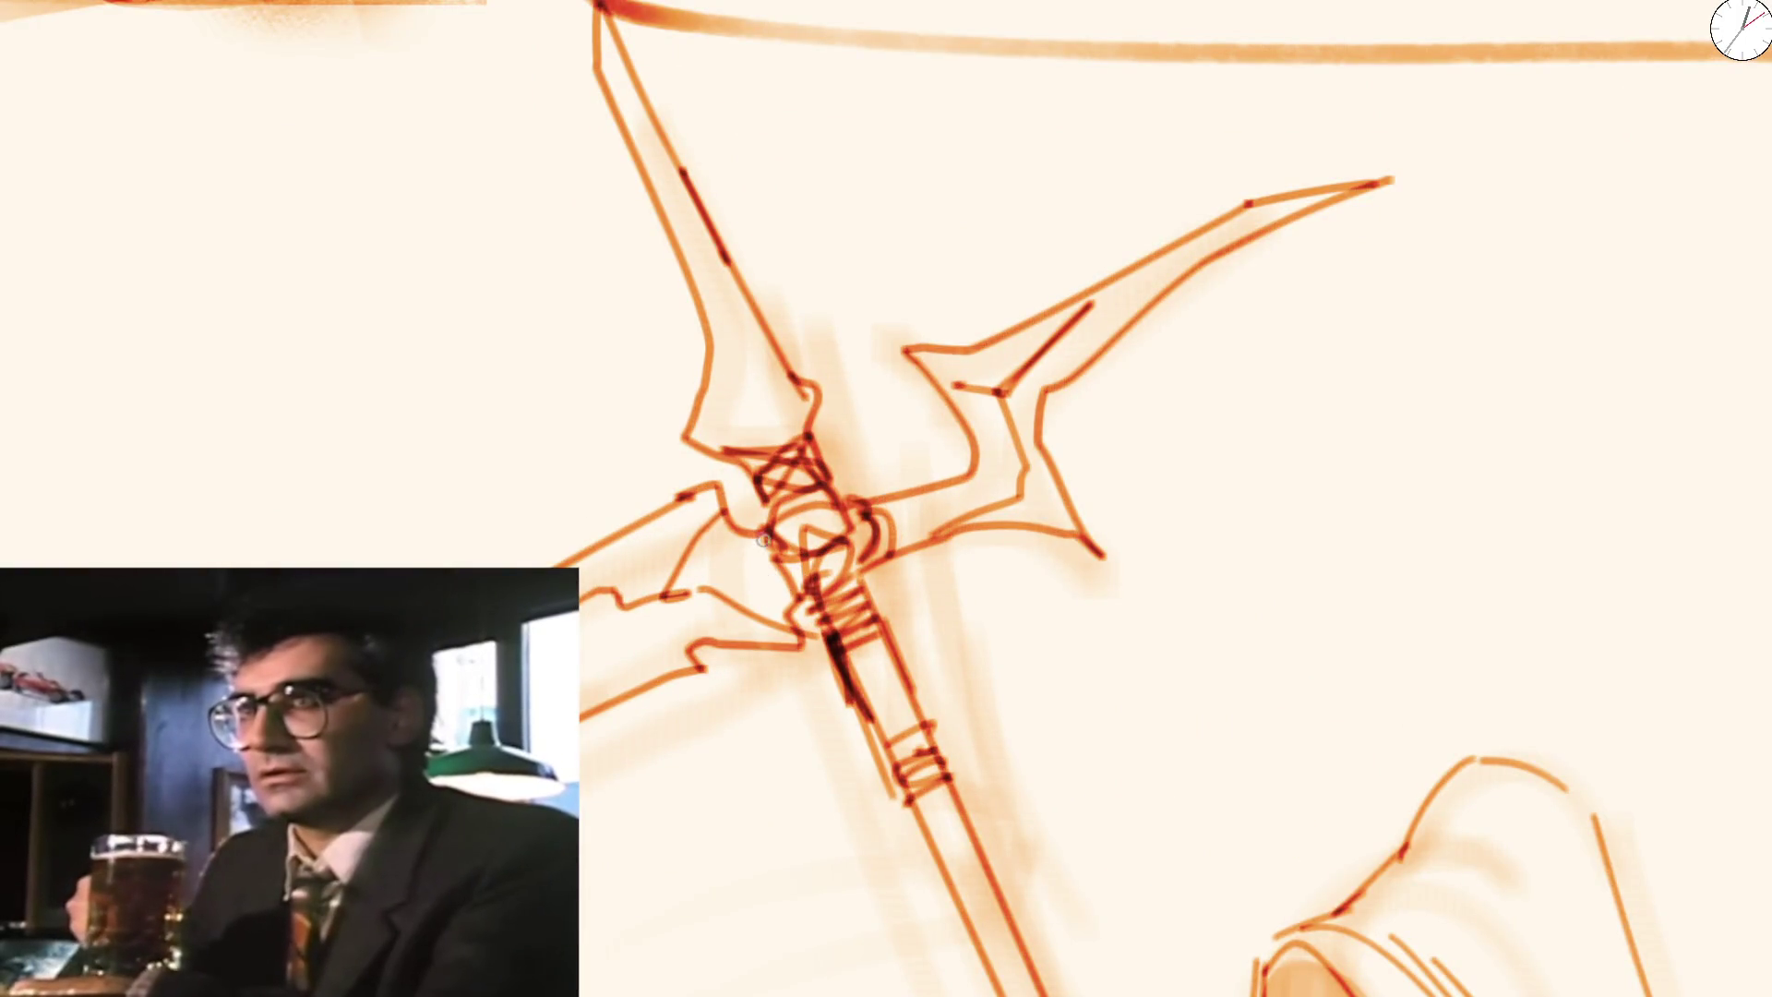
# Paint over the ring at the scythe junction to thicken it, then pan along the figure to check it
pyautogui.moveTo(870, 505)
pyautogui.mouseDown()
pyautogui.moveTo(887, 557)
pyautogui.moveTo(780, 550)
pyautogui.moveTo(766, 578)
pyautogui.mouseUp()
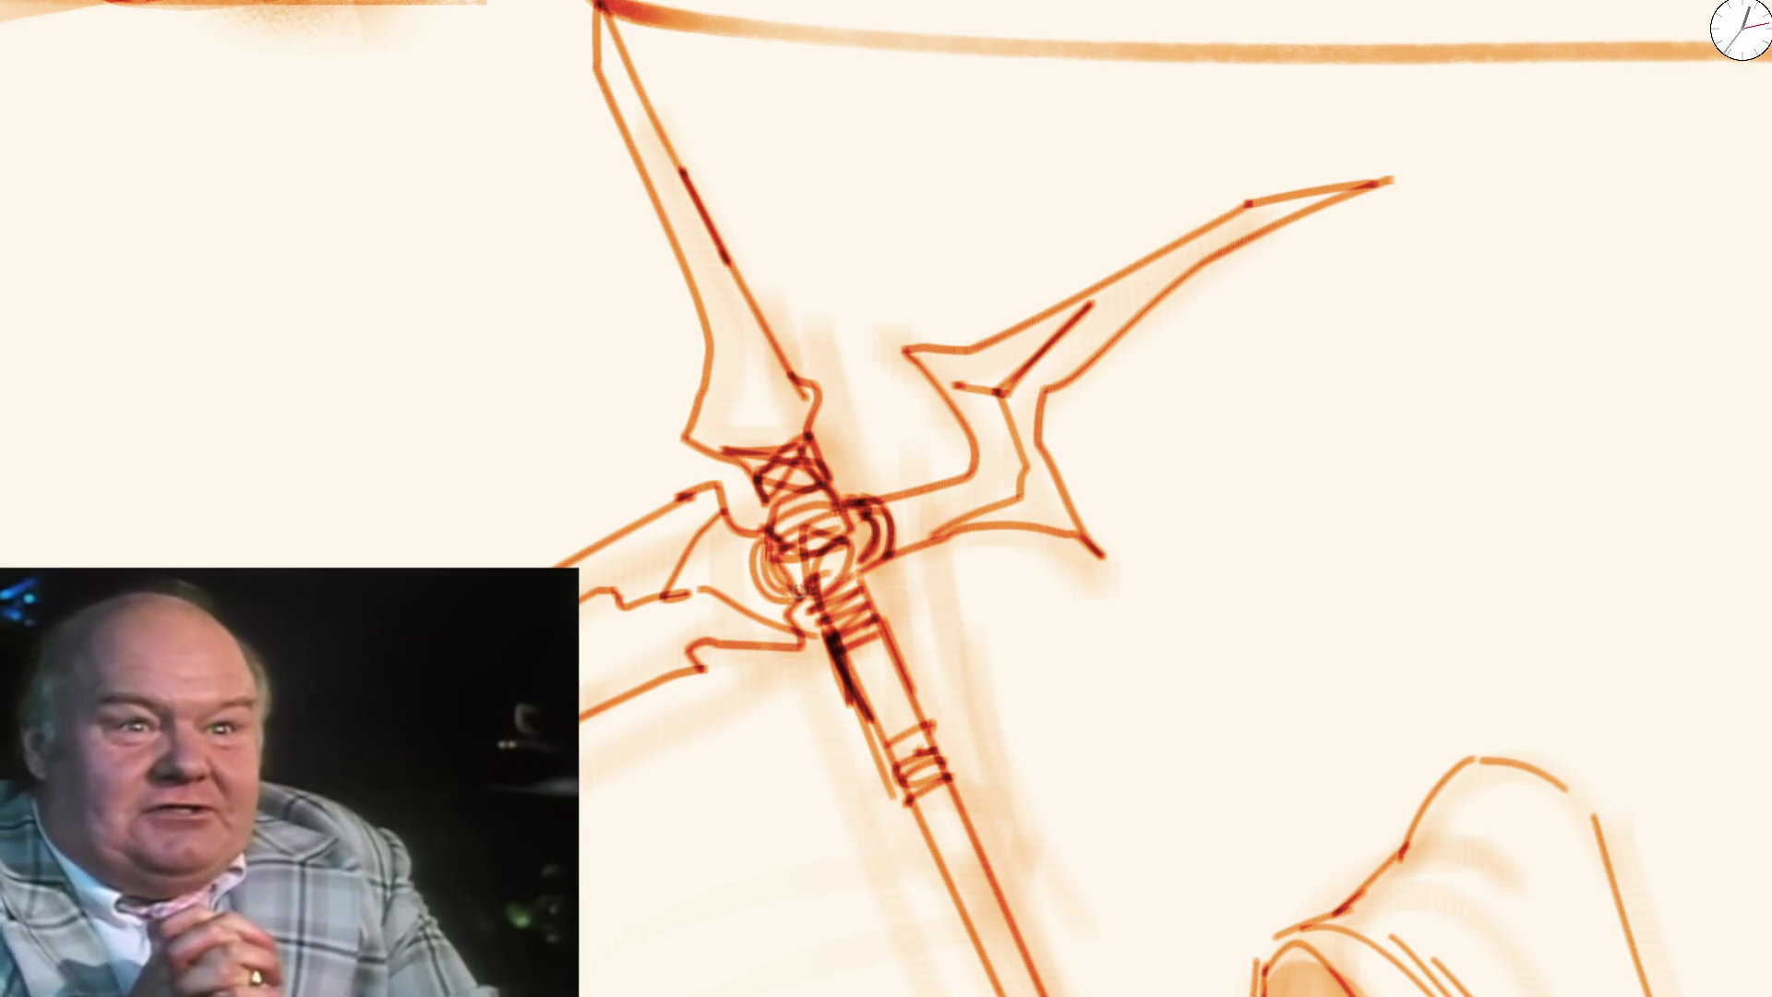
pyautogui.scroll(-5, 862, 536)
pyautogui.scroll(3, 779, 459)
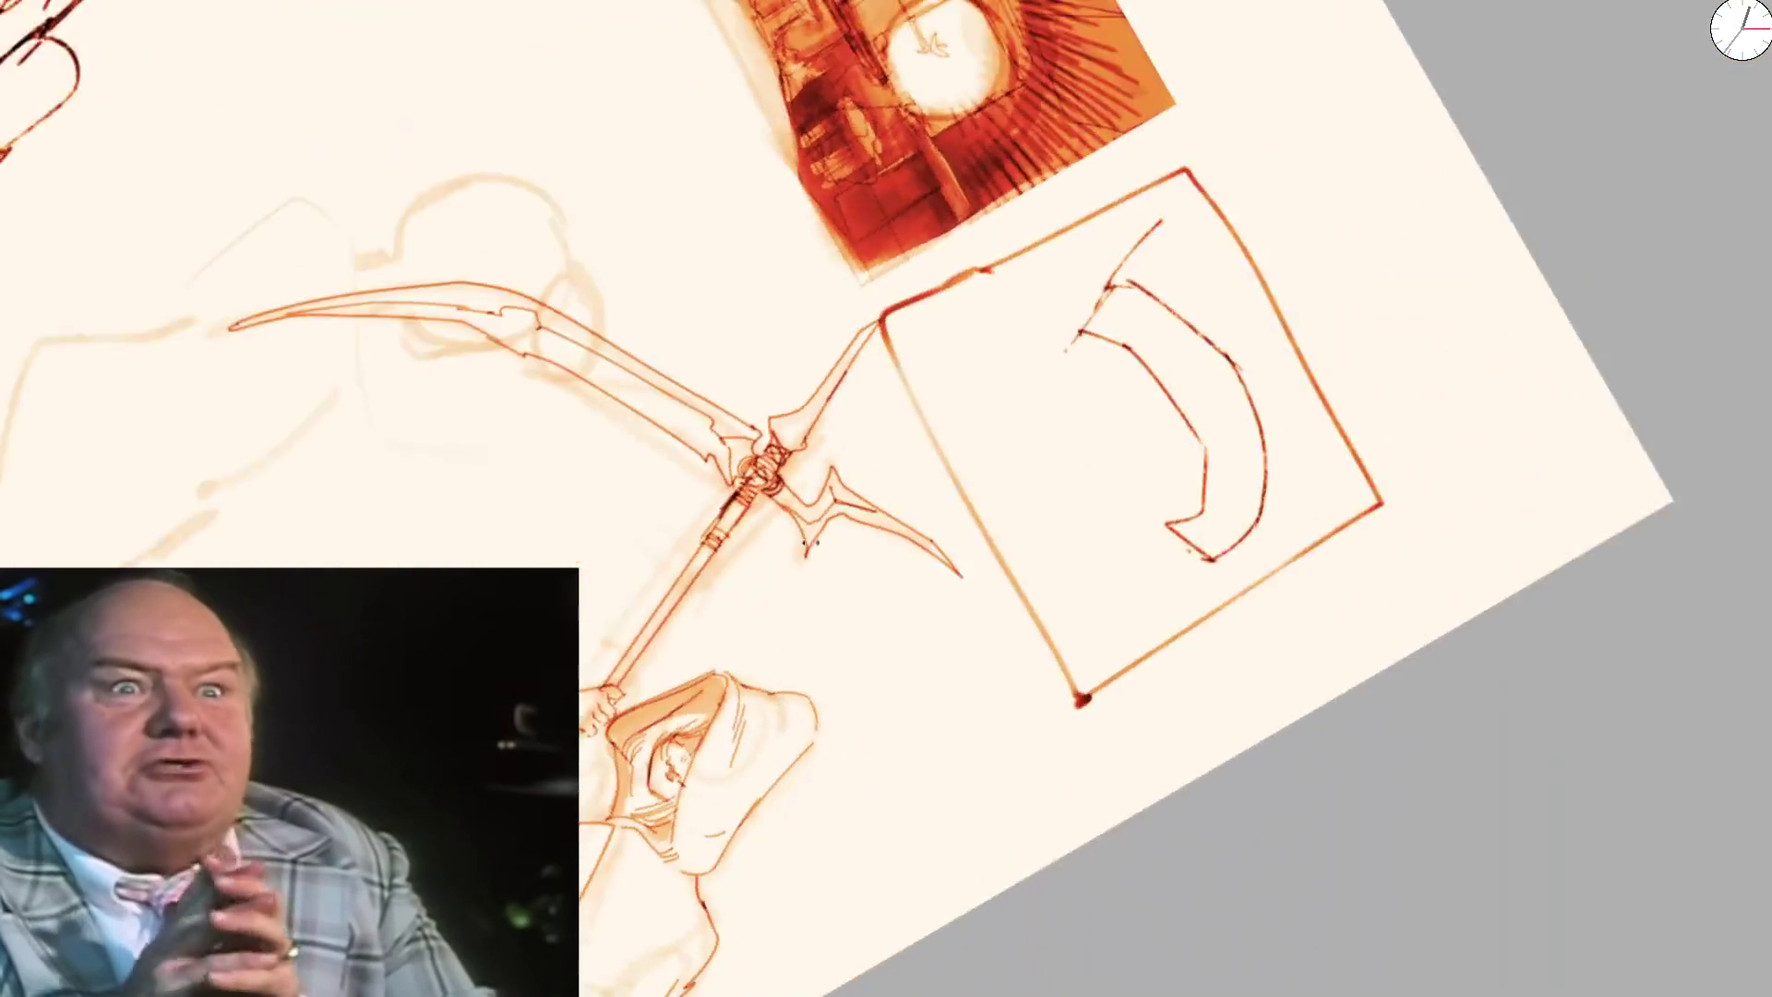
pyautogui.scroll(3, 780, 459)
pyautogui.scroll(-3, 780, 458)
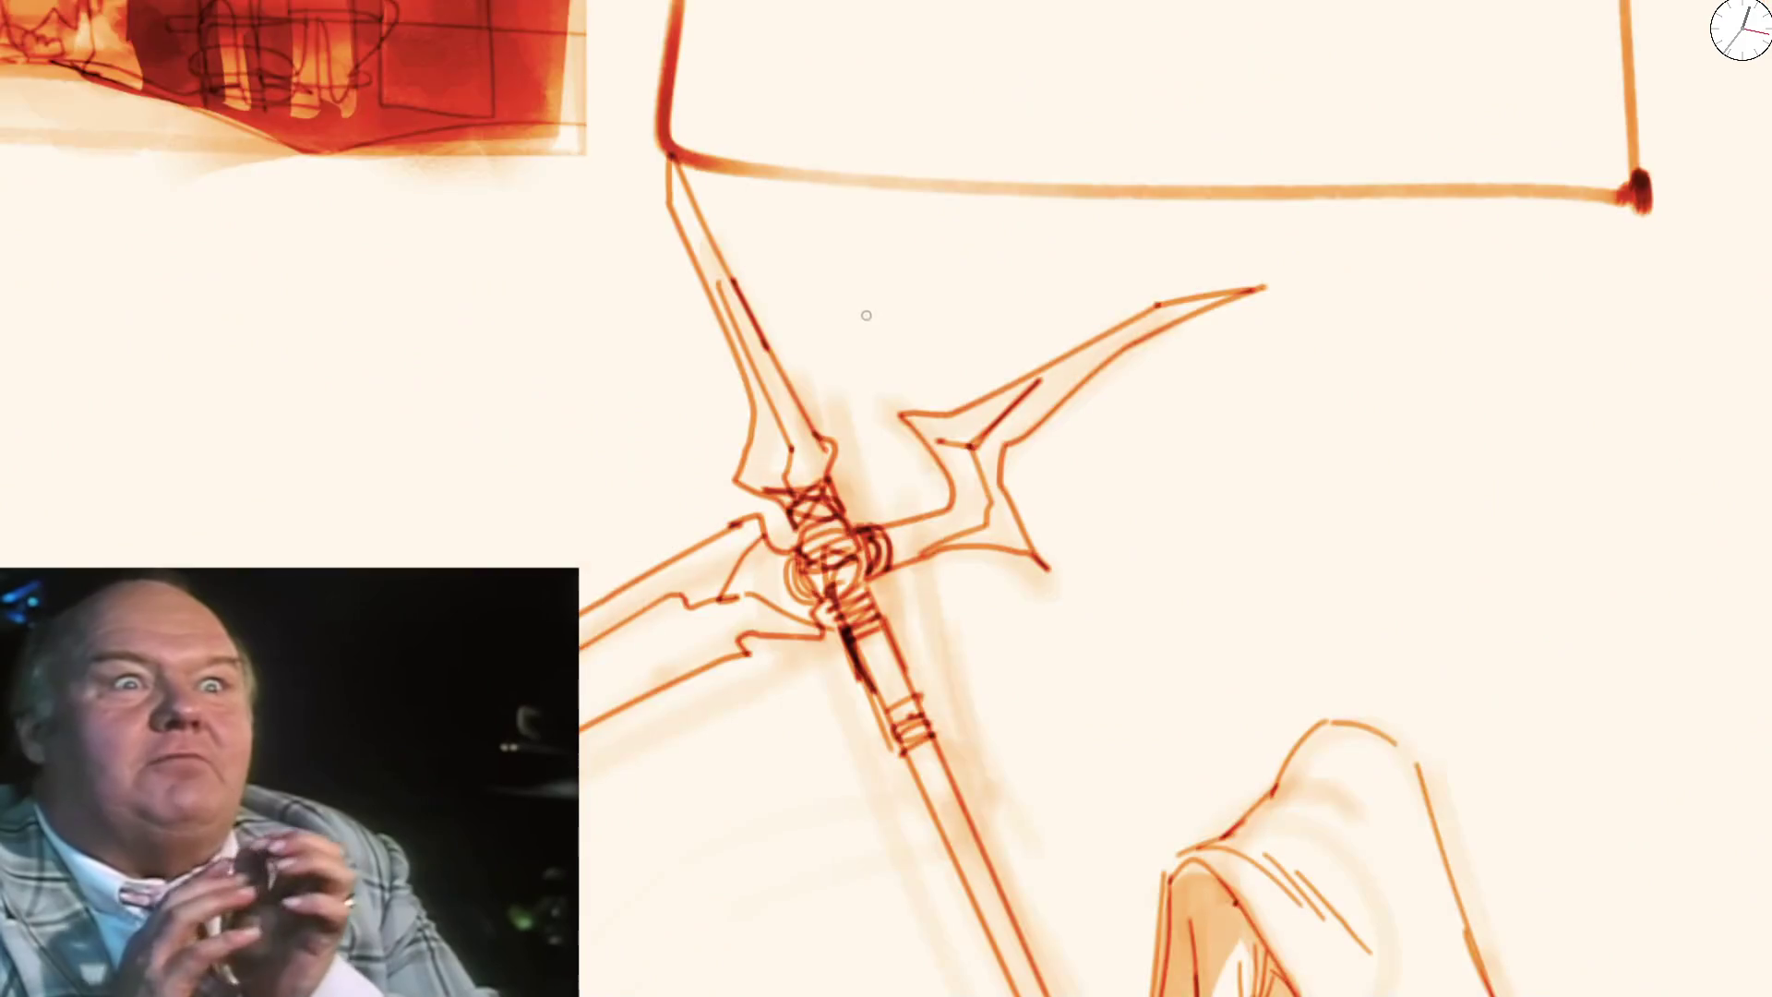
pyautogui.scroll(3, 801, 528)
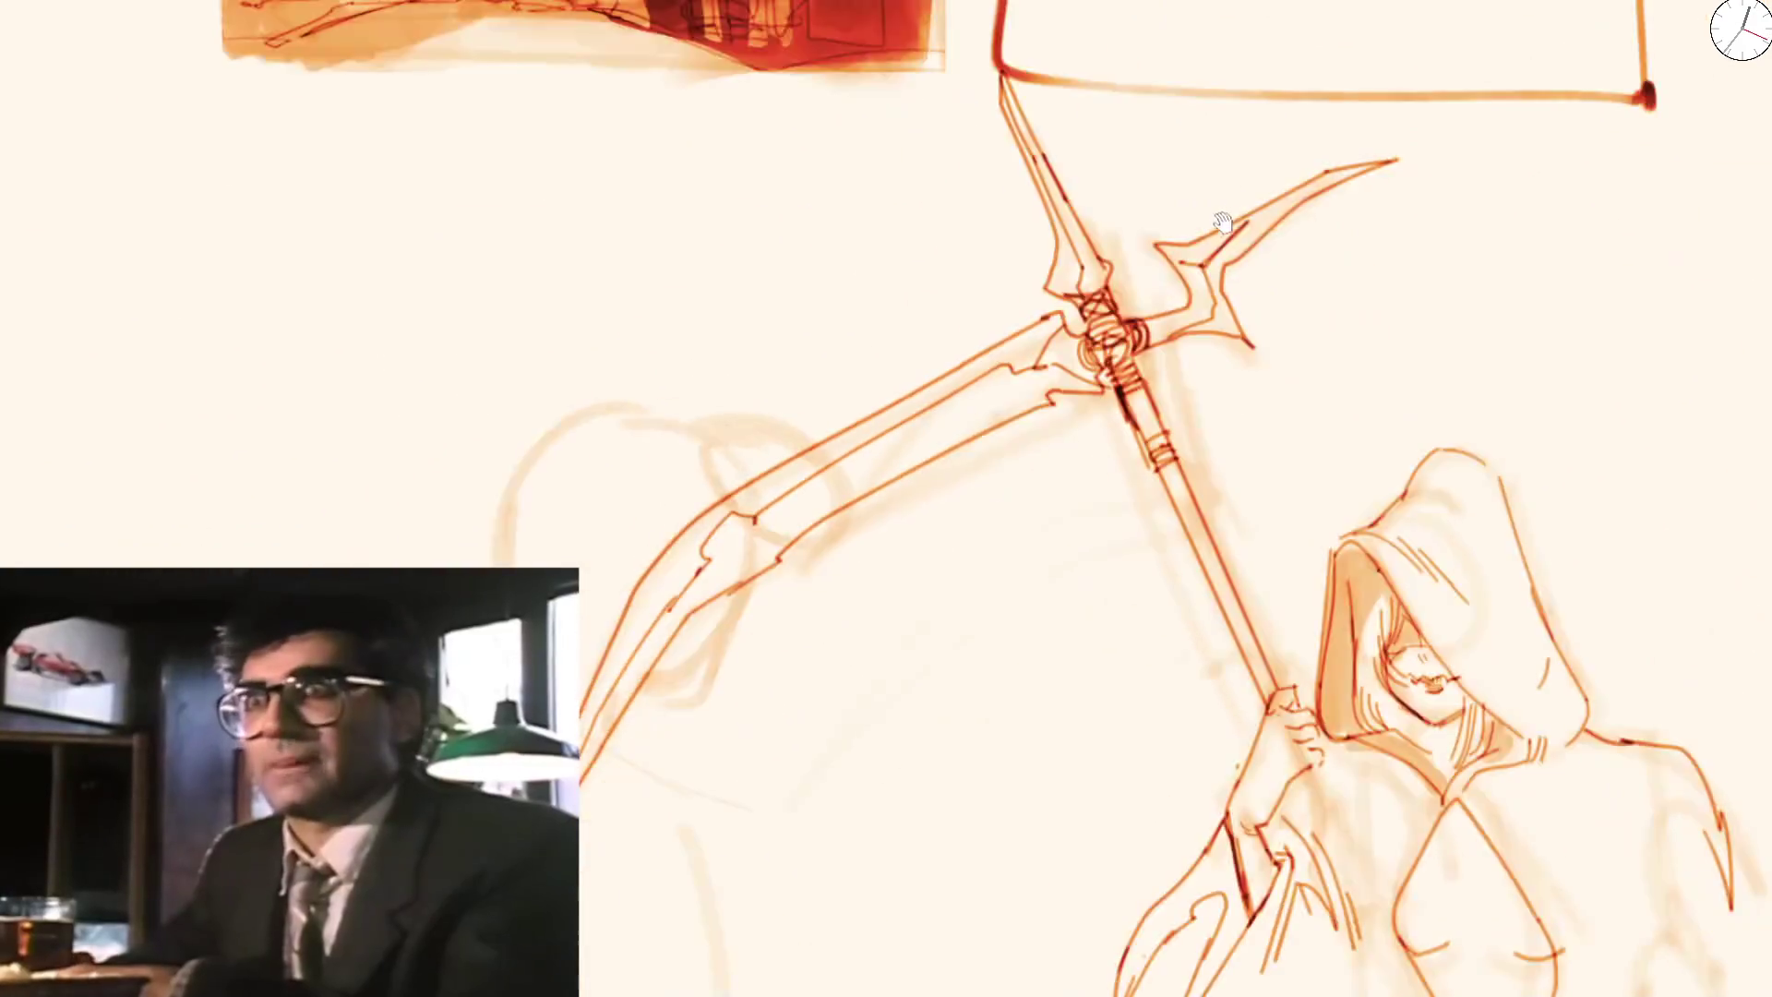
pyautogui.scroll(3, 1073, 665)
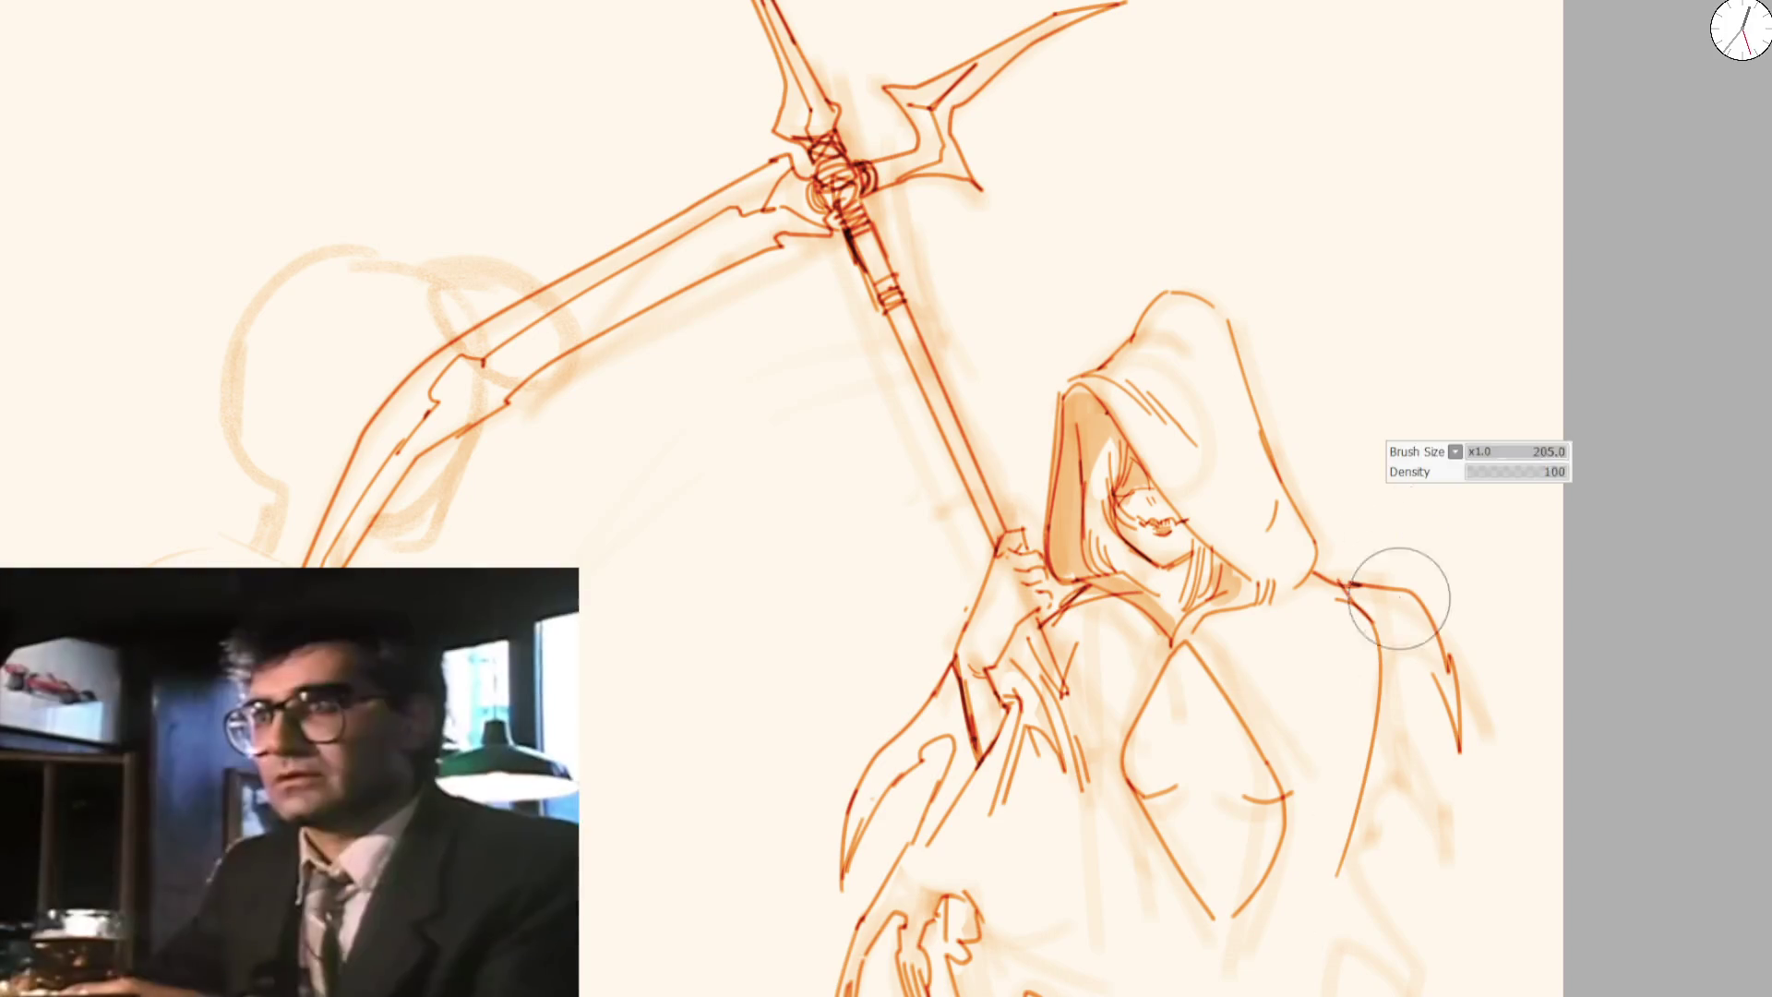
pyautogui.moveTo(1367, 818); pyautogui.dragTo(1430, 506)
pyautogui.moveTo(1192, 554); pyautogui.dragTo(1267, 741)
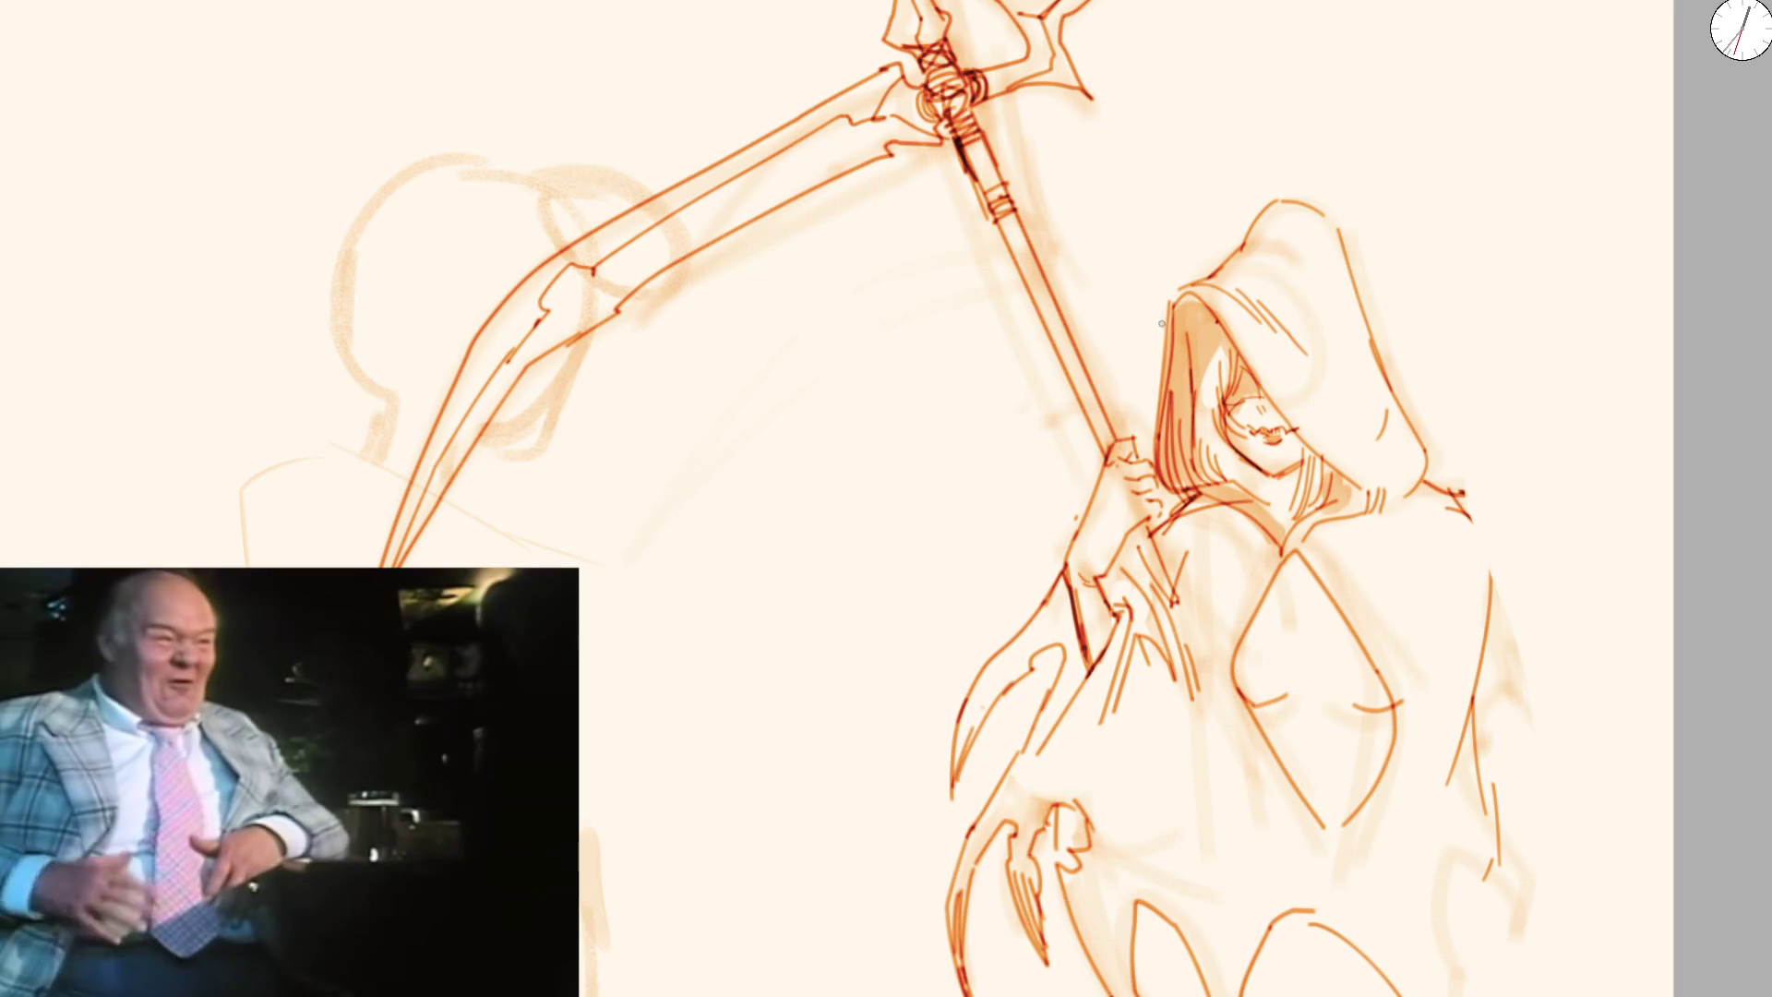
pyautogui.scroll(2, 1216, 338)
pyautogui.scroll(2, 1215, 338)
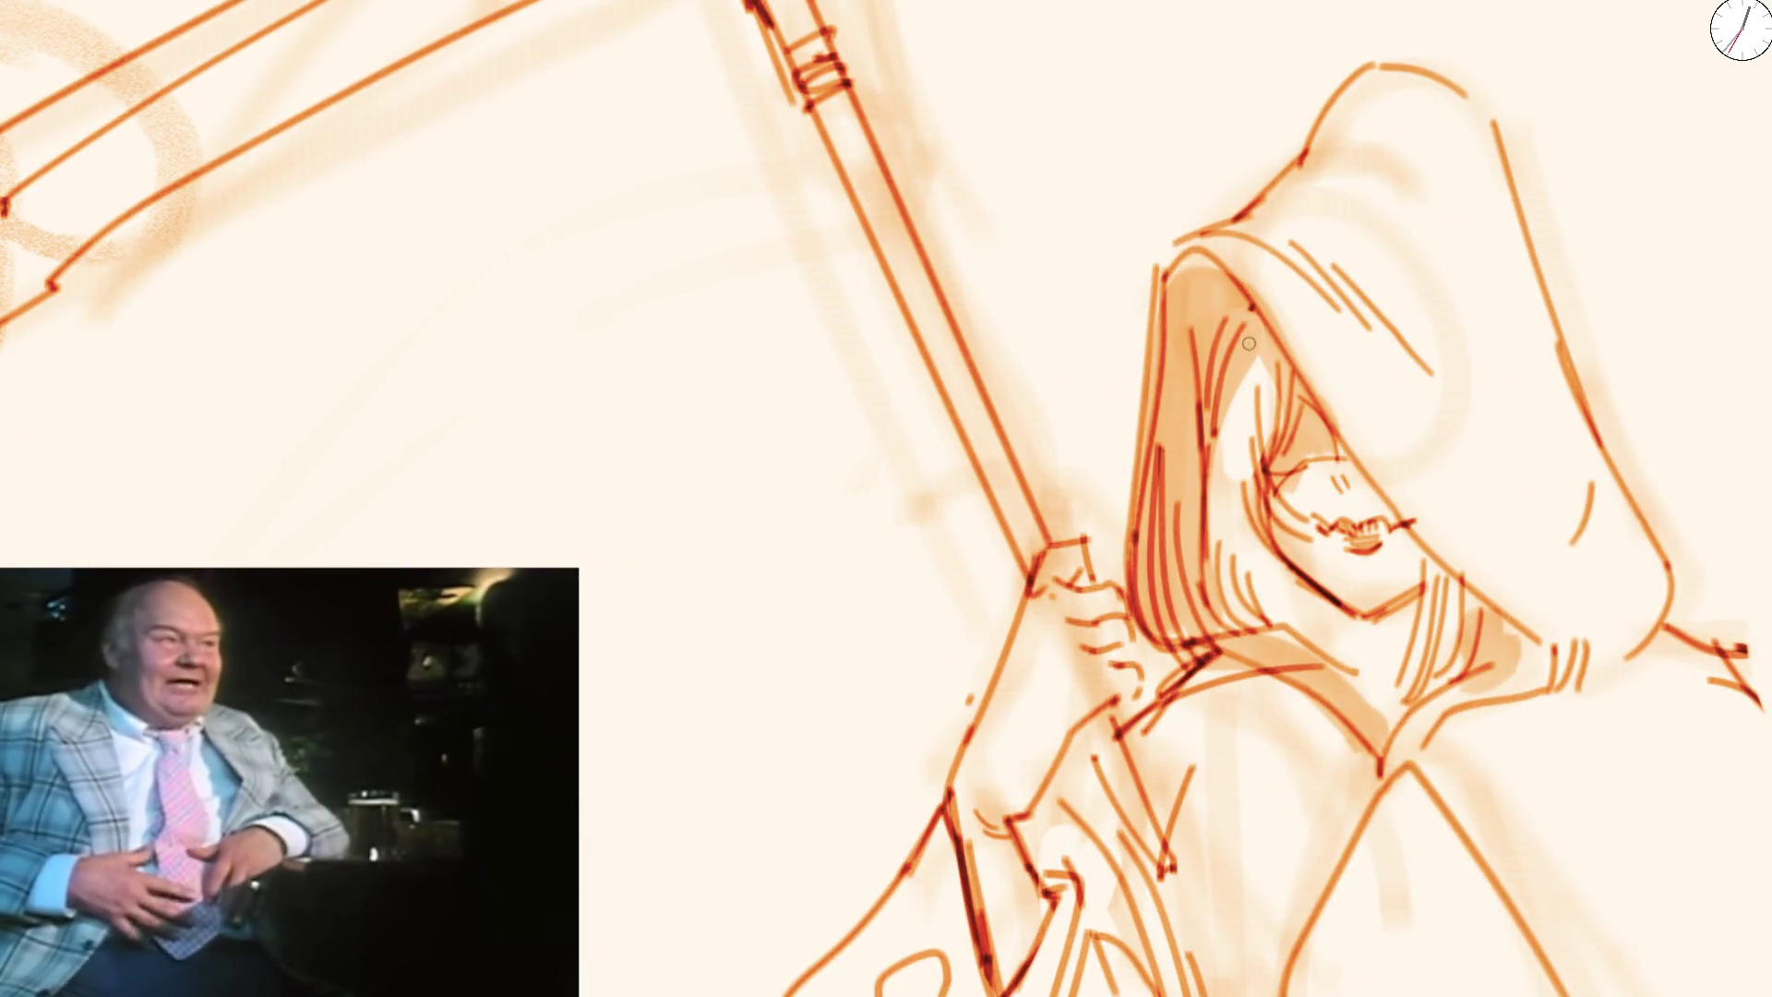
# Ink several dense dark hair strands along the hood's inner edge, mostly on the left side
pyautogui.moveTo(1246, 351); pyautogui.dragTo(1234, 395)
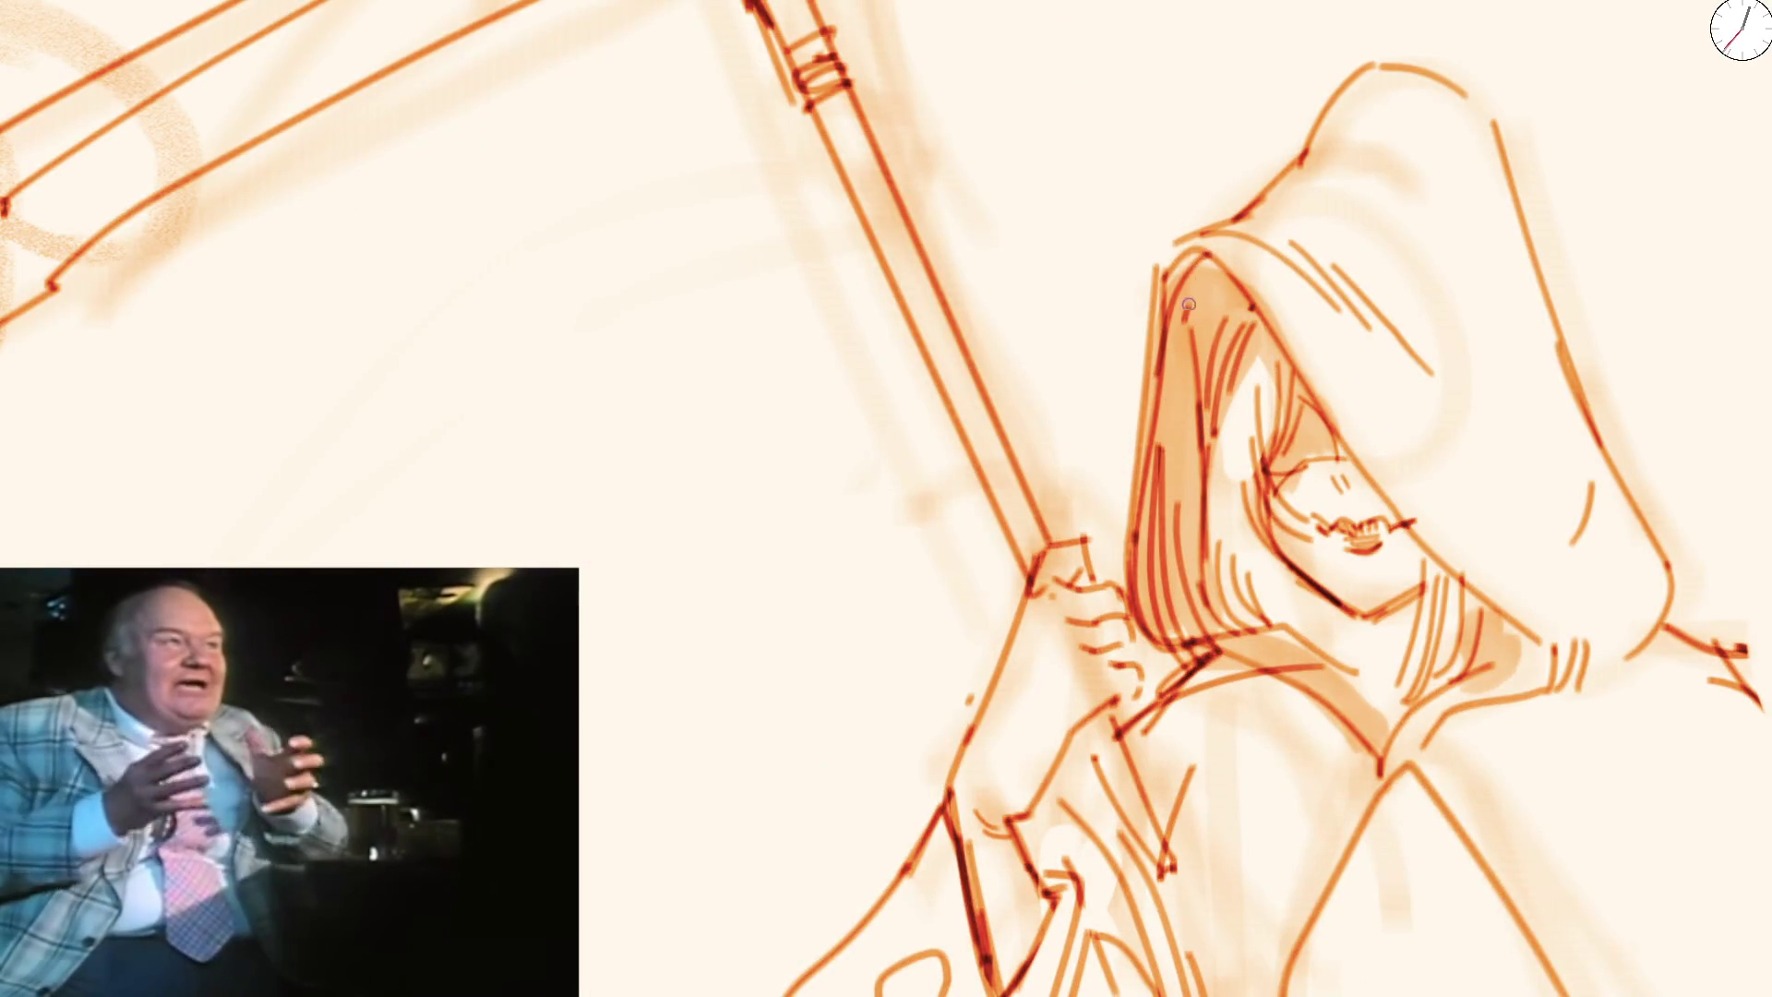
pyautogui.moveTo(1192, 266)
pyautogui.mouseDown()
pyautogui.moveTo(1215, 310)
pyautogui.moveTo(1175, 444)
pyautogui.mouseUp()
pyautogui.moveTo(1194, 352); pyautogui.dragTo(1177, 496)
pyautogui.moveTo(1210, 427); pyautogui.dragTo(1194, 543)
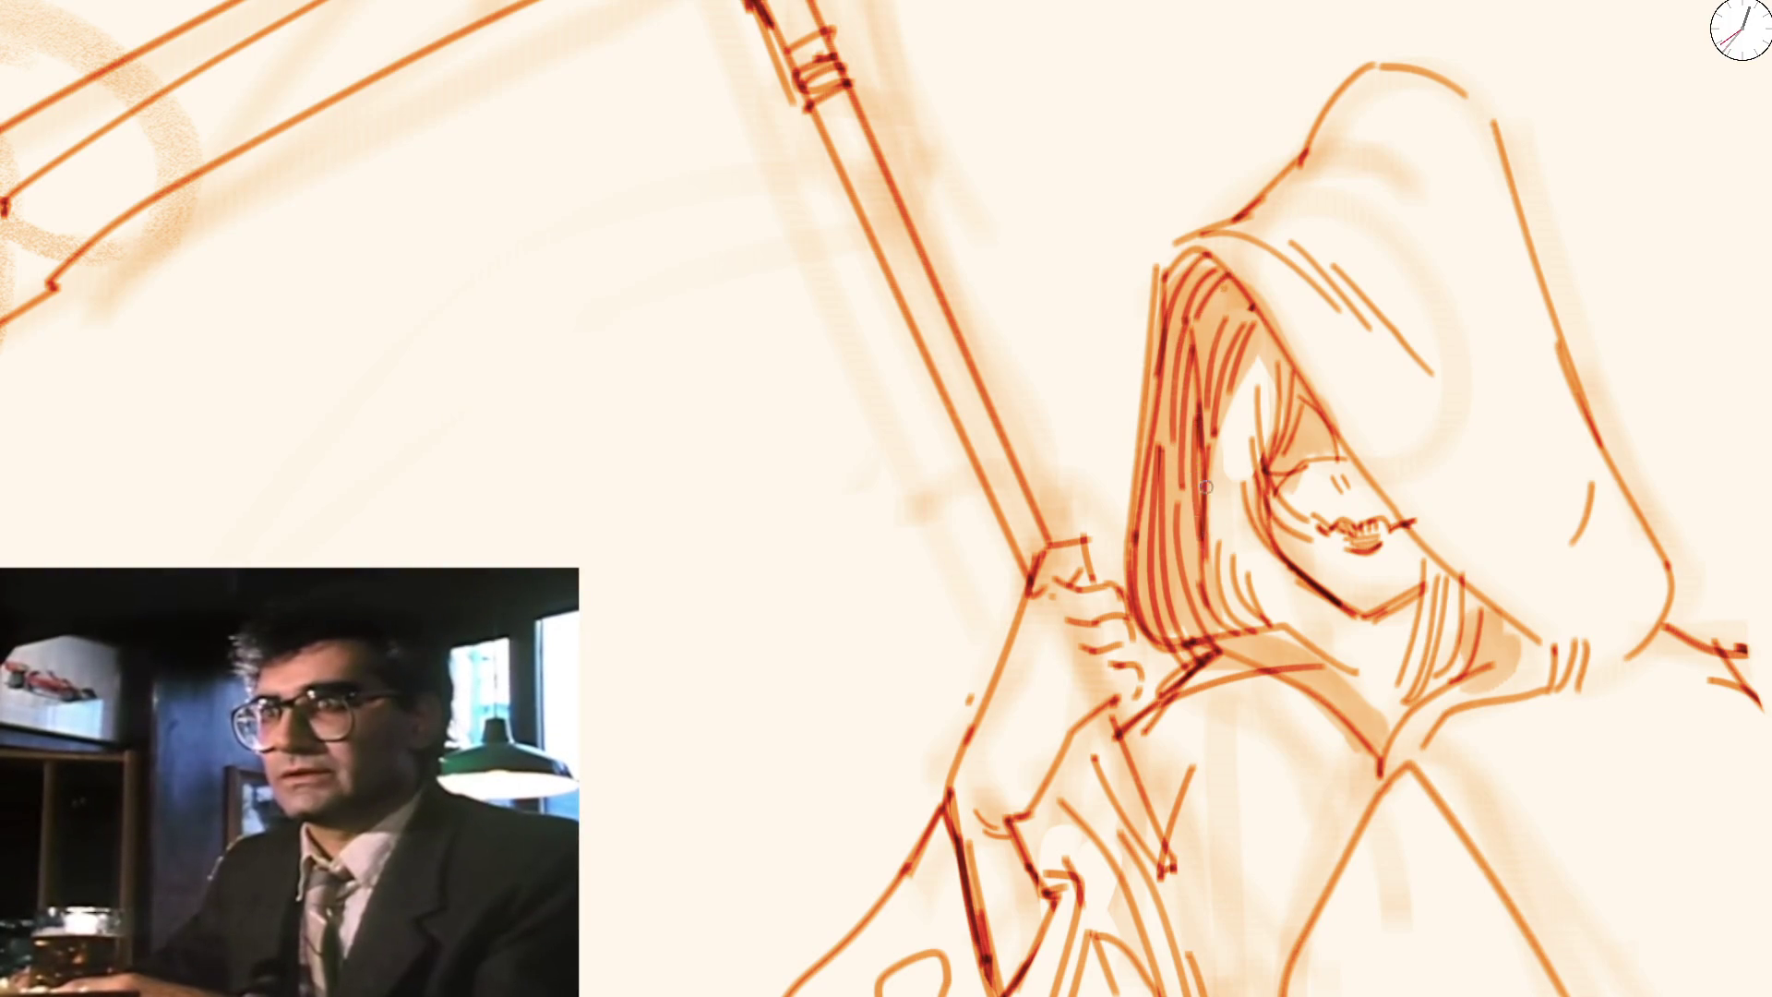
pyautogui.scroll(-5, 1191, 540)
pyautogui.scroll(5, 869, 460)
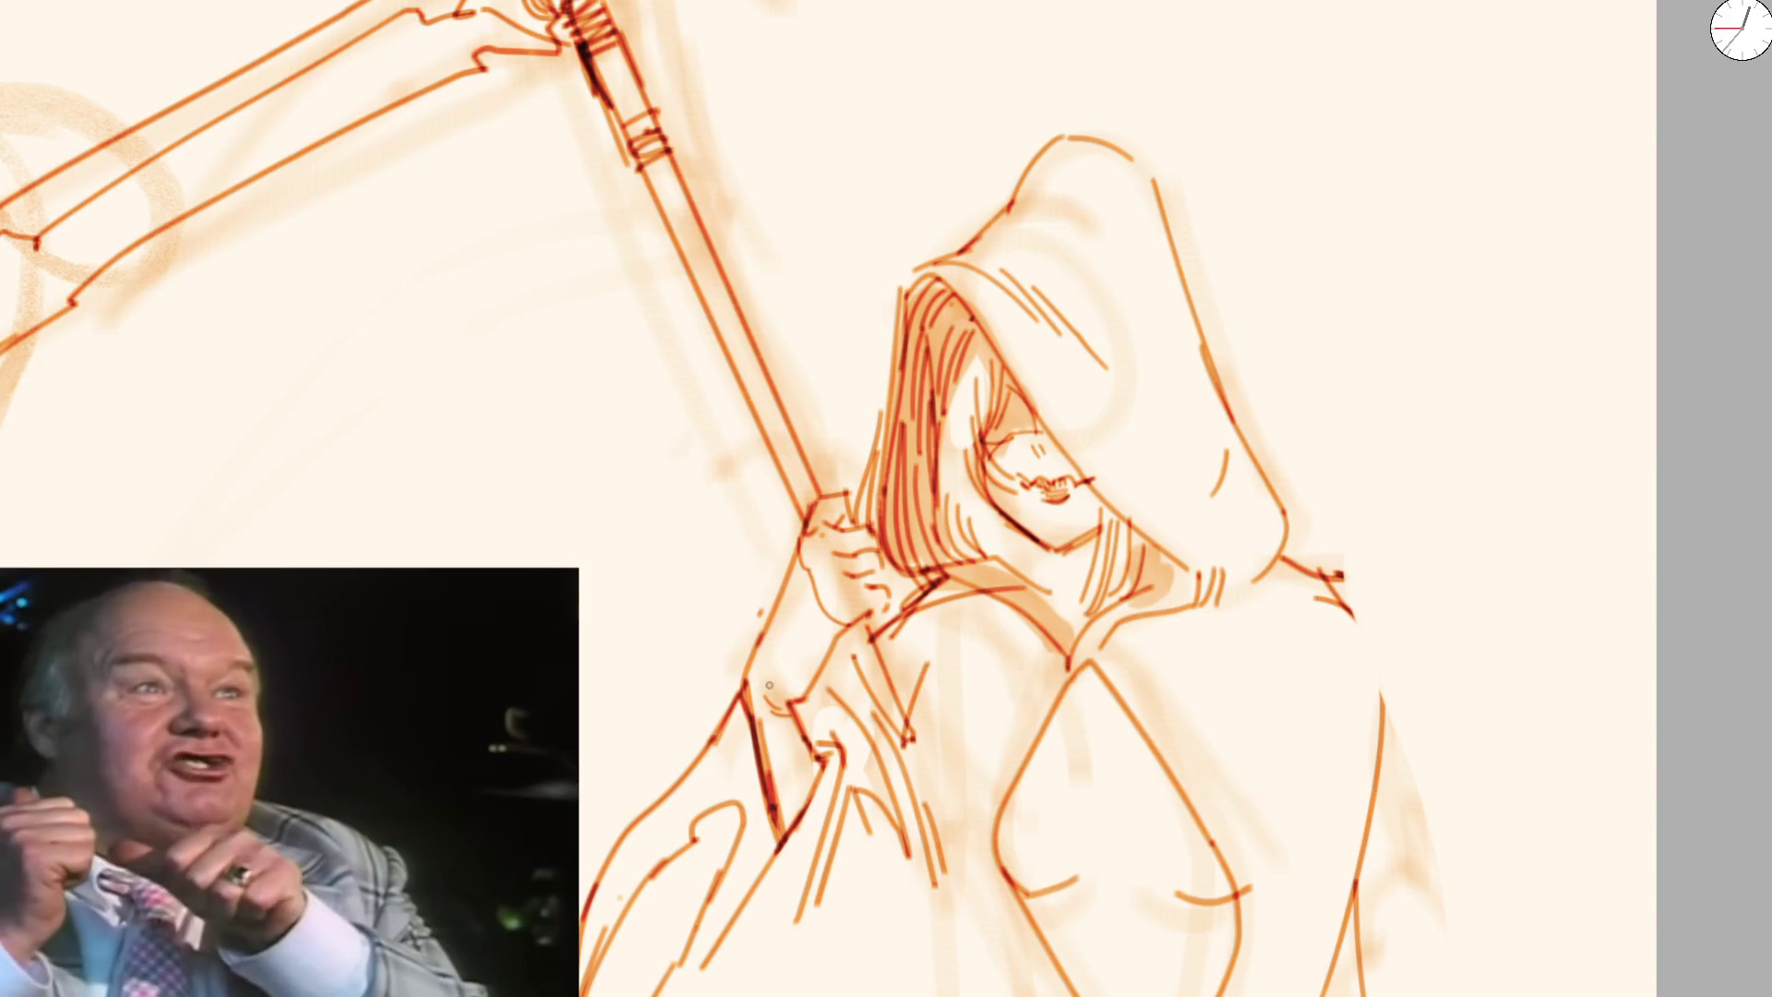
pyautogui.moveTo(771, 671); pyautogui.dragTo(609, 591)
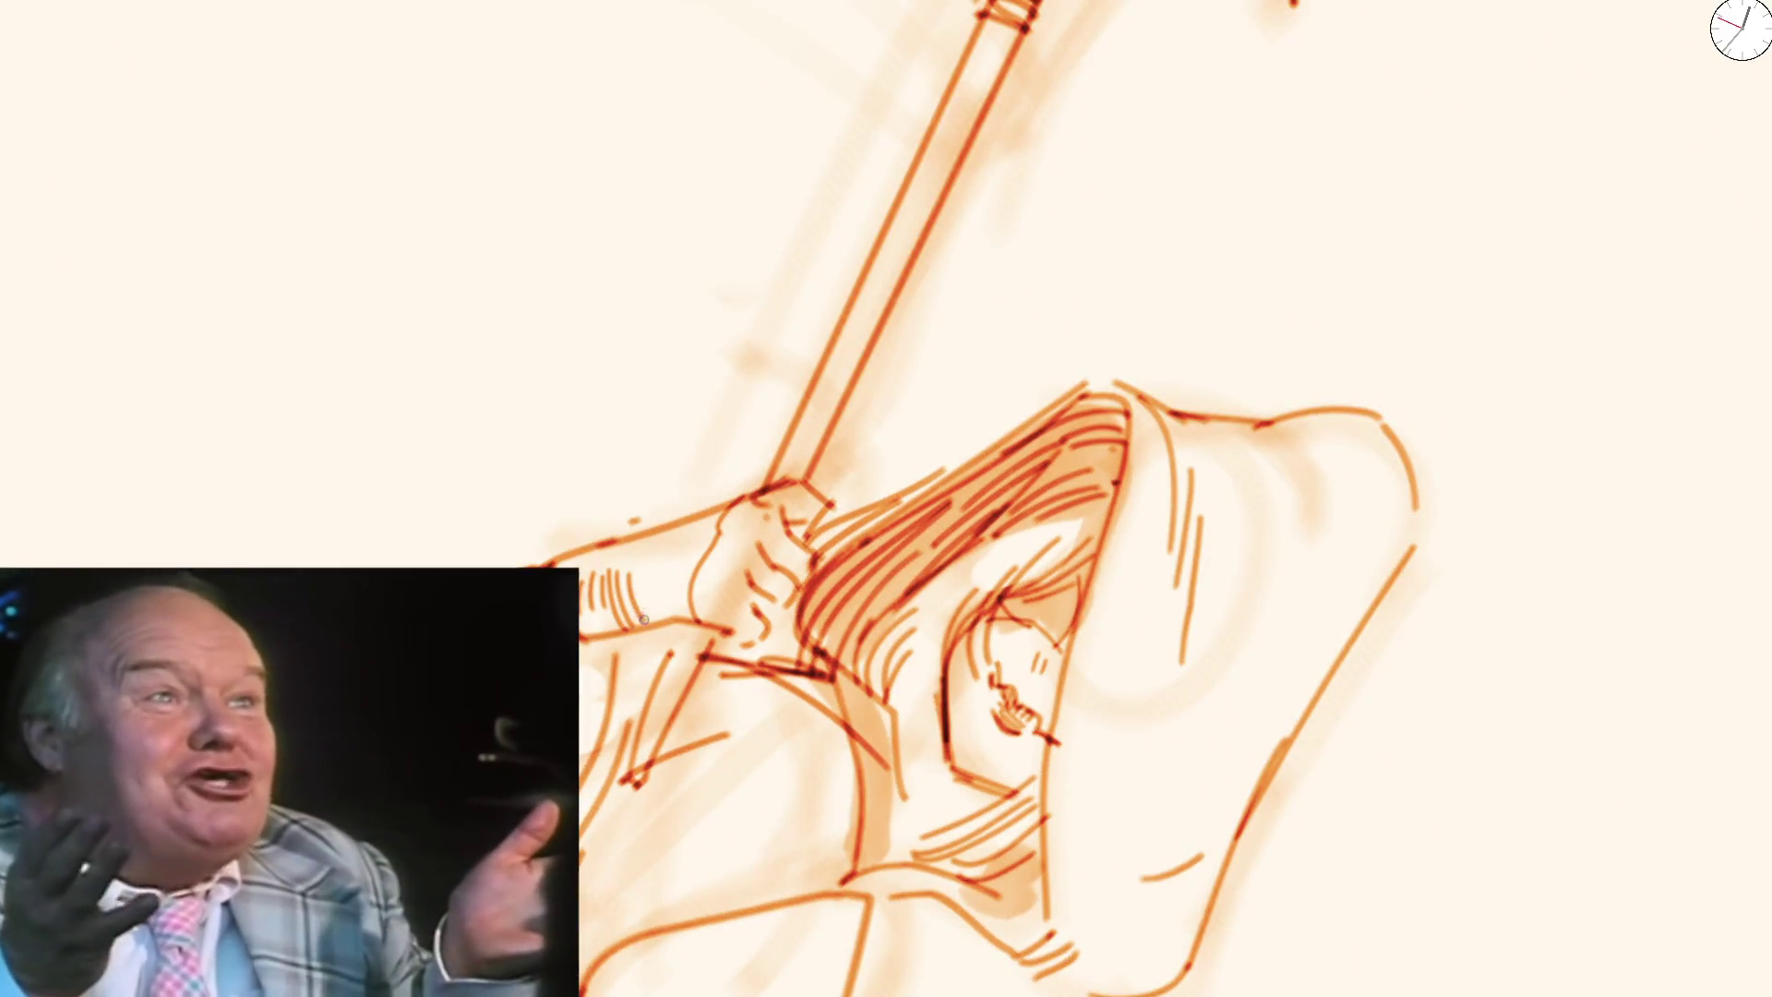
# Hatch shading strokes along the reaper's sleeve and forearm gripping the scythe
pyautogui.moveTo(638, 621); pyautogui.dragTo(669, 561)
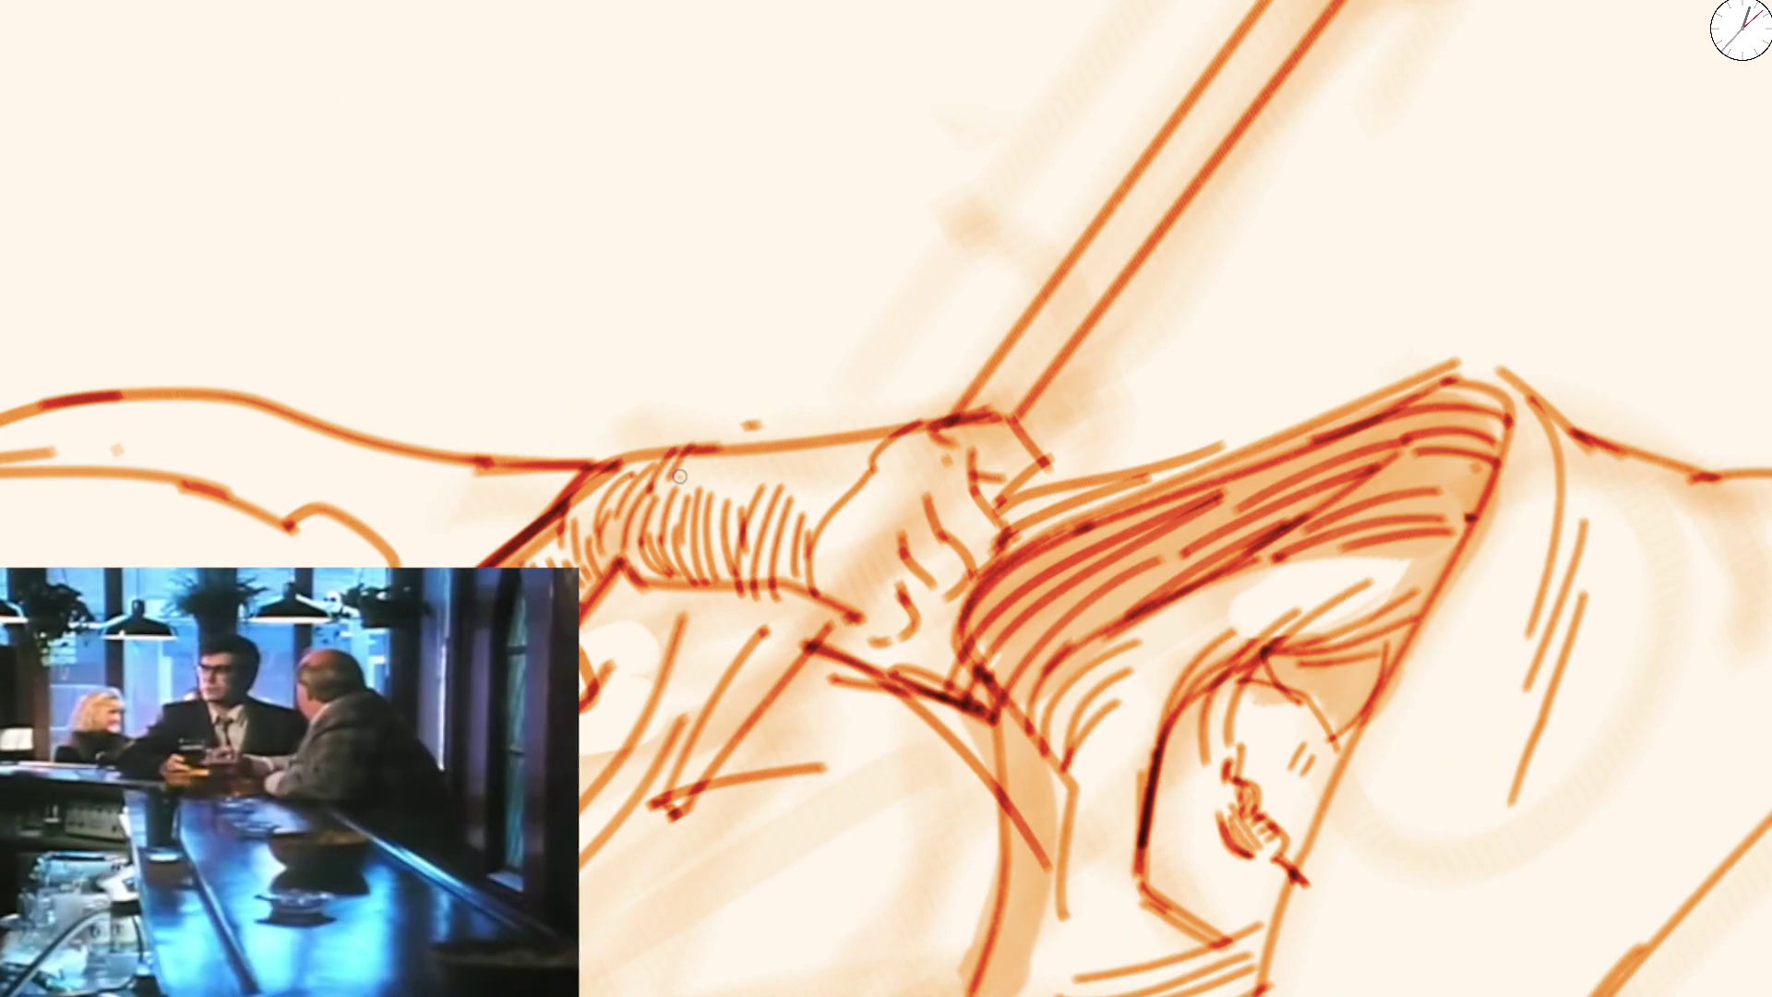
pyautogui.moveTo(657, 485); pyautogui.dragTo(837, 444)
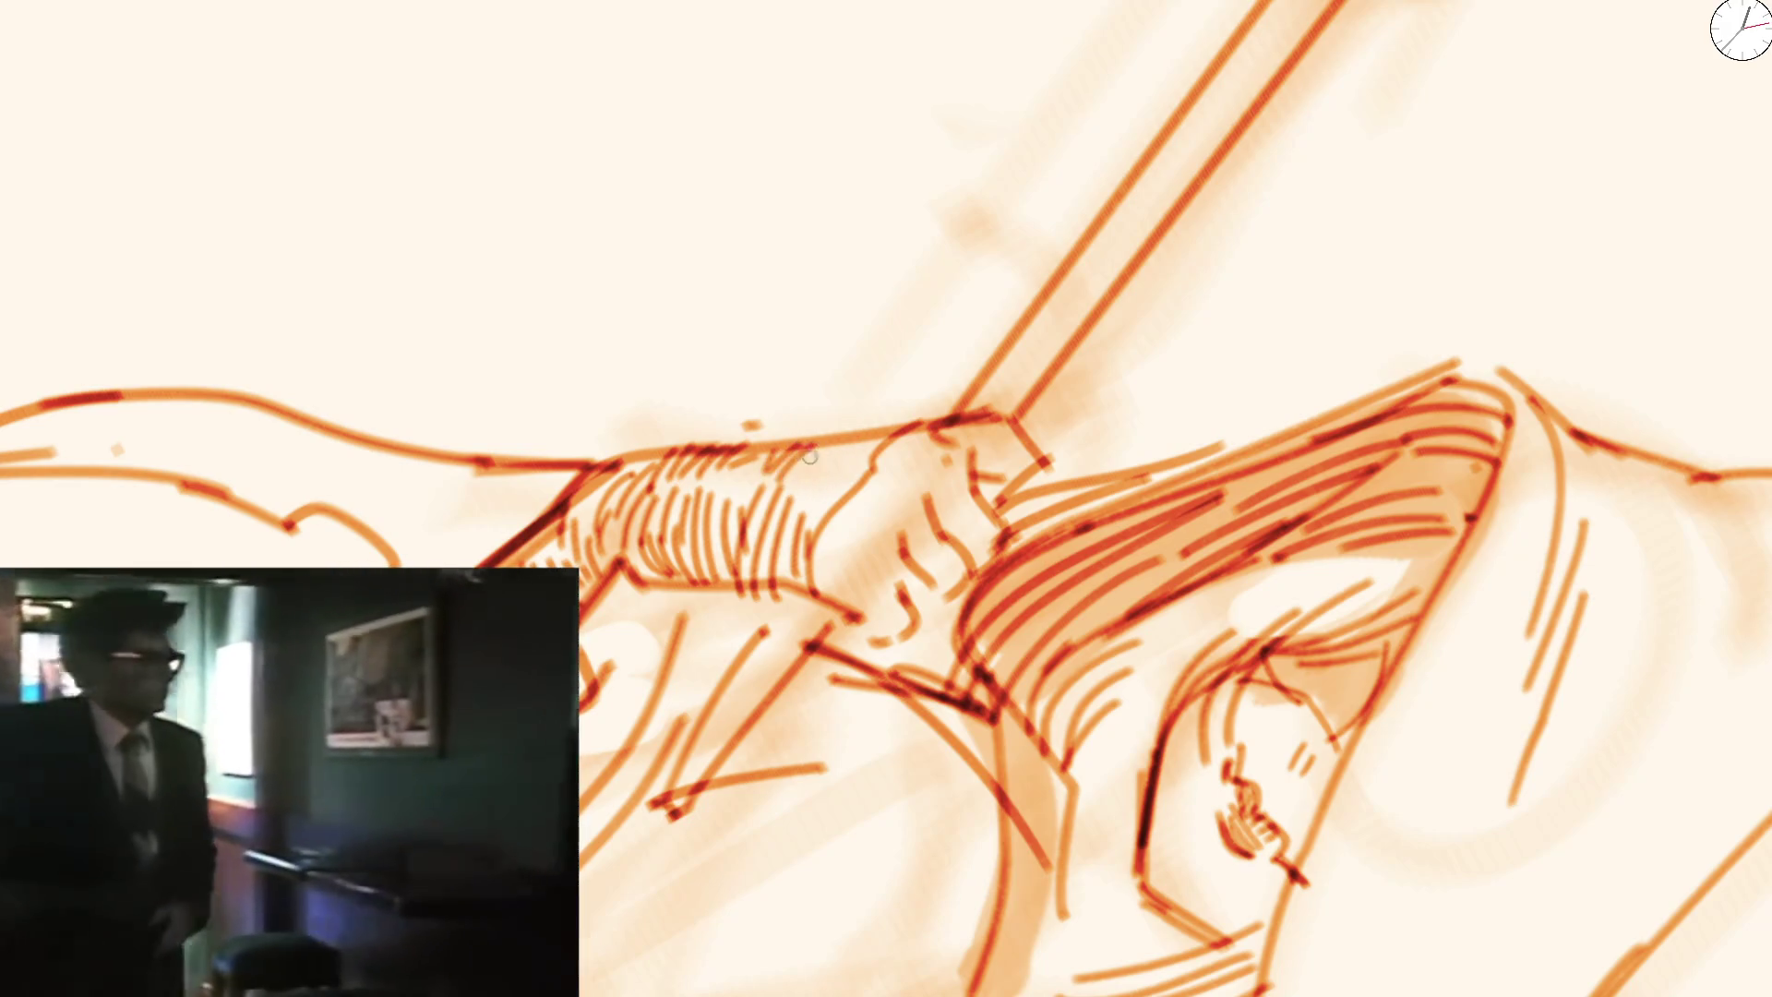
pyautogui.moveTo(812, 453)
pyautogui.mouseDown()
pyautogui.moveTo(849, 469)
pyautogui.moveTo(804, 457)
pyautogui.mouseUp()
pyautogui.moveTo(630, 505)
pyautogui.mouseDown()
pyautogui.moveTo(651, 471)
pyautogui.moveTo(643, 540)
pyautogui.moveTo(610, 526)
pyautogui.moveTo(626, 574)
pyautogui.mouseUp()
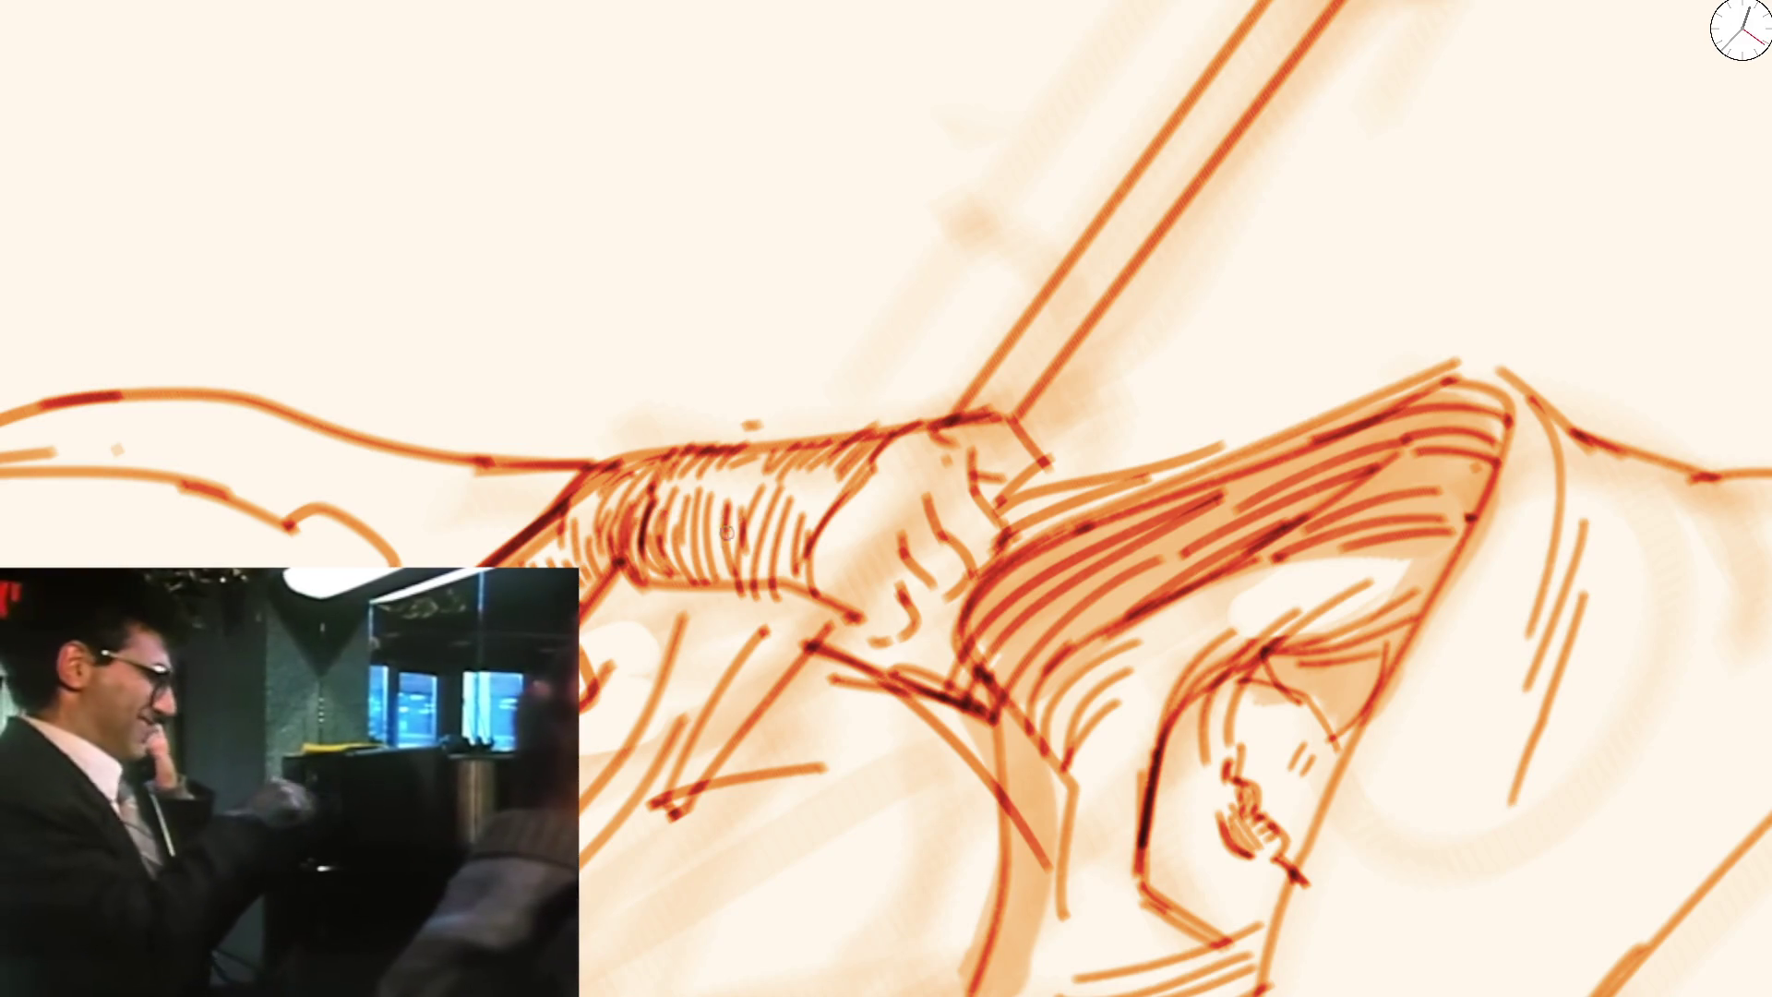
# Zoom out with Ctrl+0 and add two long hair strands beside the face
pyautogui.hotkey('ctrl', '0')
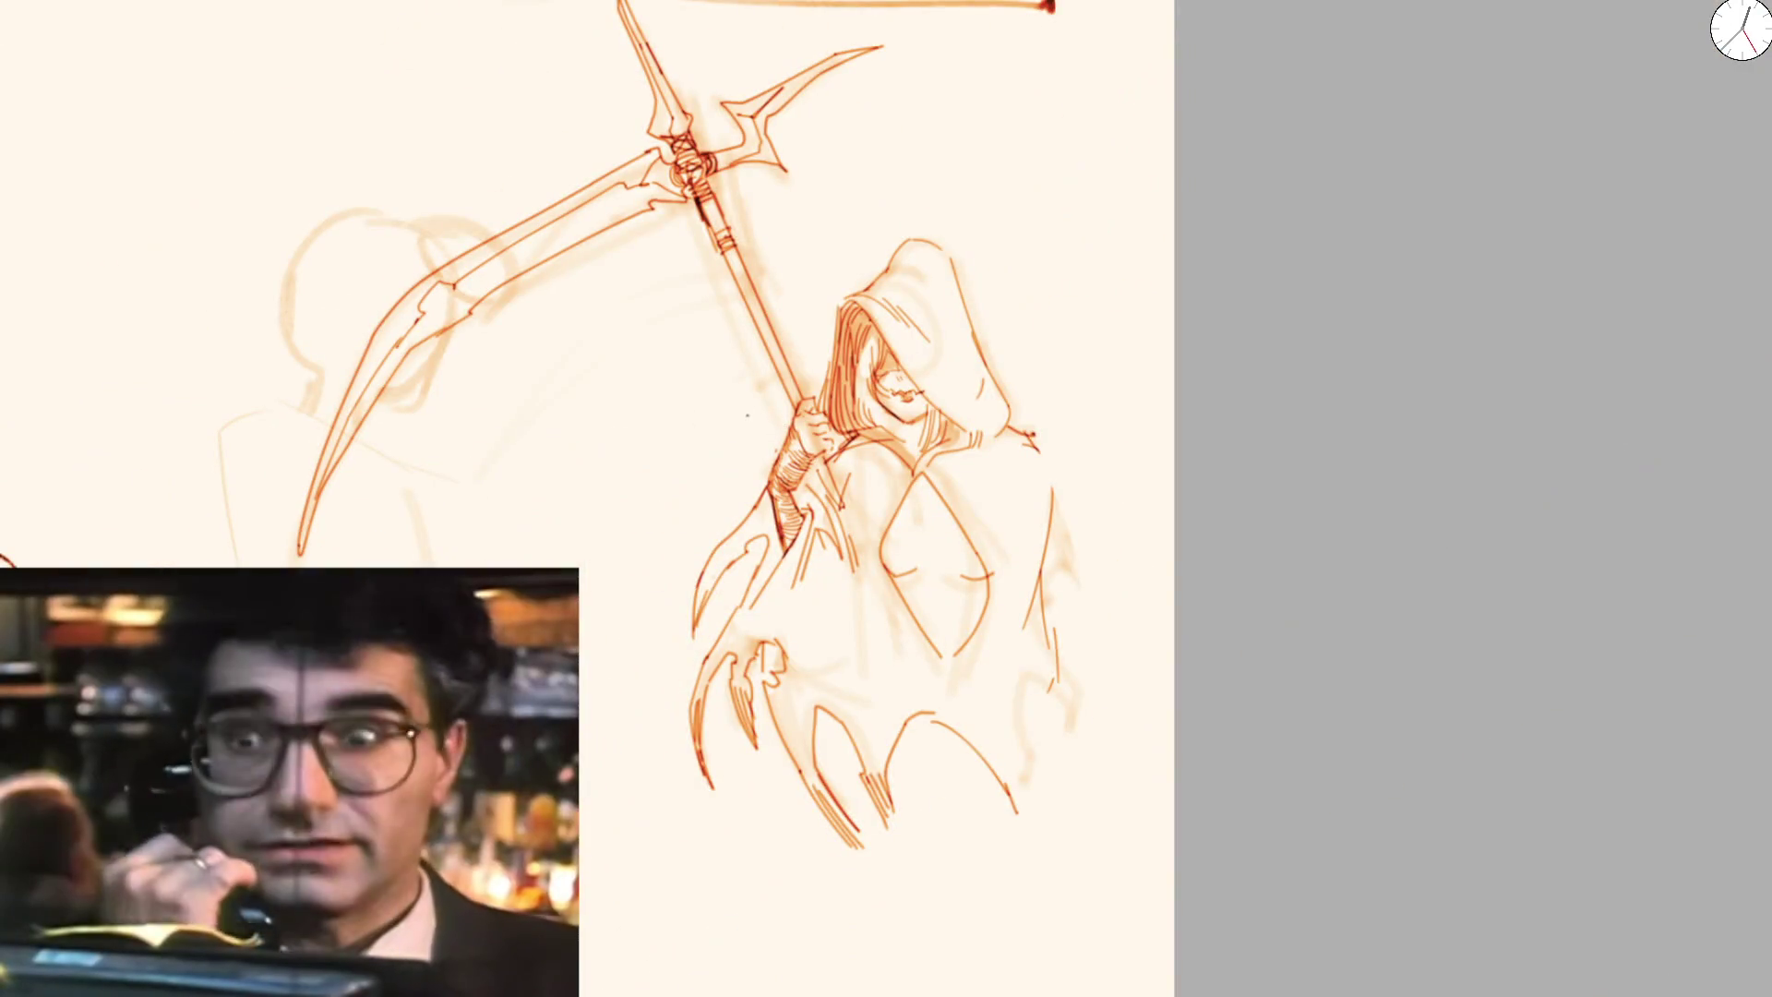
pyautogui.scroll(4, 909, 355)
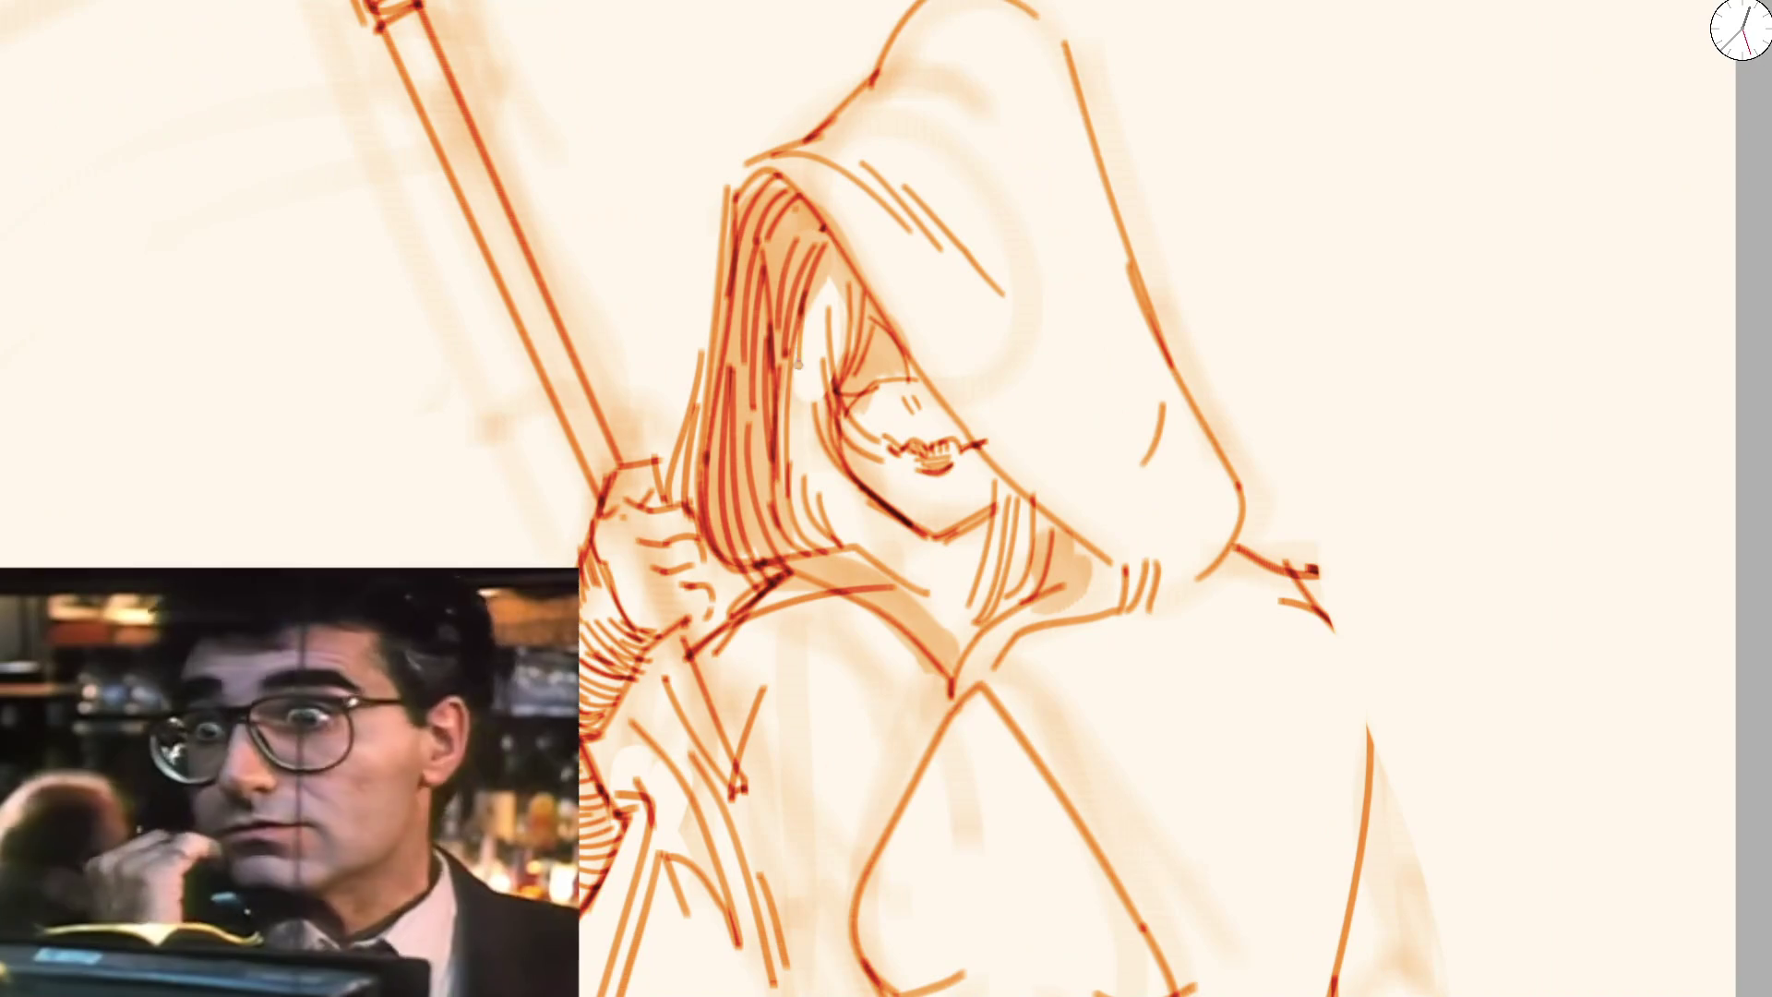
pyautogui.moveTo(808, 376); pyautogui.dragTo(827, 488)
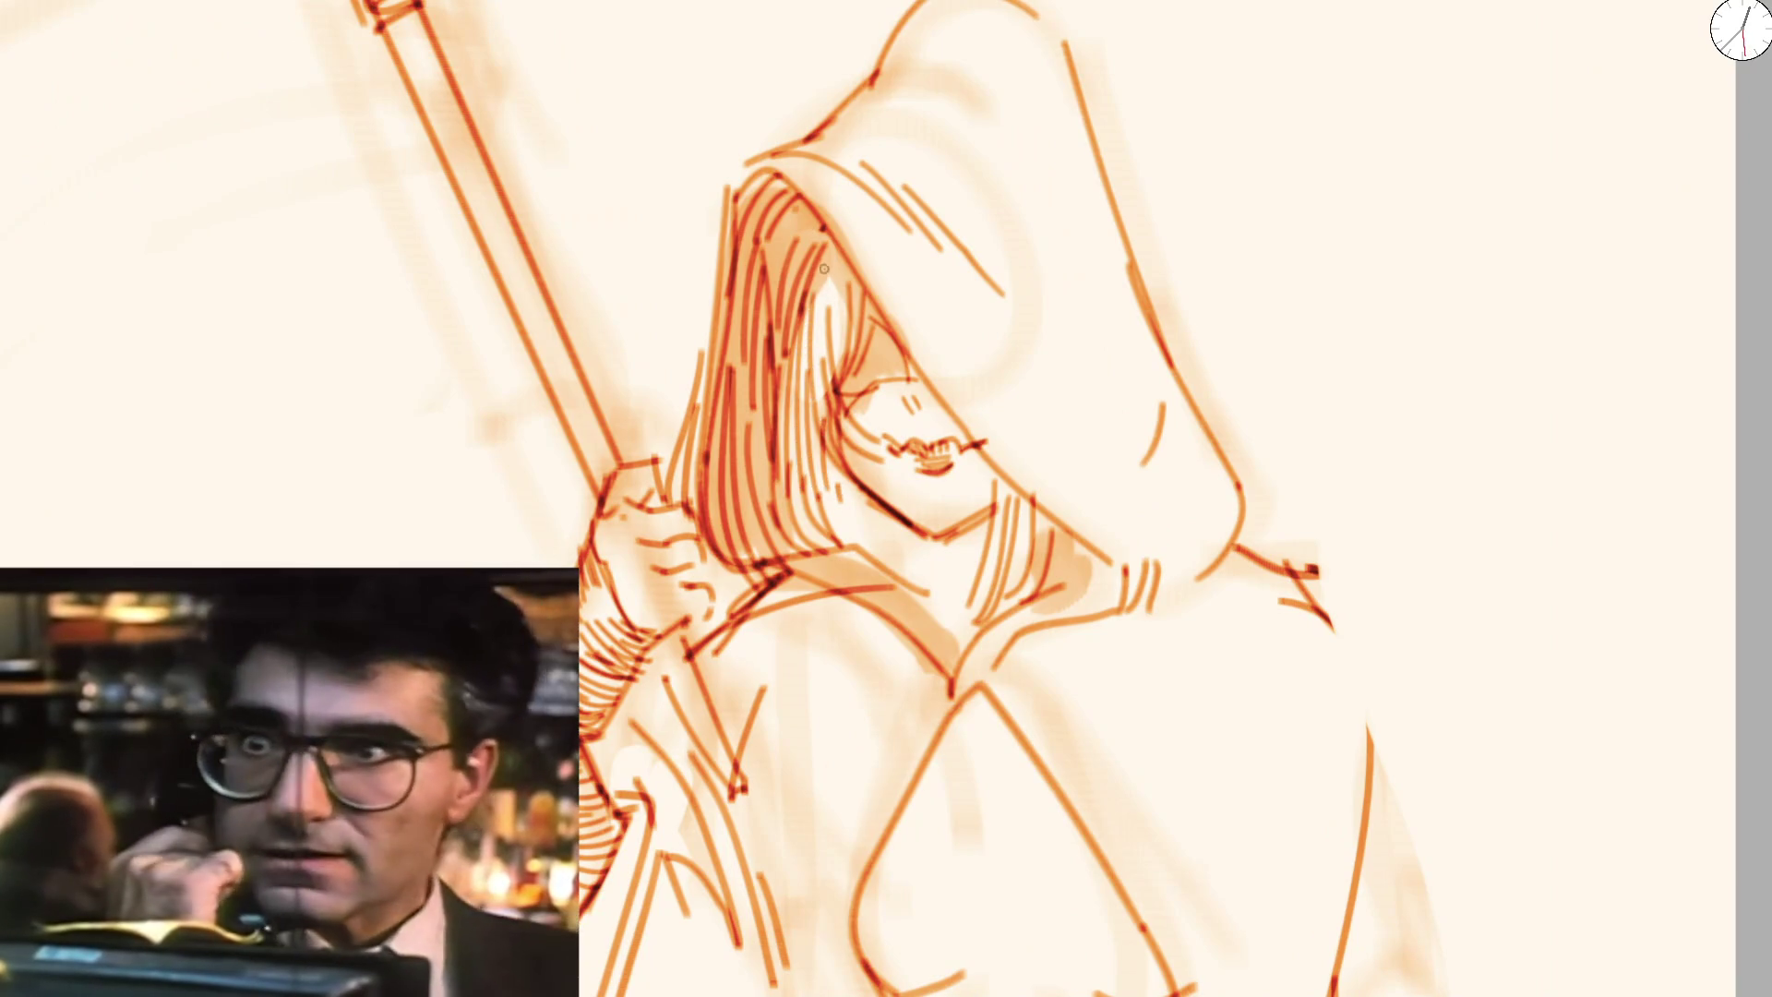
pyautogui.moveTo(839, 277); pyautogui.dragTo(841, 493)
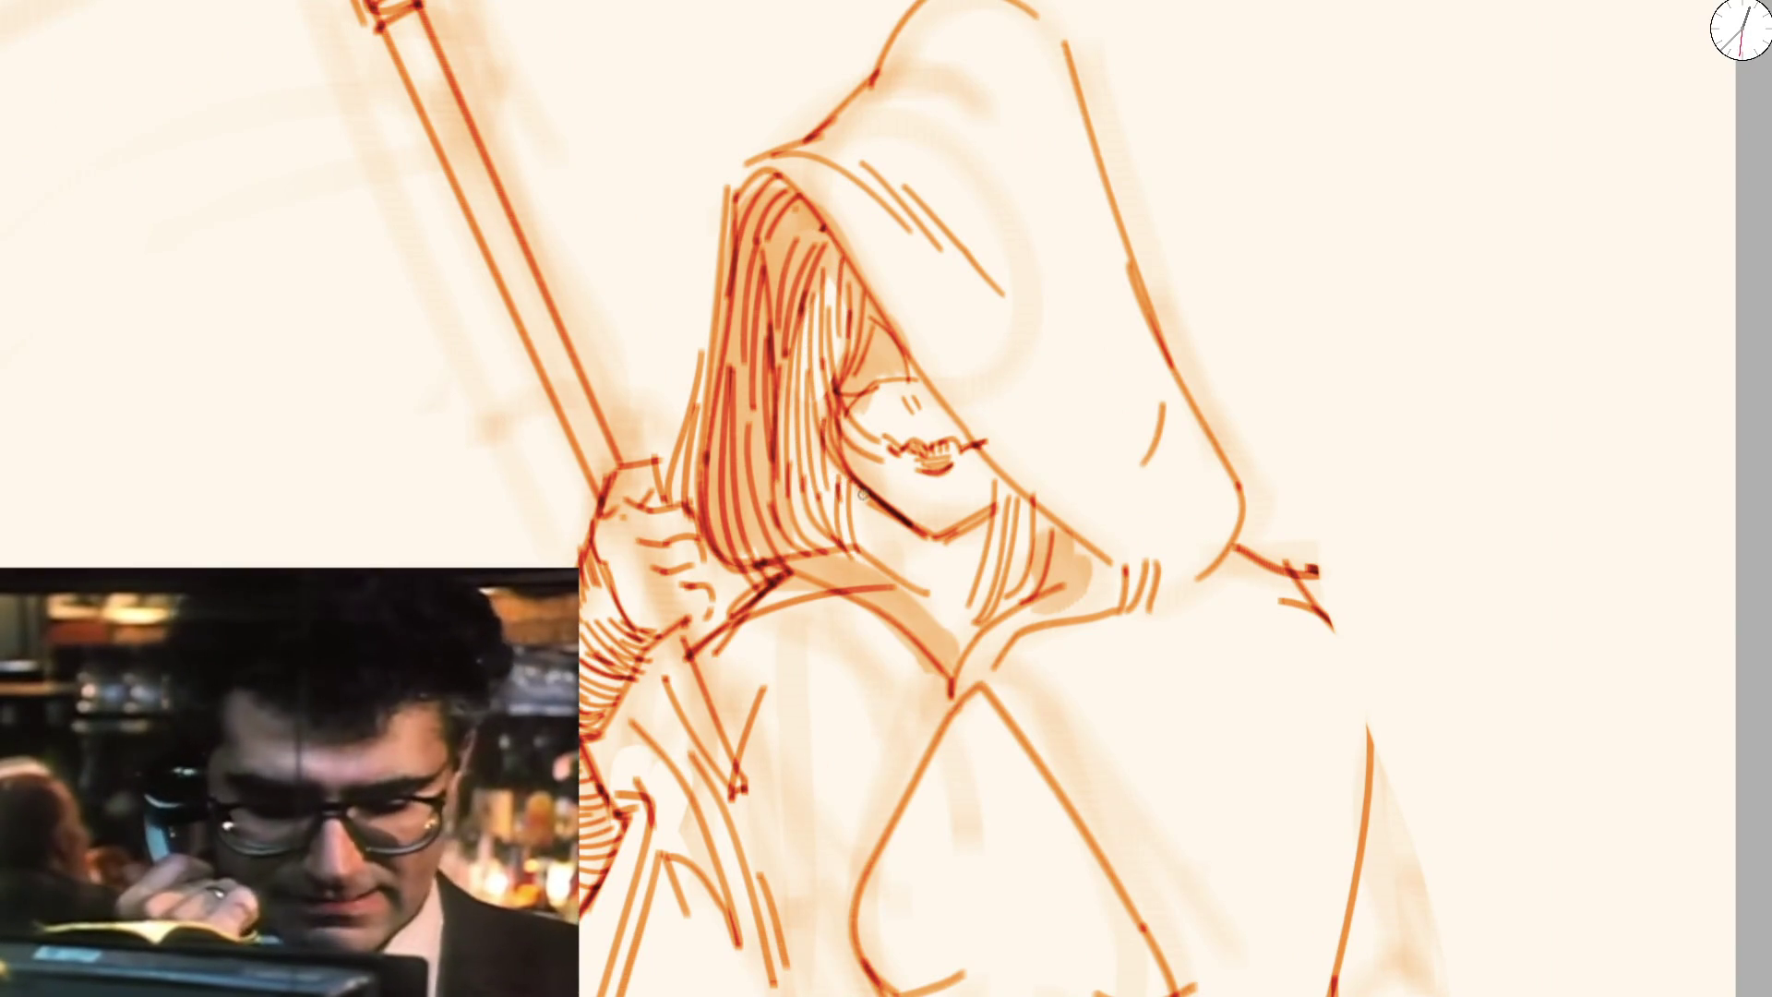
pyautogui.scroll(-5, 927, 570)
pyautogui.scroll(5, 831, 577)
pyautogui.scroll(1, 823, 576)
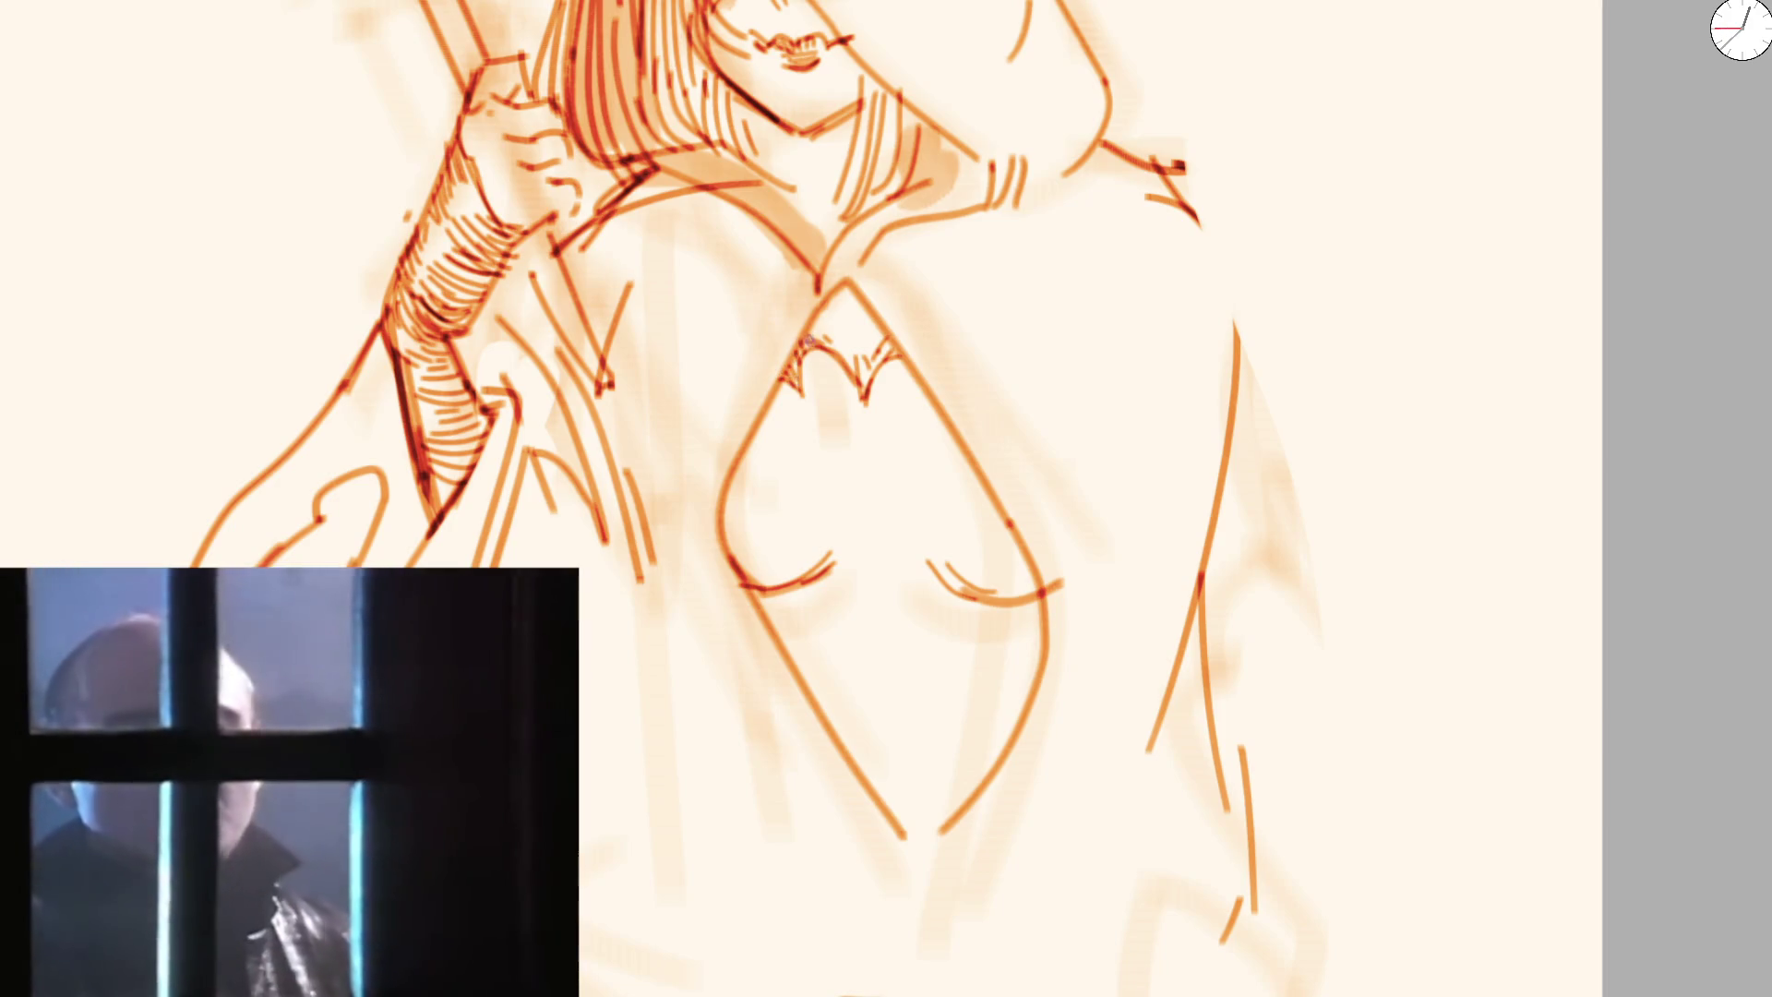
# Densely hatch the top of the chest diamond and draw a wavy line beneath the chest curves, redoing it once
pyautogui.moveTo(839, 292); pyautogui.dragTo(836, 363)
pyautogui.moveTo(848, 293); pyautogui.dragTo(855, 362)
pyautogui.scroll(-5, 767, 512)
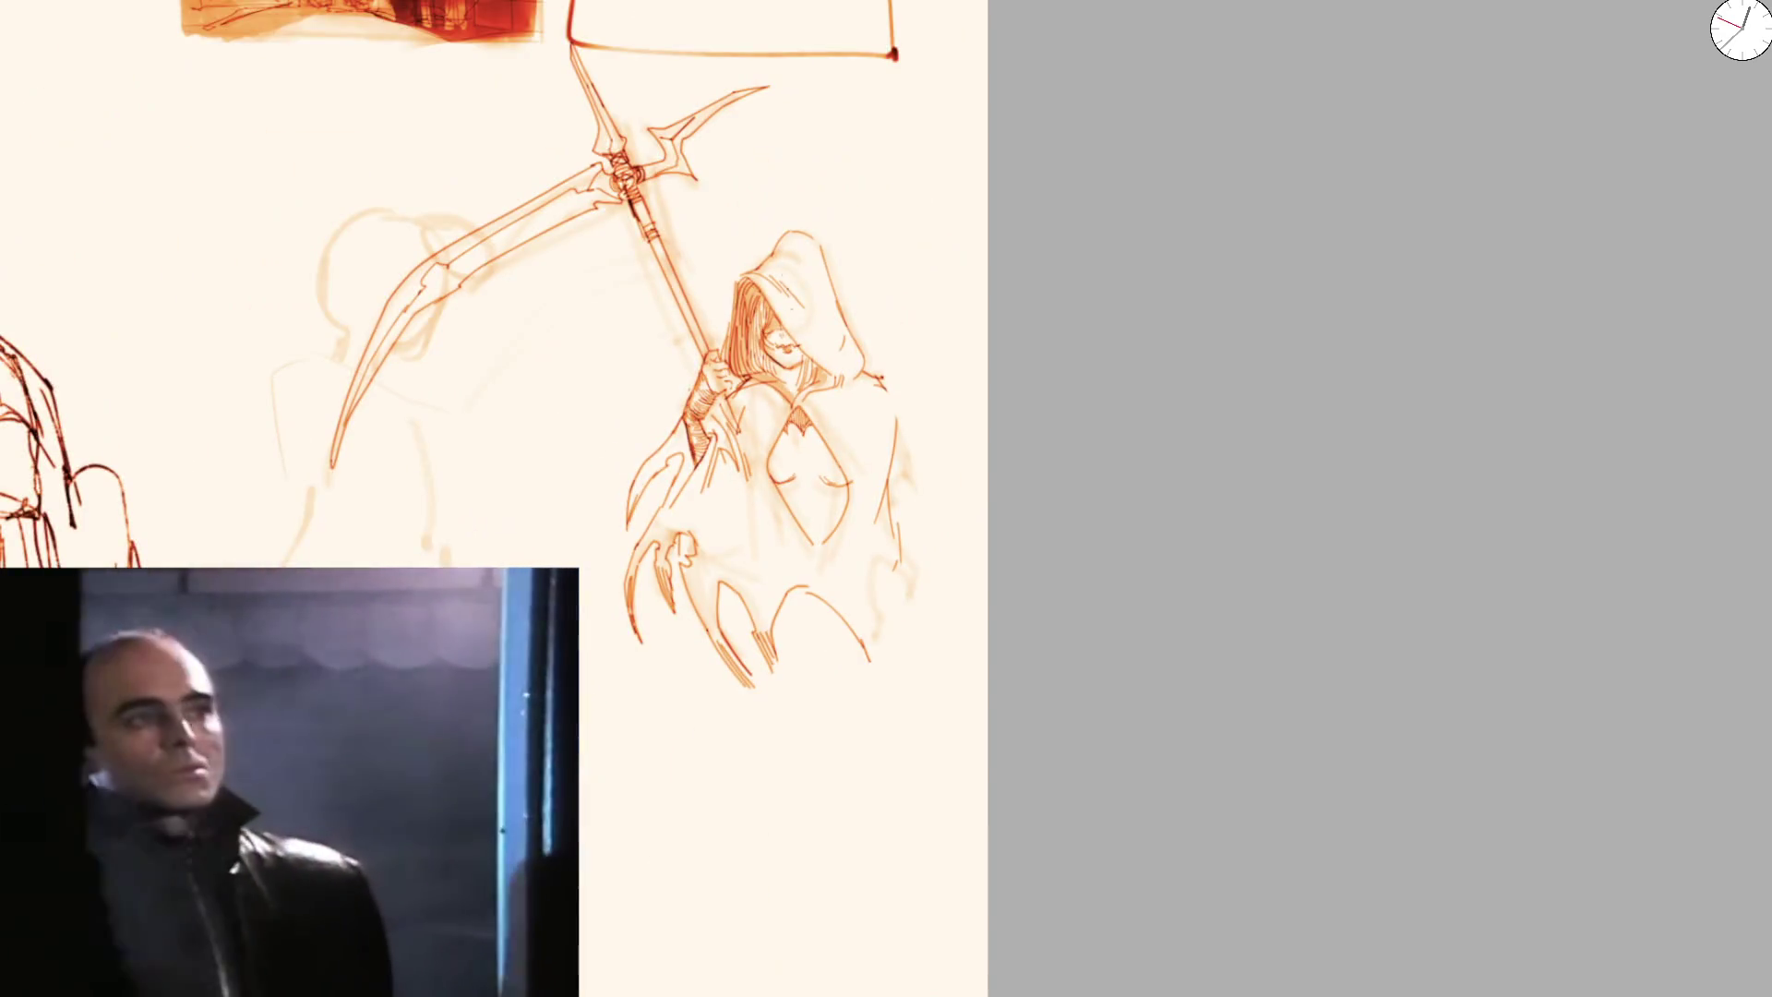
pyautogui.scroll(5, 768, 512)
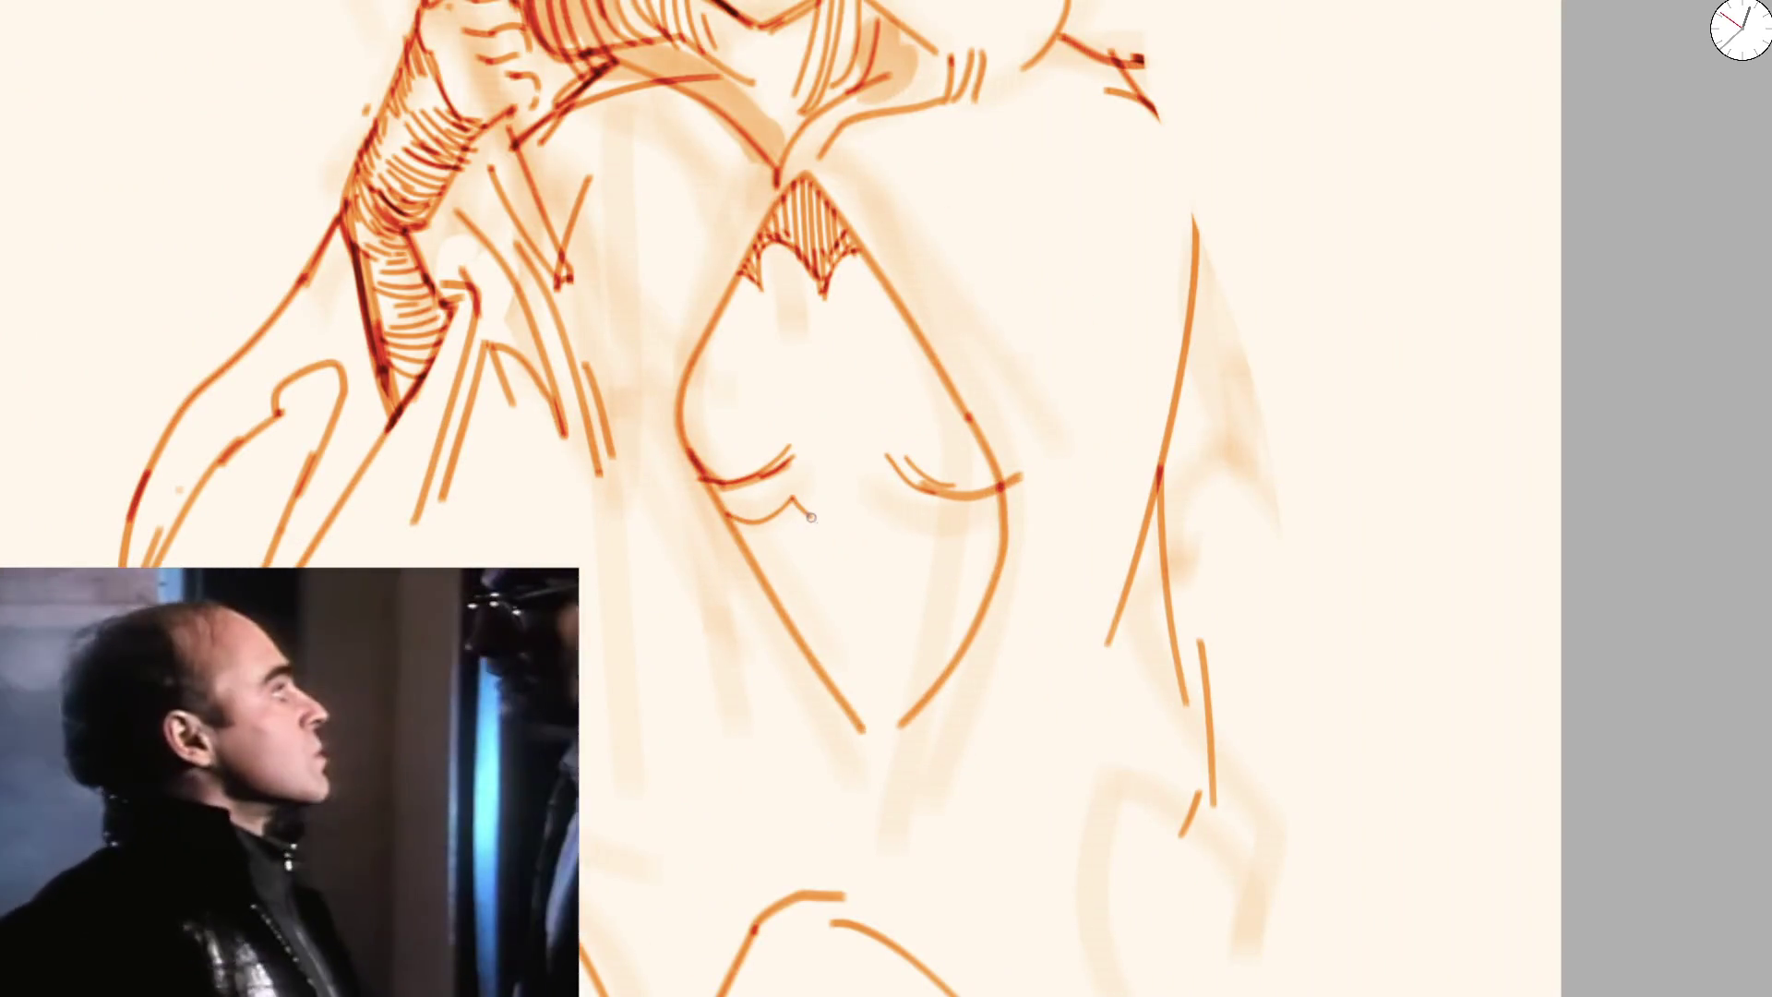
pyautogui.moveTo(725, 515); pyautogui.dragTo(939, 538)
pyautogui.hotkey('ctrl', 'z')
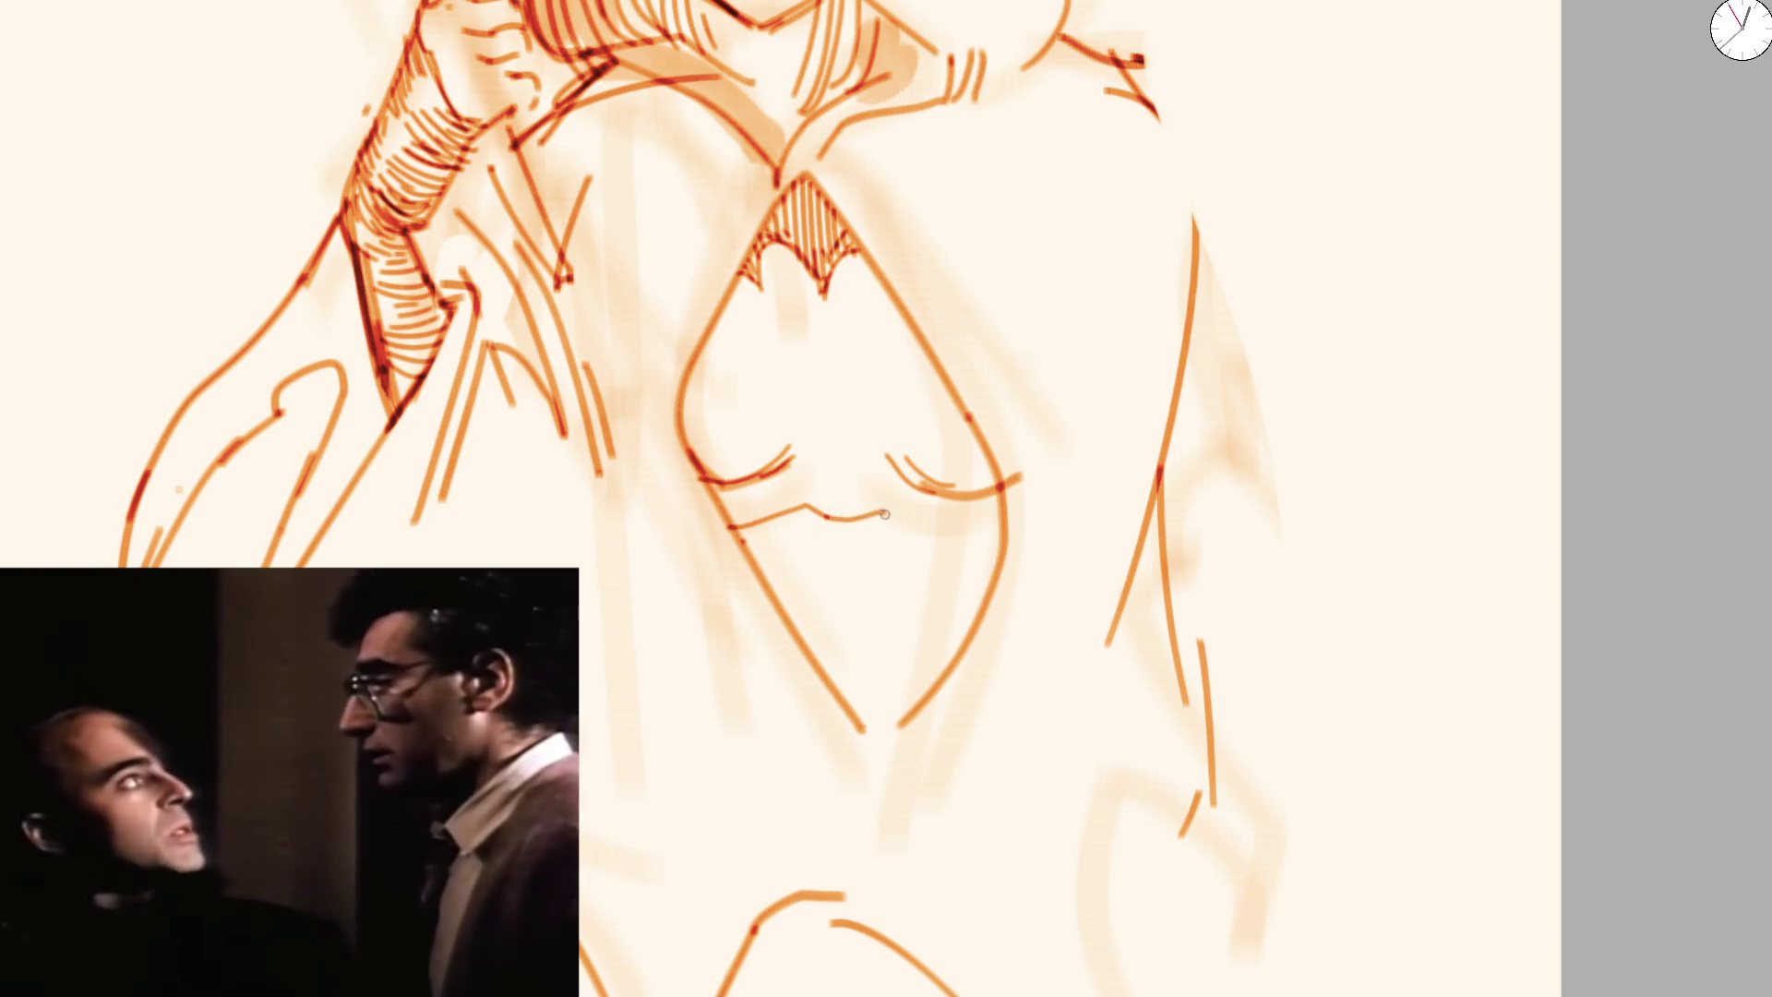
pyautogui.moveTo(884, 514); pyautogui.dragTo(984, 531)
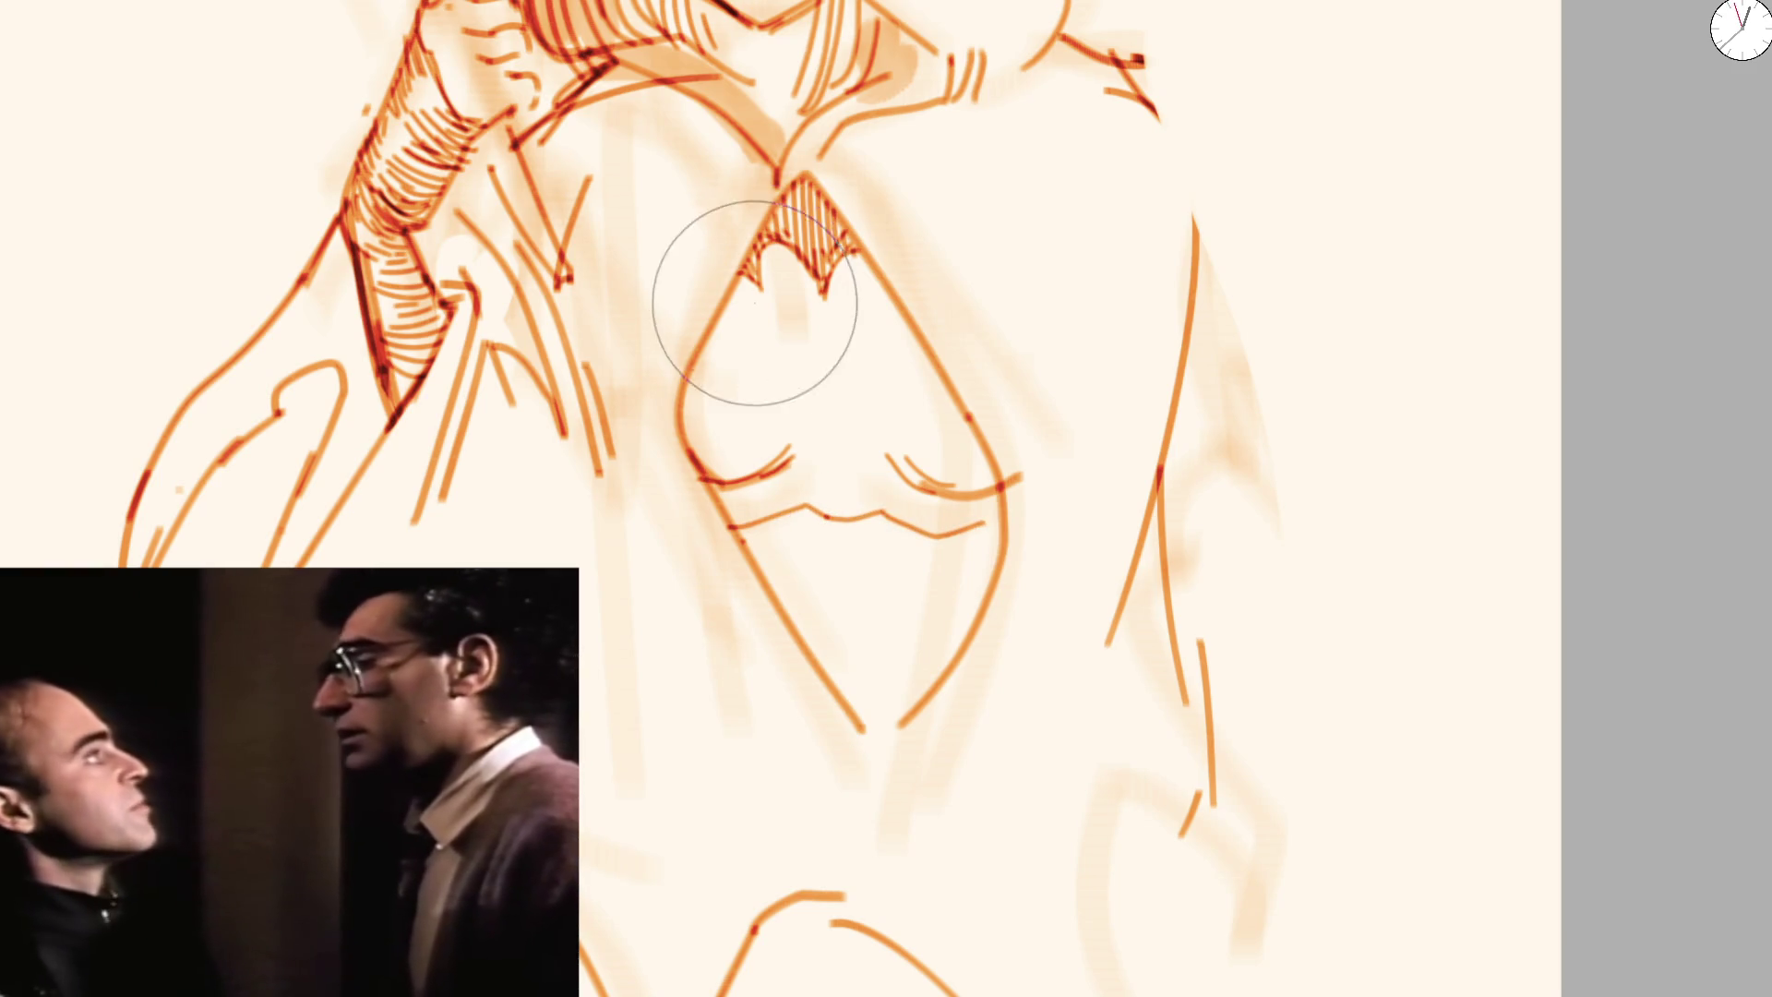
# With a smaller brush, hatch the diamond's lower-left corner and the area just below the wavy line
pyautogui.press('[')
pyautogui.press('[')
pyautogui.press('[')
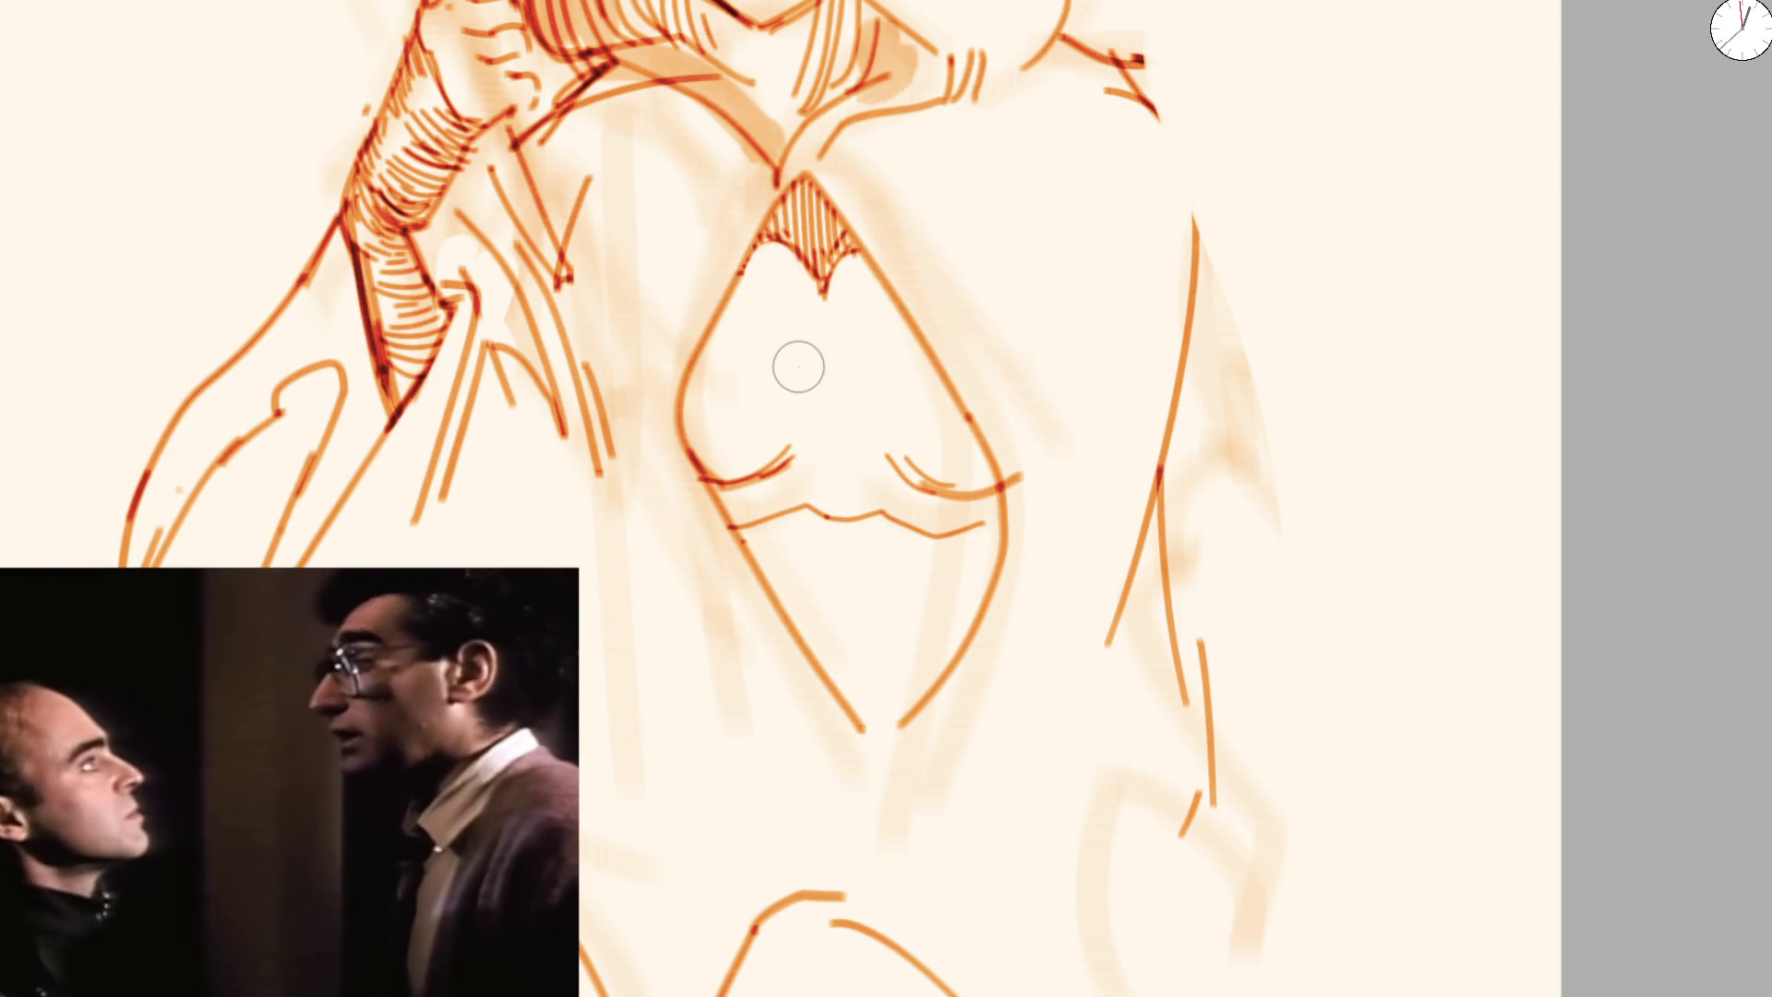
pyautogui.moveTo(754, 526); pyautogui.dragTo(761, 574)
pyautogui.moveTo(784, 515); pyautogui.dragTo(769, 579)
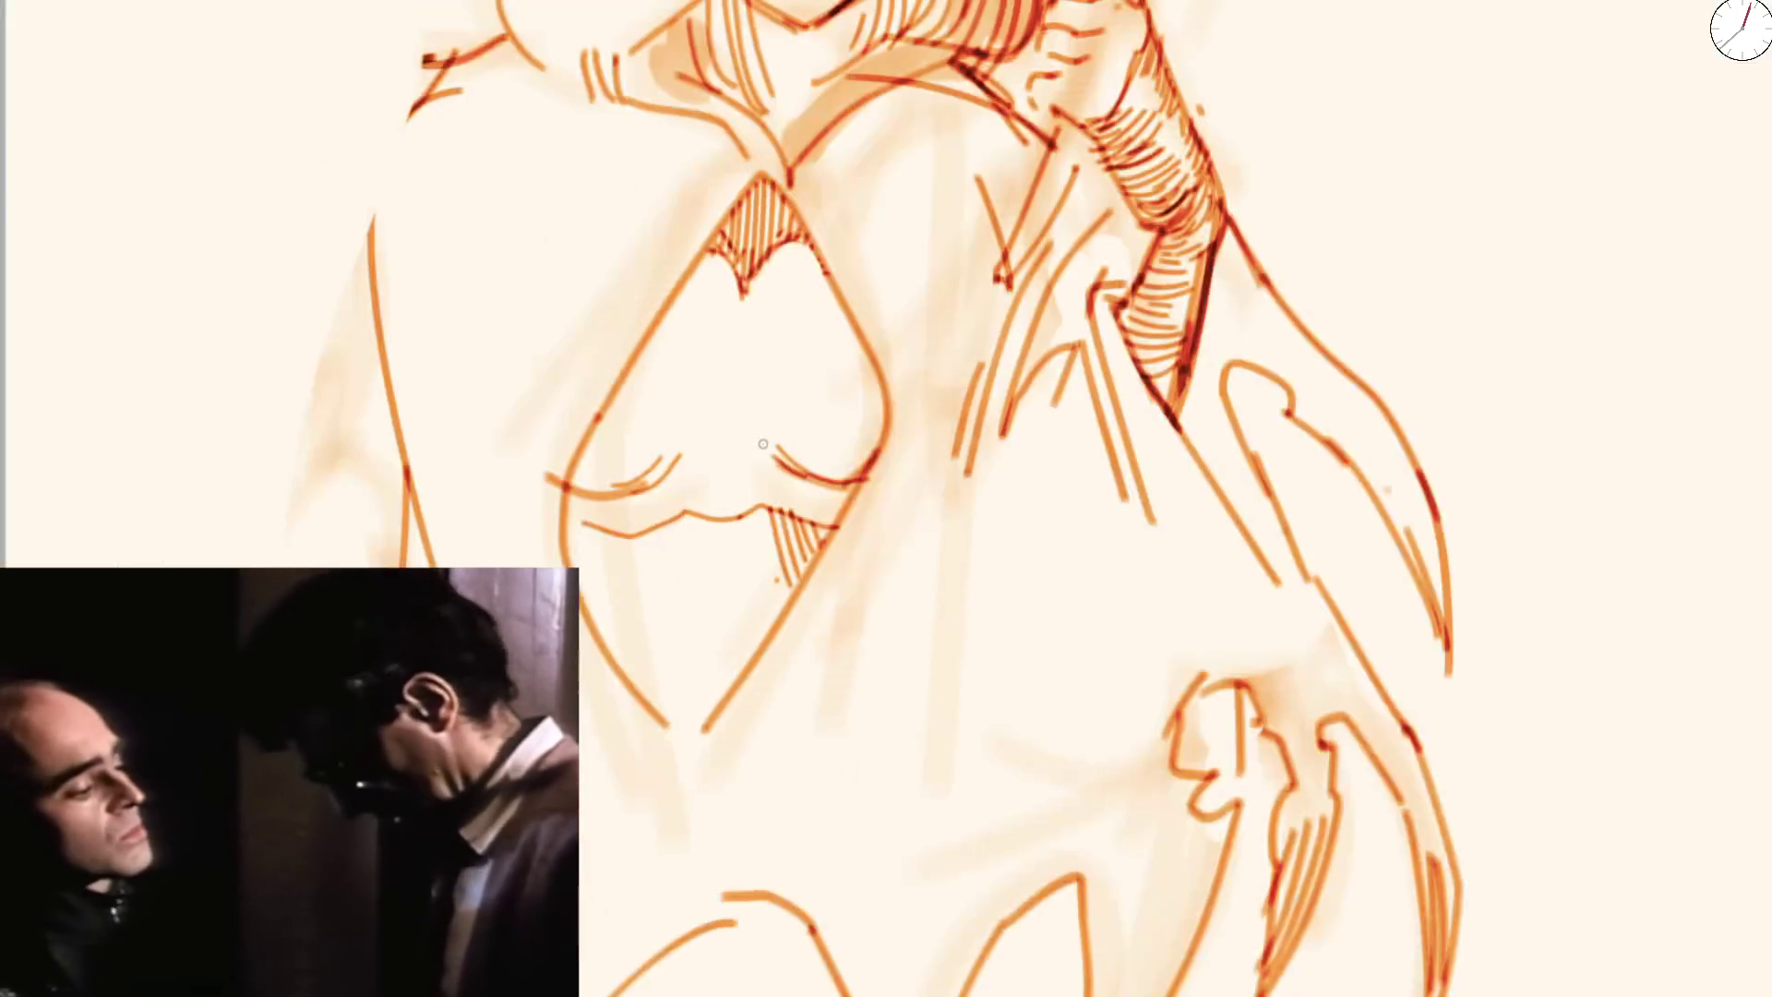
pyautogui.moveTo(830, 457); pyautogui.dragTo(573, 390)
pyautogui.moveTo(512, 445); pyautogui.dragTo(579, 378)
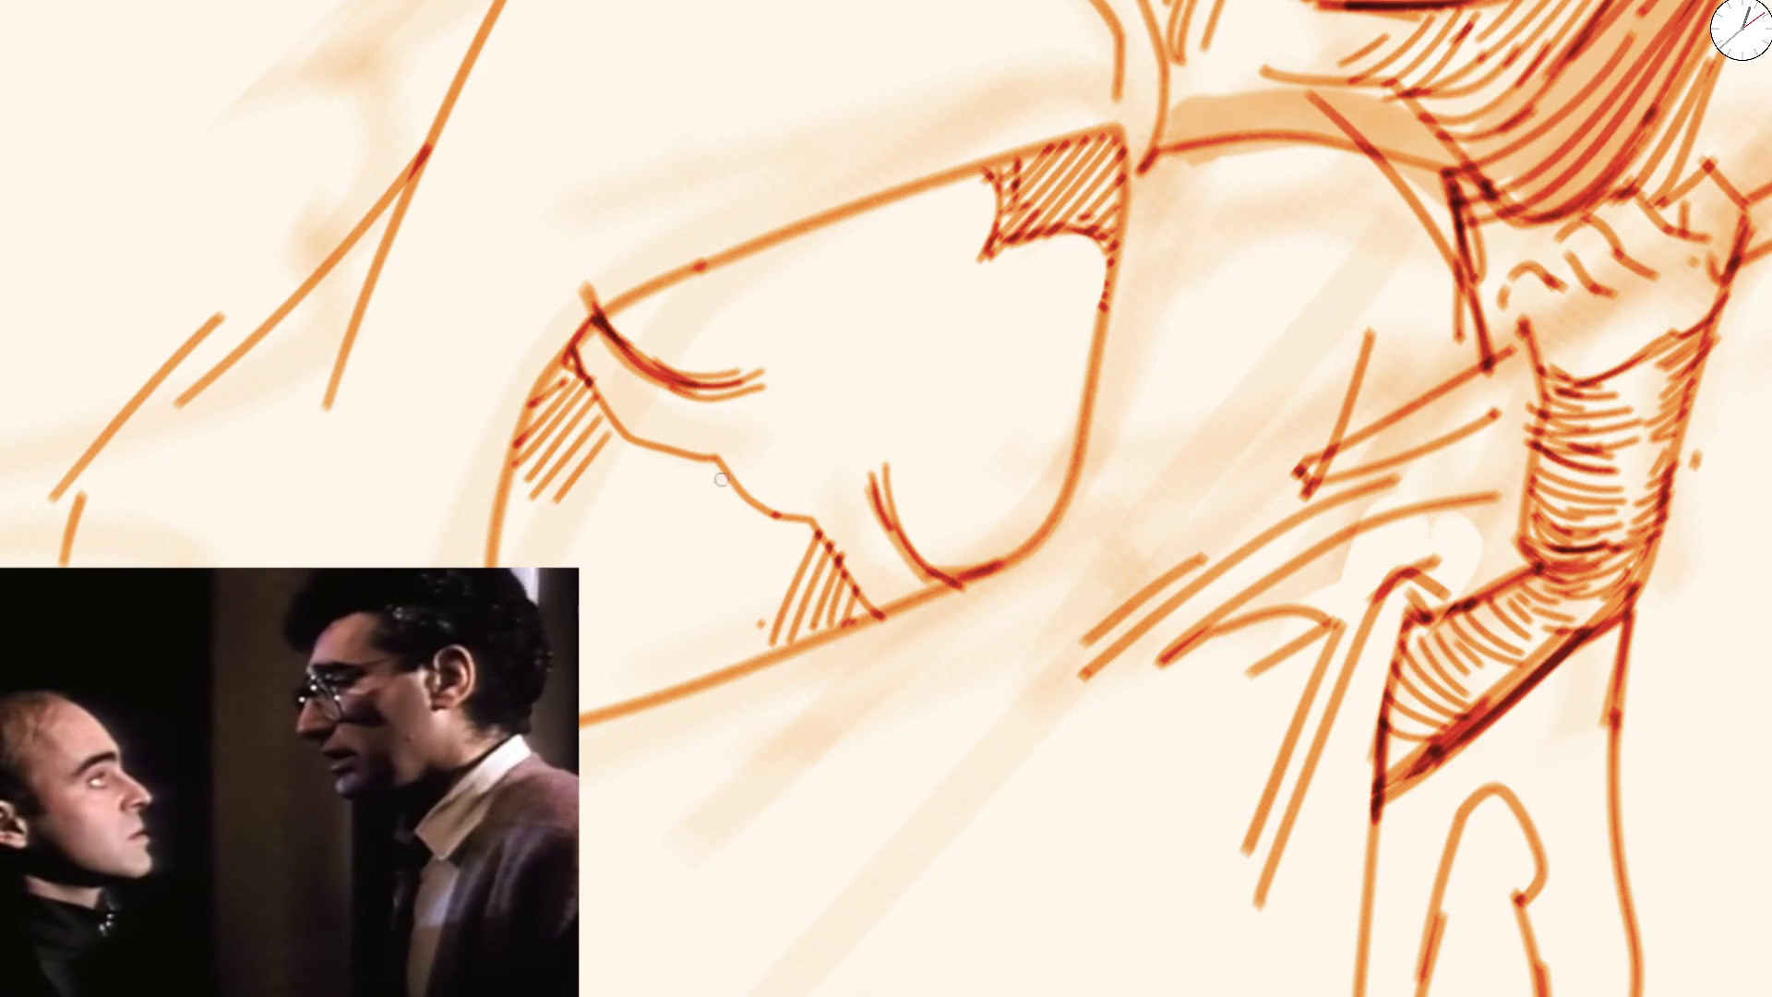
pyautogui.moveTo(673, 488); pyautogui.dragTo(733, 571)
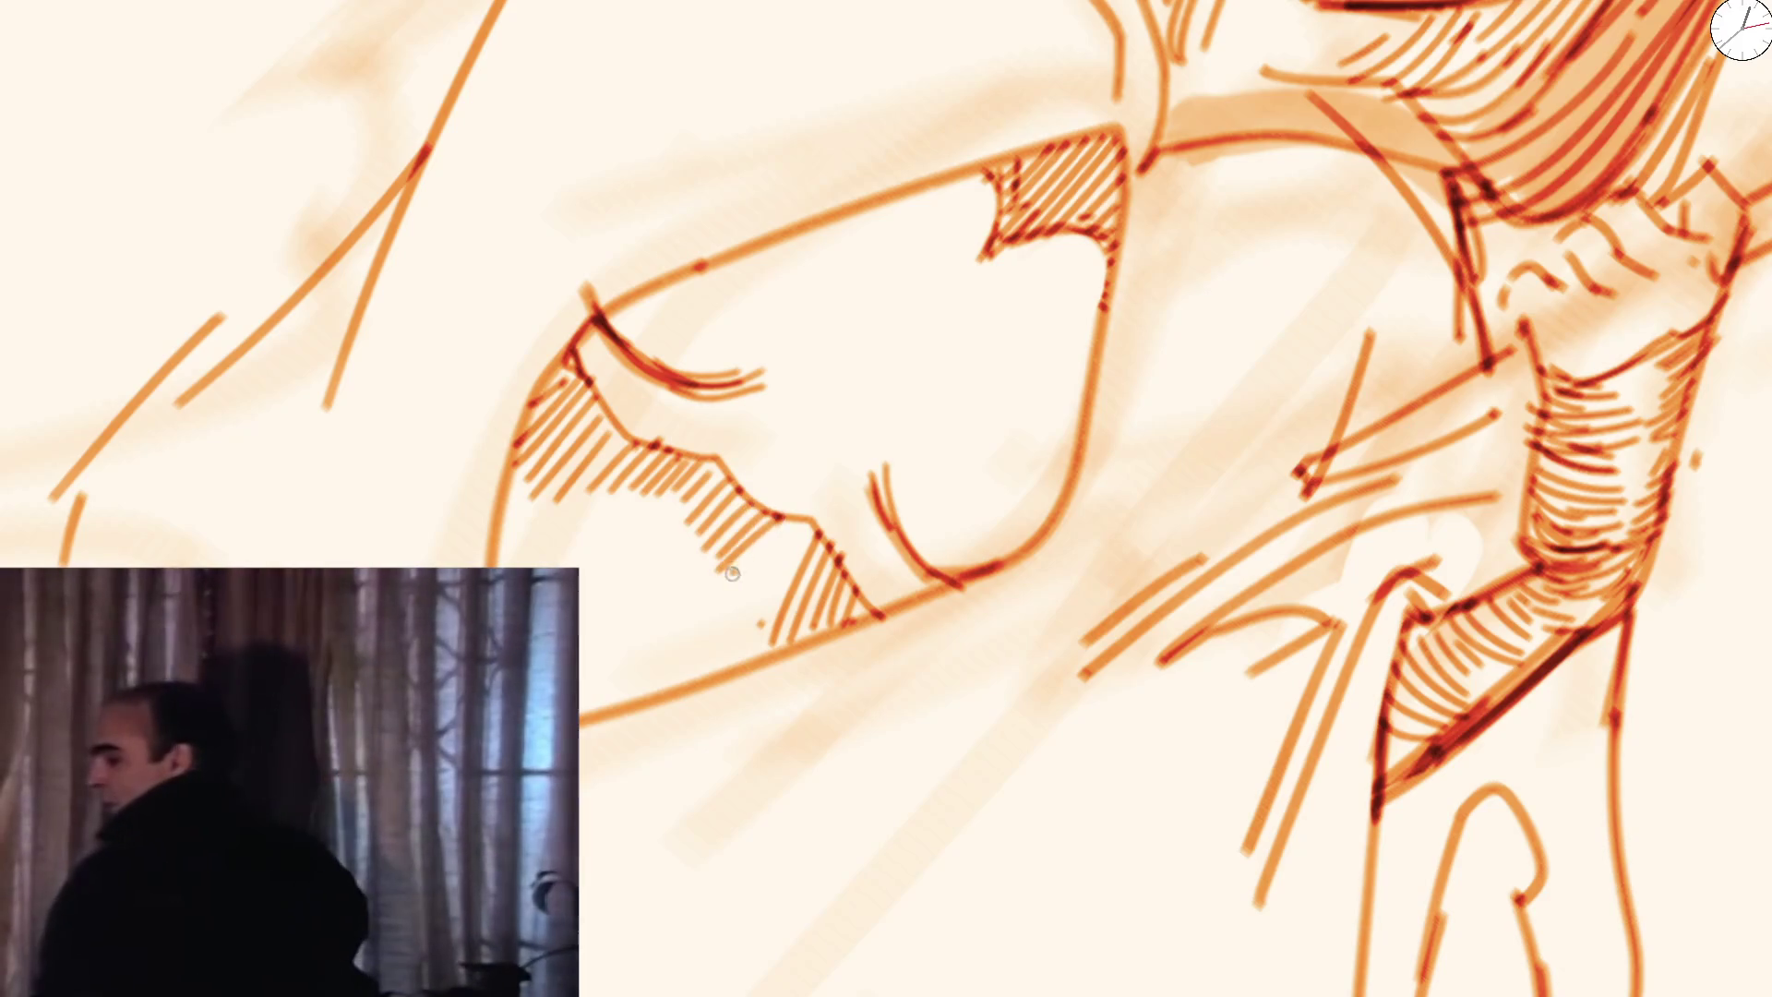
pyautogui.hotkey('ctrl', '0')
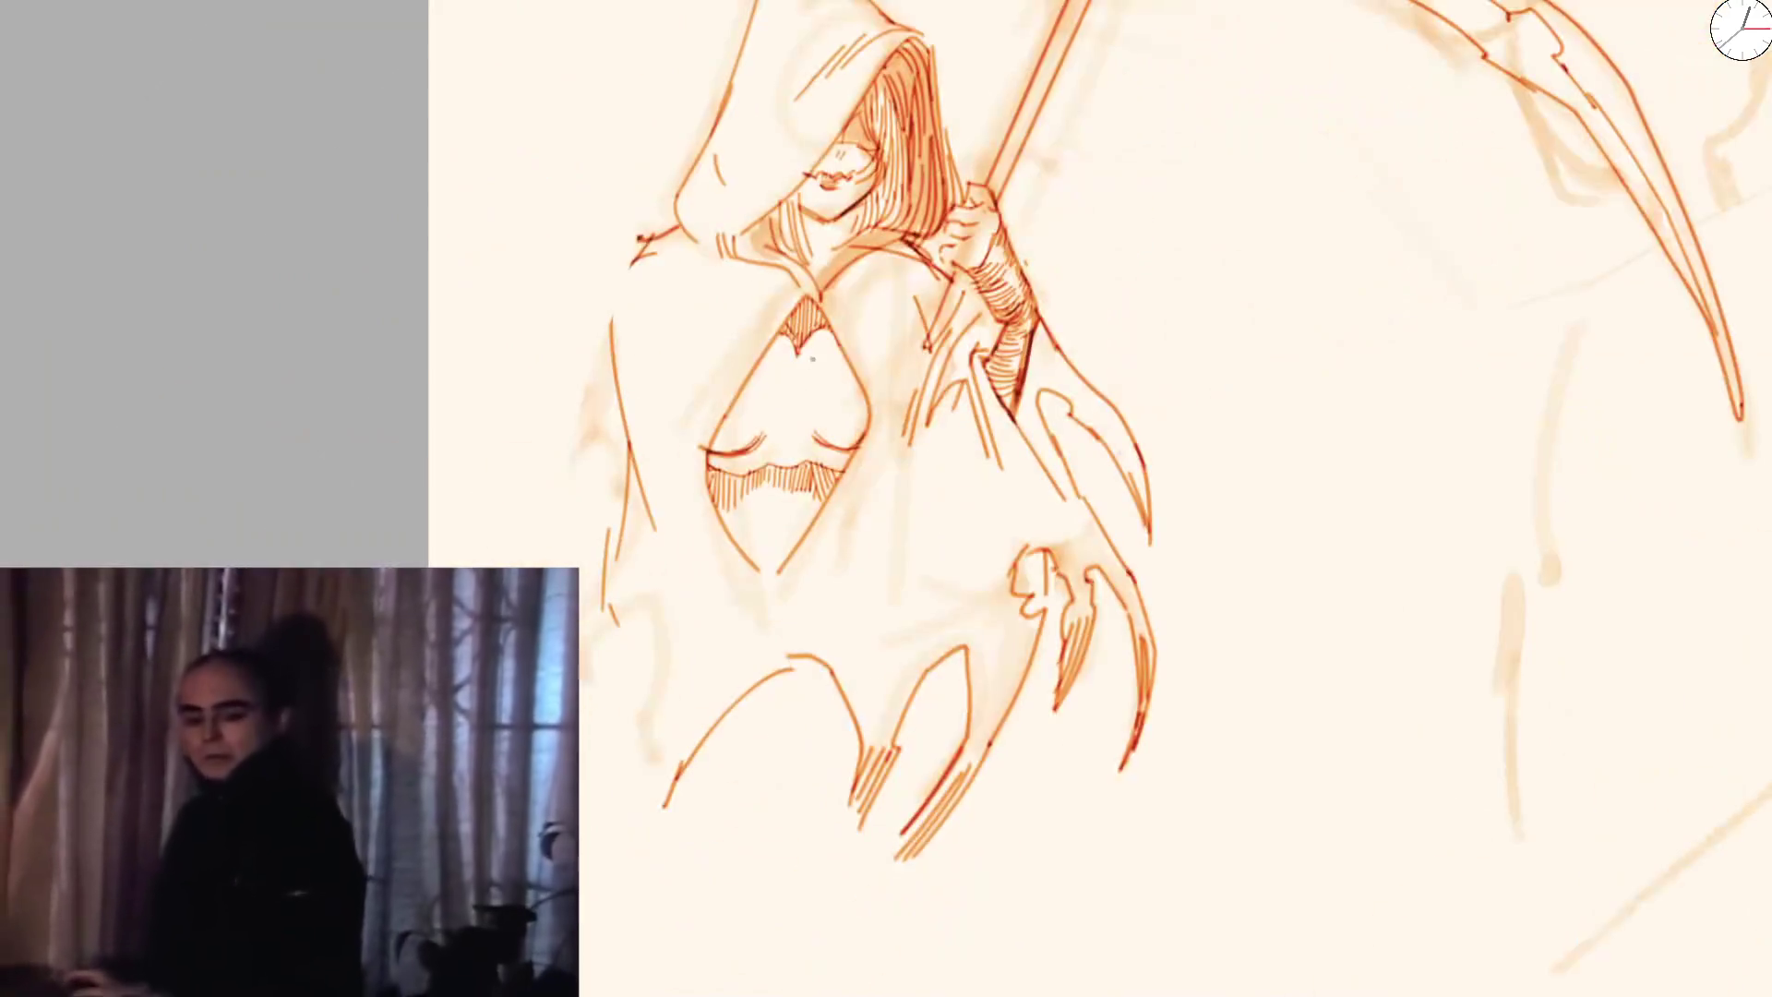
pyautogui.scroll(3, 743, 455)
pyautogui.scroll(2, 744, 455)
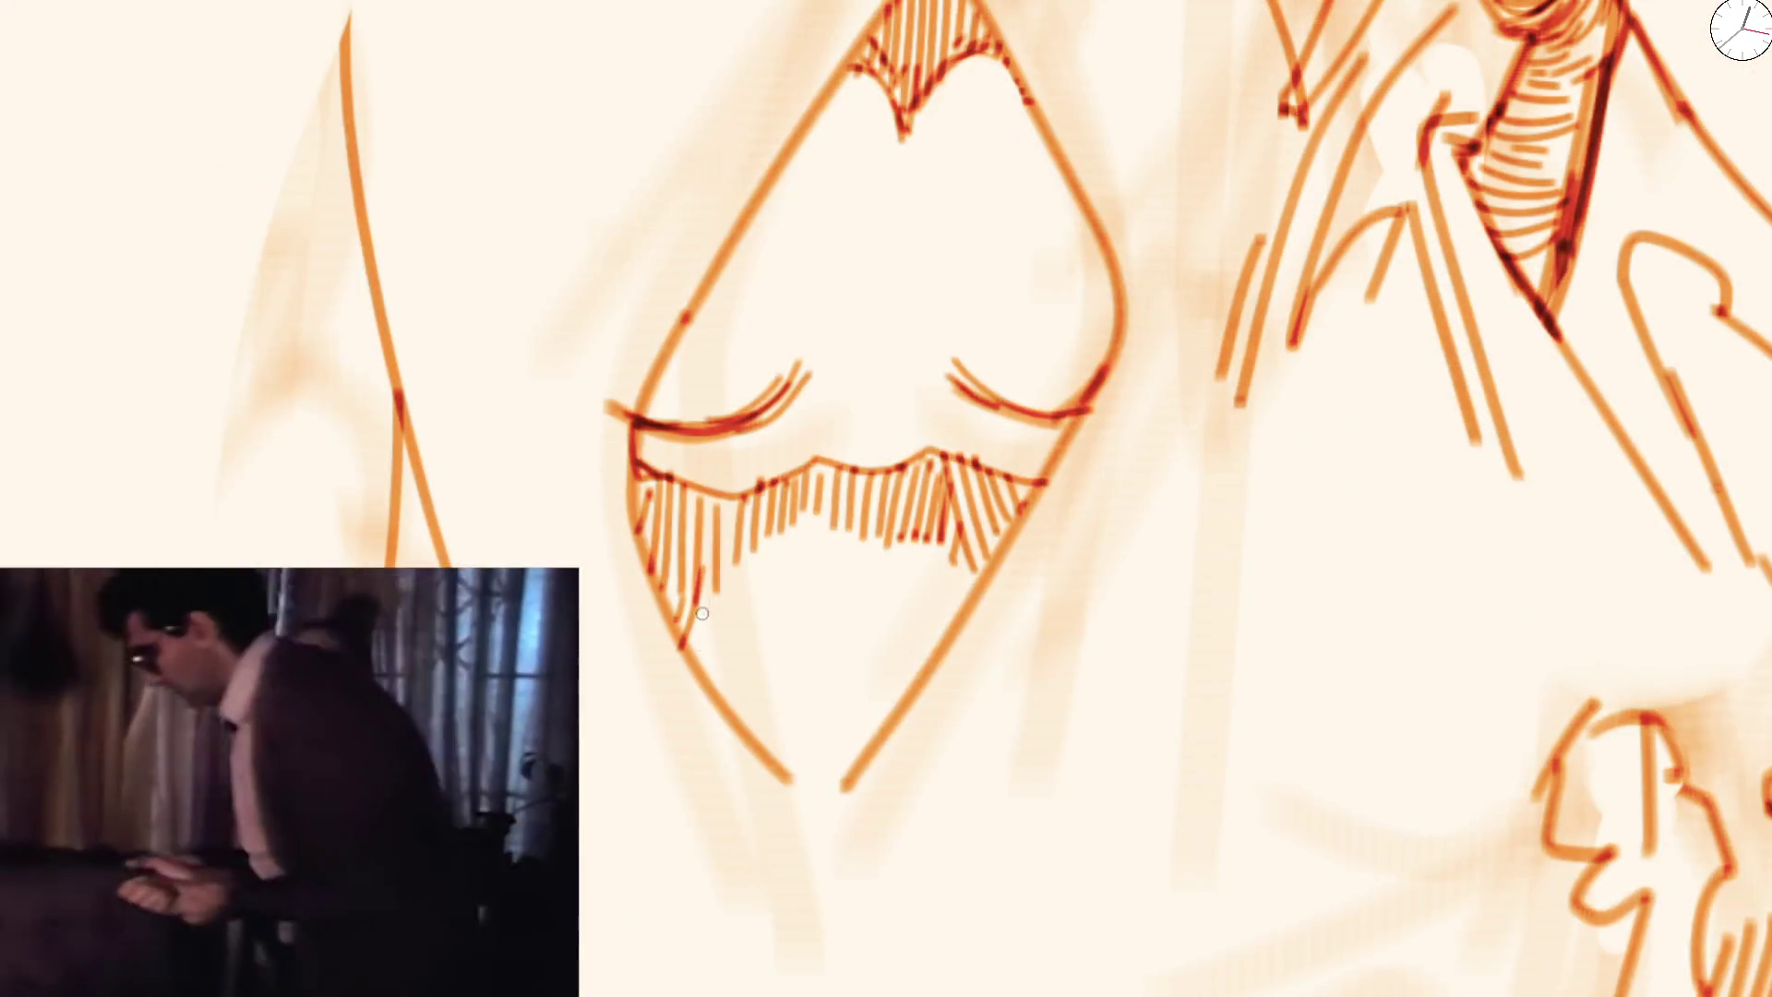
# Tilt the view and fill the lower diamond with vertical hatching down to its bottom point
pyautogui.moveTo(767, 516); pyautogui.dragTo(751, 554)
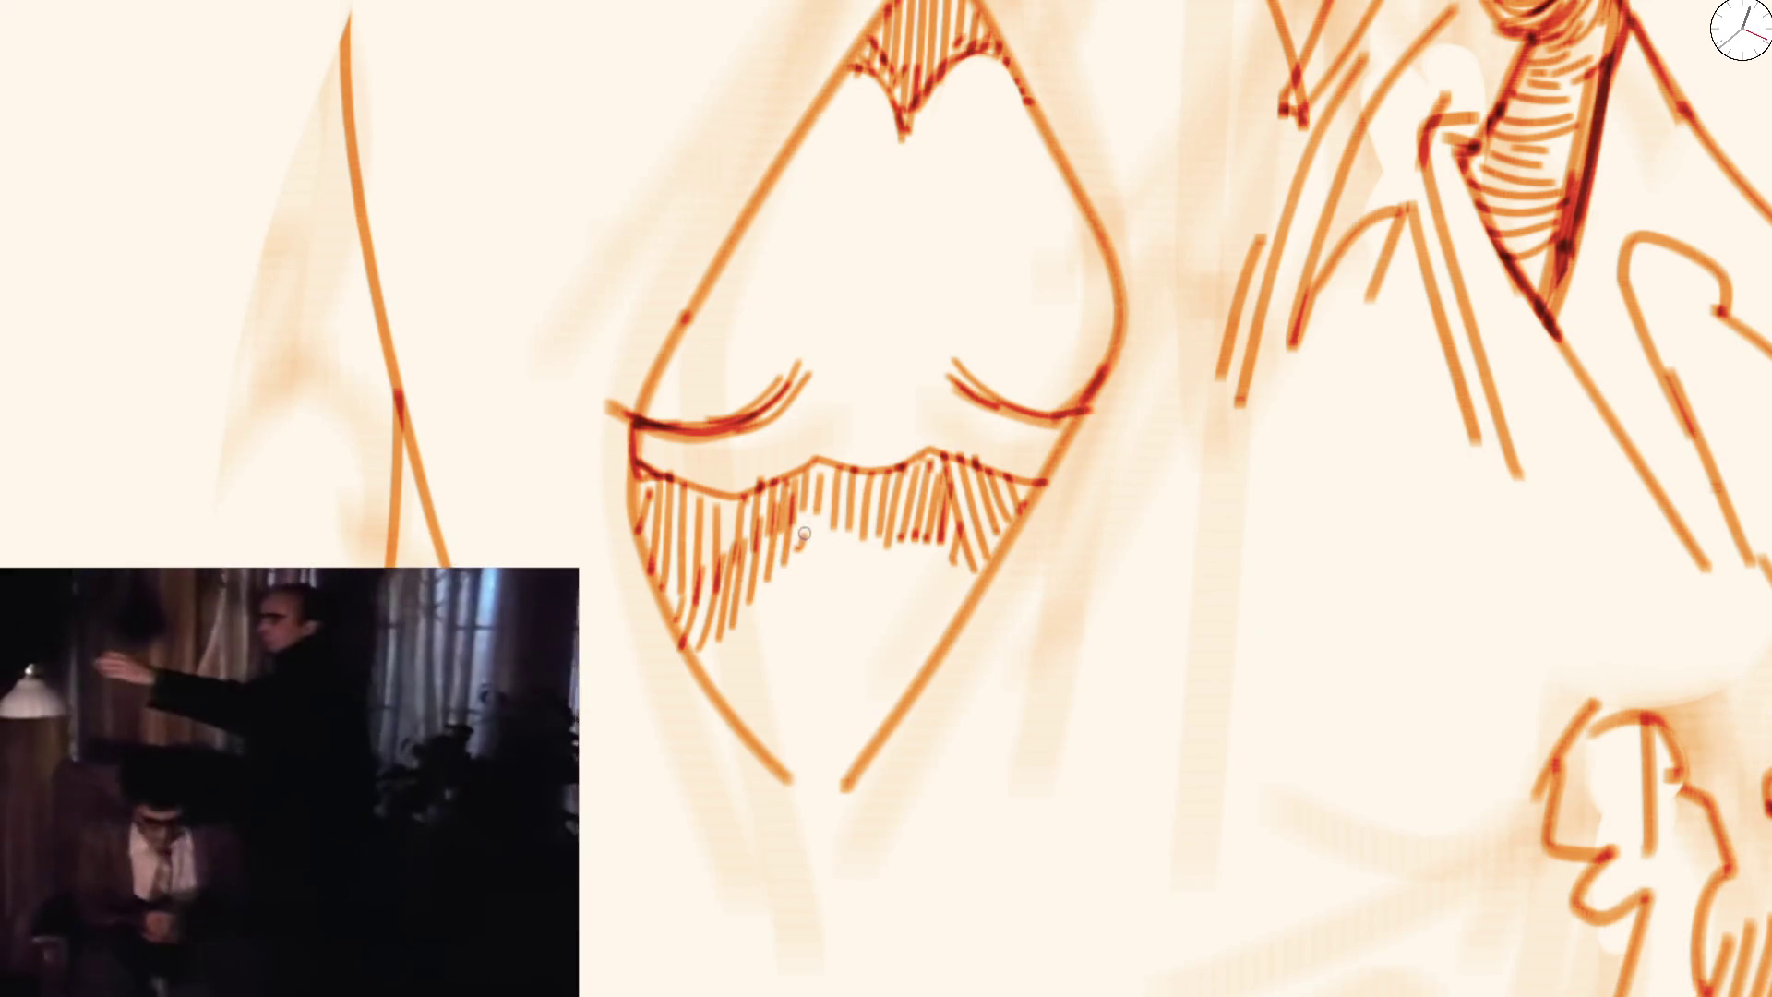
pyautogui.press('4')
pyautogui.press('4')
pyautogui.moveTo(842, 484)
pyautogui.mouseDown()
pyautogui.moveTo(886, 547)
pyautogui.moveTo(907, 484)
pyautogui.mouseUp()
pyautogui.moveTo(920, 554); pyautogui.dragTo(957, 450)
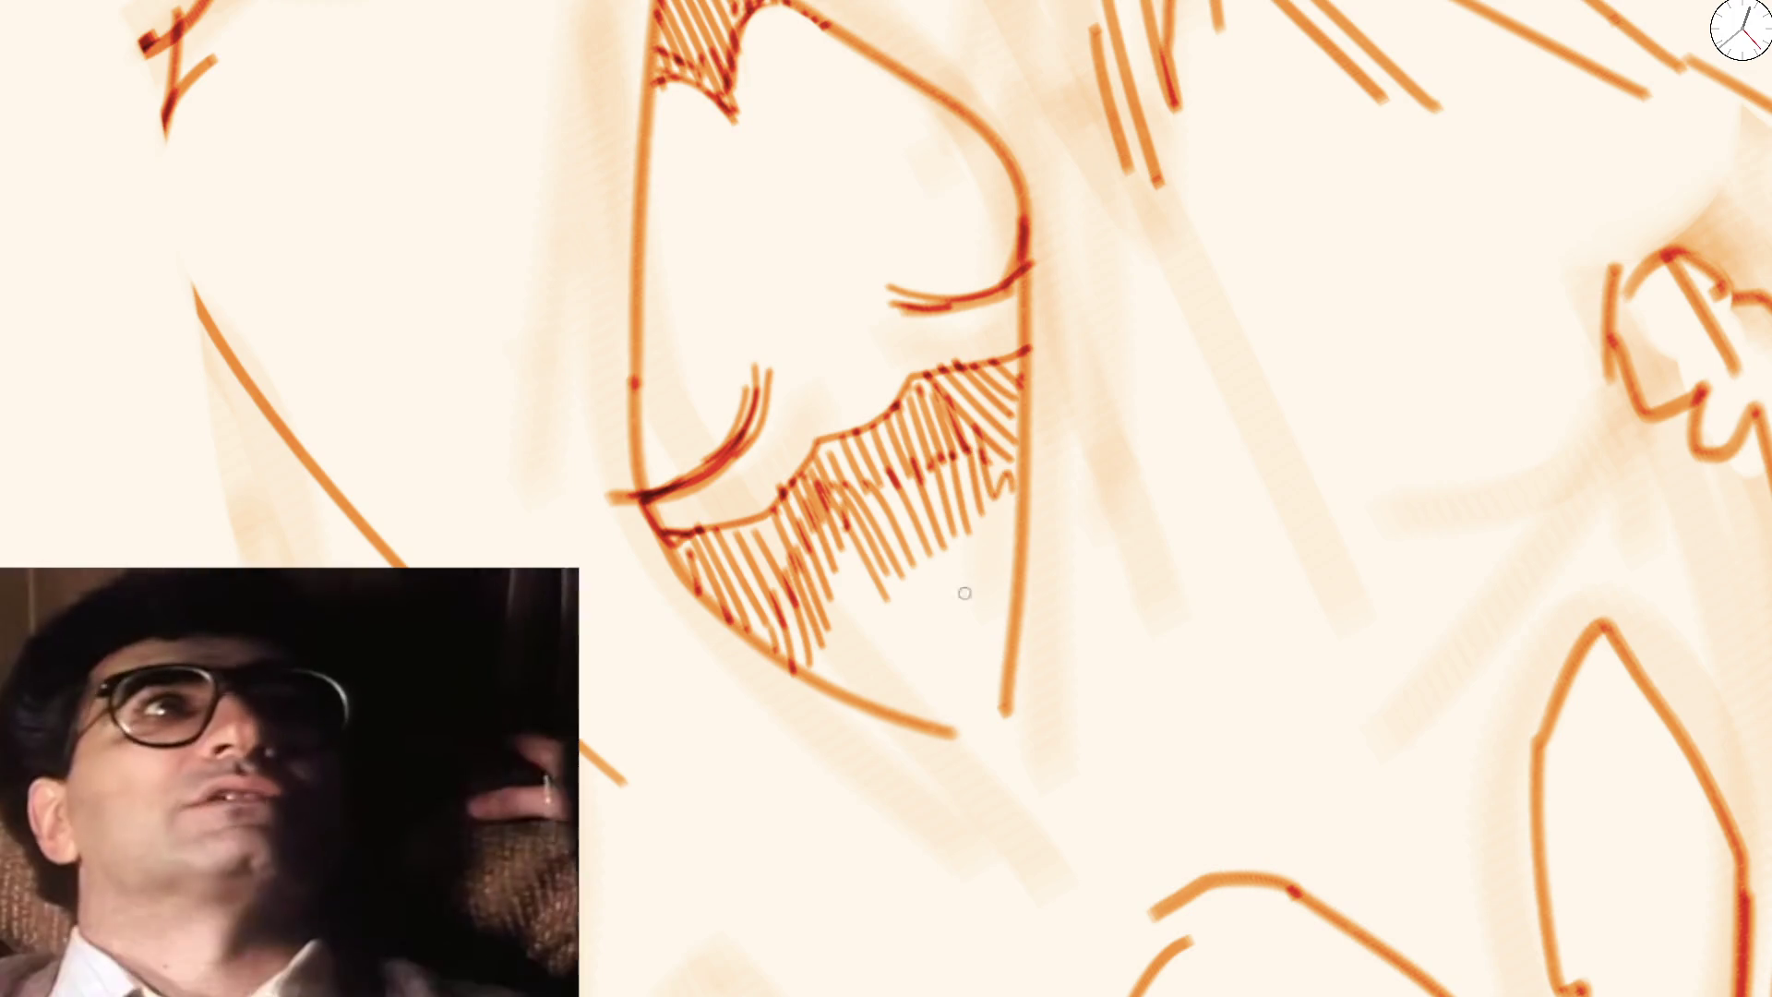
pyautogui.moveTo(838, 610); pyautogui.dragTo(814, 694)
pyautogui.moveTo(866, 583); pyautogui.dragTo(876, 670)
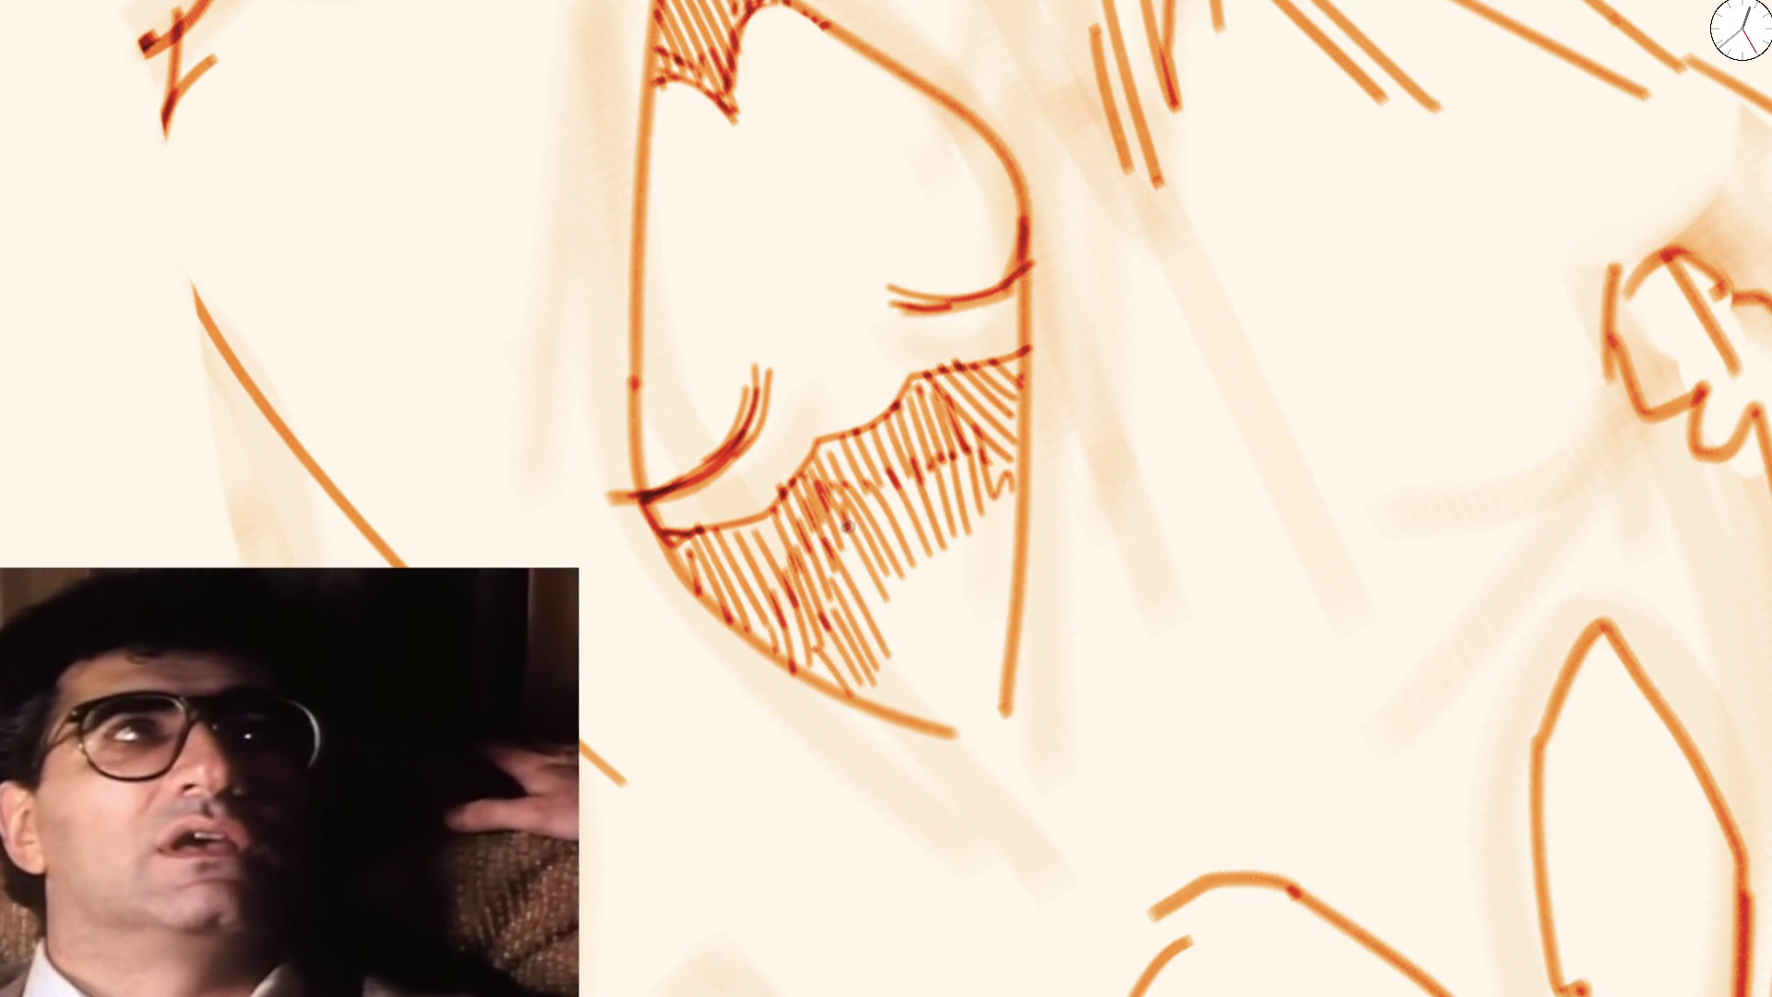
pyautogui.press('5')
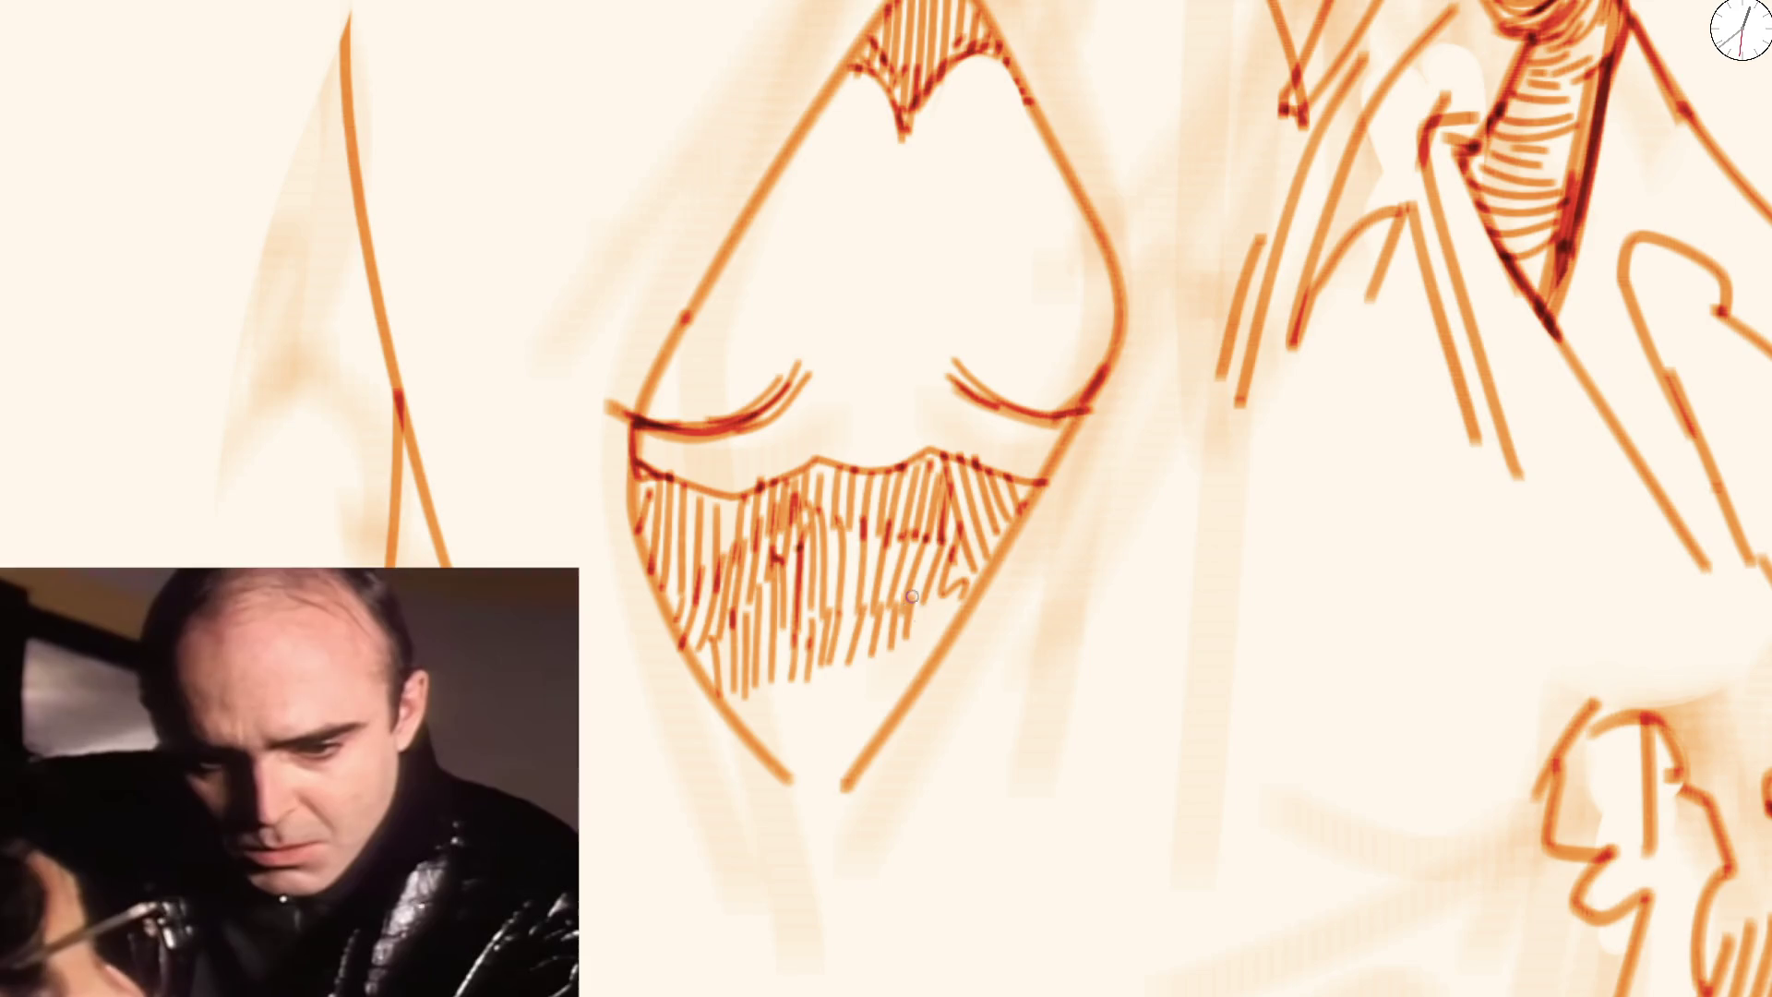
pyautogui.scroll(-5, 882, 605)
# Mirror the view, add short hatch accents, then erase and redraw the diamond's left contour
pyautogui.press('m')
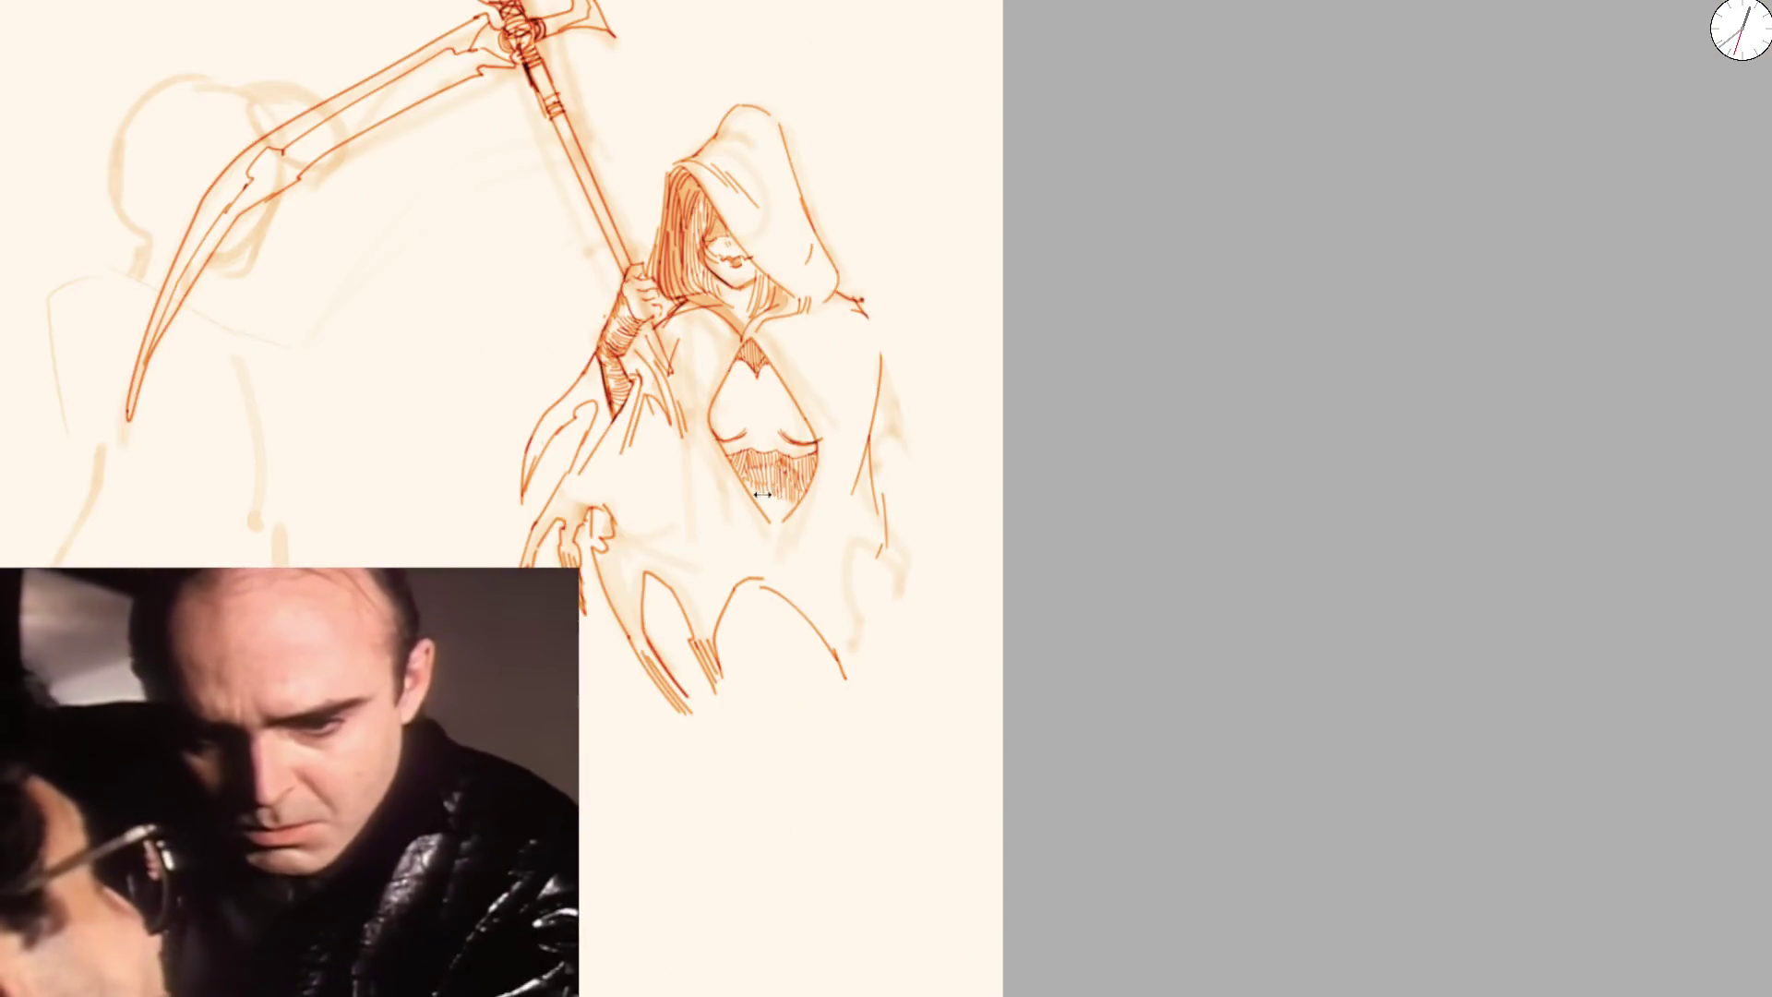
pyautogui.scroll(5, 739, 477)
pyautogui.scroll(3, 740, 477)
pyautogui.moveTo(740, 477)
pyautogui.mouseDown()
pyautogui.moveTo(782, 582)
pyautogui.moveTo(829, 623)
pyautogui.moveTo(1019, 351)
pyautogui.mouseUp()
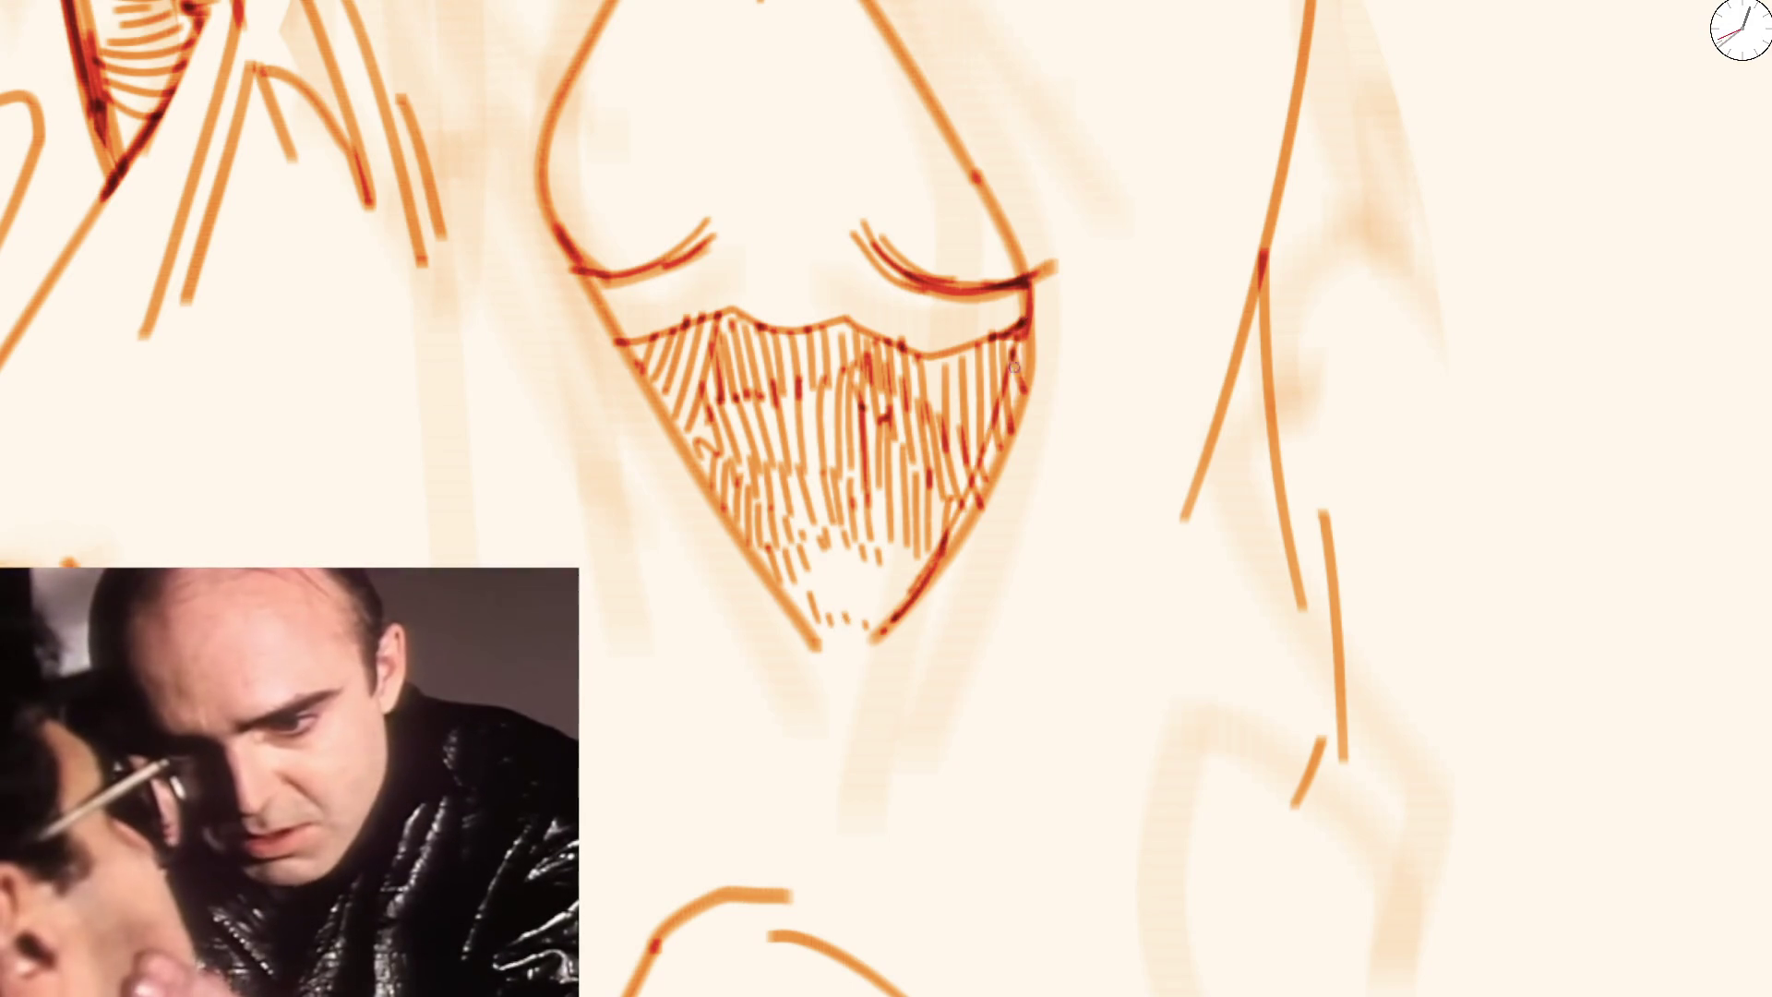
pyautogui.scroll(-5, 1022, 208)
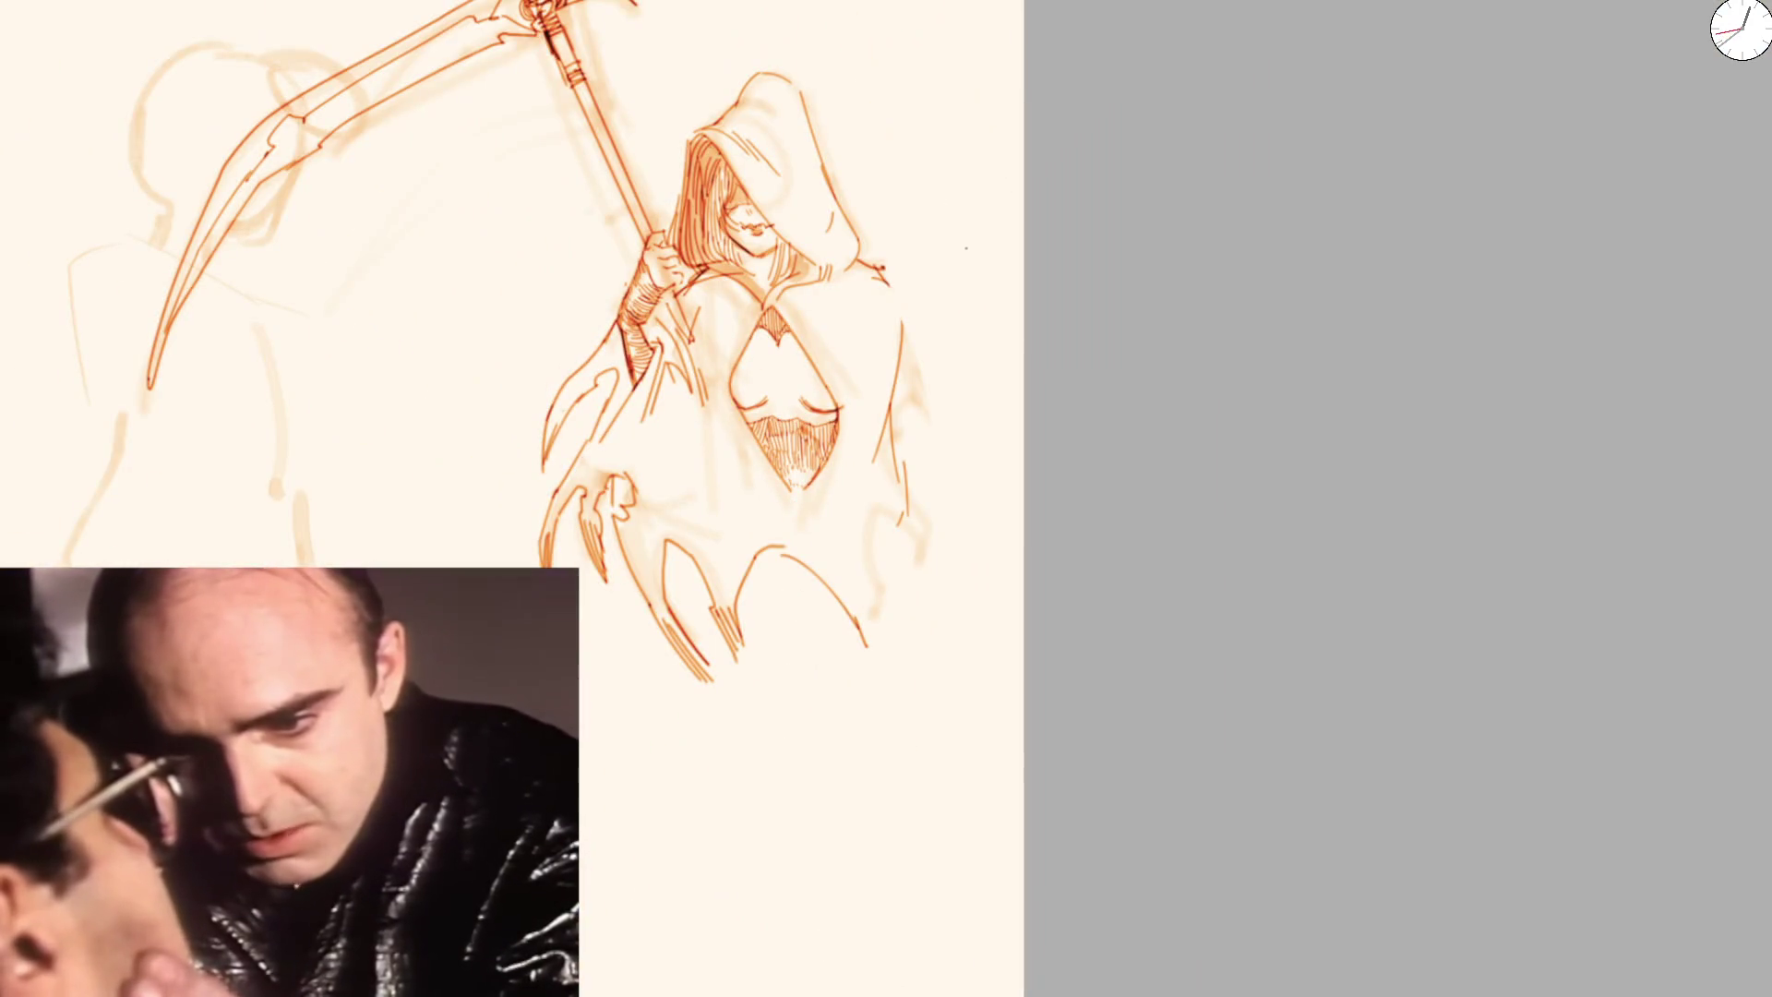
pyautogui.scroll(3, 692, 443)
pyautogui.scroll(3, 692, 444)
pyautogui.moveTo(589, 372)
pyautogui.mouseDown()
pyautogui.moveTo(652, 791)
pyautogui.moveTo(647, 302)
pyautogui.mouseUp()
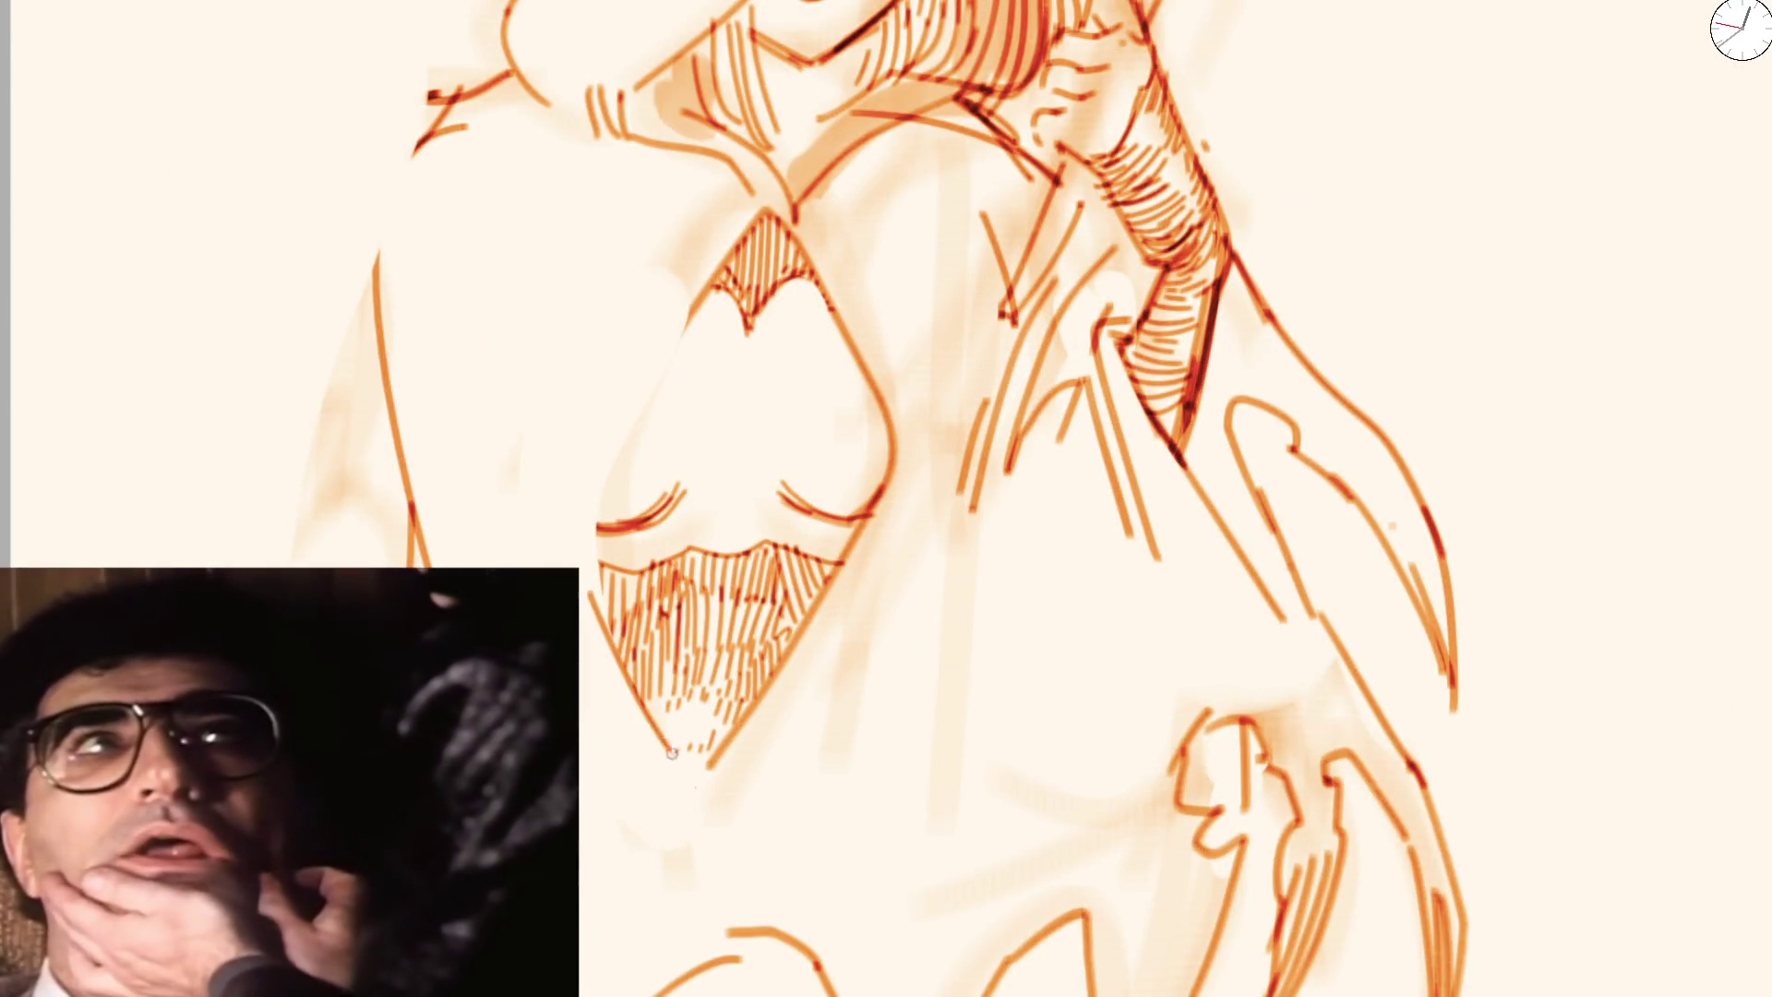
pyautogui.moveTo(662, 743); pyautogui.dragTo(759, 218)
pyautogui.moveTo(731, 324)
pyautogui.mouseDown()
pyautogui.moveTo(719, 366)
pyautogui.moveTo(776, 277)
pyautogui.mouseUp()
pyautogui.scroll(-3, 734, 278)
pyautogui.scroll(-3, 731, 185)
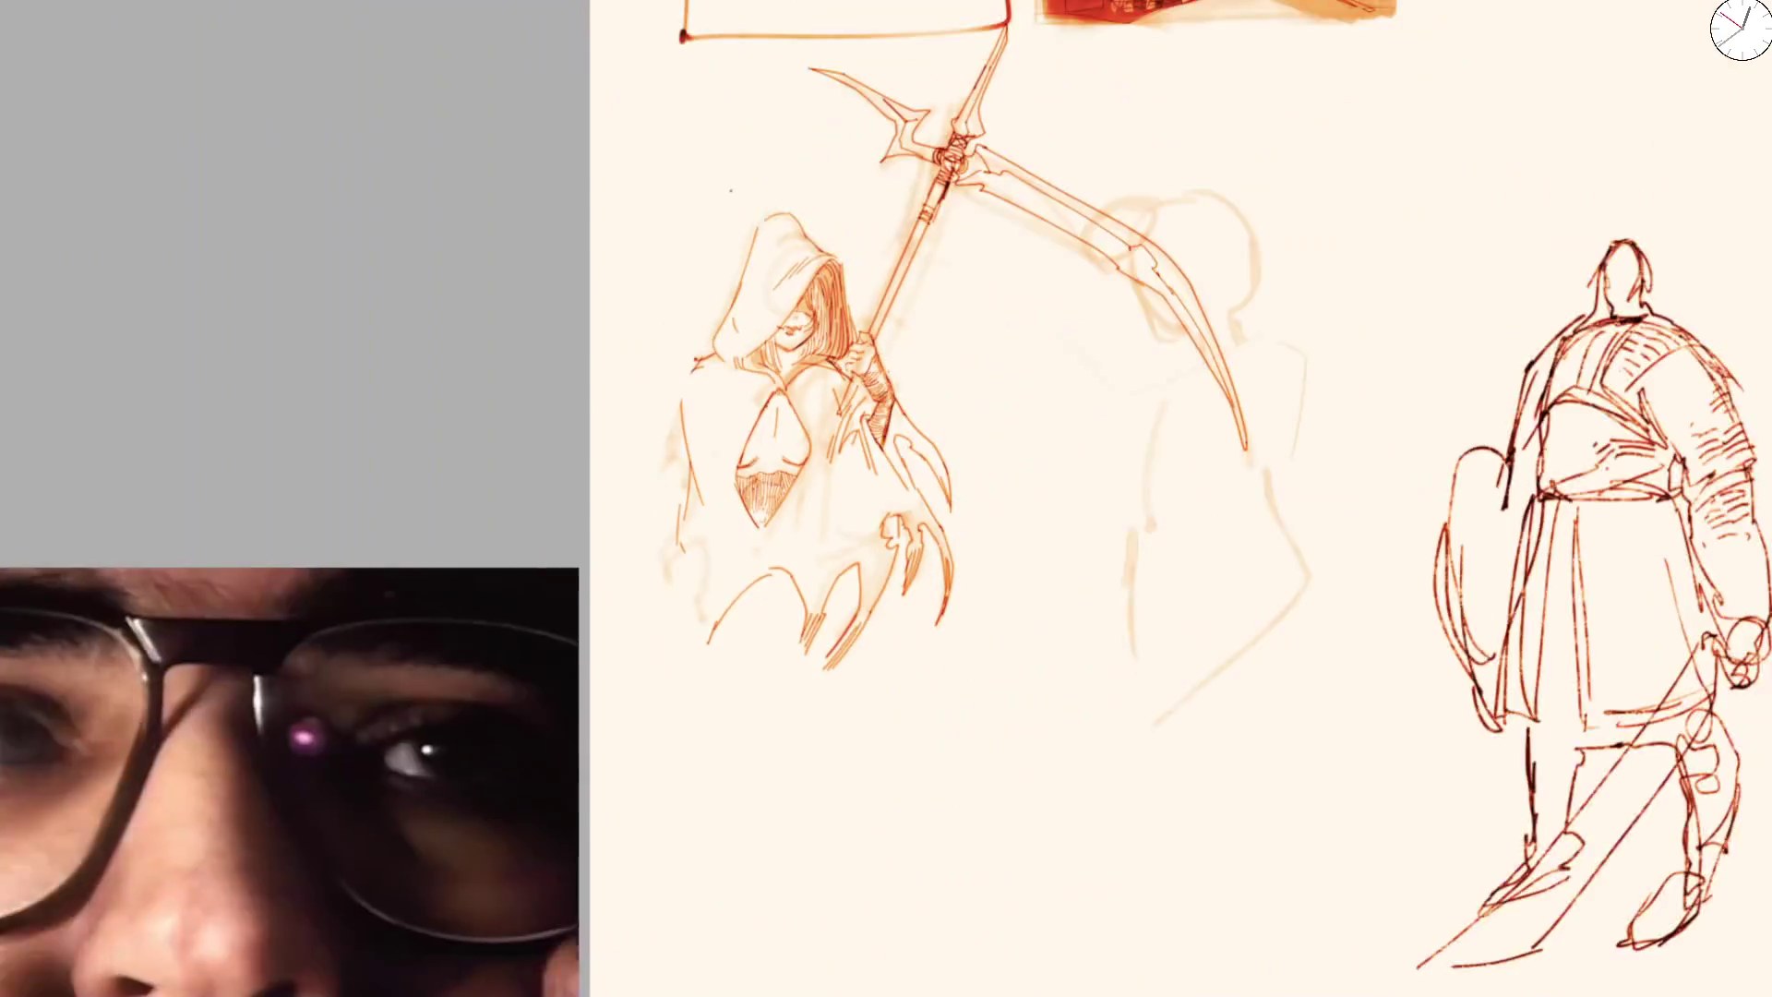
pyautogui.scroll(3, 748, 471)
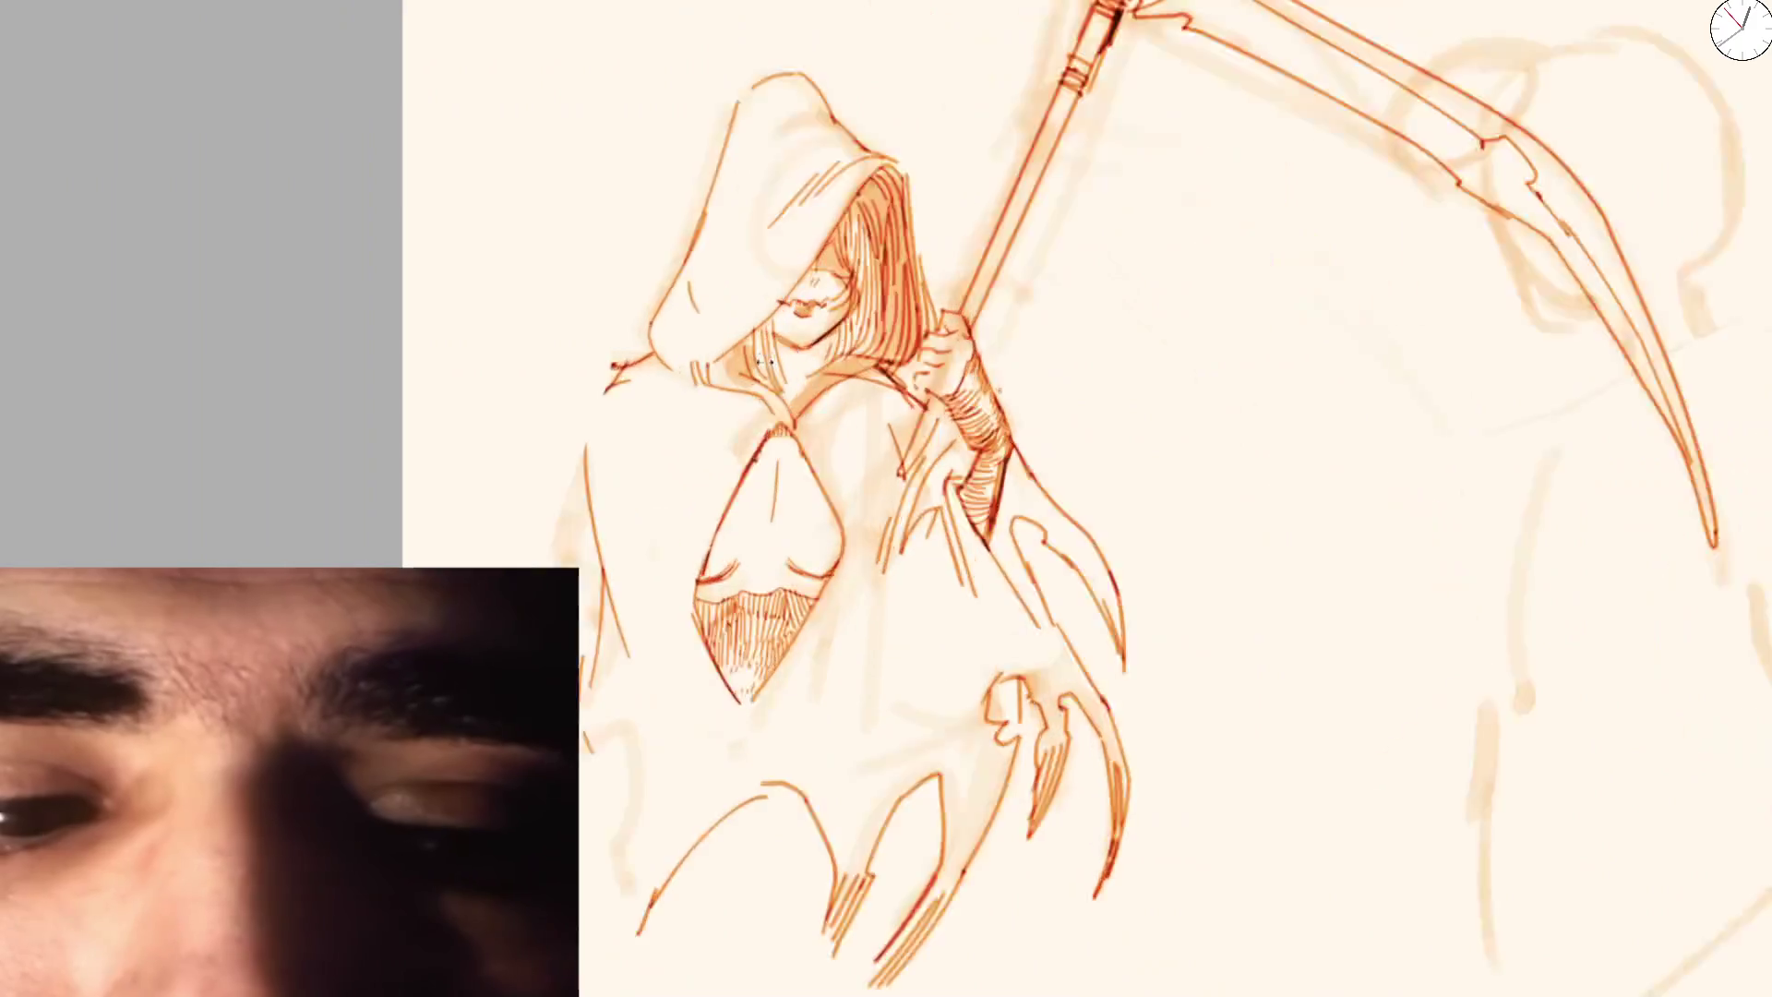
pyautogui.scroll(3, 748, 471)
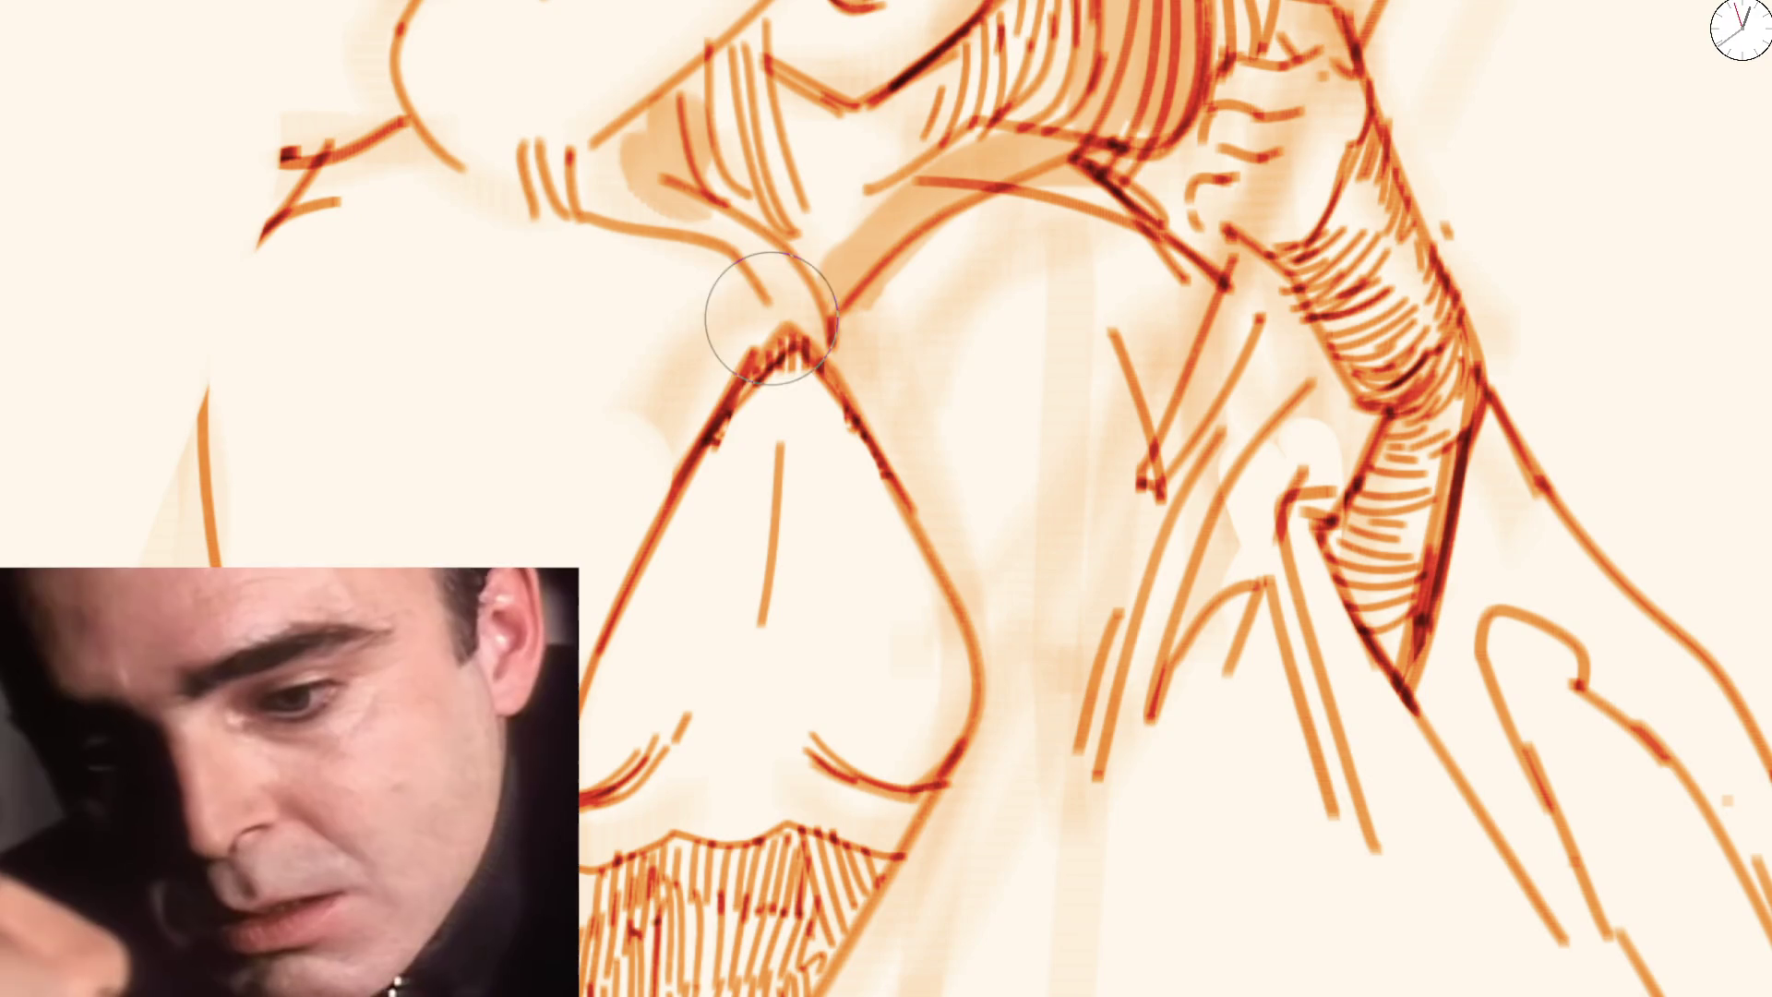
# Redraw the diamond's upper-left edge with a line rising from its tip, then hatch under the reaper's chin
pyautogui.moveTo(732, 318); pyautogui.dragTo(771, 361)
pyautogui.moveTo(665, 533)
pyautogui.mouseDown()
pyautogui.moveTo(824, 354)
pyautogui.moveTo(759, 407)
pyautogui.mouseUp()
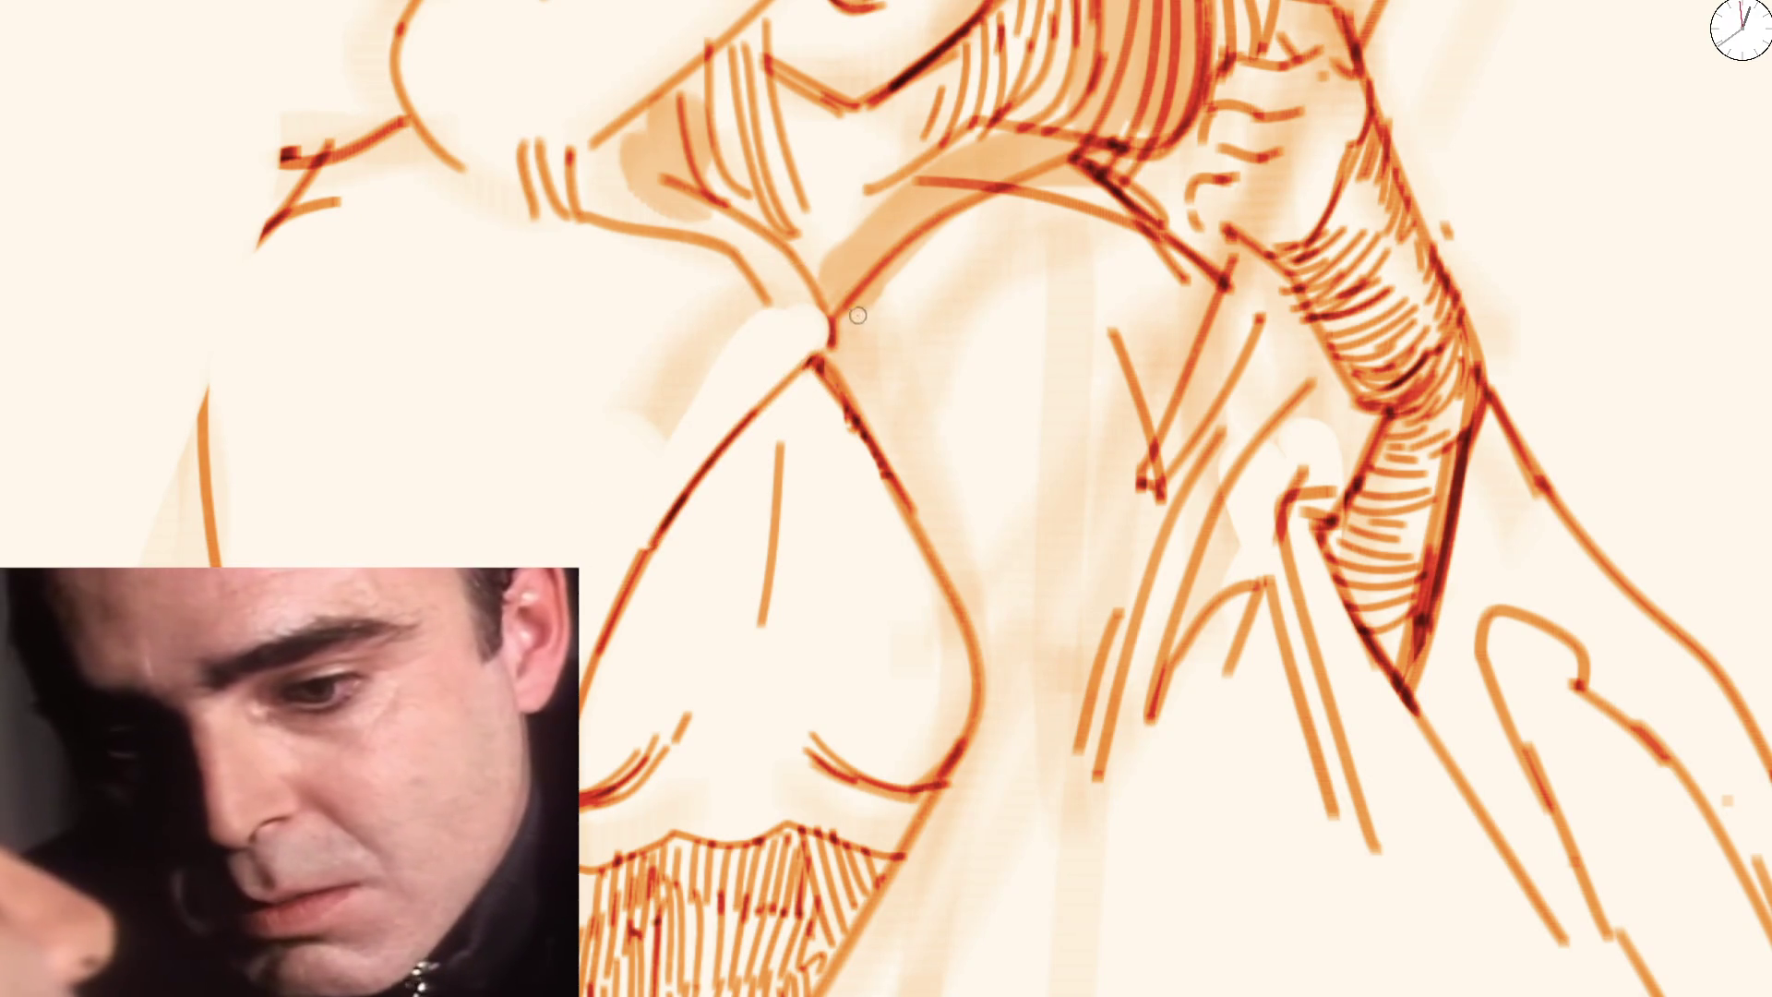
pyautogui.moveTo(896, 301); pyautogui.dragTo(1073, 224)
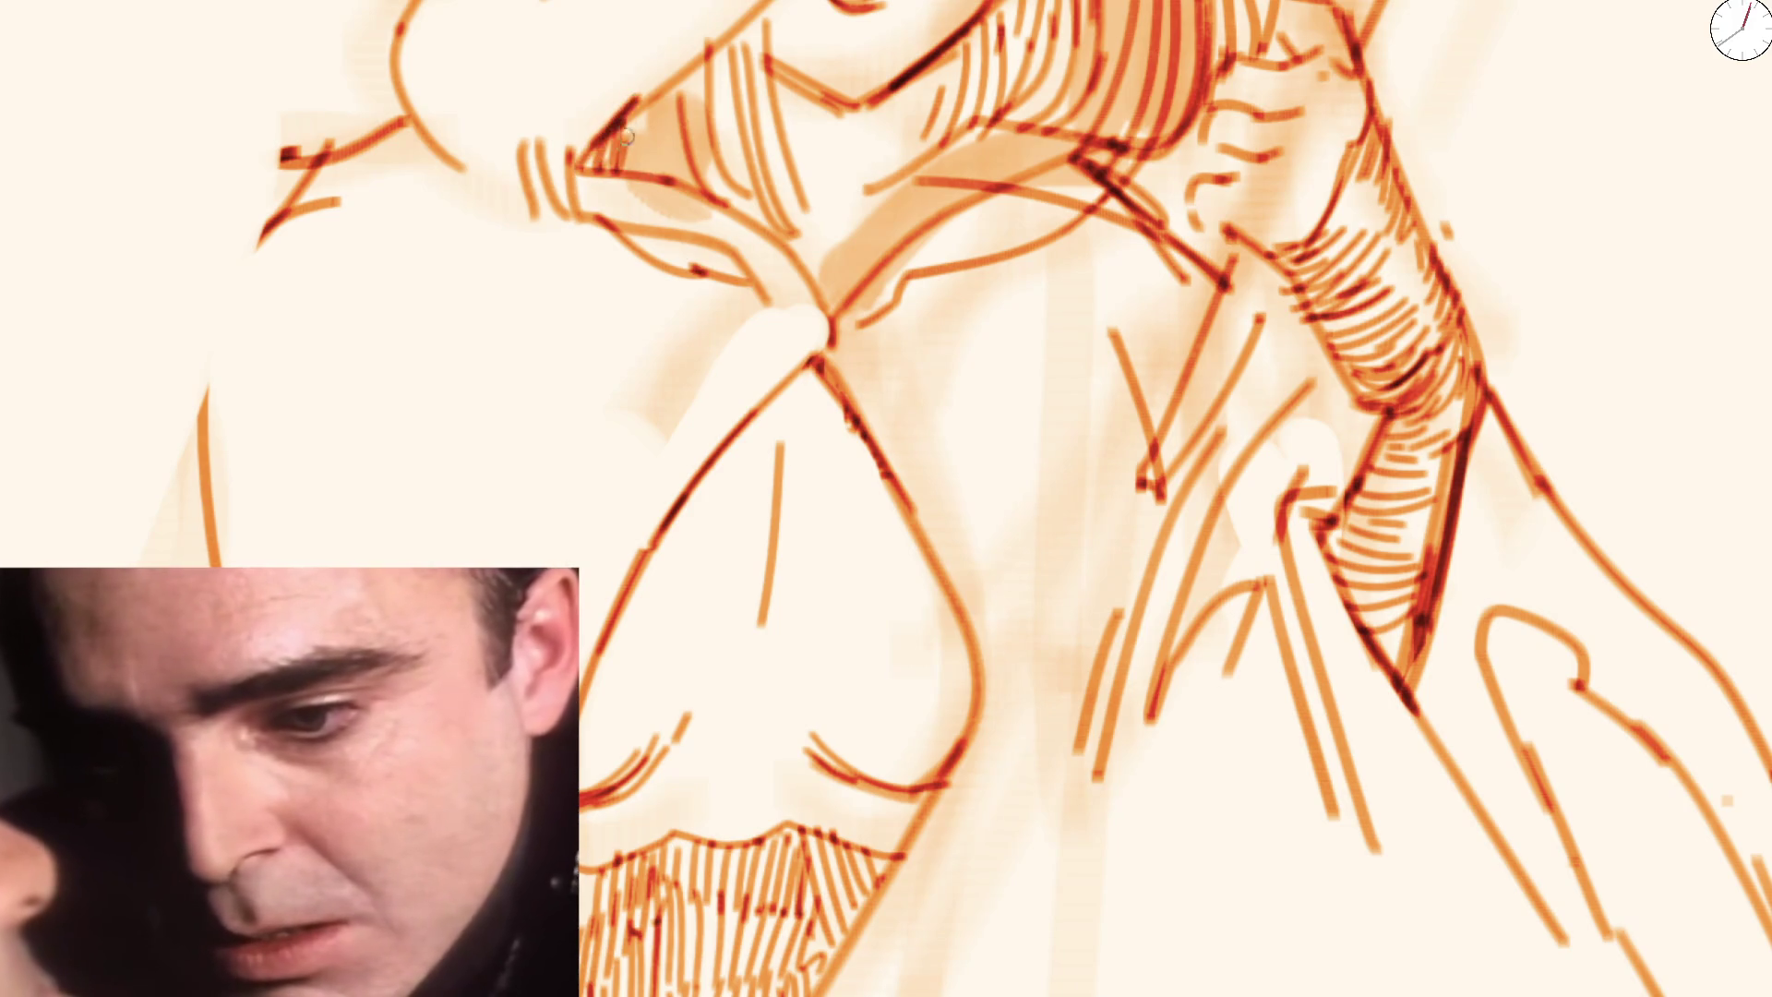
pyautogui.moveTo(624, 144); pyautogui.dragTo(646, 177)
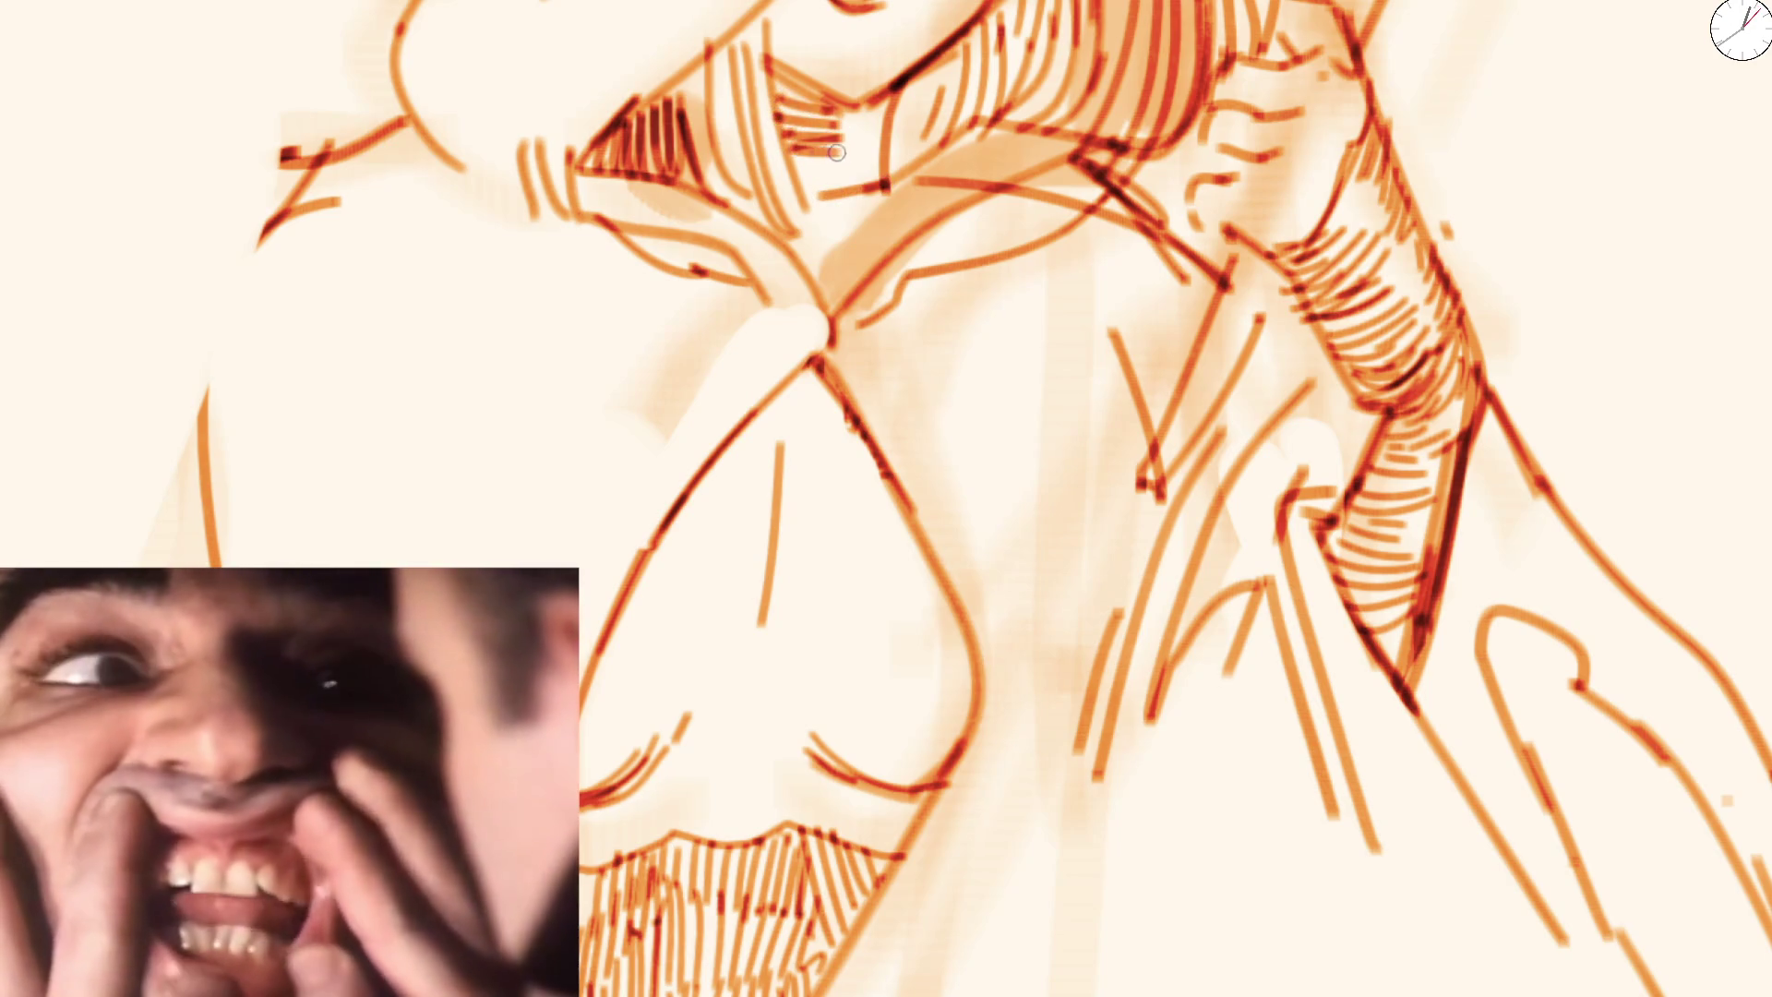
pyautogui.scroll(-5, 852, 180)
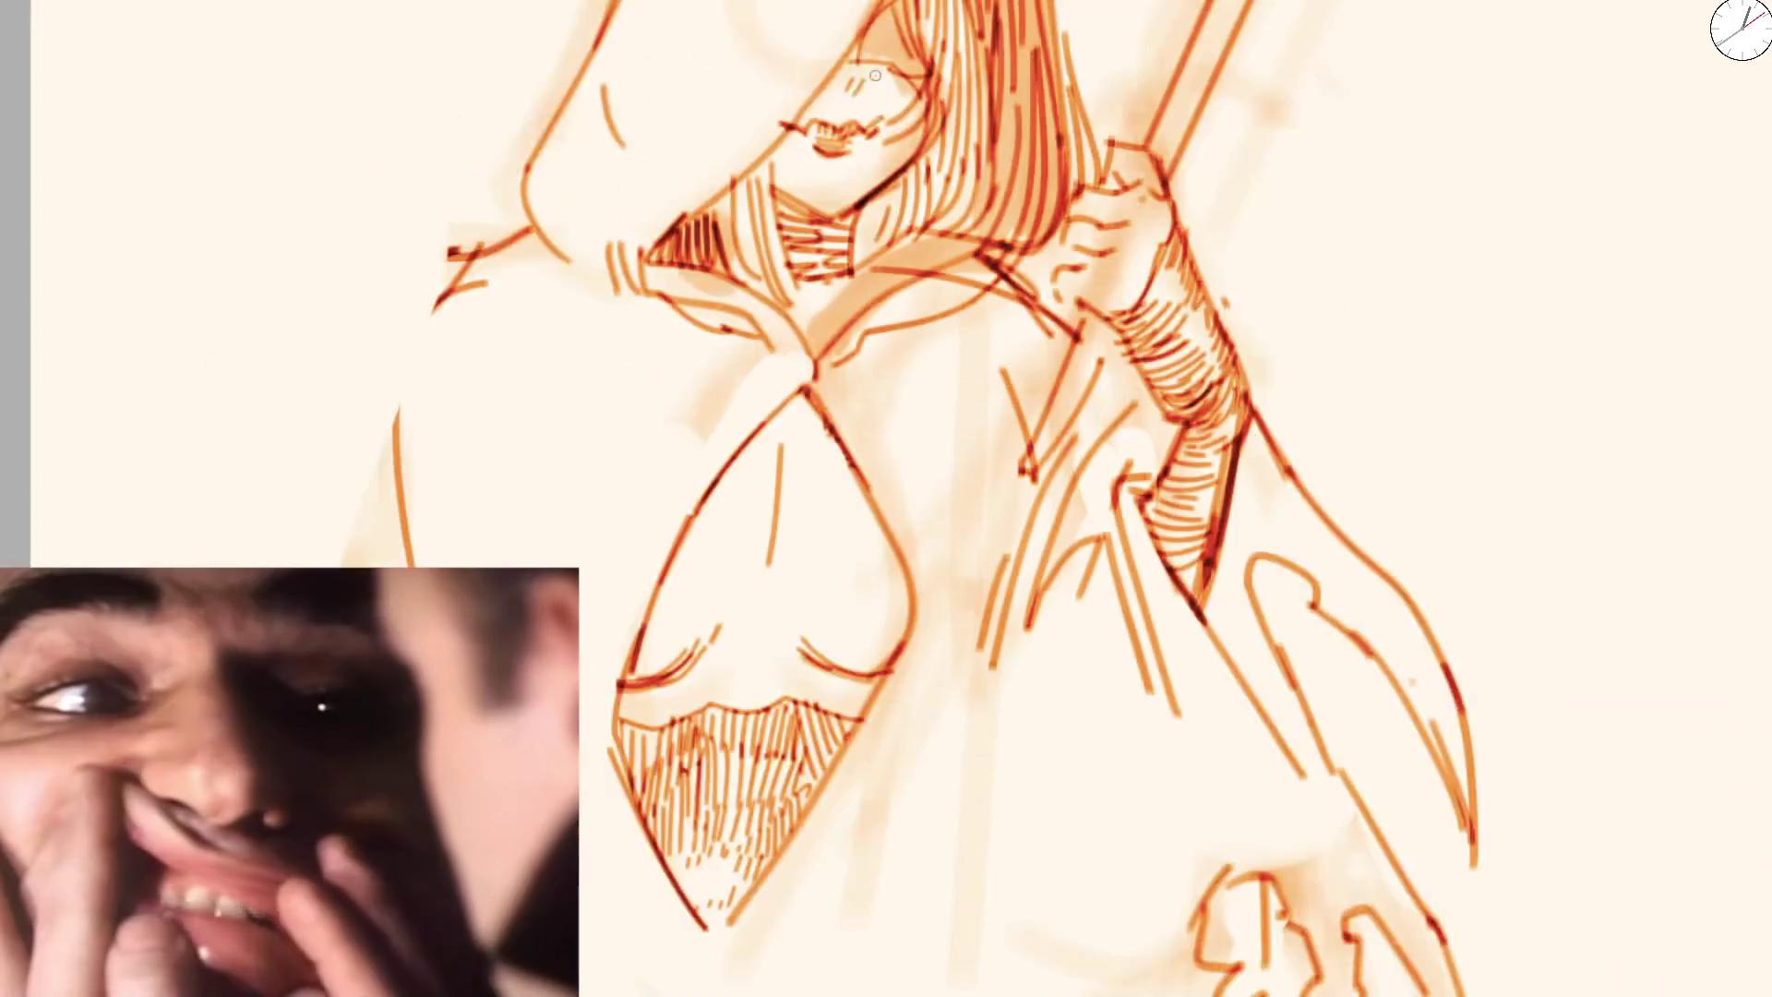
pyautogui.scroll(-5, 827, 83)
pyautogui.scroll(-3, 828, 82)
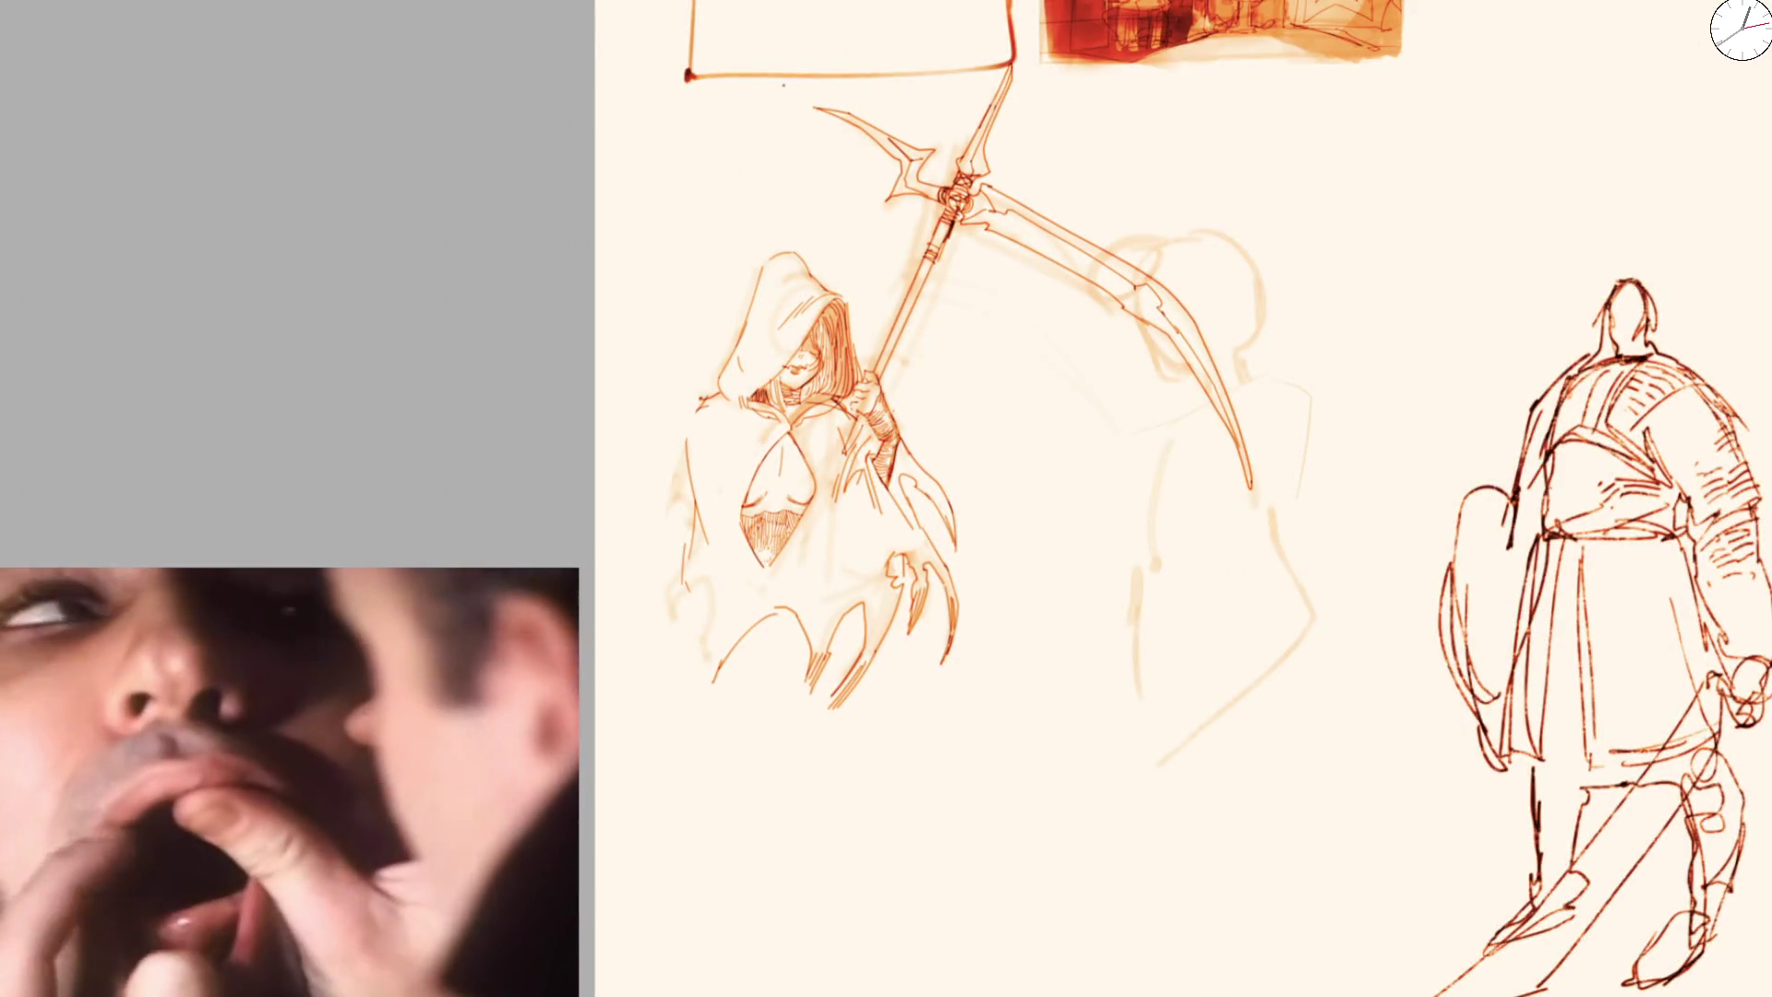
pyautogui.scroll(-5, 822, 330)
pyautogui.scroll(5, 850, 131)
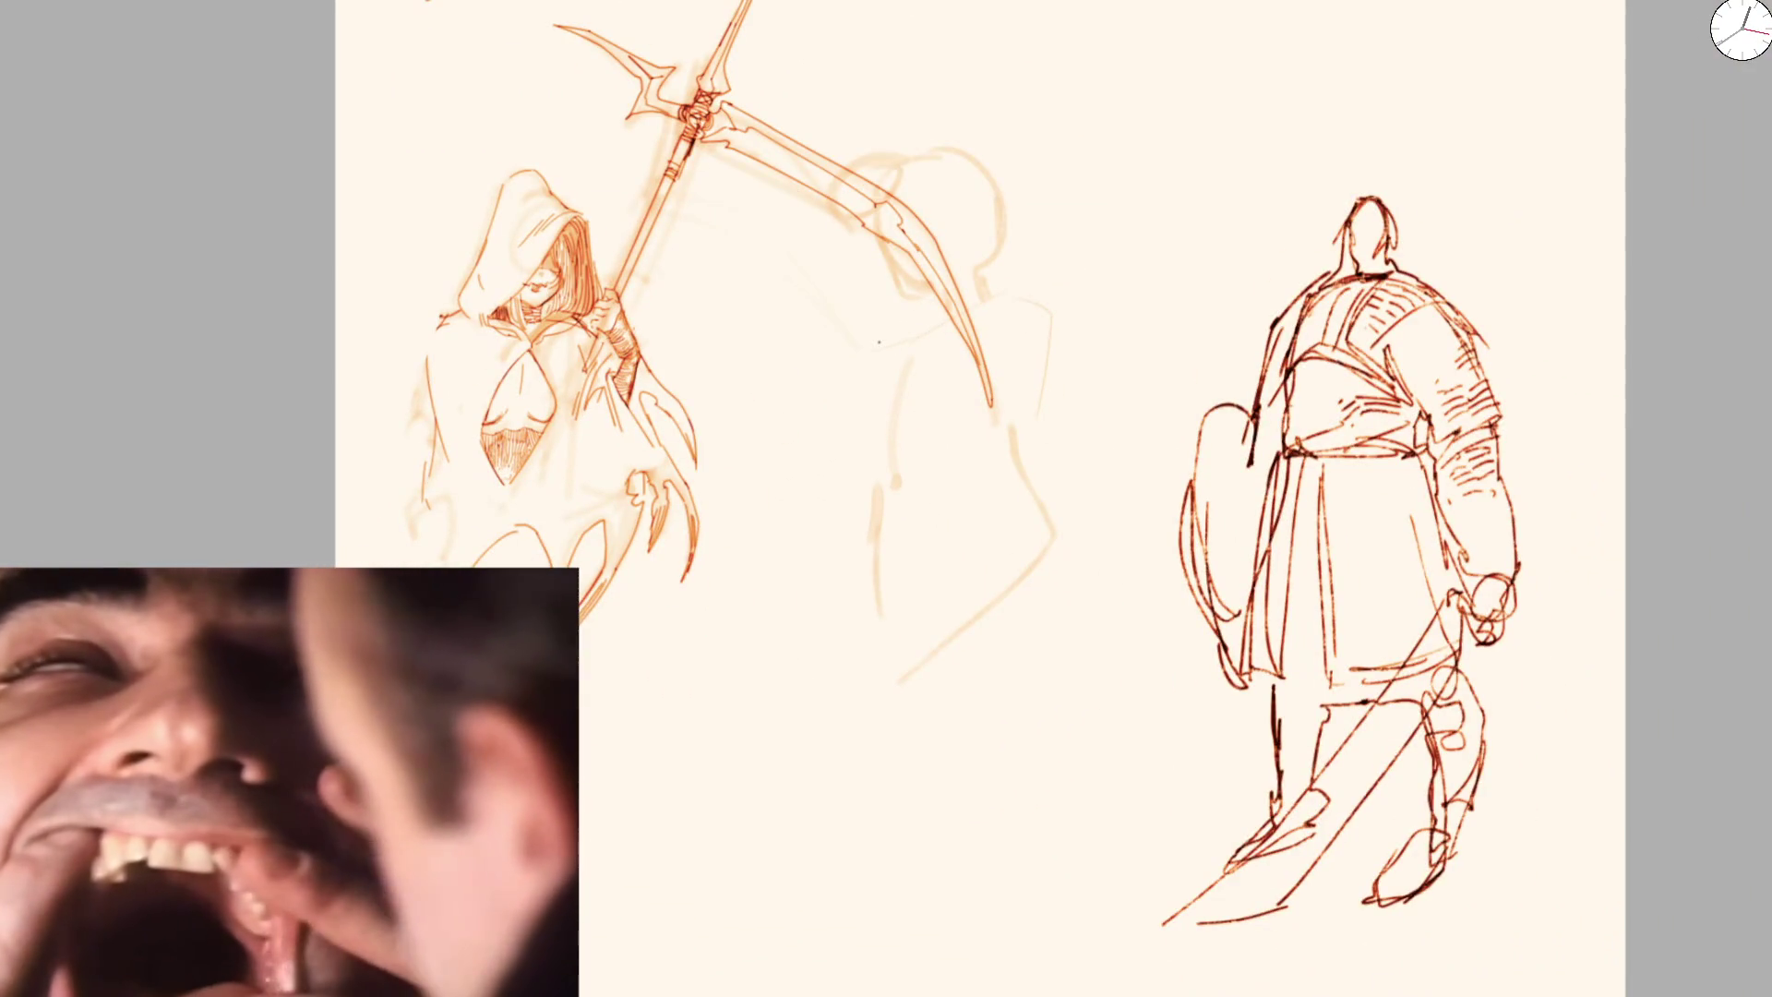
pyautogui.scroll(3, 1444, 342)
pyautogui.scroll(2, 1442, 342)
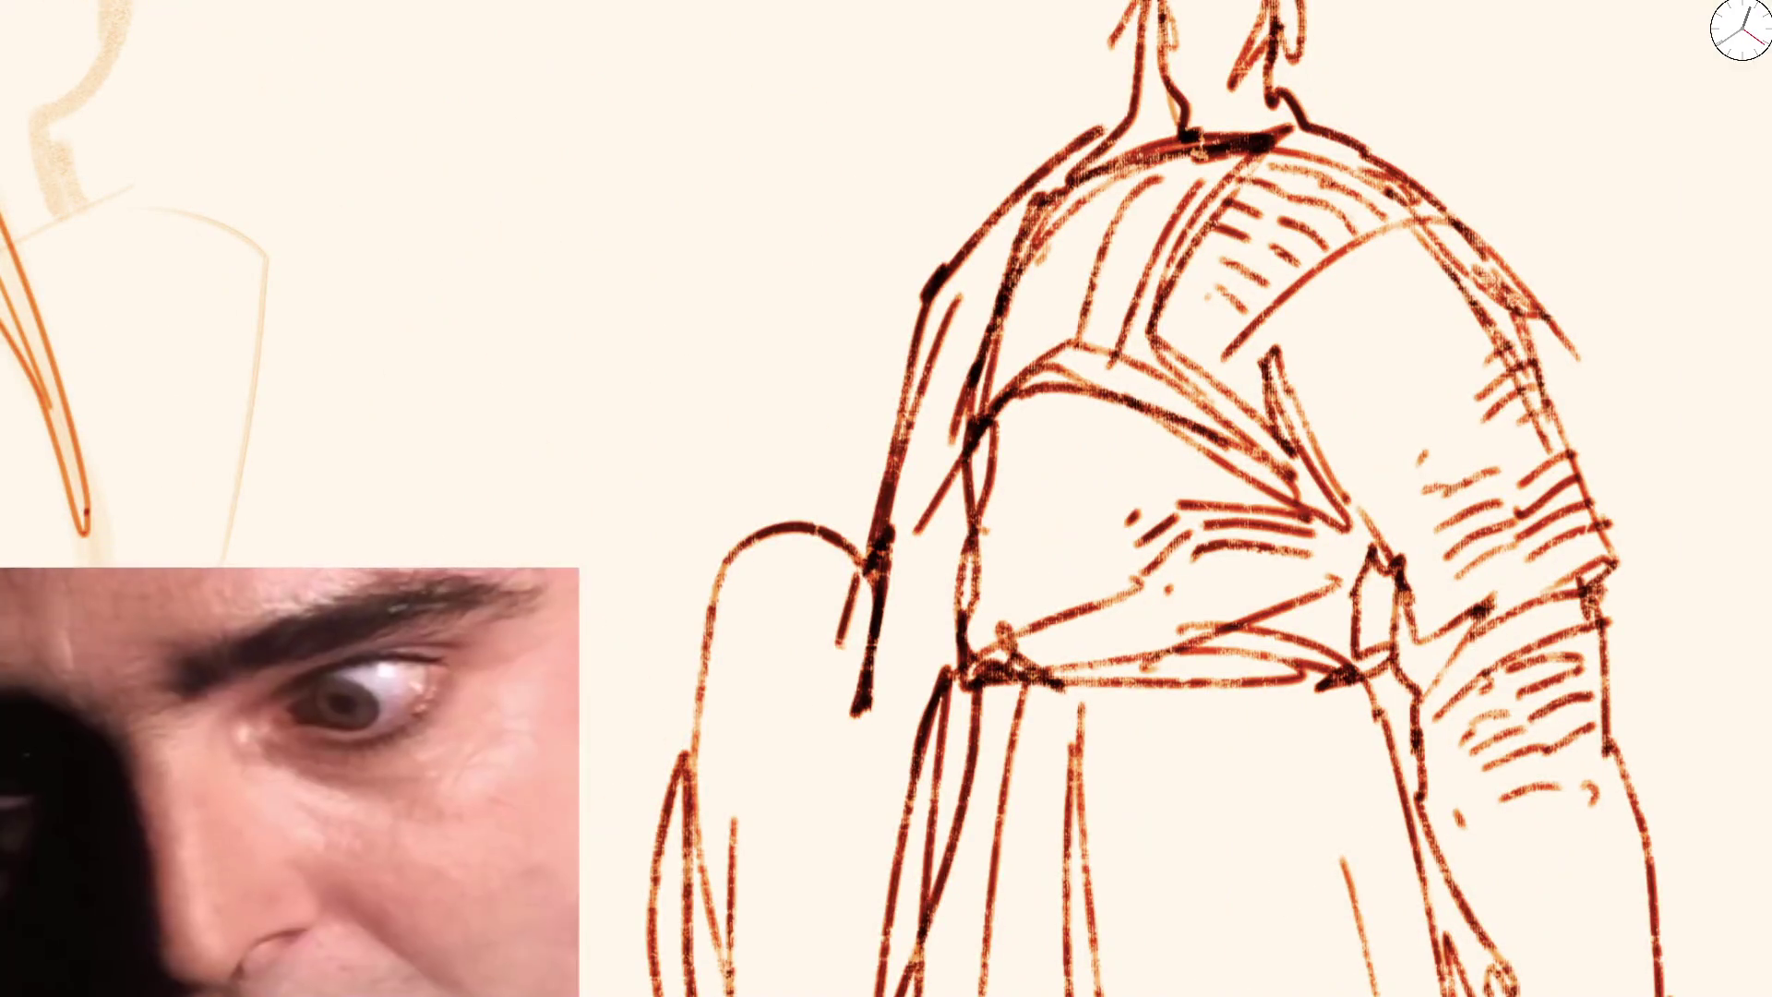
# Undo a stray squiggle on the knight sketch and pan-zoom to a blank lower stretch of canvas
pyautogui.moveTo(614, 284); pyautogui.dragTo(495, 534)
pyautogui.moveTo(609, 332); pyautogui.dragTo(693, 609)
pyautogui.scroll(-5, 808, 383)
pyautogui.hotkey('ctrl', 'z')
pyautogui.moveTo(738, 451); pyautogui.dragTo(1123, 319)
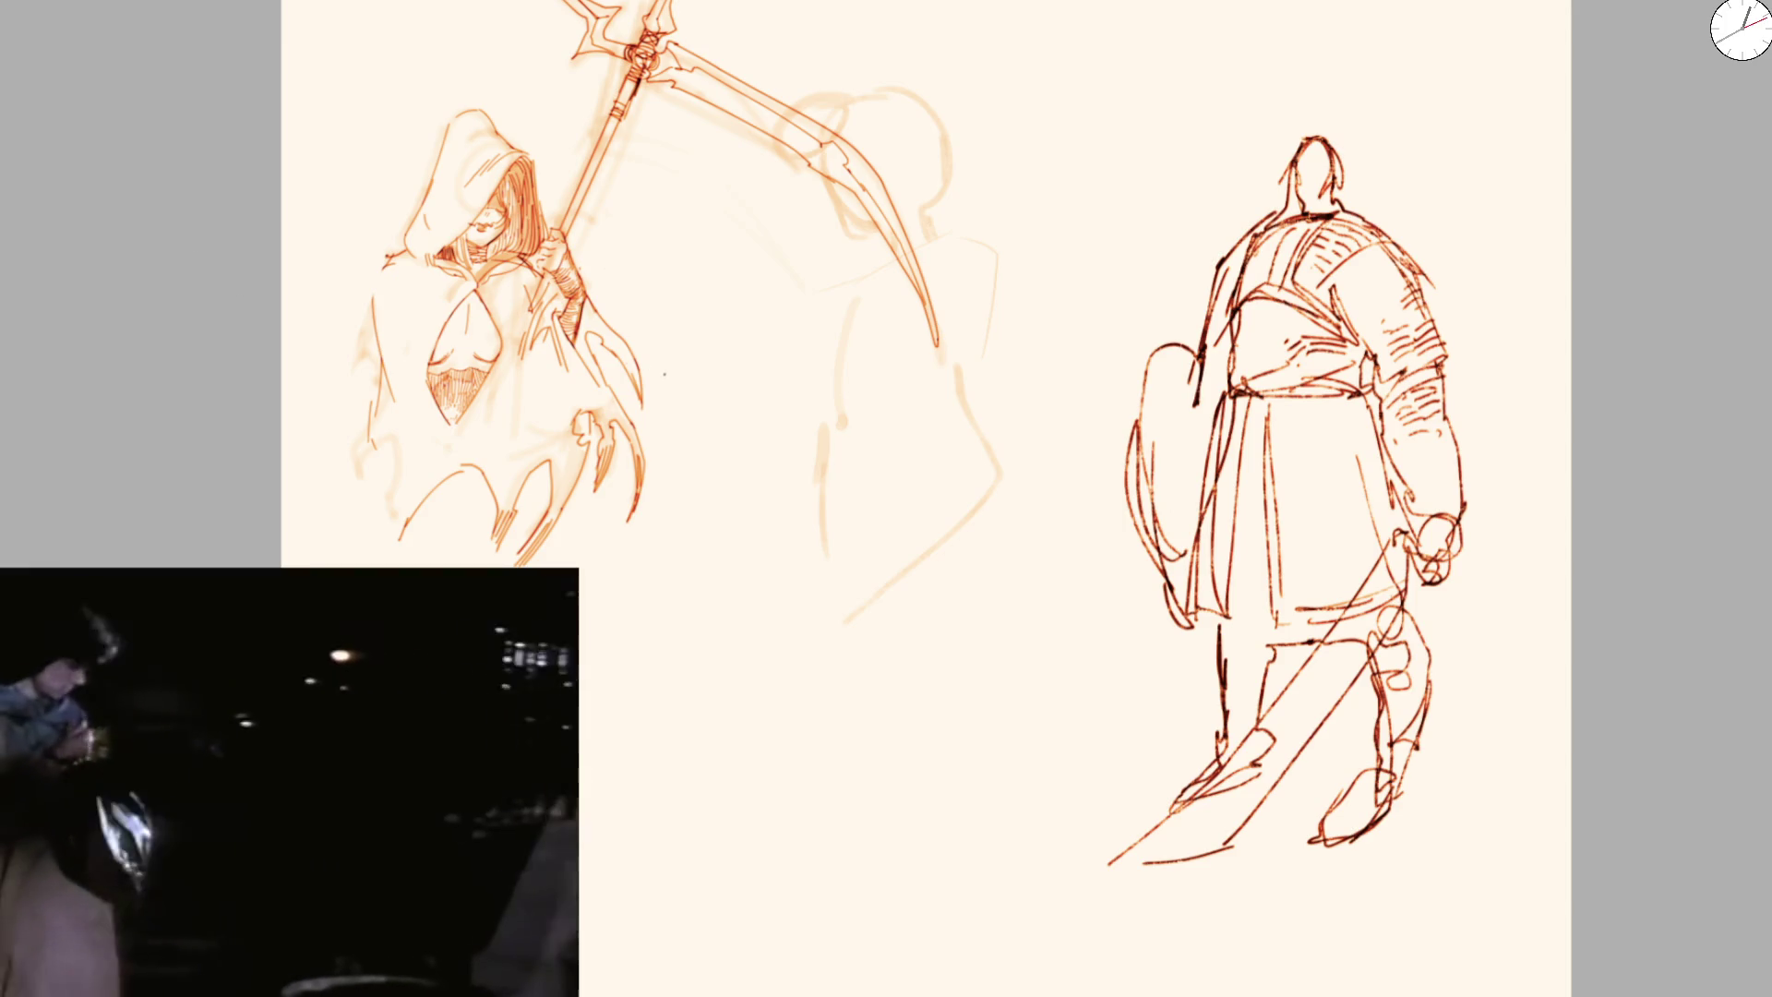
pyautogui.moveTo(712, 506); pyautogui.dragTo(743, 262)
pyautogui.moveTo(735, 383)
pyautogui.mouseDown()
pyautogui.moveTo(800, 333)
pyautogui.moveTo(772, 360)
pyautogui.moveTo(761, 126)
pyautogui.mouseUp()
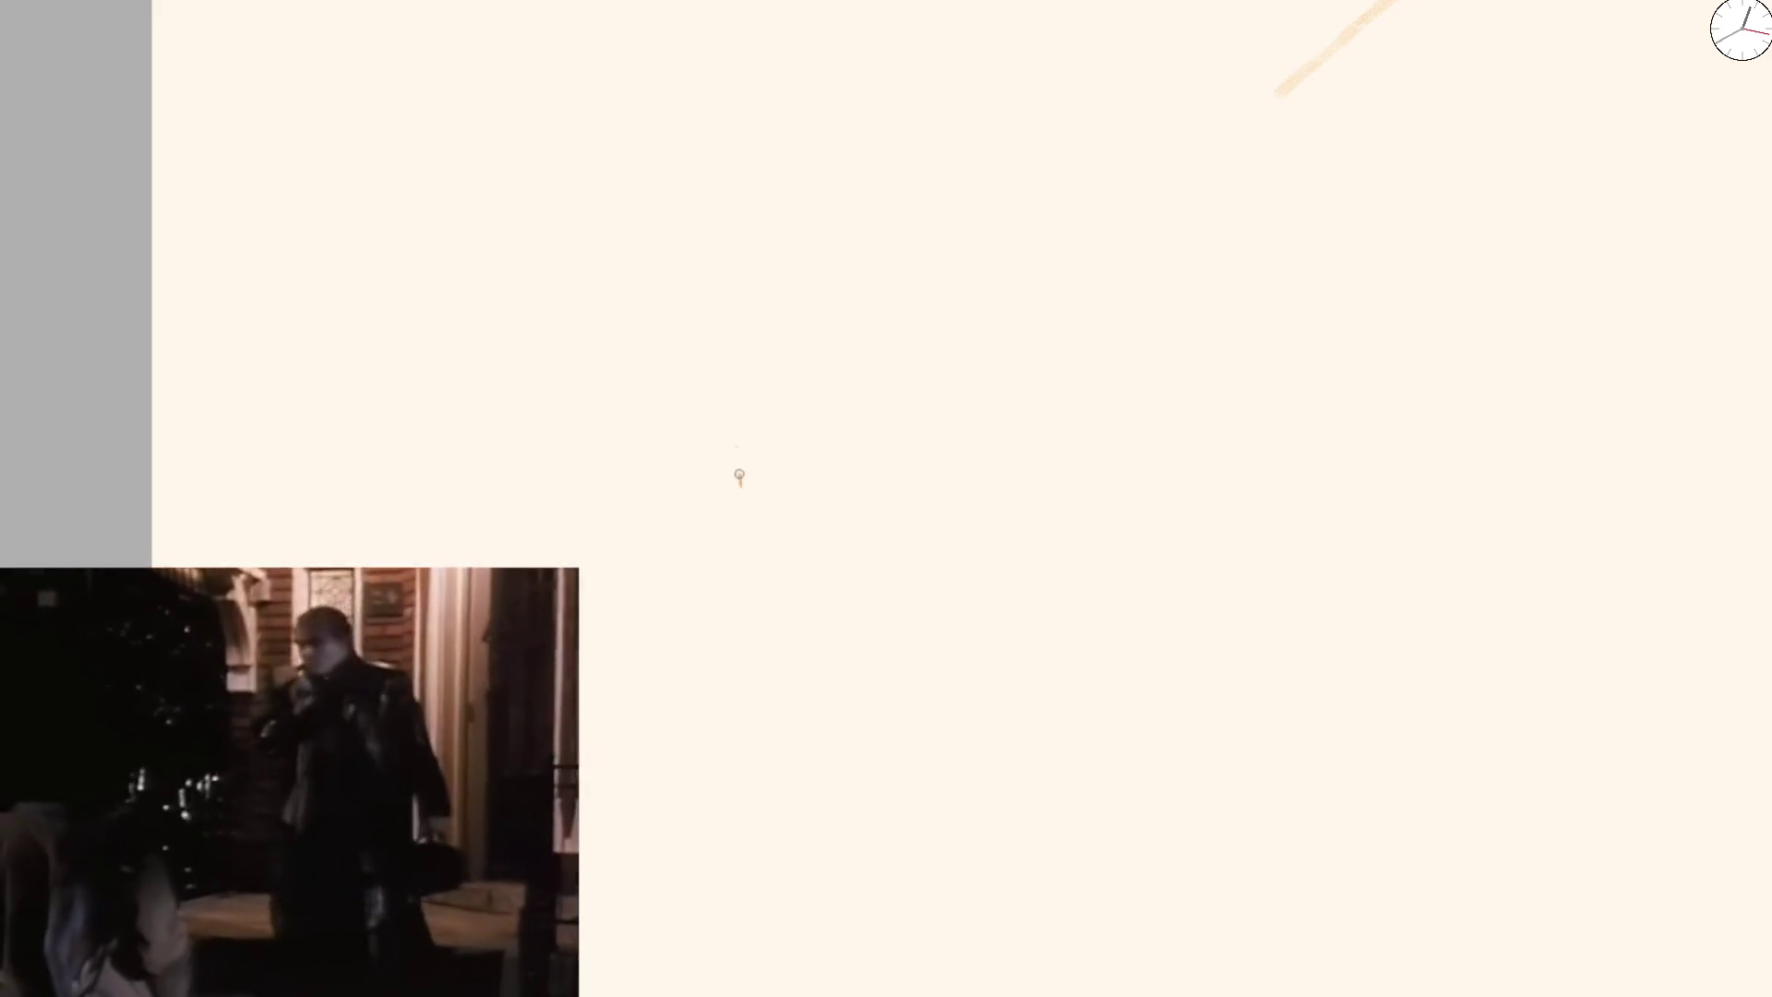
# Sketch the bent arm's forearm lines in dark red, curling the left line's end upward
pyautogui.moveTo(740, 483); pyautogui.dragTo(925, 336)
pyautogui.hotkey('ctrl', 'z')
pyautogui.moveTo(791, 345)
pyautogui.mouseDown()
pyautogui.moveTo(808, 320)
pyautogui.moveTo(811, 348)
pyautogui.mouseUp()
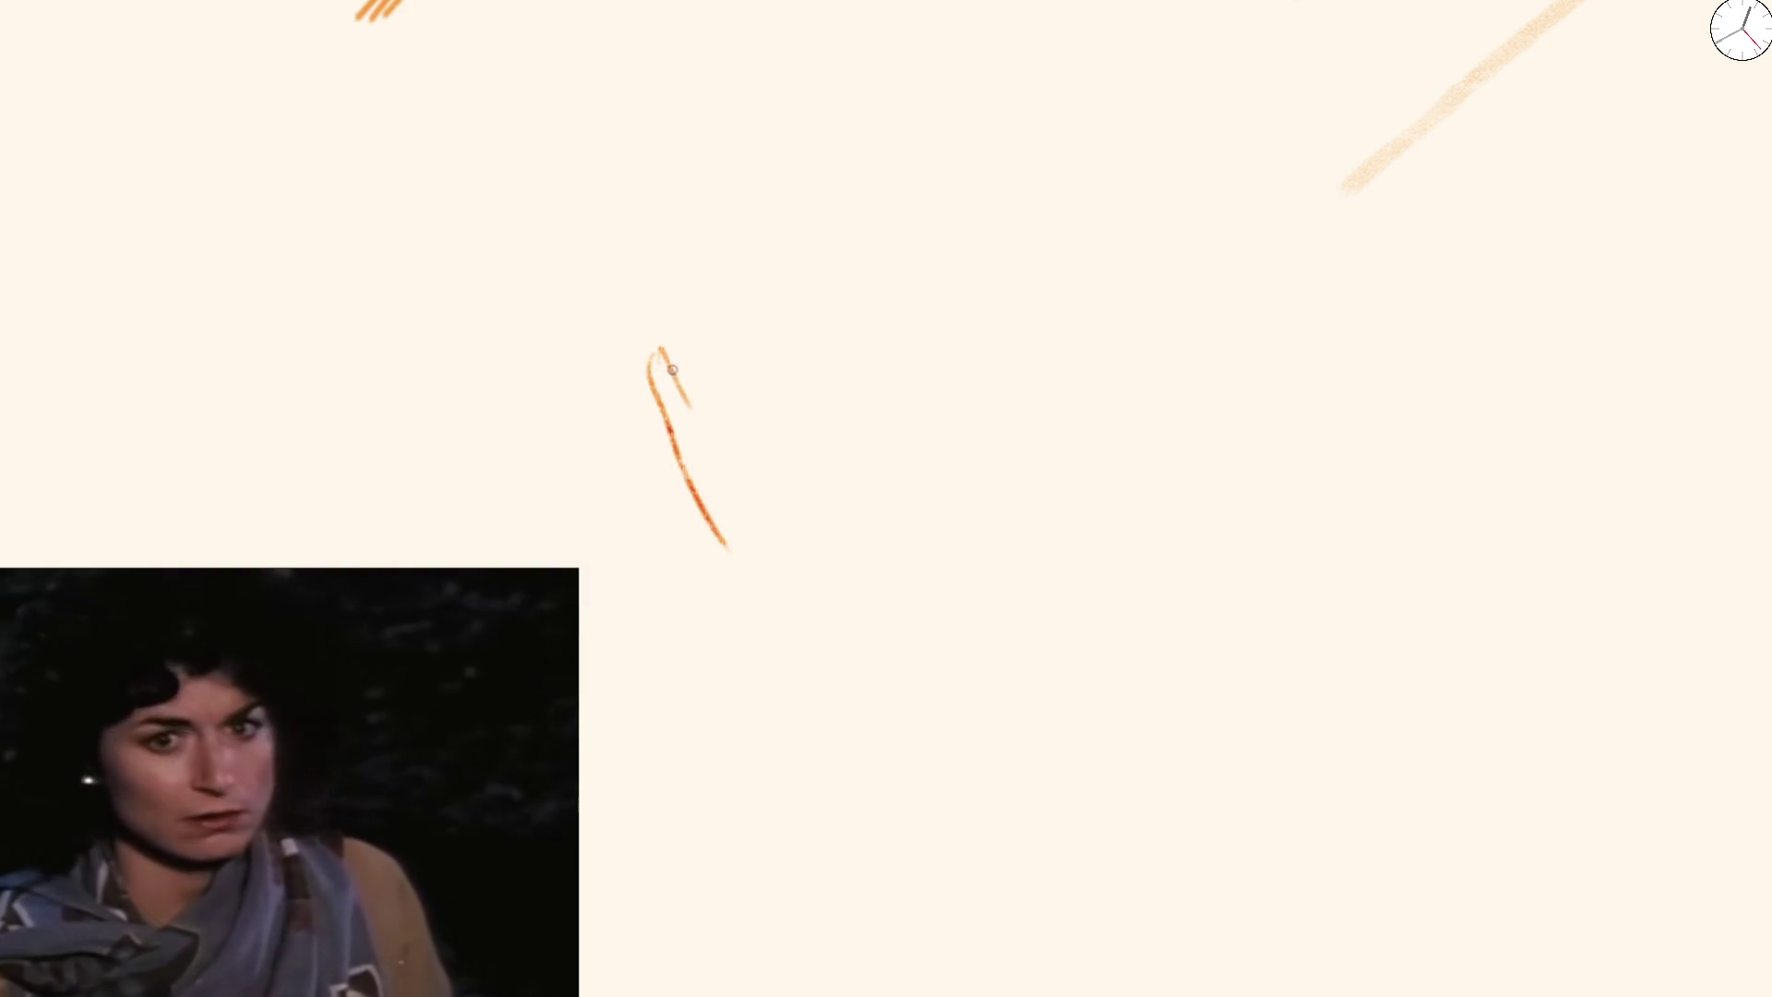
pyautogui.moveTo(698, 430)
pyautogui.mouseDown()
pyautogui.moveTo(751, 505)
pyautogui.moveTo(761, 565)
pyautogui.moveTo(822, 357)
pyautogui.moveTo(856, 371)
pyautogui.mouseUp()
pyautogui.moveTo(651, 353); pyautogui.dragTo(641, 267)
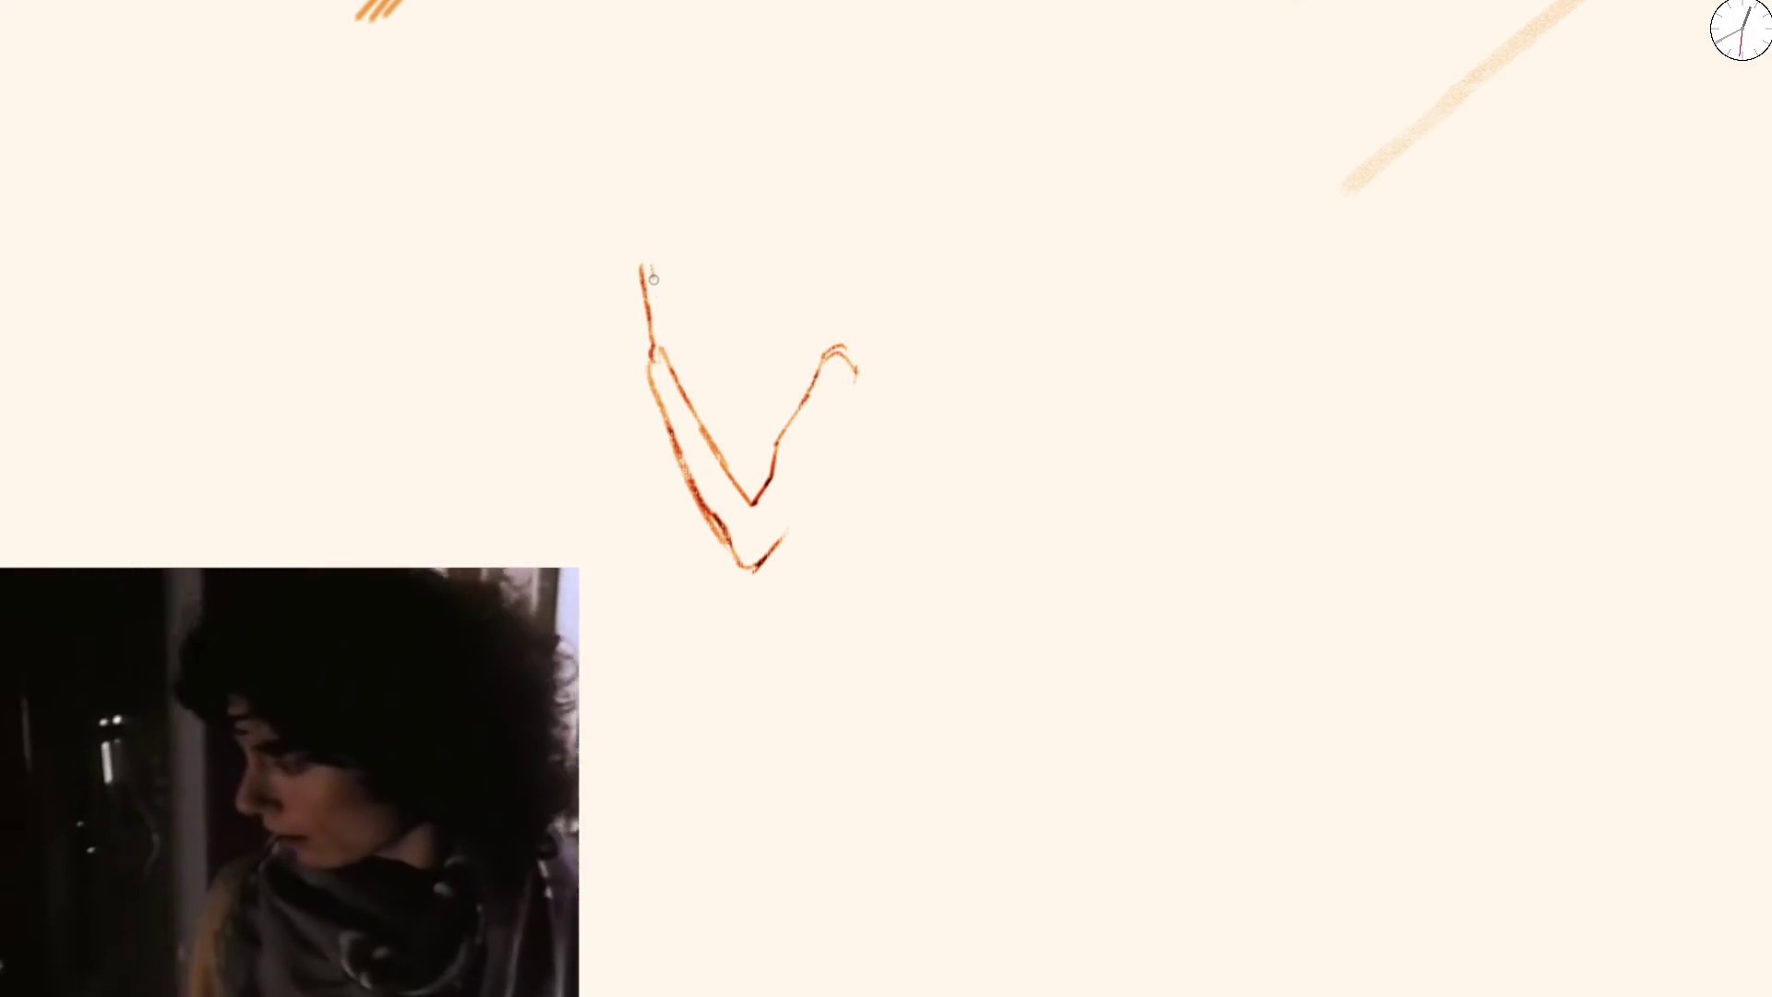
pyautogui.hotkey('ctrl', 'z')
pyautogui.moveTo(648, 357)
pyautogui.mouseDown()
pyautogui.moveTo(561, 319)
pyautogui.moveTo(556, 296)
pyautogui.mouseUp()
pyautogui.moveTo(574, 275)
pyautogui.mouseDown()
pyautogui.moveTo(592, 284)
pyautogui.moveTo(531, 265)
pyautogui.moveTo(565, 237)
pyautogui.moveTo(581, 284)
pyautogui.moveTo(641, 294)
pyautogui.mouseUp()
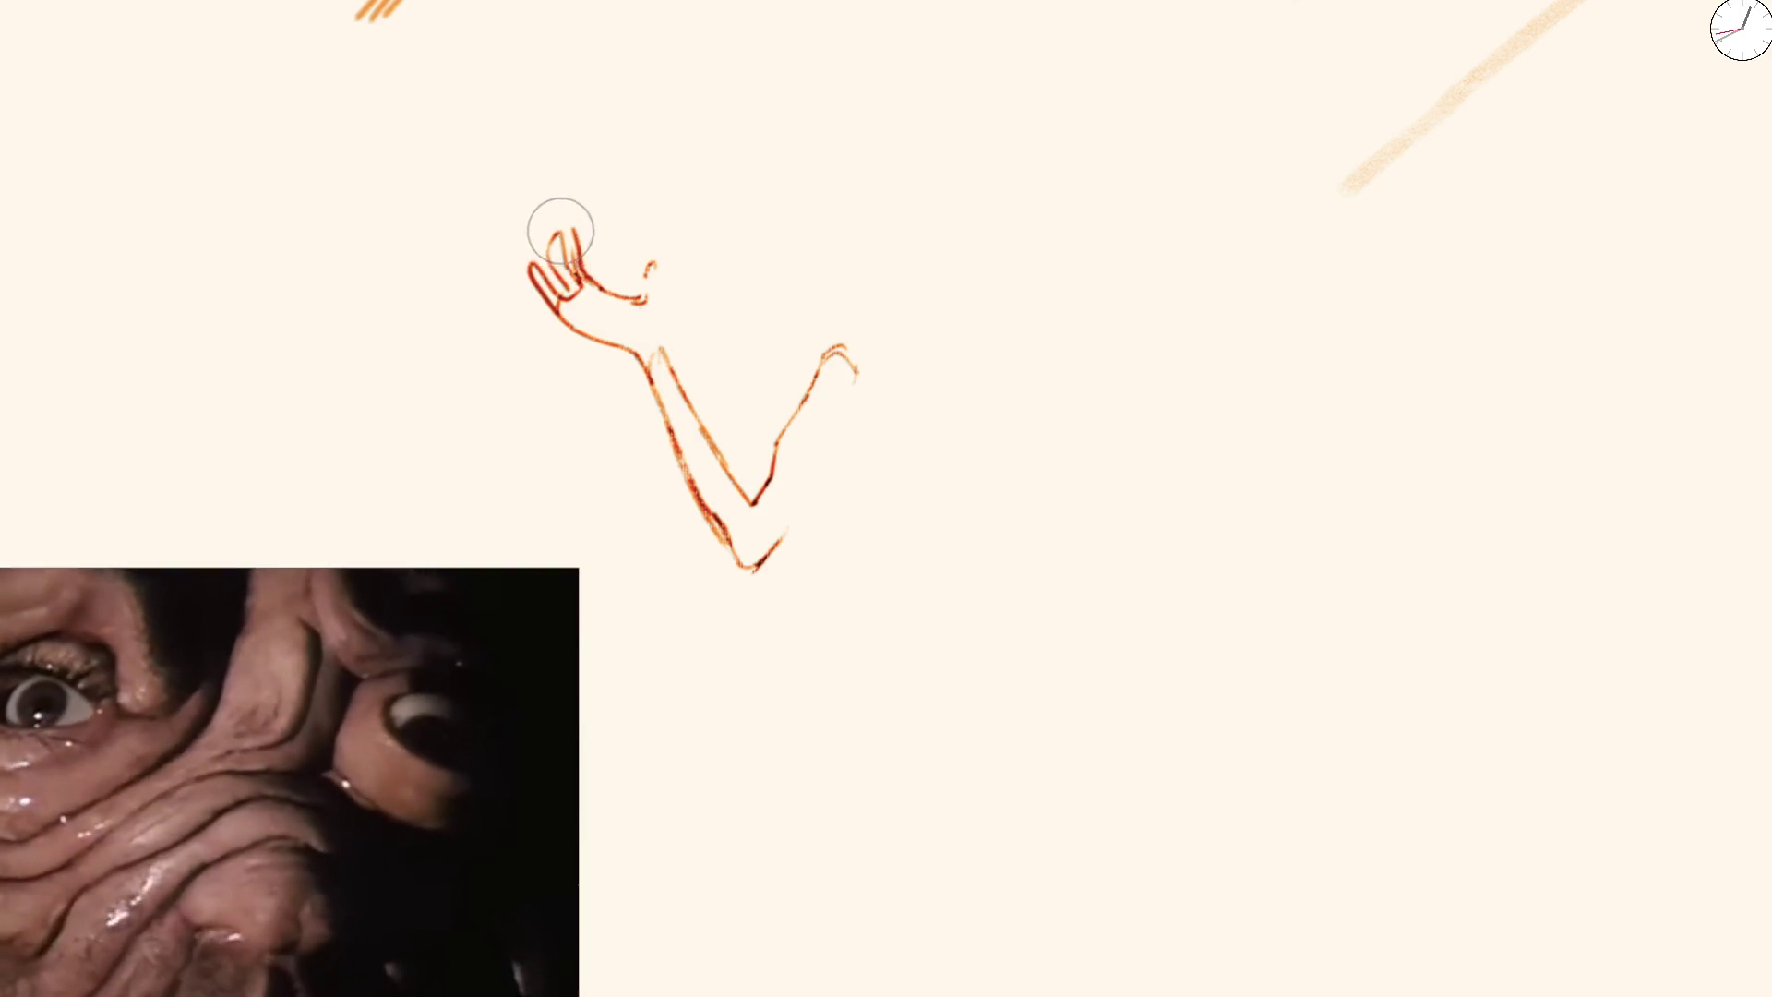
# Erase the rough hand and redraw it with an open finger, thumb and wrist
pyautogui.moveTo(554, 230); pyautogui.dragTo(660, 258)
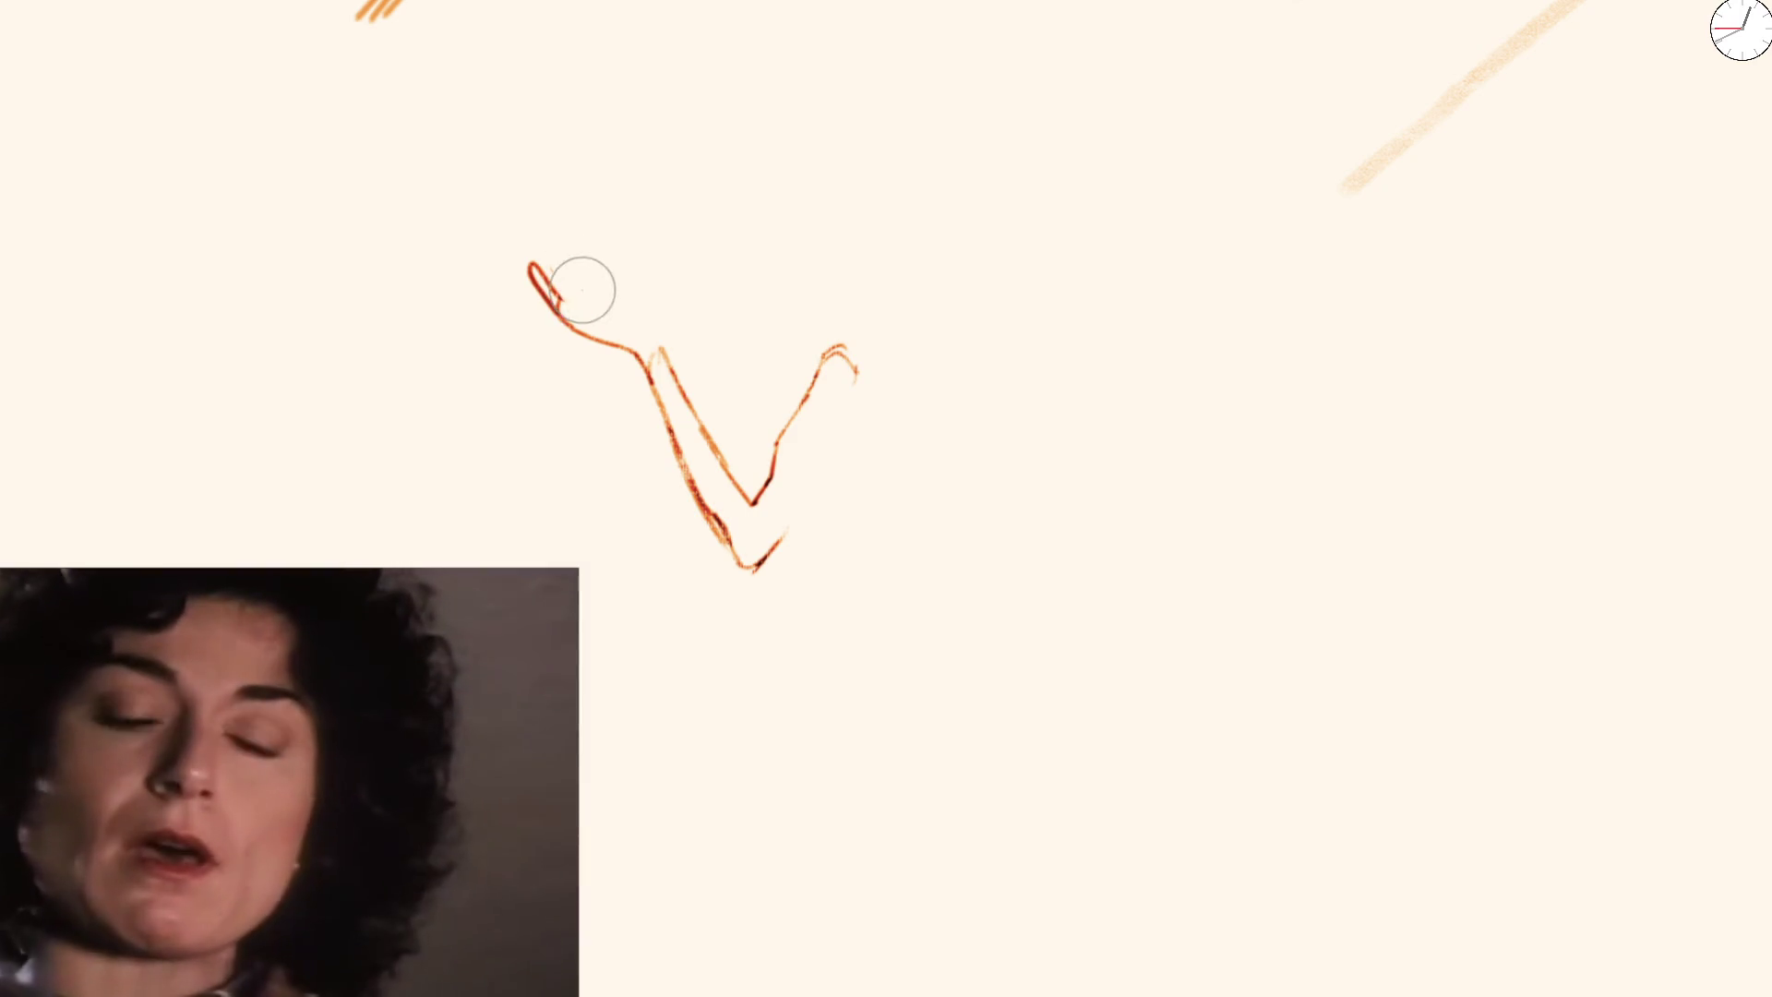
pyautogui.moveTo(562, 248)
pyautogui.mouseDown()
pyautogui.moveTo(577, 278)
pyautogui.moveTo(670, 330)
pyautogui.mouseUp()
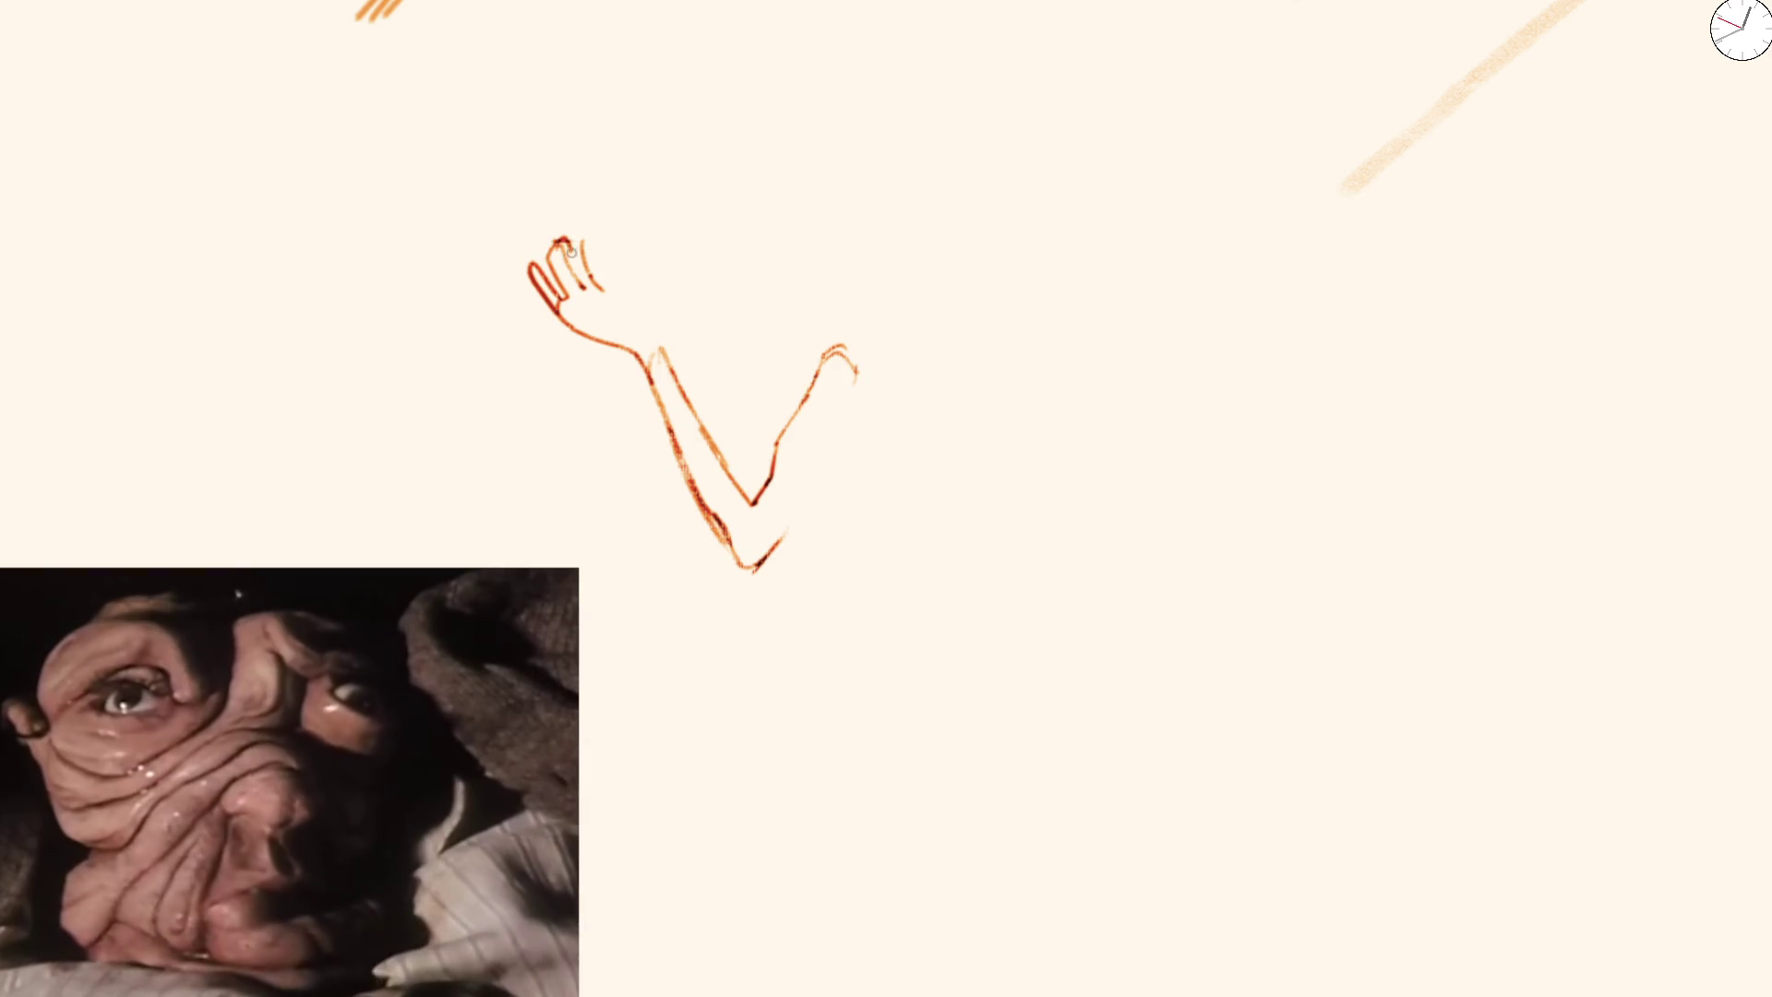
pyautogui.moveTo(624, 276)
pyautogui.mouseDown()
pyautogui.moveTo(637, 286)
pyautogui.moveTo(608, 270)
pyautogui.moveTo(670, 332)
pyautogui.mouseUp()
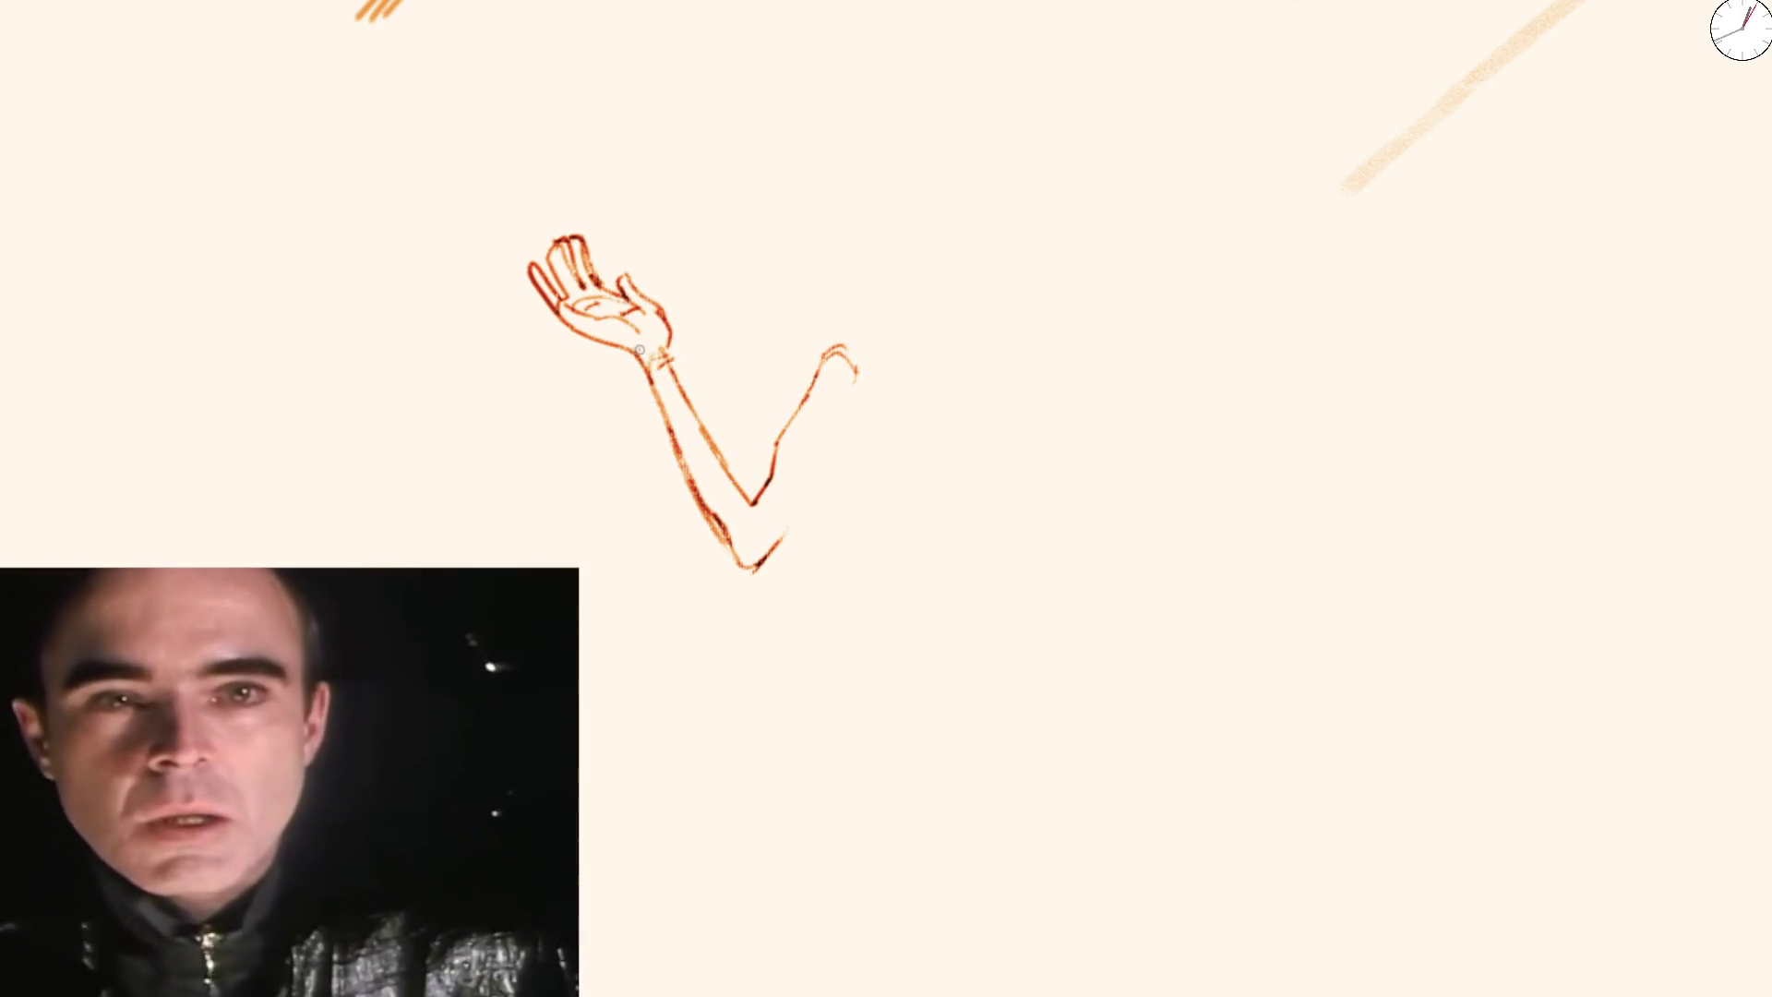
pyautogui.moveTo(665, 325); pyautogui.dragTo(648, 302)
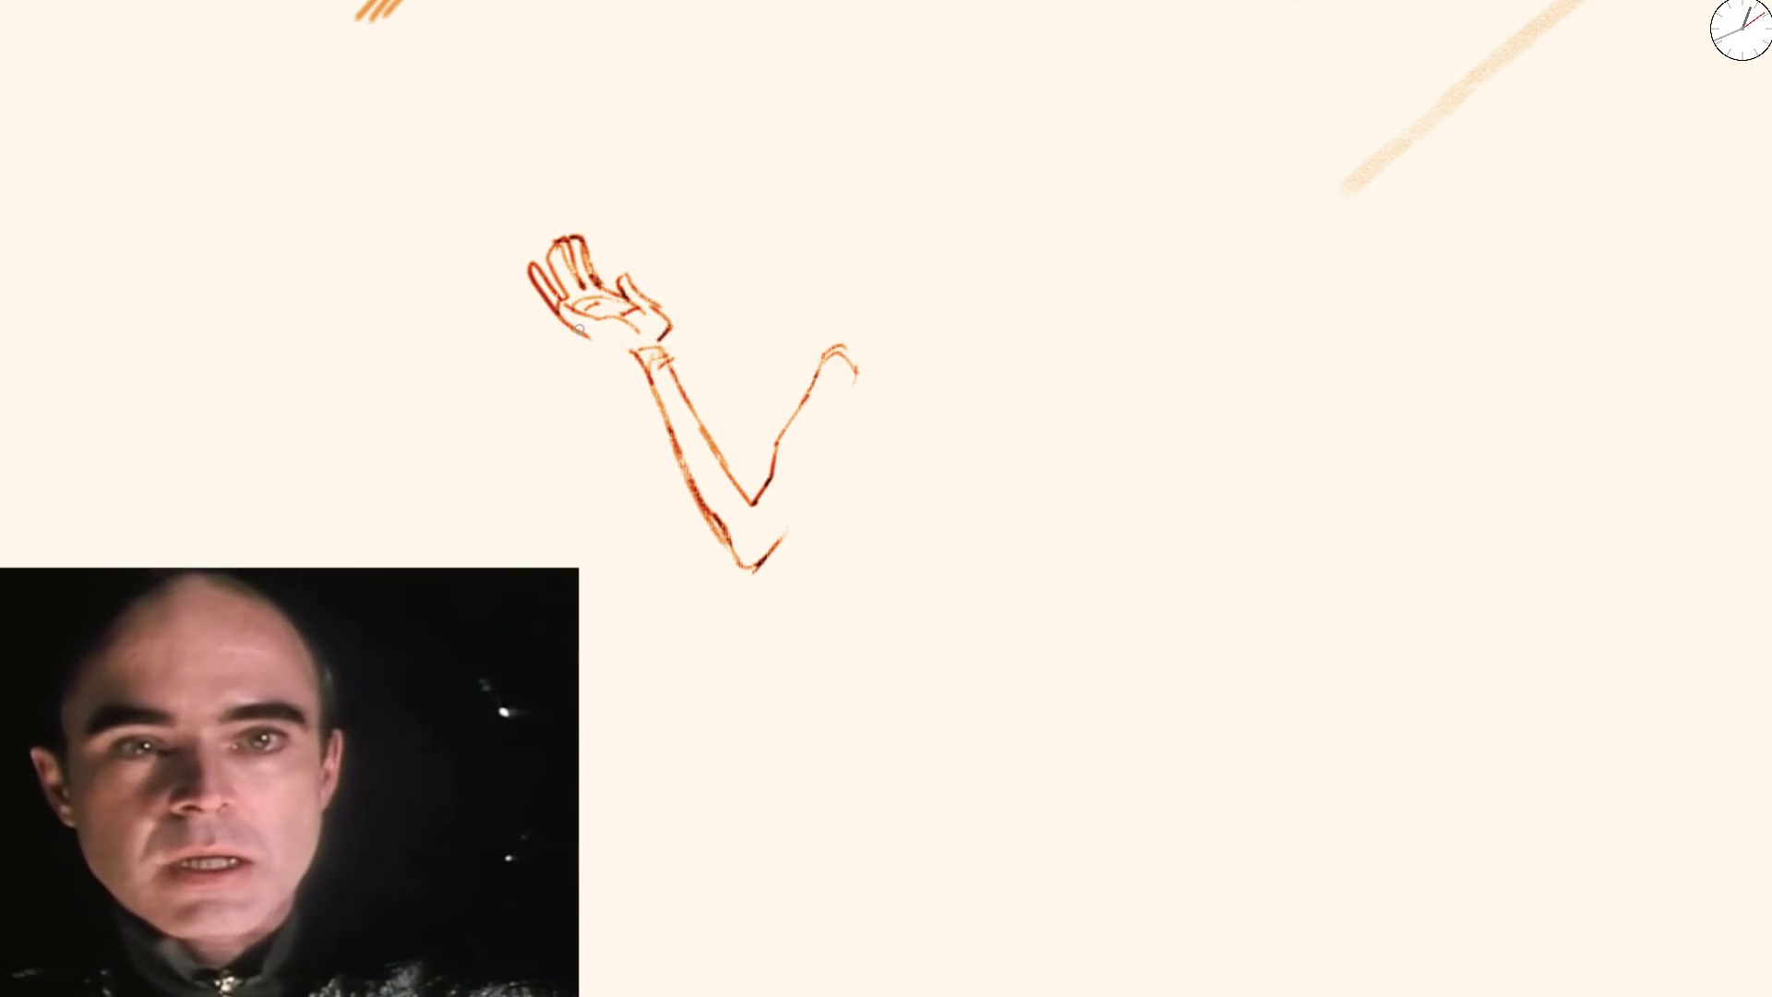
# Draw the line down from the elbow and the torso's side, reworking the stray torso stroke
pyautogui.moveTo(660, 372); pyautogui.dragTo(676, 396)
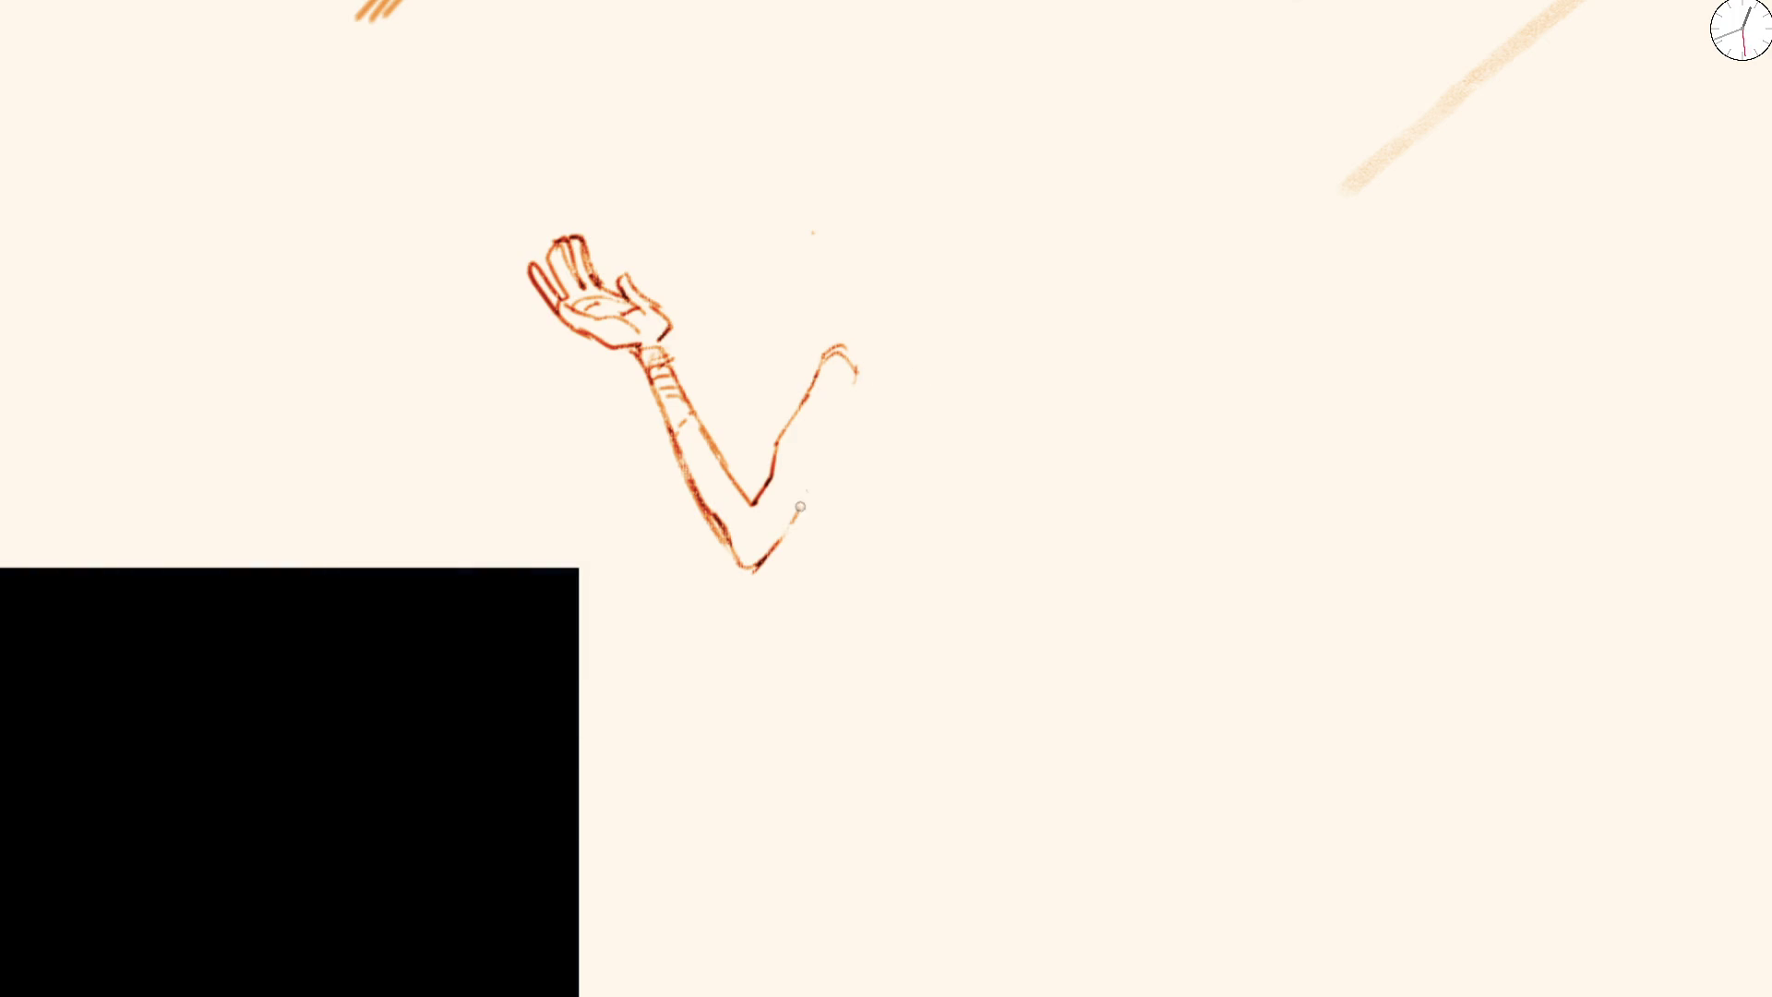
pyautogui.moveTo(837, 436)
pyautogui.mouseDown()
pyautogui.moveTo(903, 590)
pyautogui.moveTo(847, 644)
pyautogui.moveTo(887, 726)
pyautogui.mouseUp()
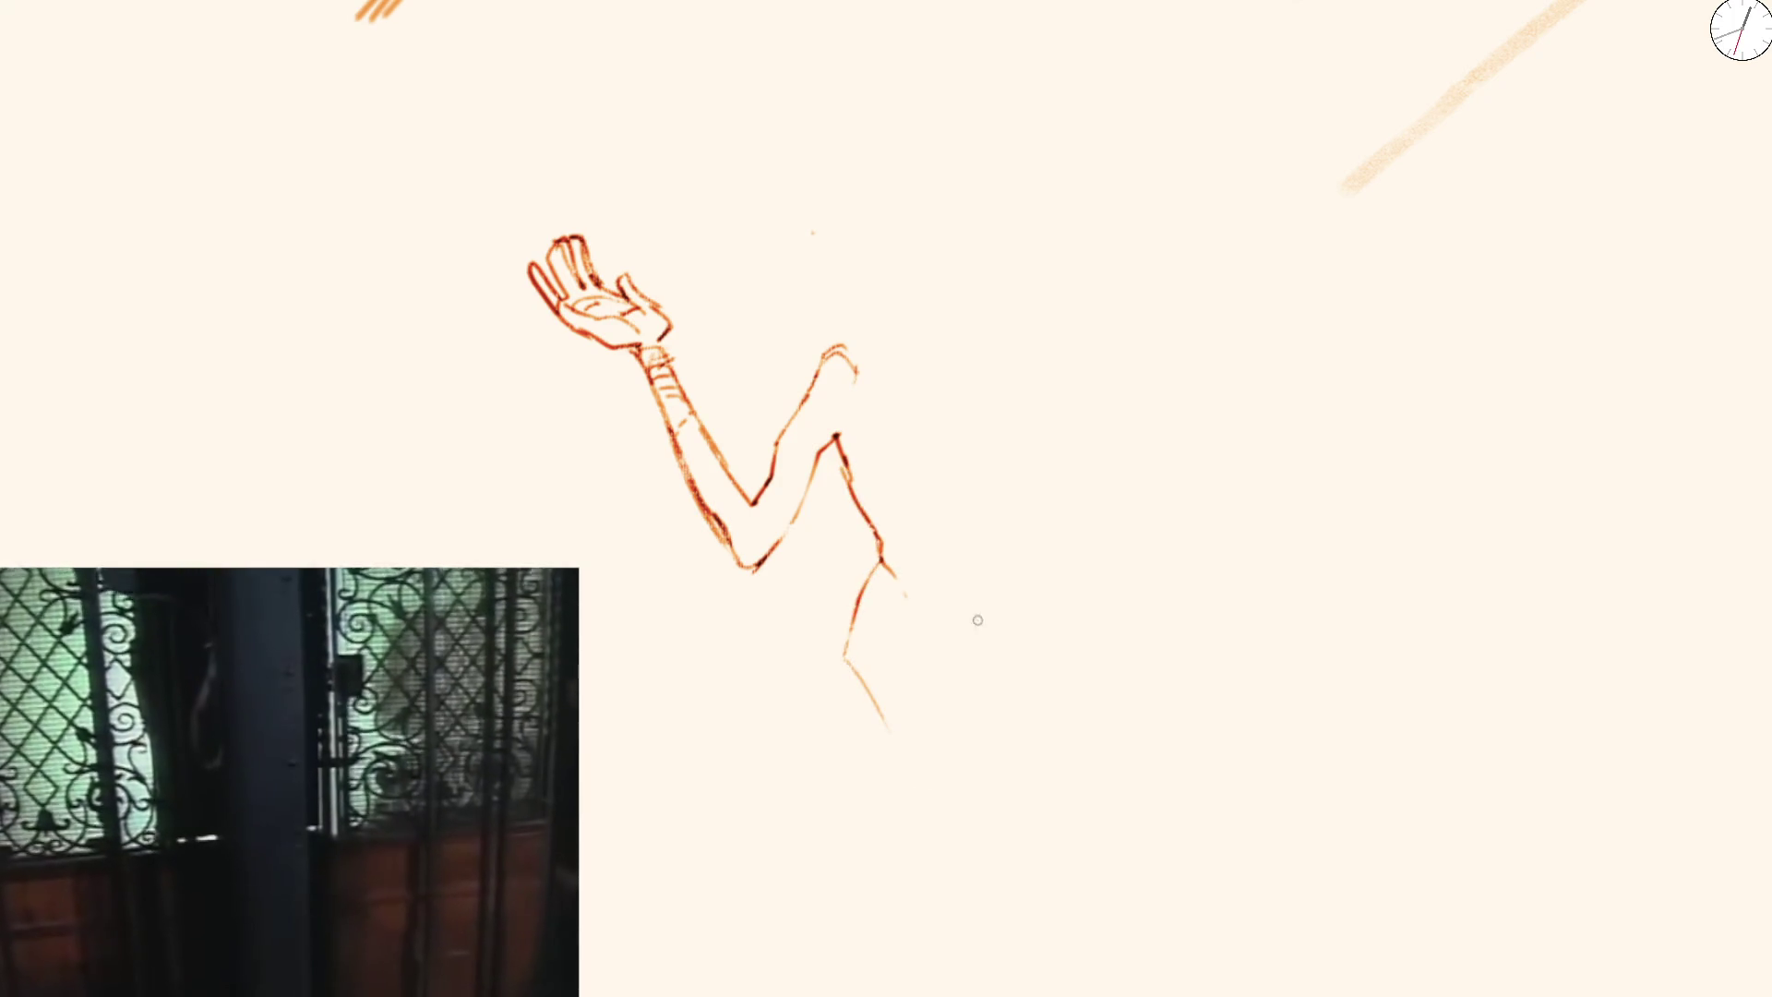
pyautogui.moveTo(1026, 647); pyautogui.dragTo(998, 562)
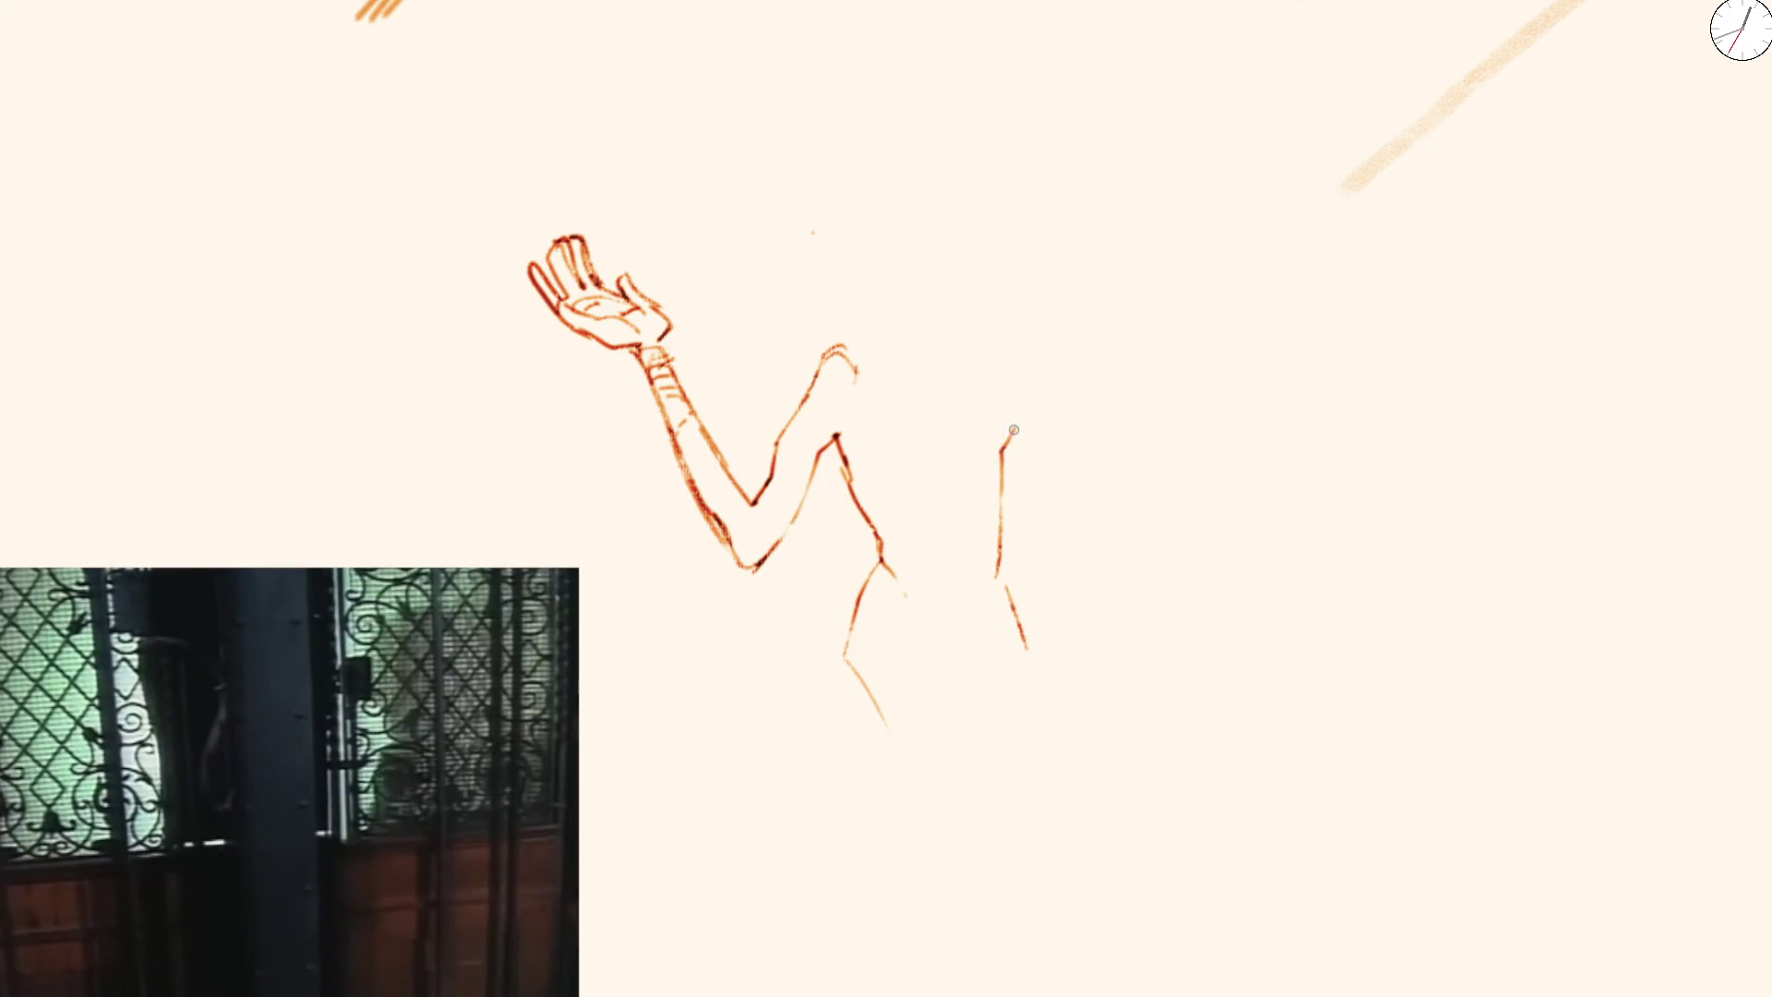
pyautogui.moveTo(1078, 477); pyautogui.dragTo(1088, 485)
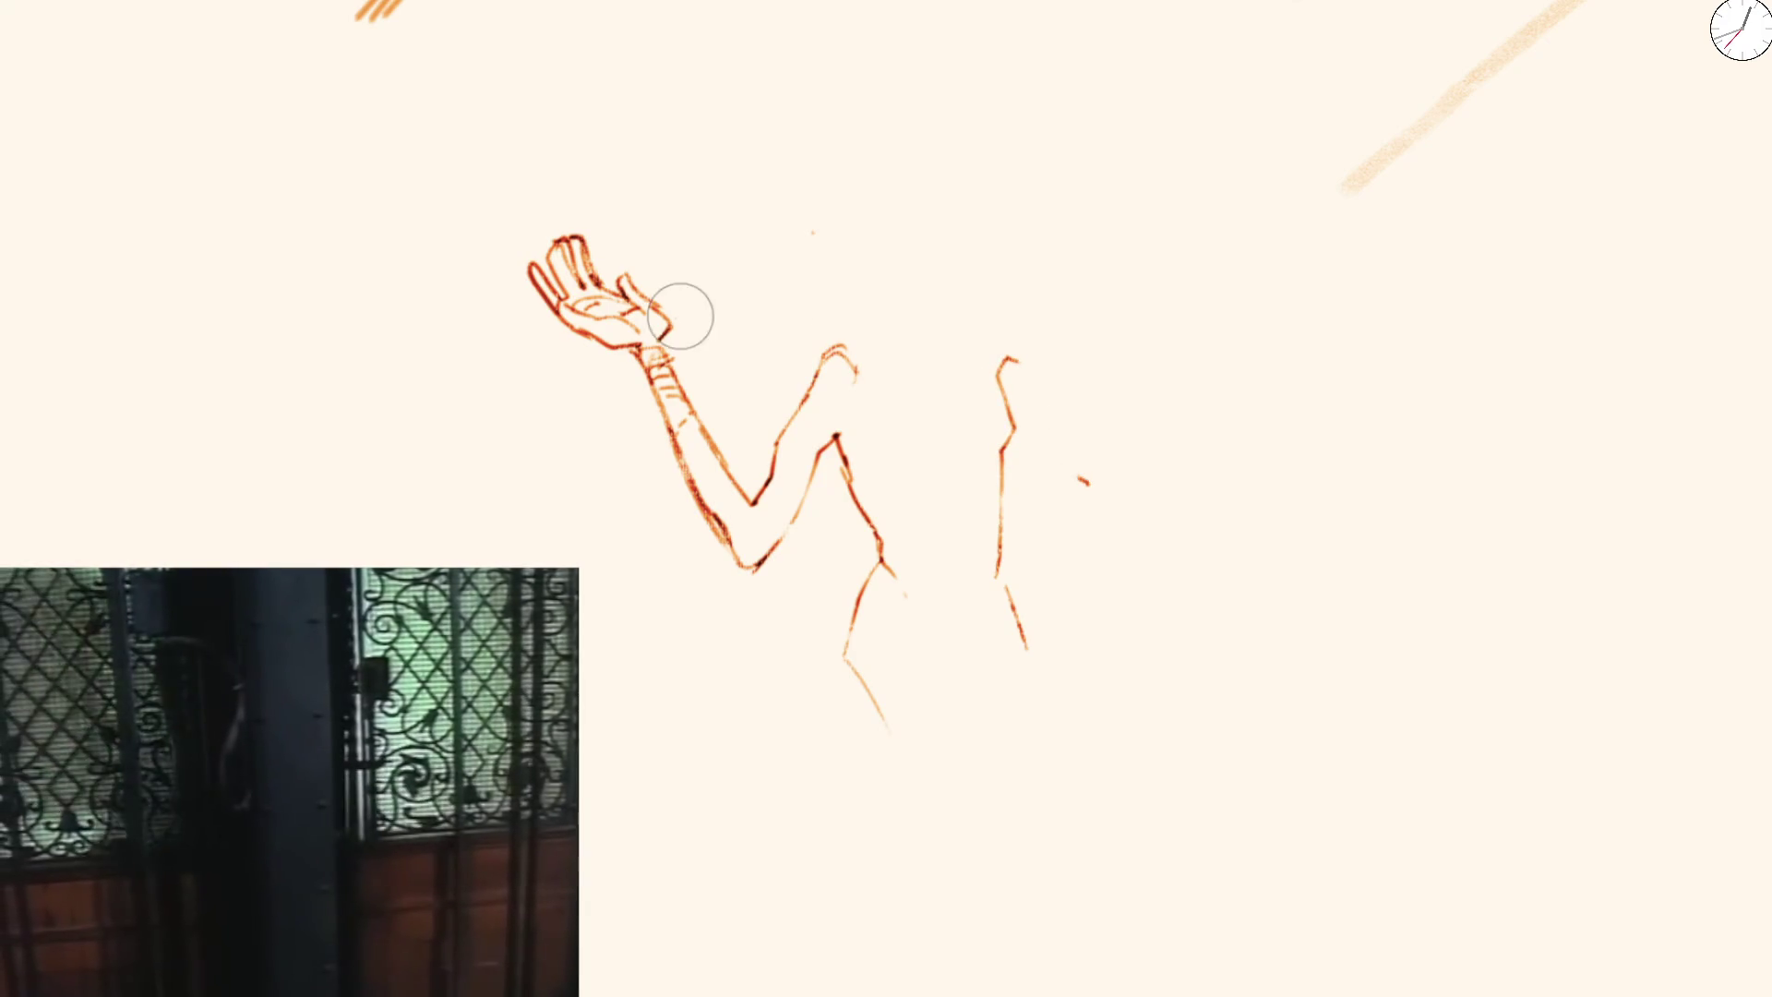
pyautogui.moveTo(655, 308); pyautogui.dragTo(664, 335)
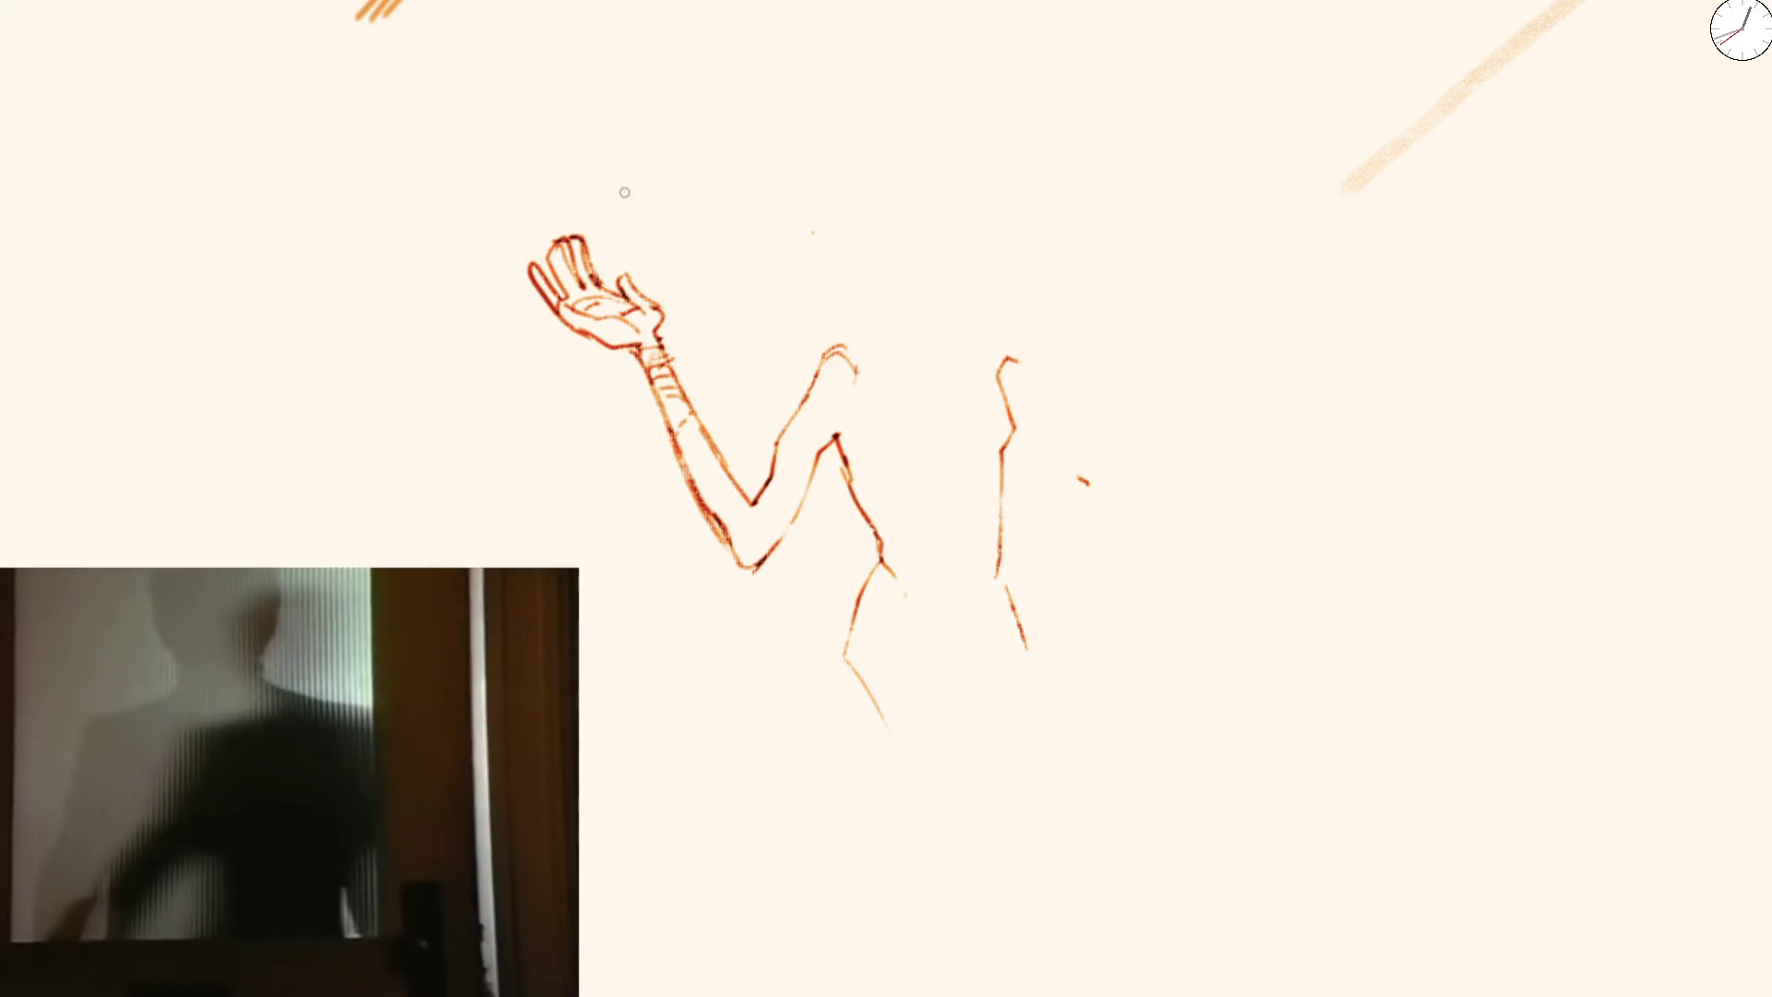
pyautogui.scroll(-3, 759, 61)
pyautogui.scroll(3, 940, 369)
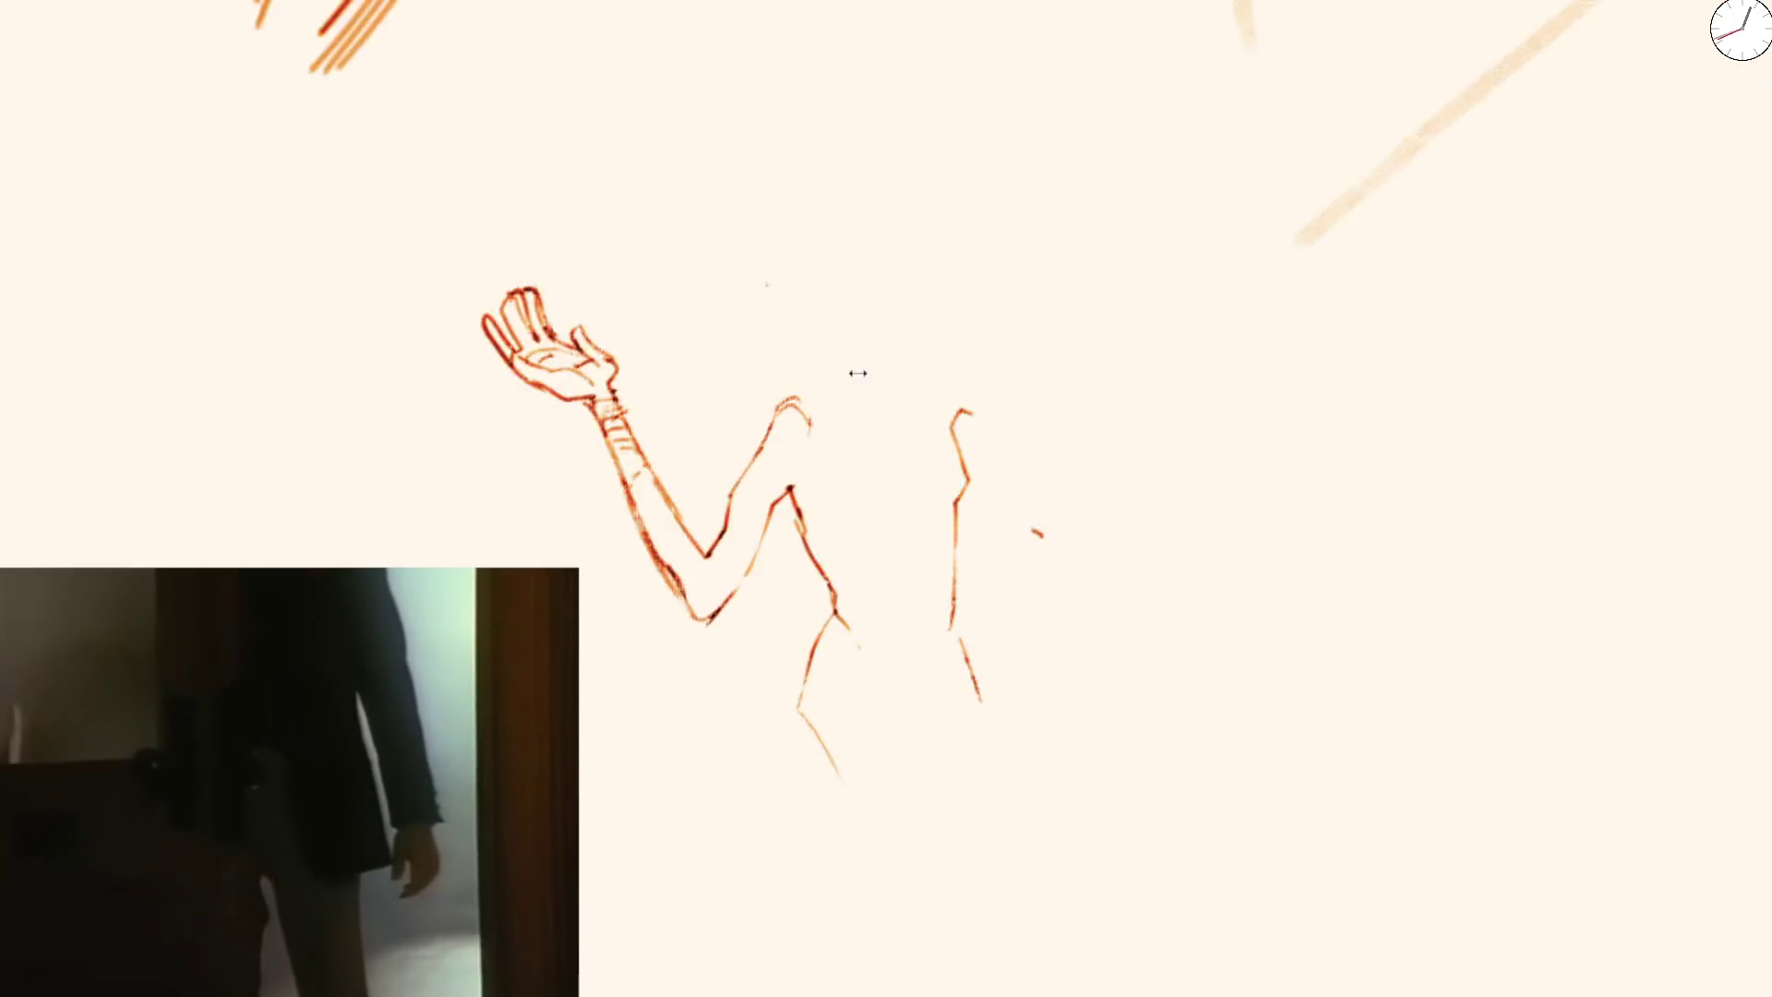
pyautogui.scroll(2, 939, 368)
pyautogui.moveTo(1005, 420); pyautogui.dragTo(1067, 583)
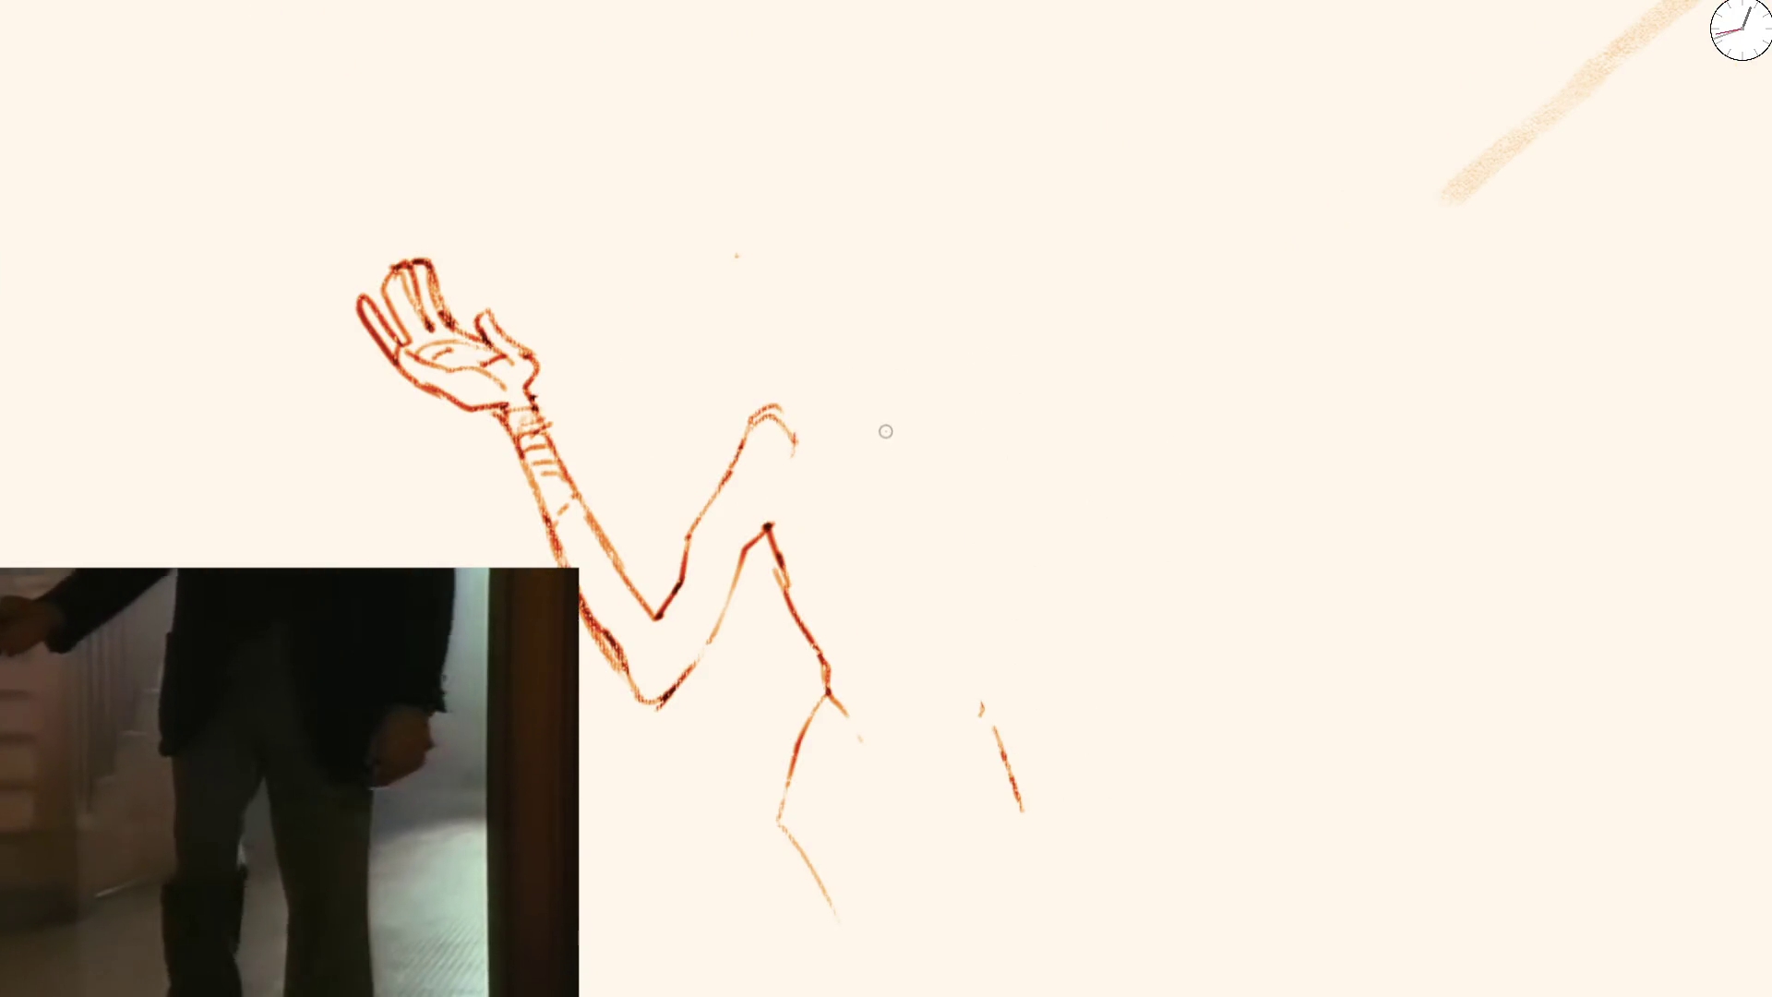
pyautogui.moveTo(894, 422); pyautogui.dragTo(912, 565)
# Draw and then erase a neck-and-head outline from the shoulder, leaving the neck line and shoulder dot
pyautogui.moveTo(793, 419)
pyautogui.mouseDown()
pyautogui.moveTo(850, 384)
pyautogui.moveTo(843, 228)
pyautogui.moveTo(903, 310)
pyautogui.mouseUp()
pyautogui.hotkey('ctrl', 'z')
pyautogui.hotkey('ctrl', 'z')
pyautogui.hotkey('ctrl', 'z')
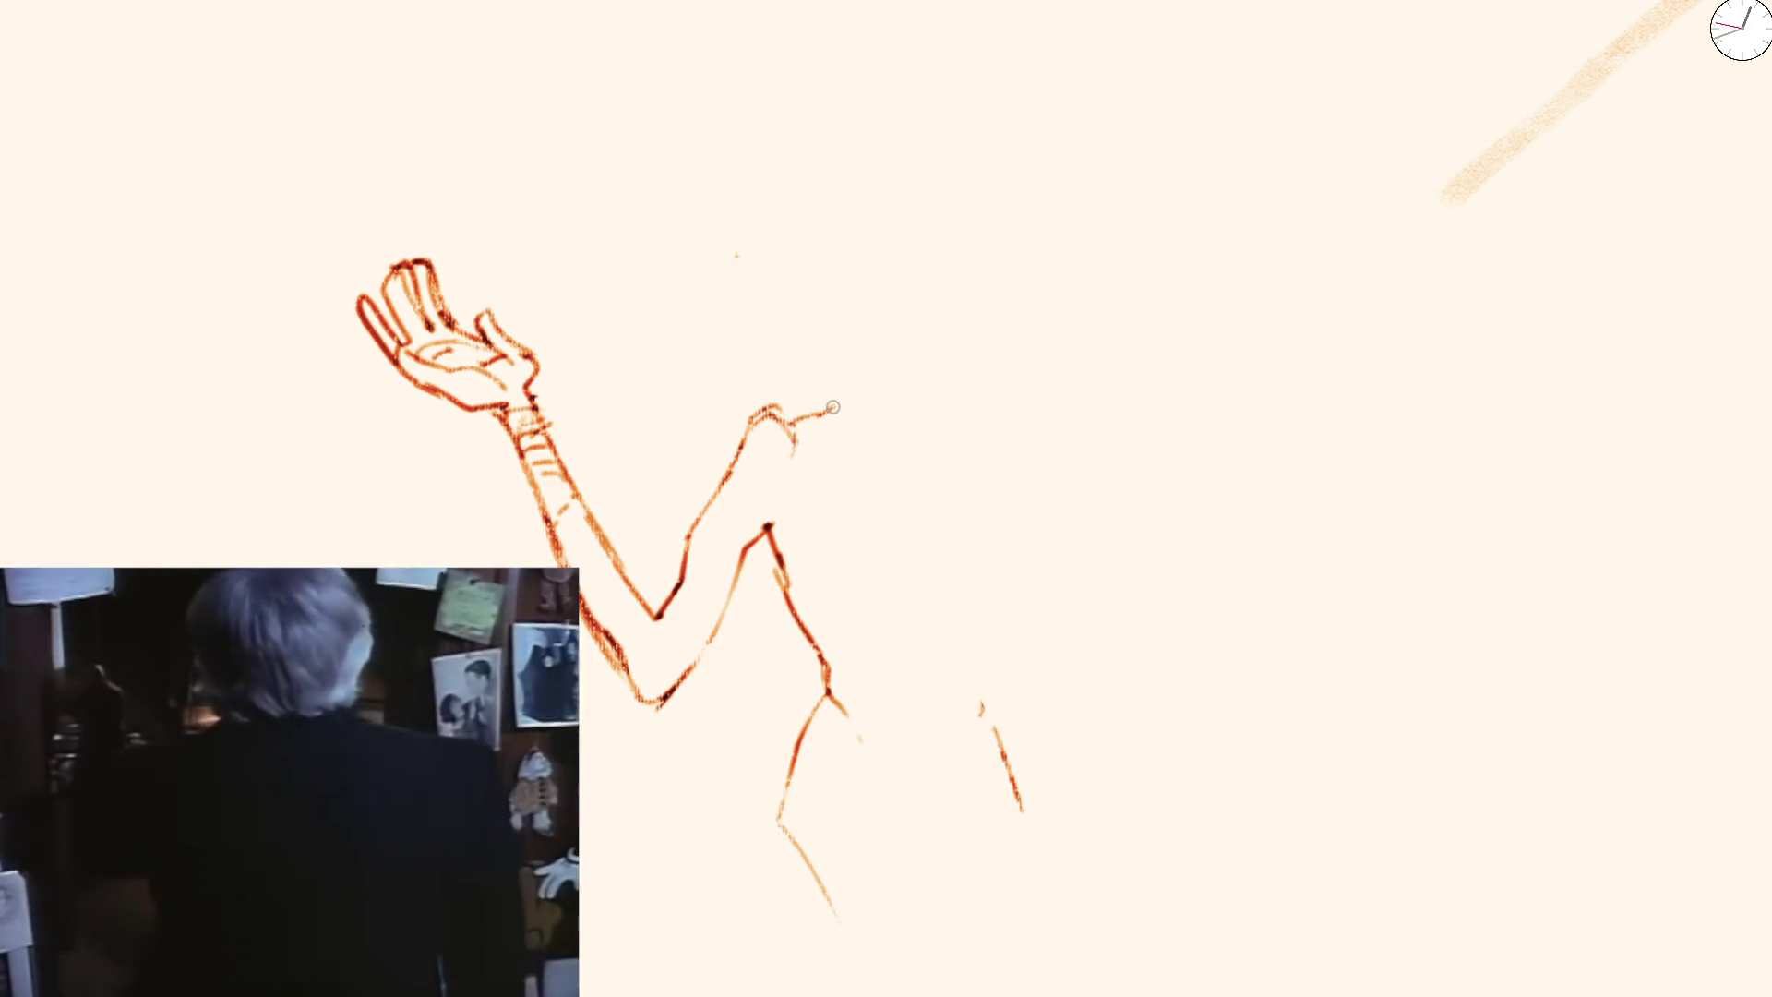
pyautogui.moveTo(839, 399)
pyautogui.mouseDown()
pyautogui.moveTo(855, 367)
pyautogui.moveTo(795, 207)
pyautogui.moveTo(905, 122)
pyautogui.mouseUp()
pyautogui.moveTo(812, 60)
pyautogui.mouseDown()
pyautogui.moveTo(803, 286)
pyautogui.moveTo(859, 355)
pyautogui.mouseUp()
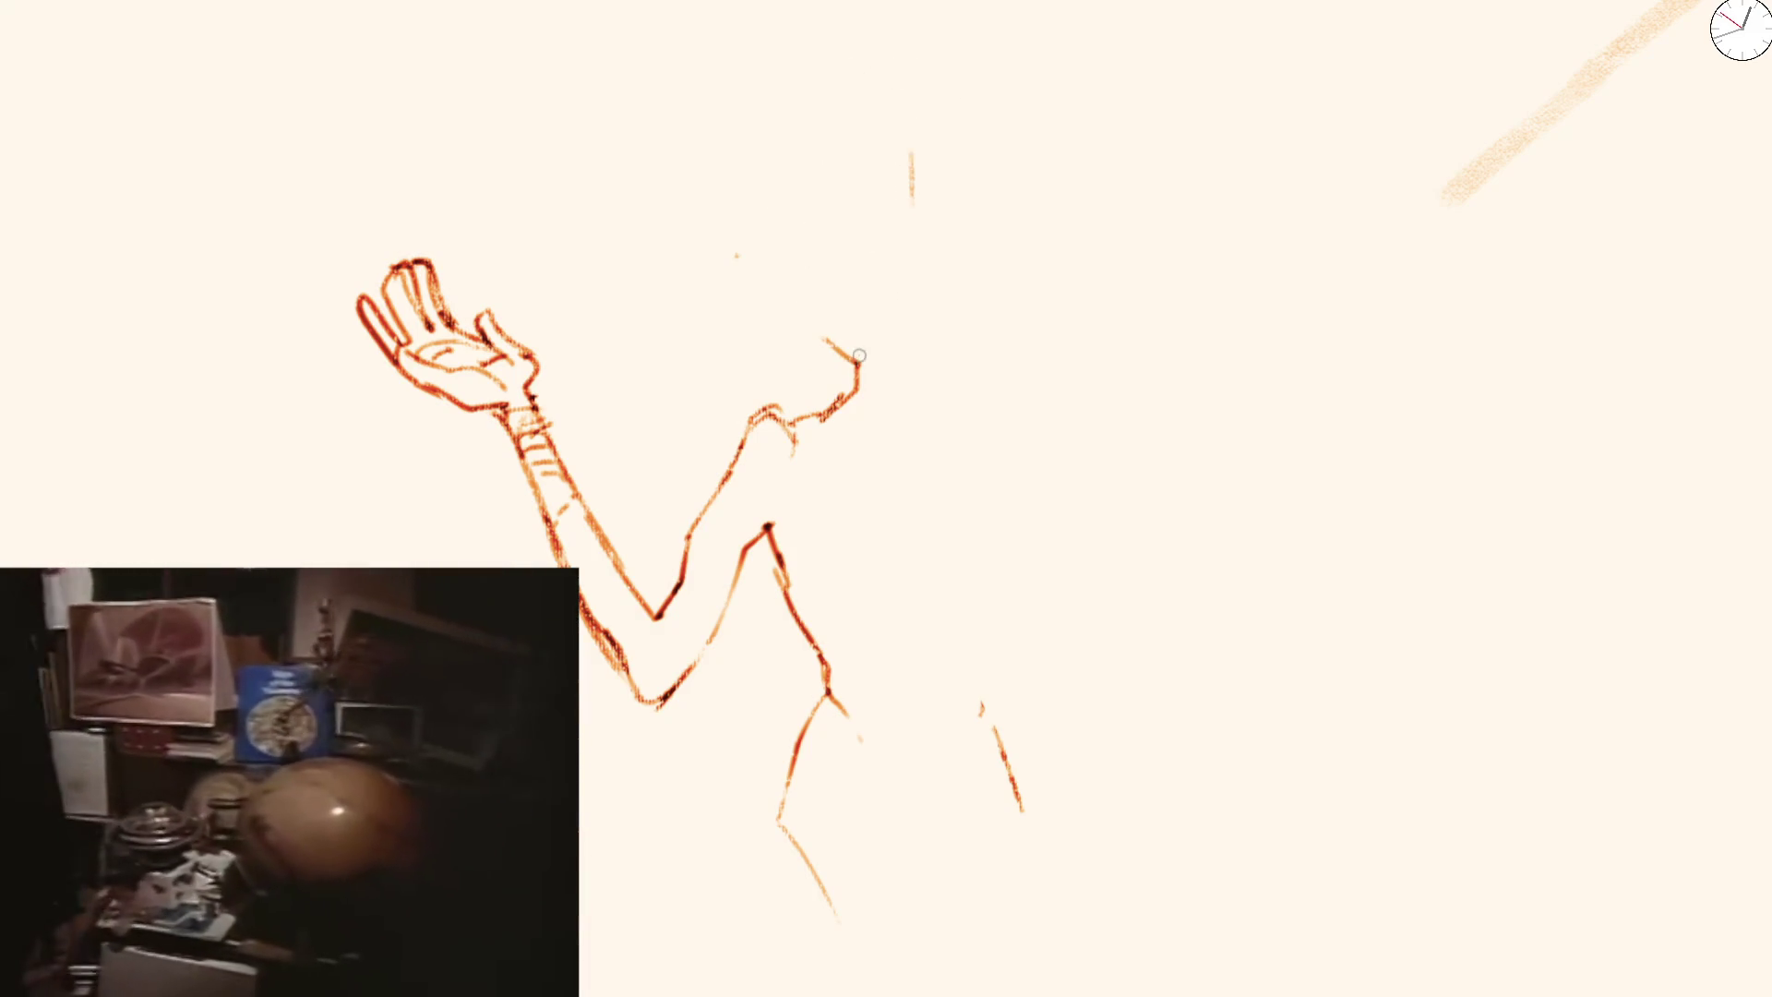
pyautogui.click(888, 442)
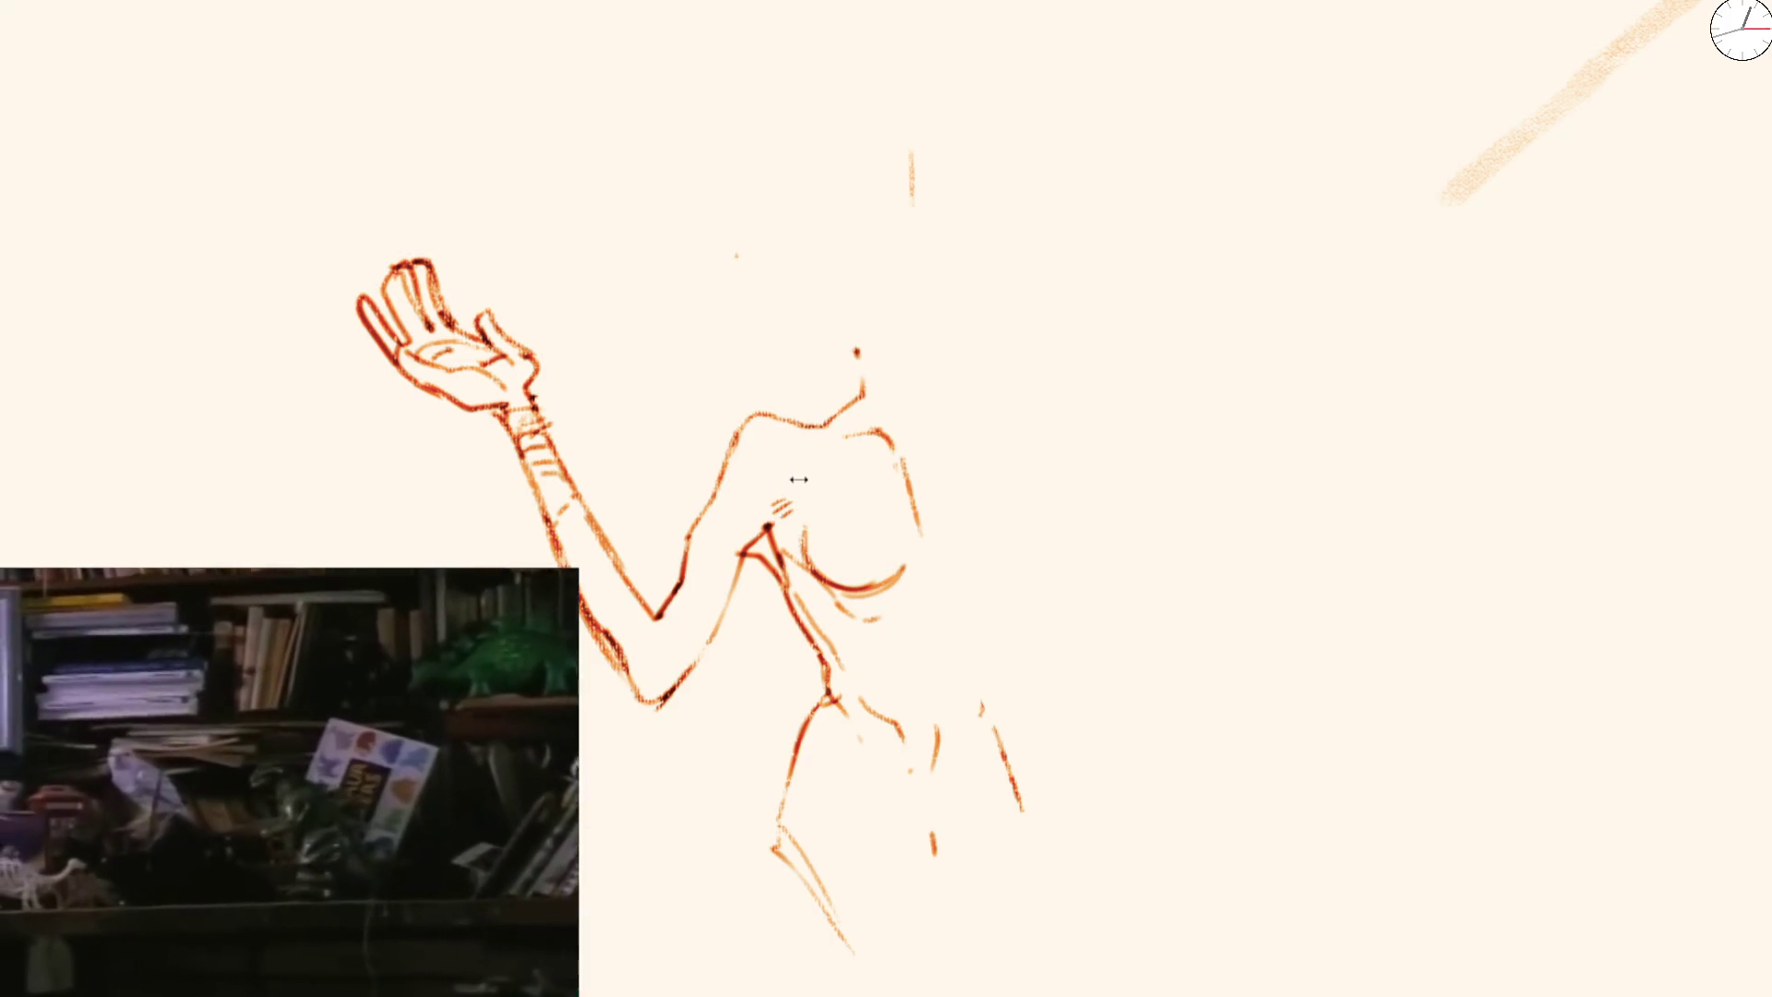
pyautogui.scroll(3, 793, 479)
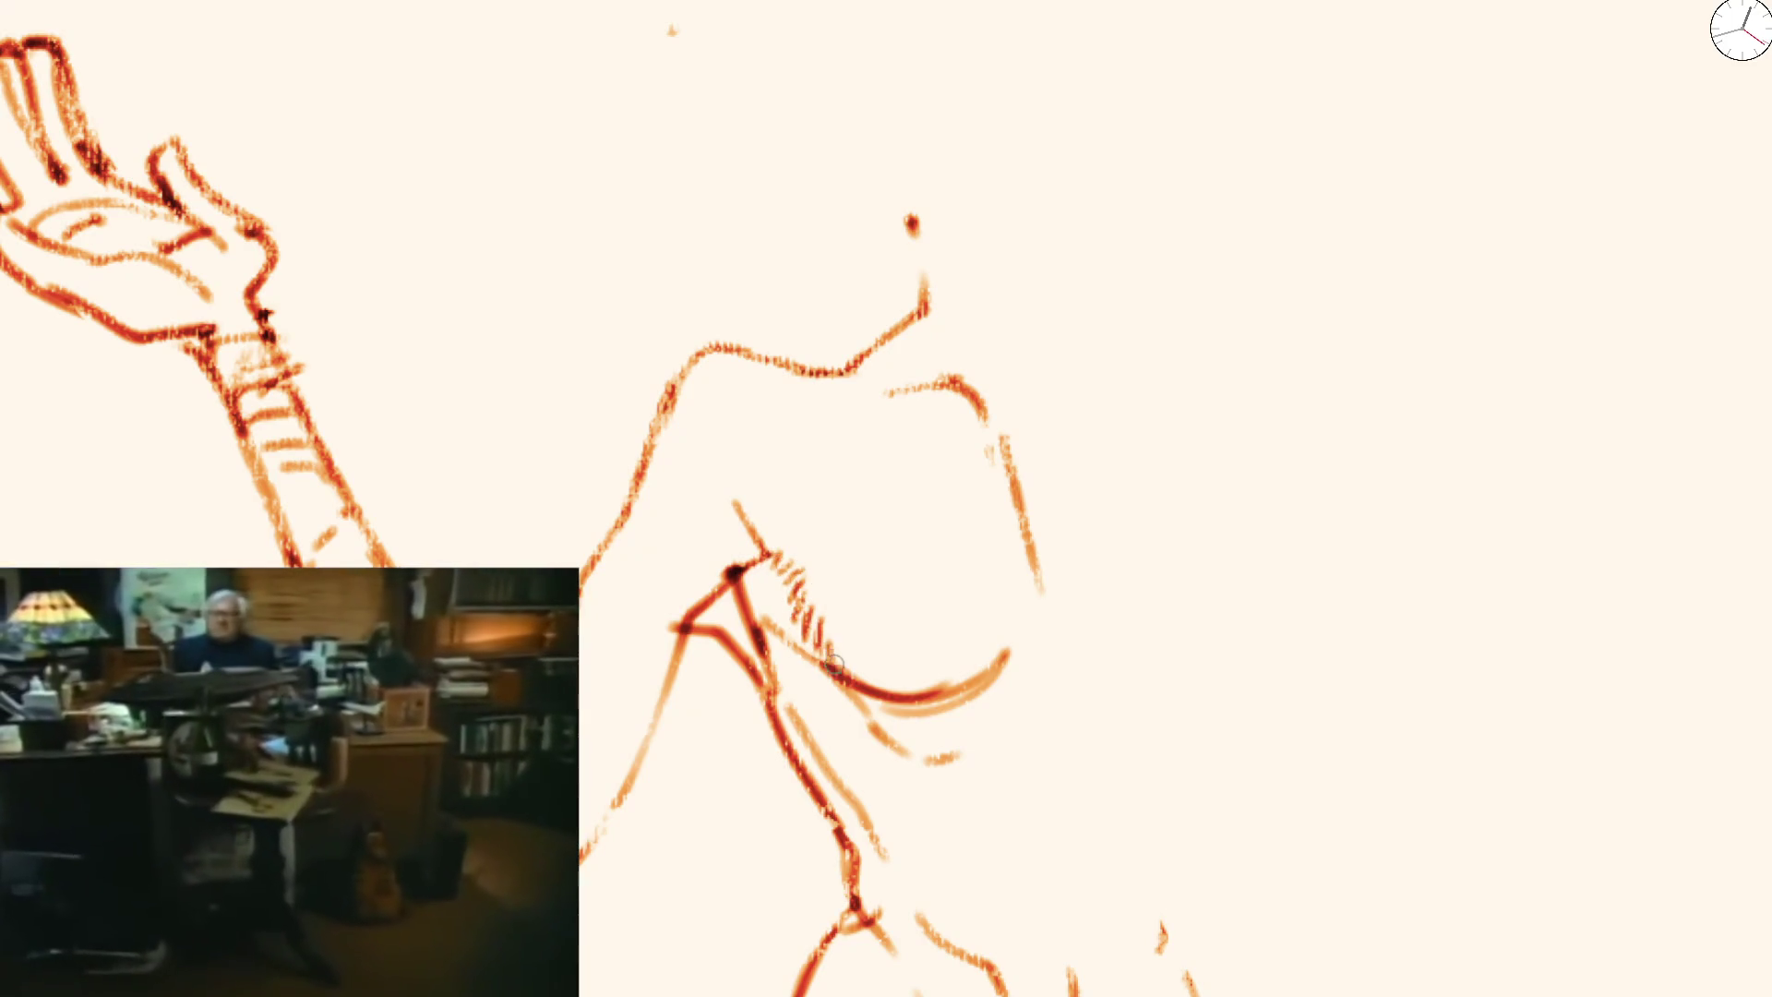
pyautogui.scroll(-2, 884, 654)
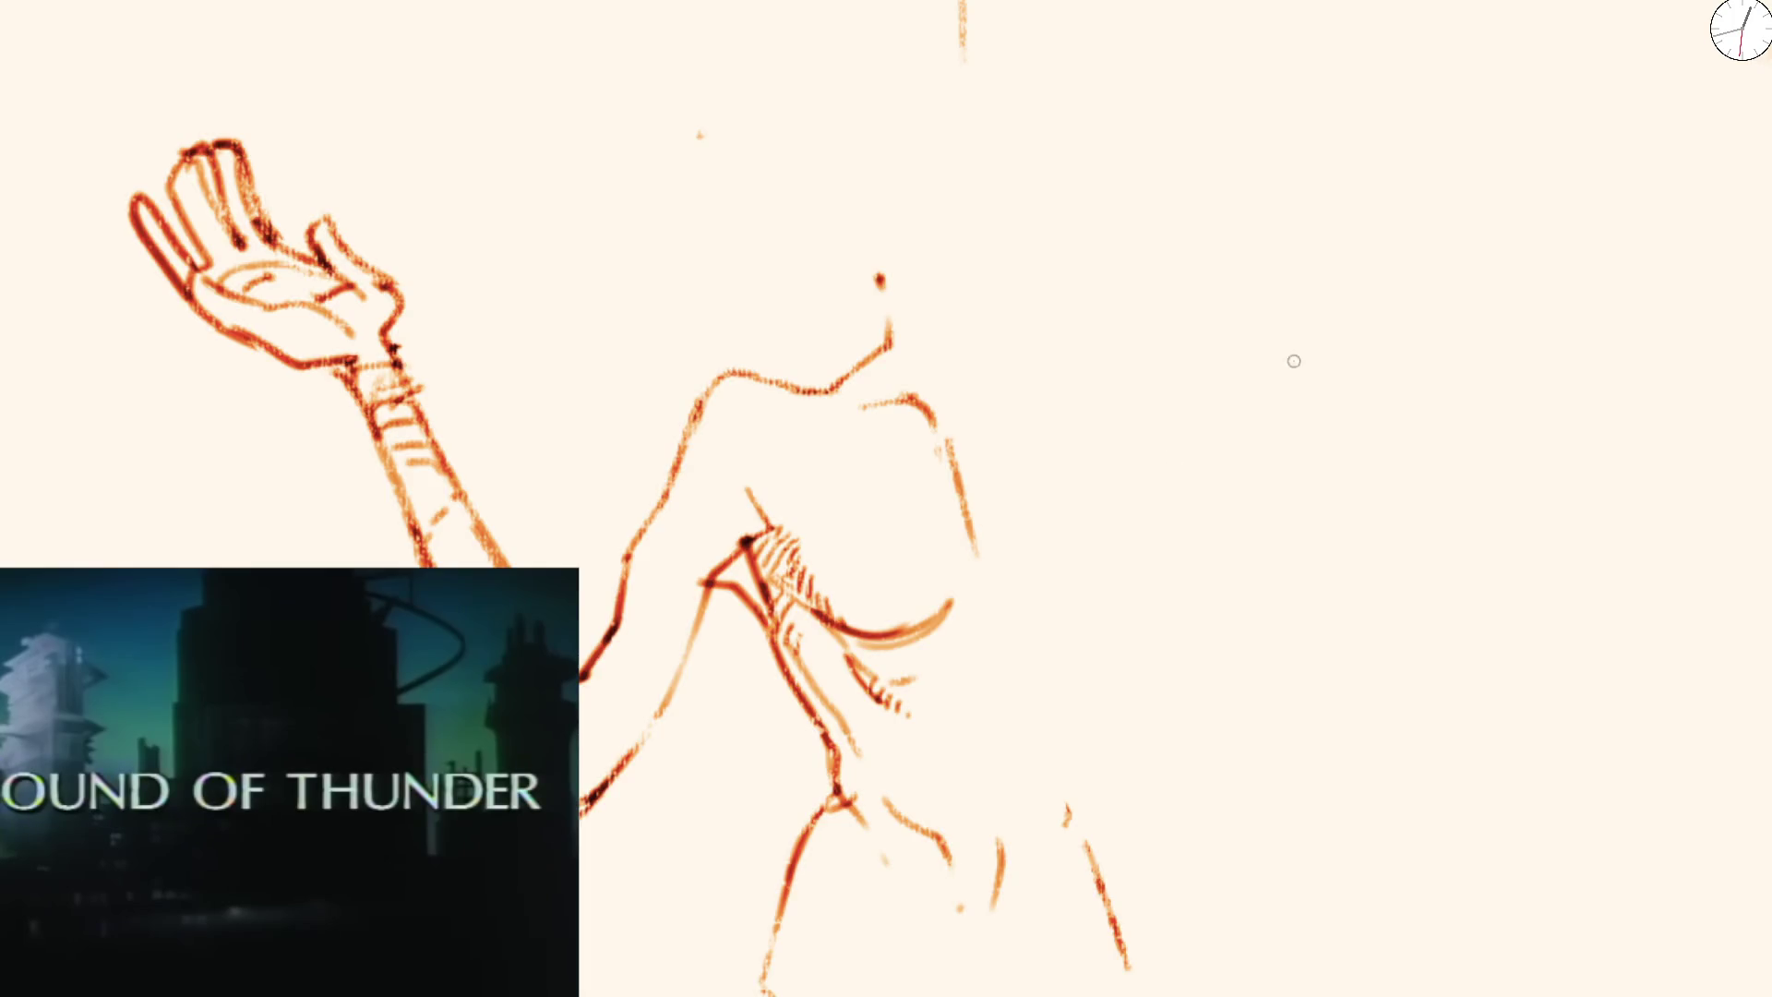
# Hatch the torso, darken the leg line and erase a stray vertical line on the figure
pyautogui.hotkey('ctrl', '-')
pyautogui.hotkey('ctrl', '-')
pyautogui.hotkey('ctrl', '-')
pyautogui.scroll(3, 864, 588)
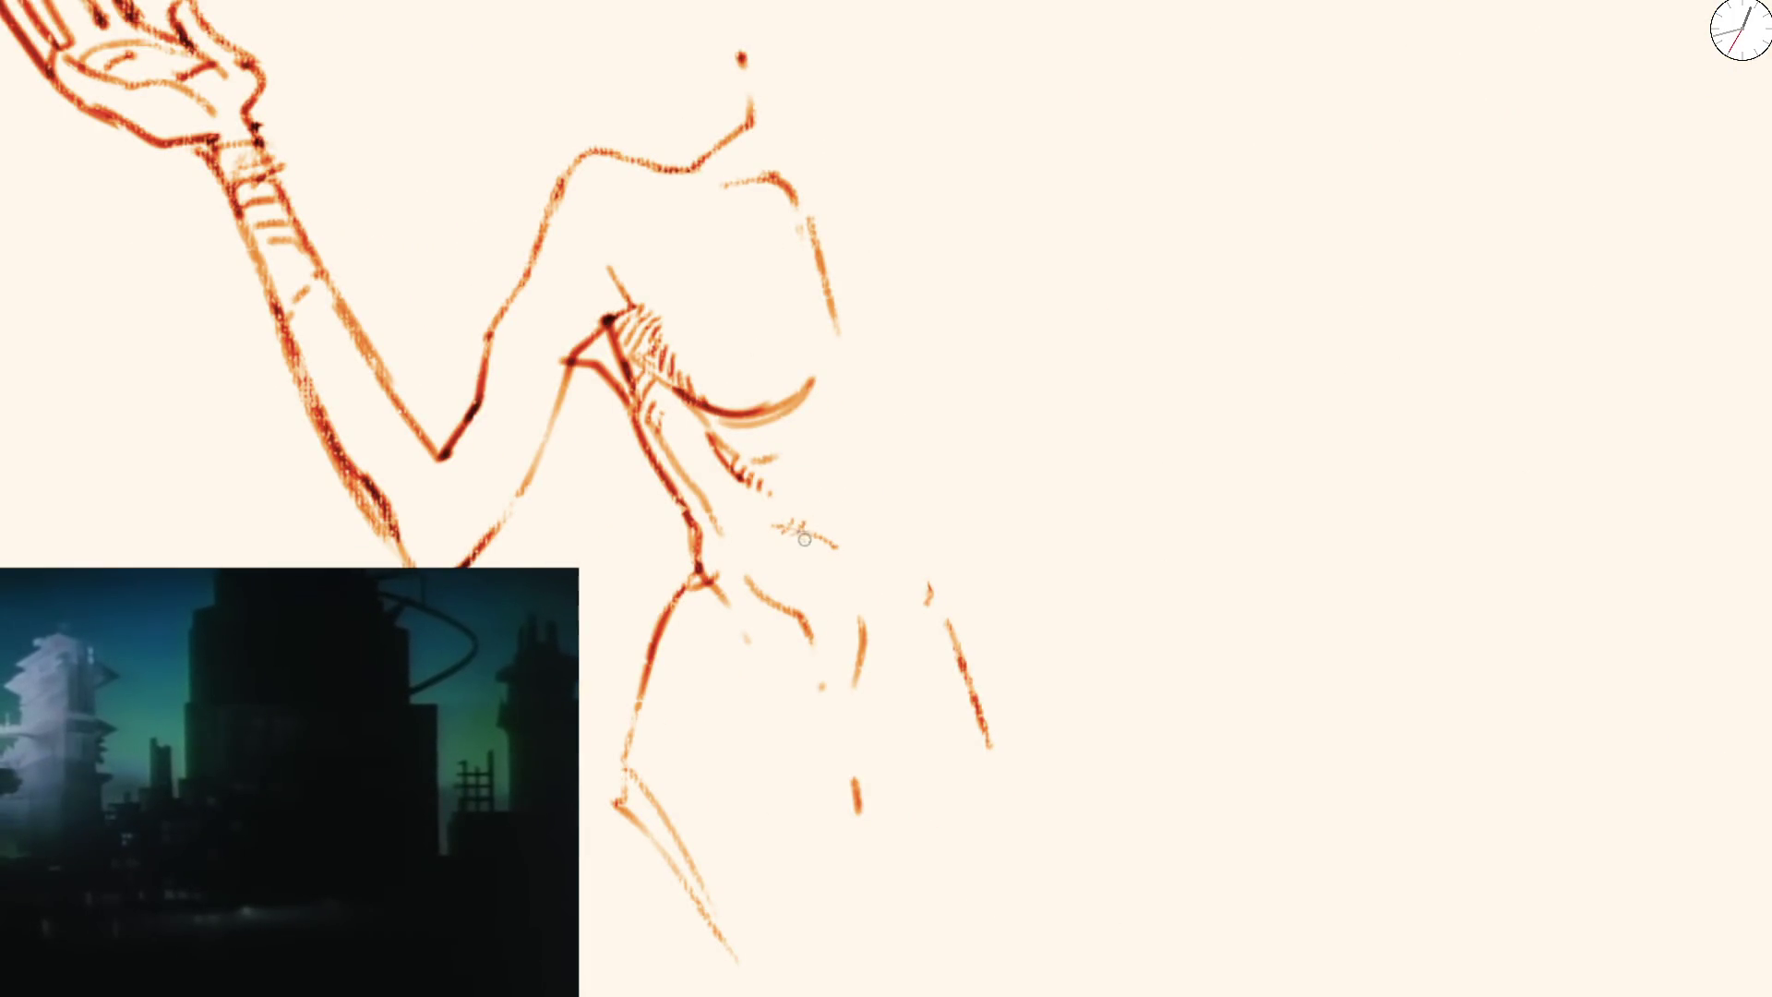
pyautogui.scroll(-3, 858, 585)
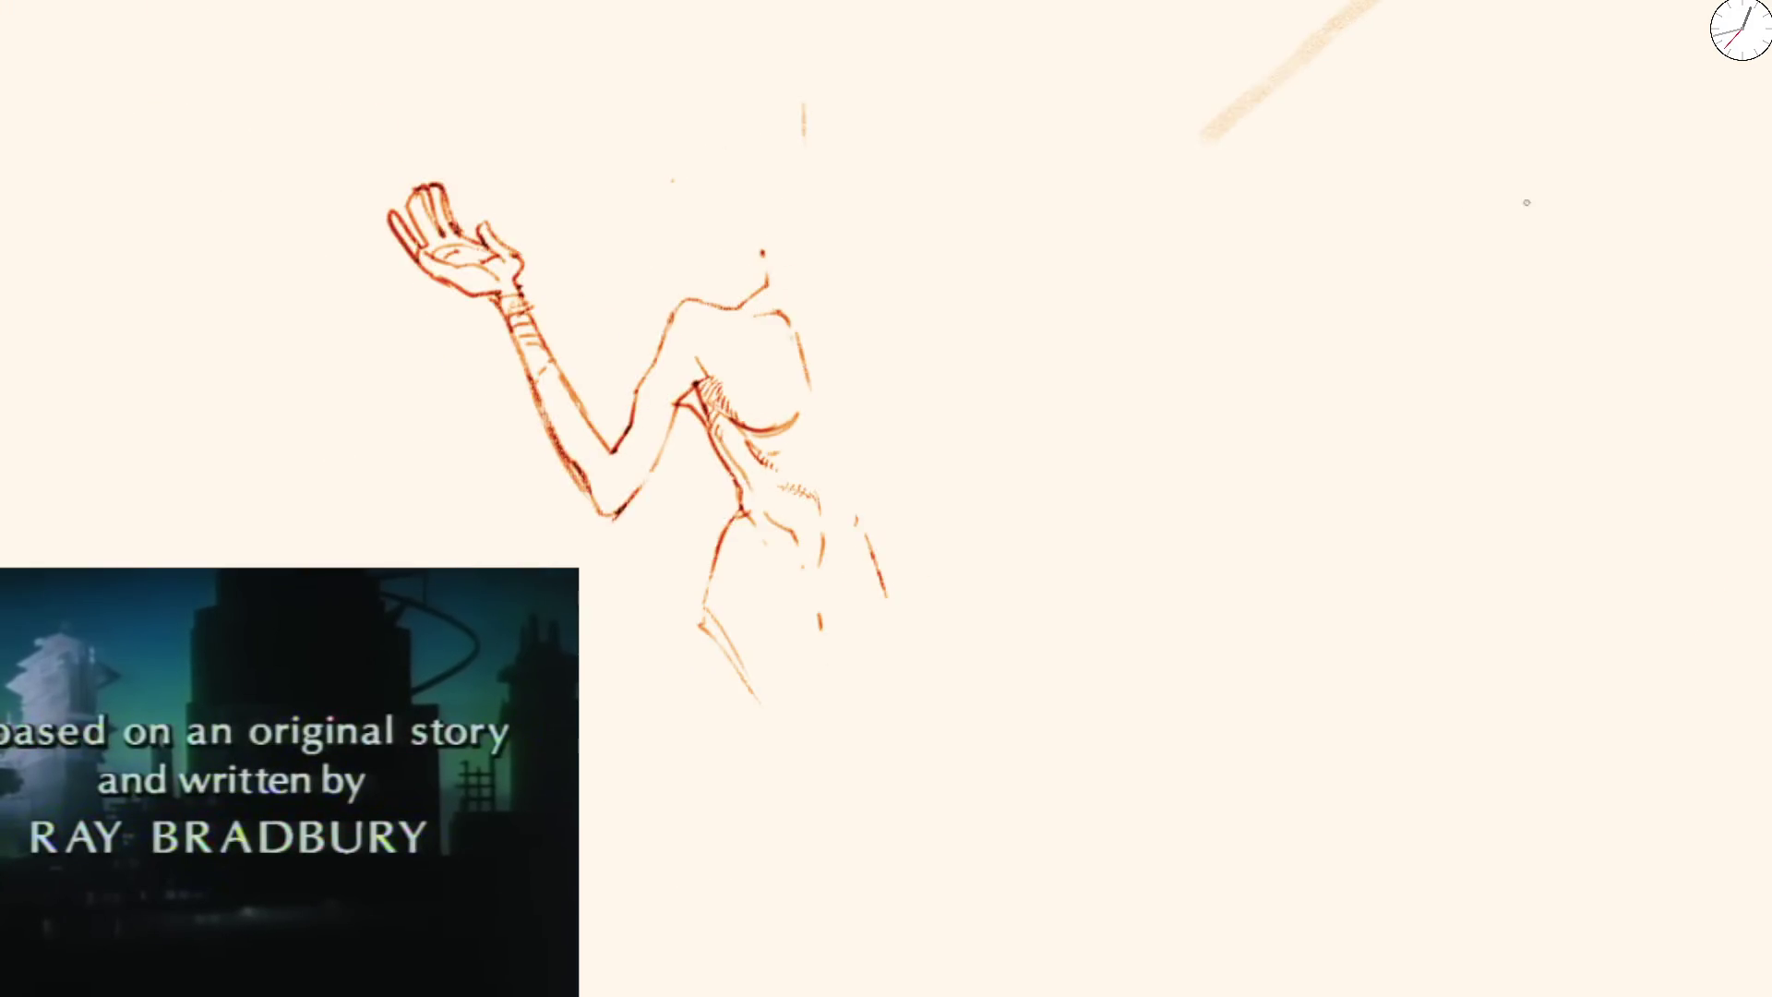
pyautogui.scroll(2, 770, 521)
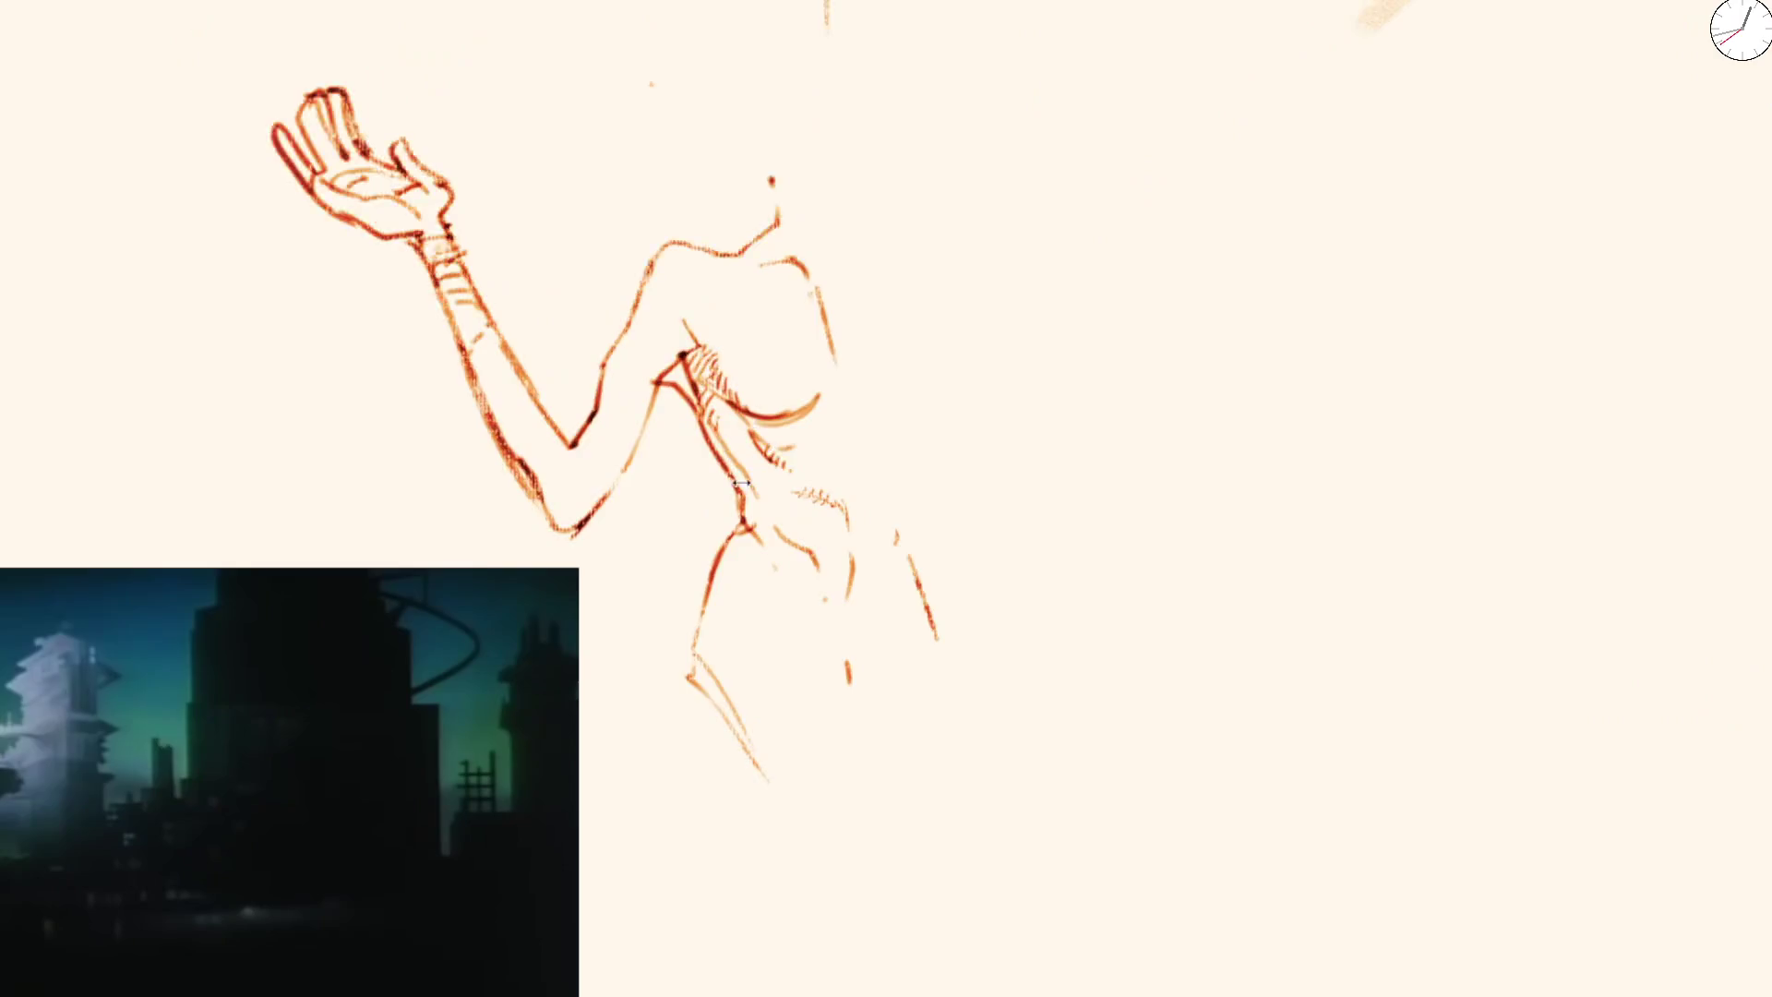
pyautogui.scroll(1, 770, 520)
pyautogui.moveTo(800, 557); pyautogui.dragTo(849, 575)
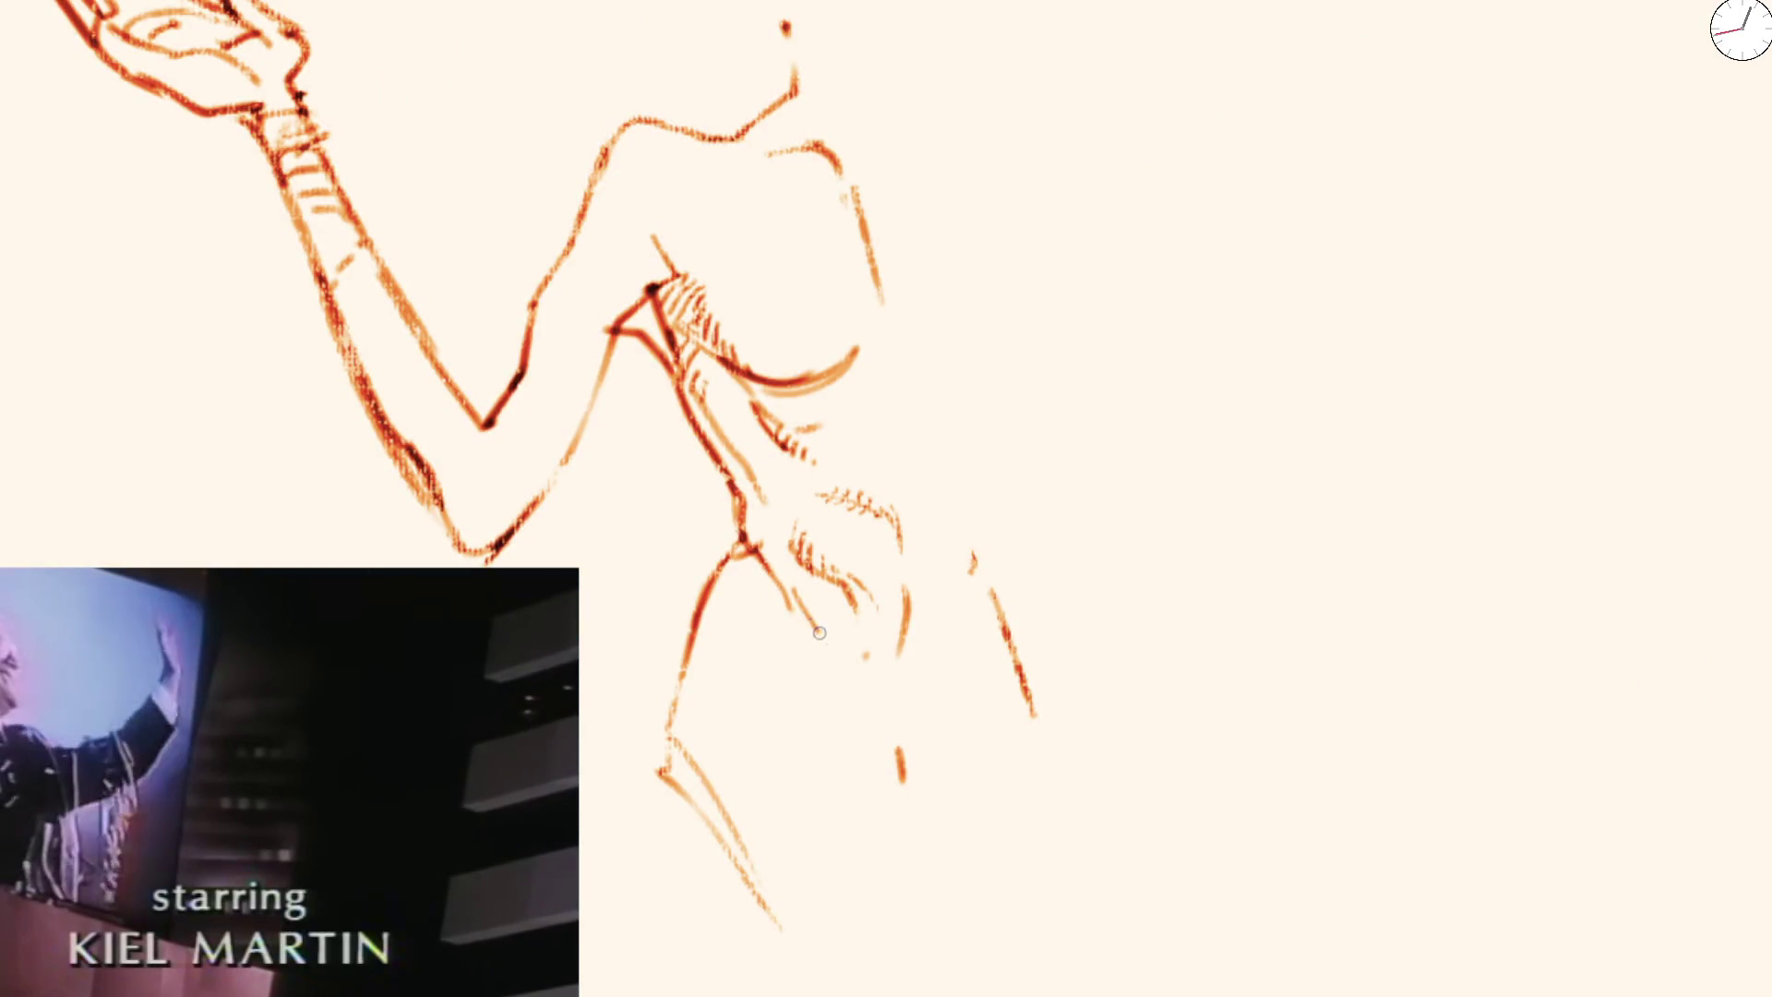
pyautogui.moveTo(717, 584)
pyautogui.mouseDown()
pyautogui.moveTo(679, 714)
pyautogui.moveTo(769, 837)
pyautogui.mouseUp()
pyautogui.press('e')
pyautogui.moveTo(903, 566); pyautogui.dragTo(907, 651)
pyautogui.press('e')
pyautogui.moveTo(918, 717); pyautogui.dragTo(916, 734)
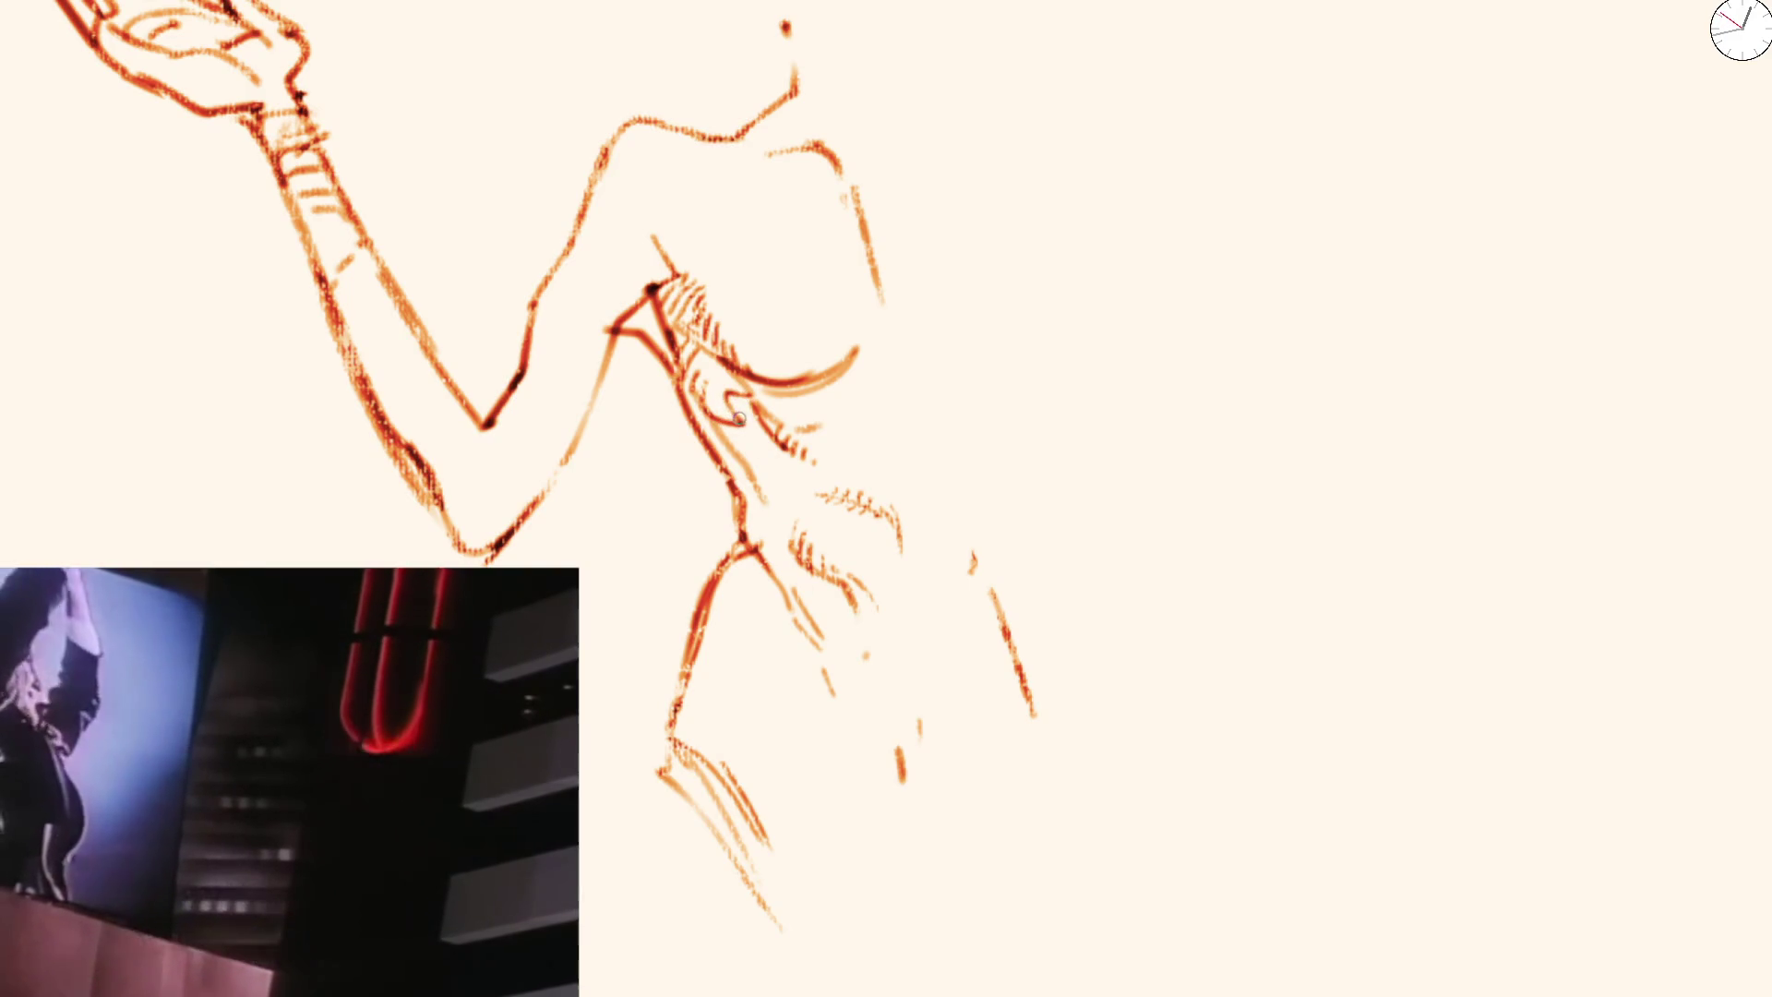
# Add short chest hatch strokes and redraw the breast outline as a fuller curve
pyautogui.moveTo(725, 410); pyautogui.dragTo(748, 426)
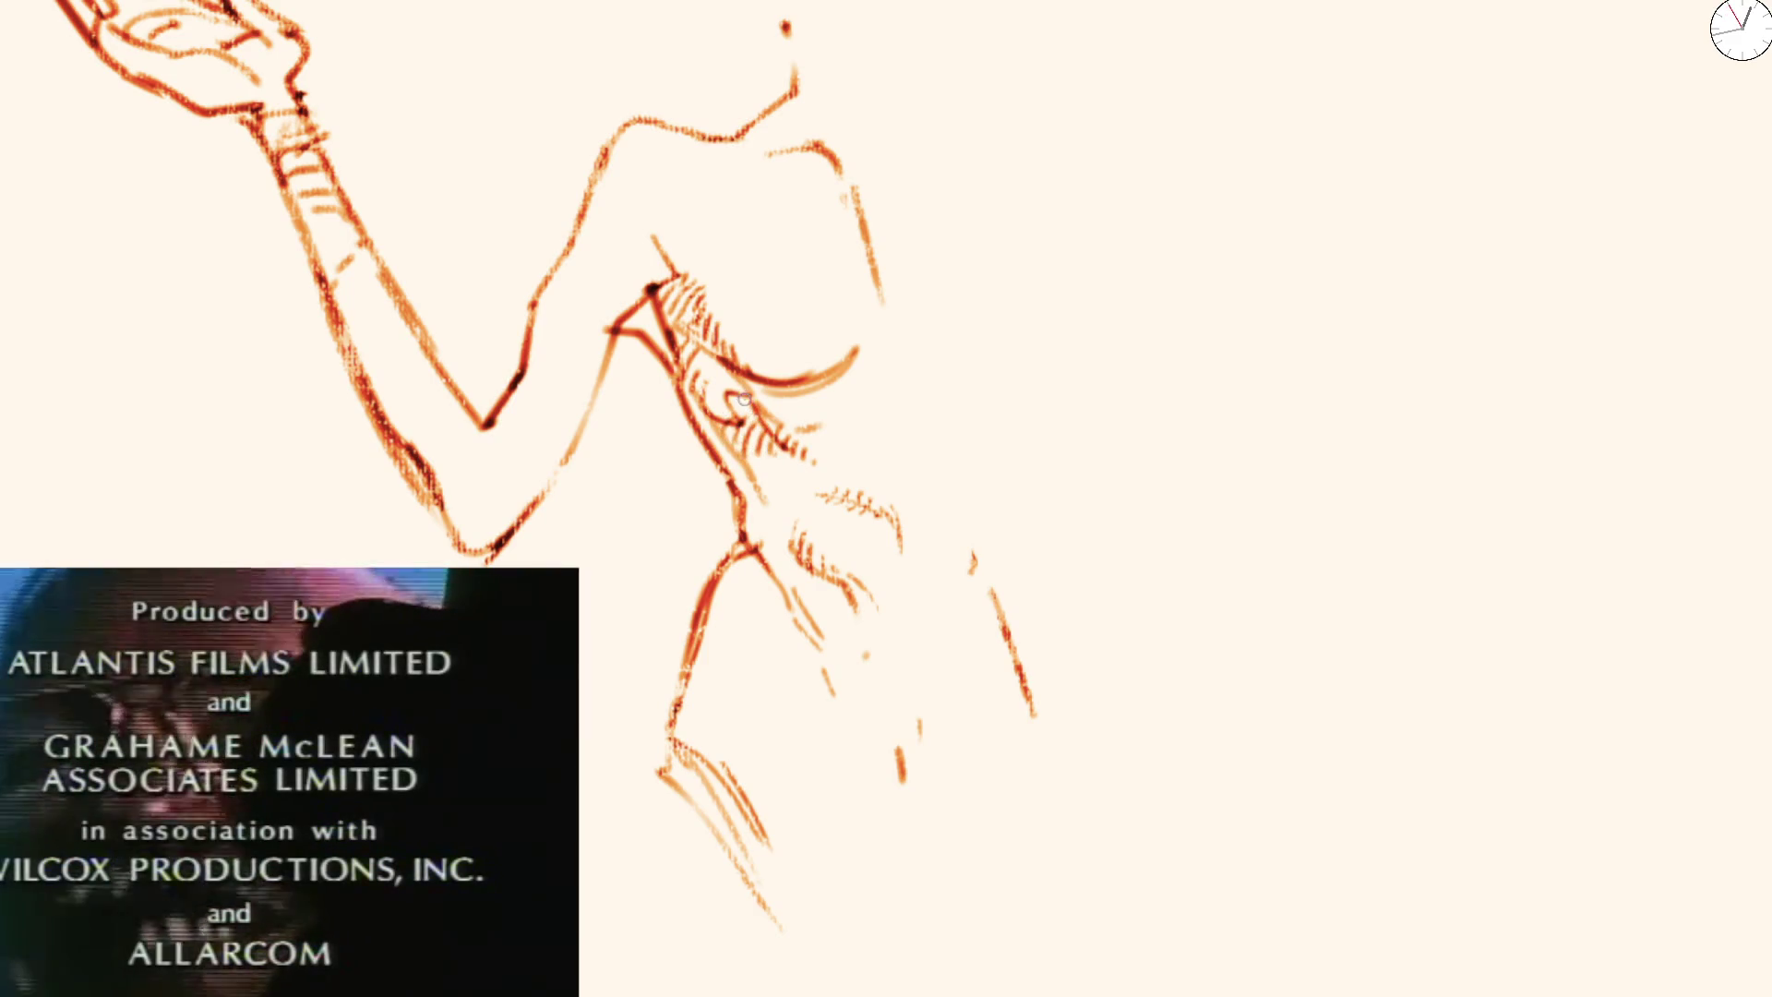
pyautogui.moveTo(751, 402); pyautogui.dragTo(765, 413)
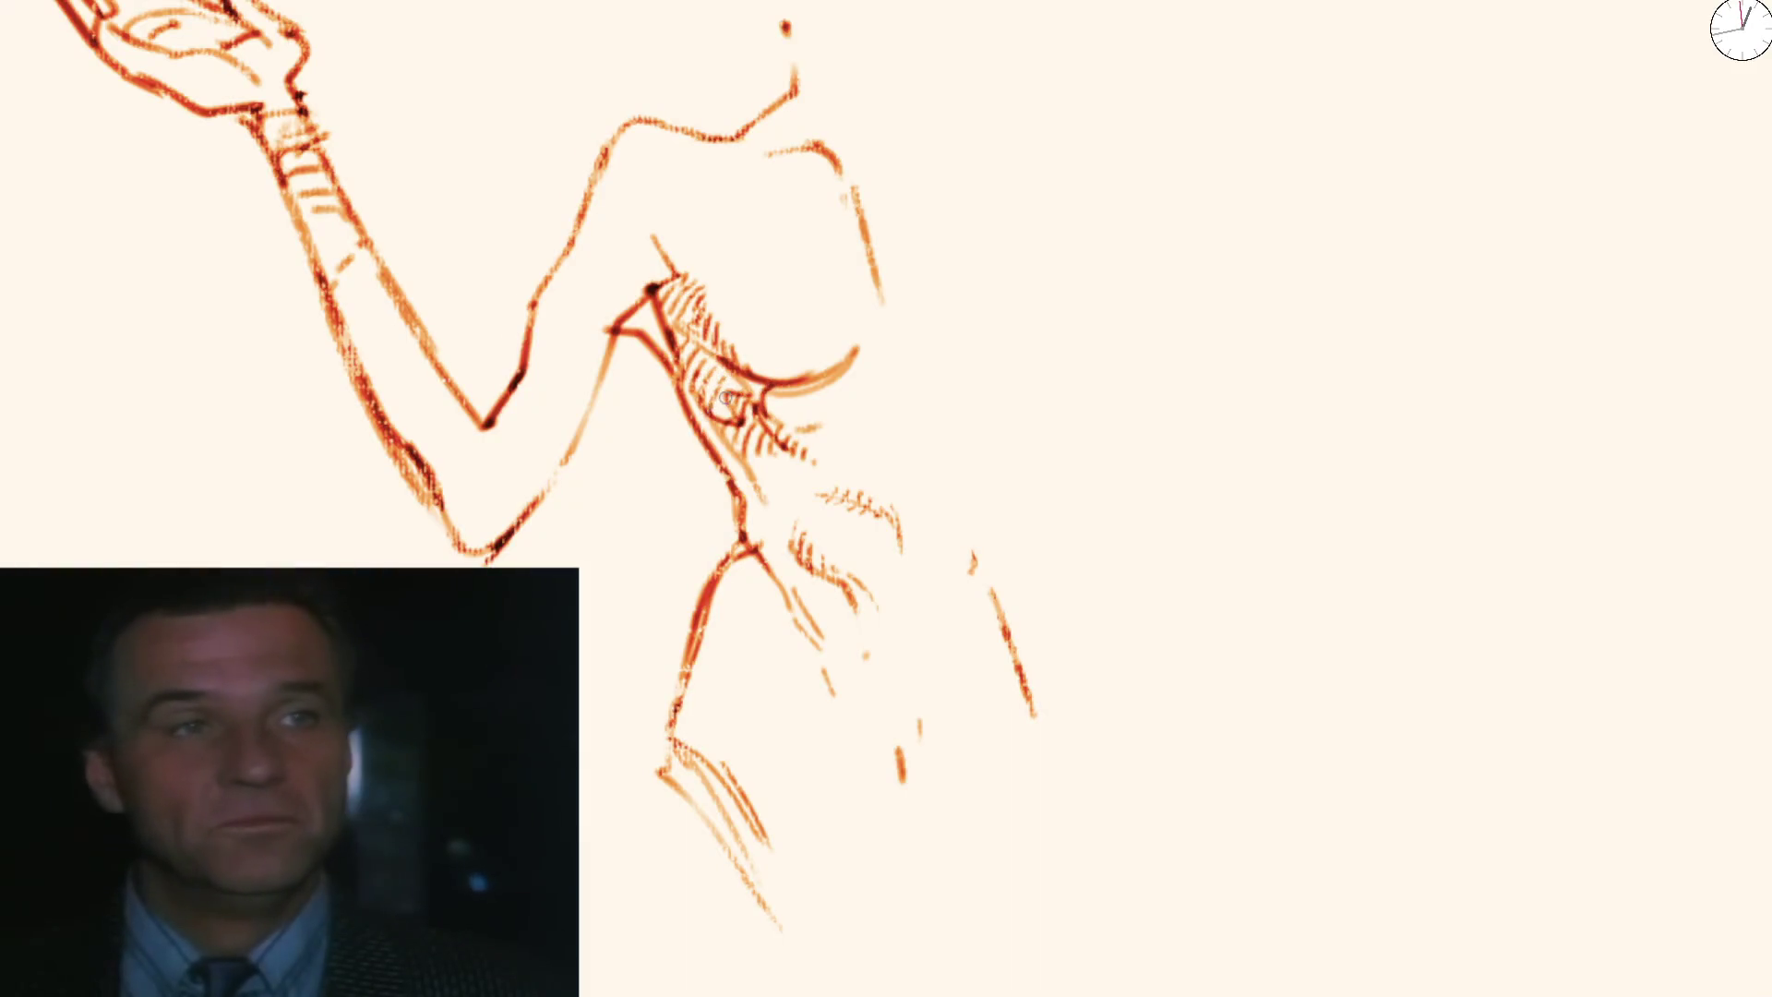
pyautogui.scroll(-3, 727, 405)
pyautogui.scroll(-2, 726, 404)
pyautogui.scroll(3, 719, 436)
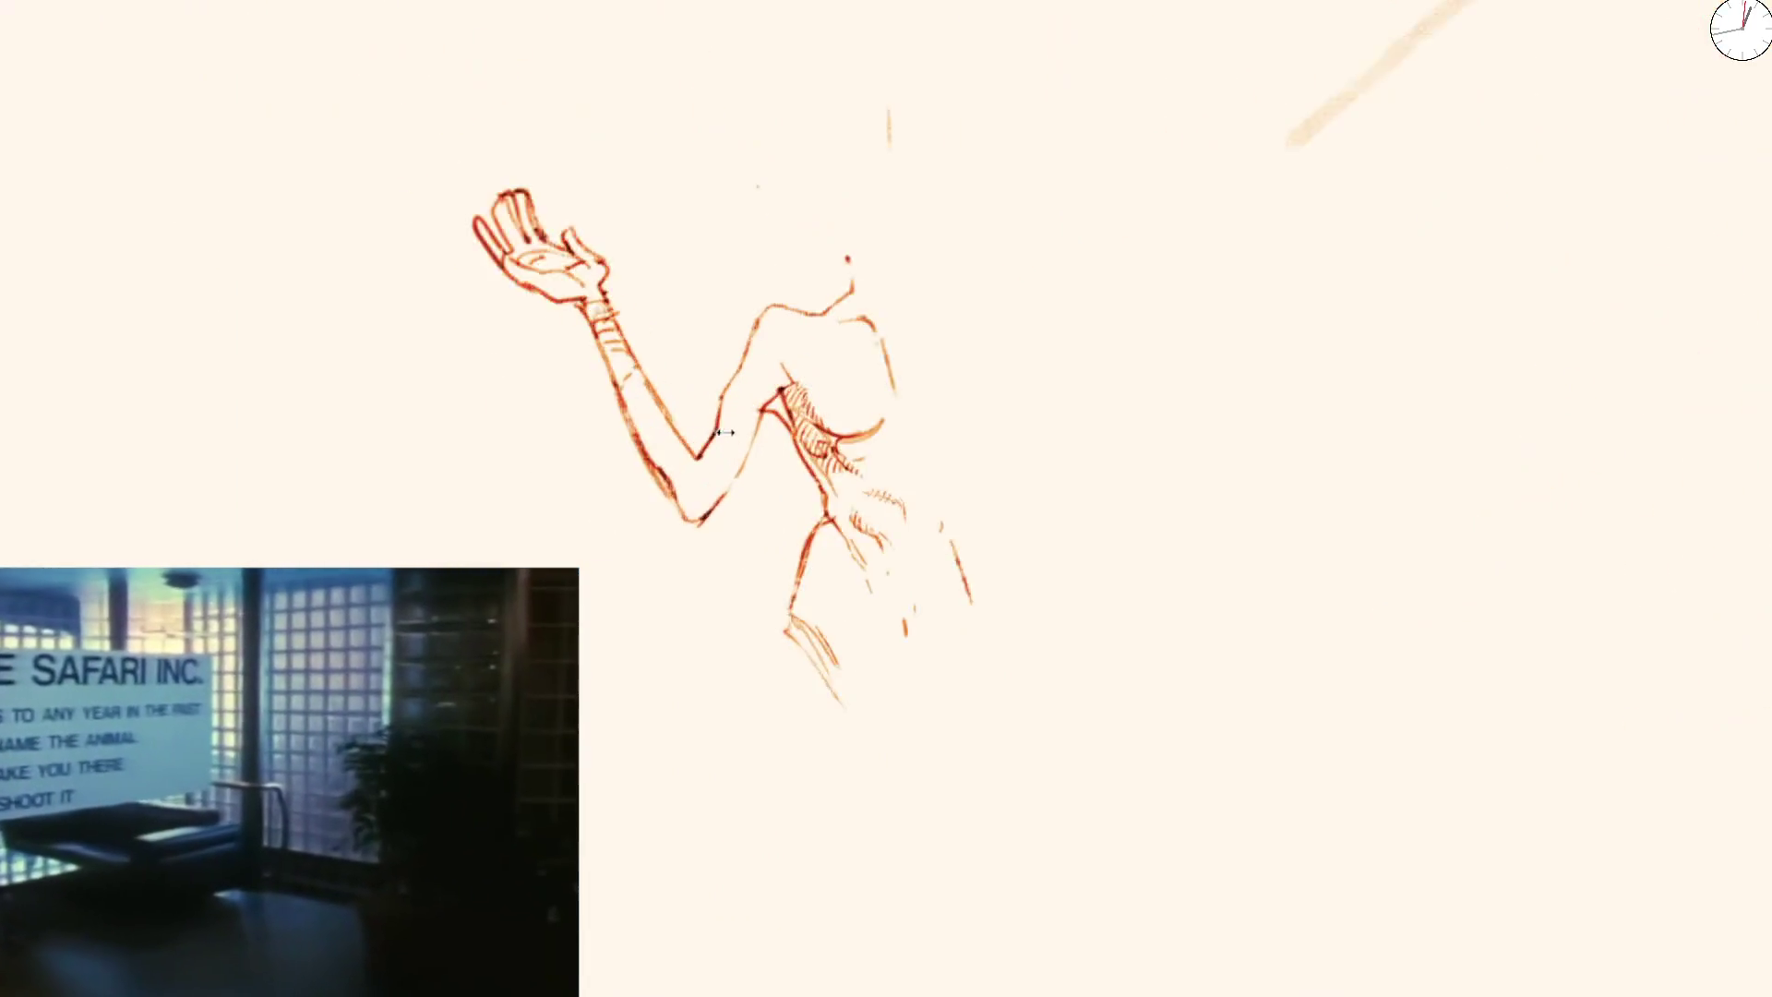
pyautogui.scroll(2, 720, 436)
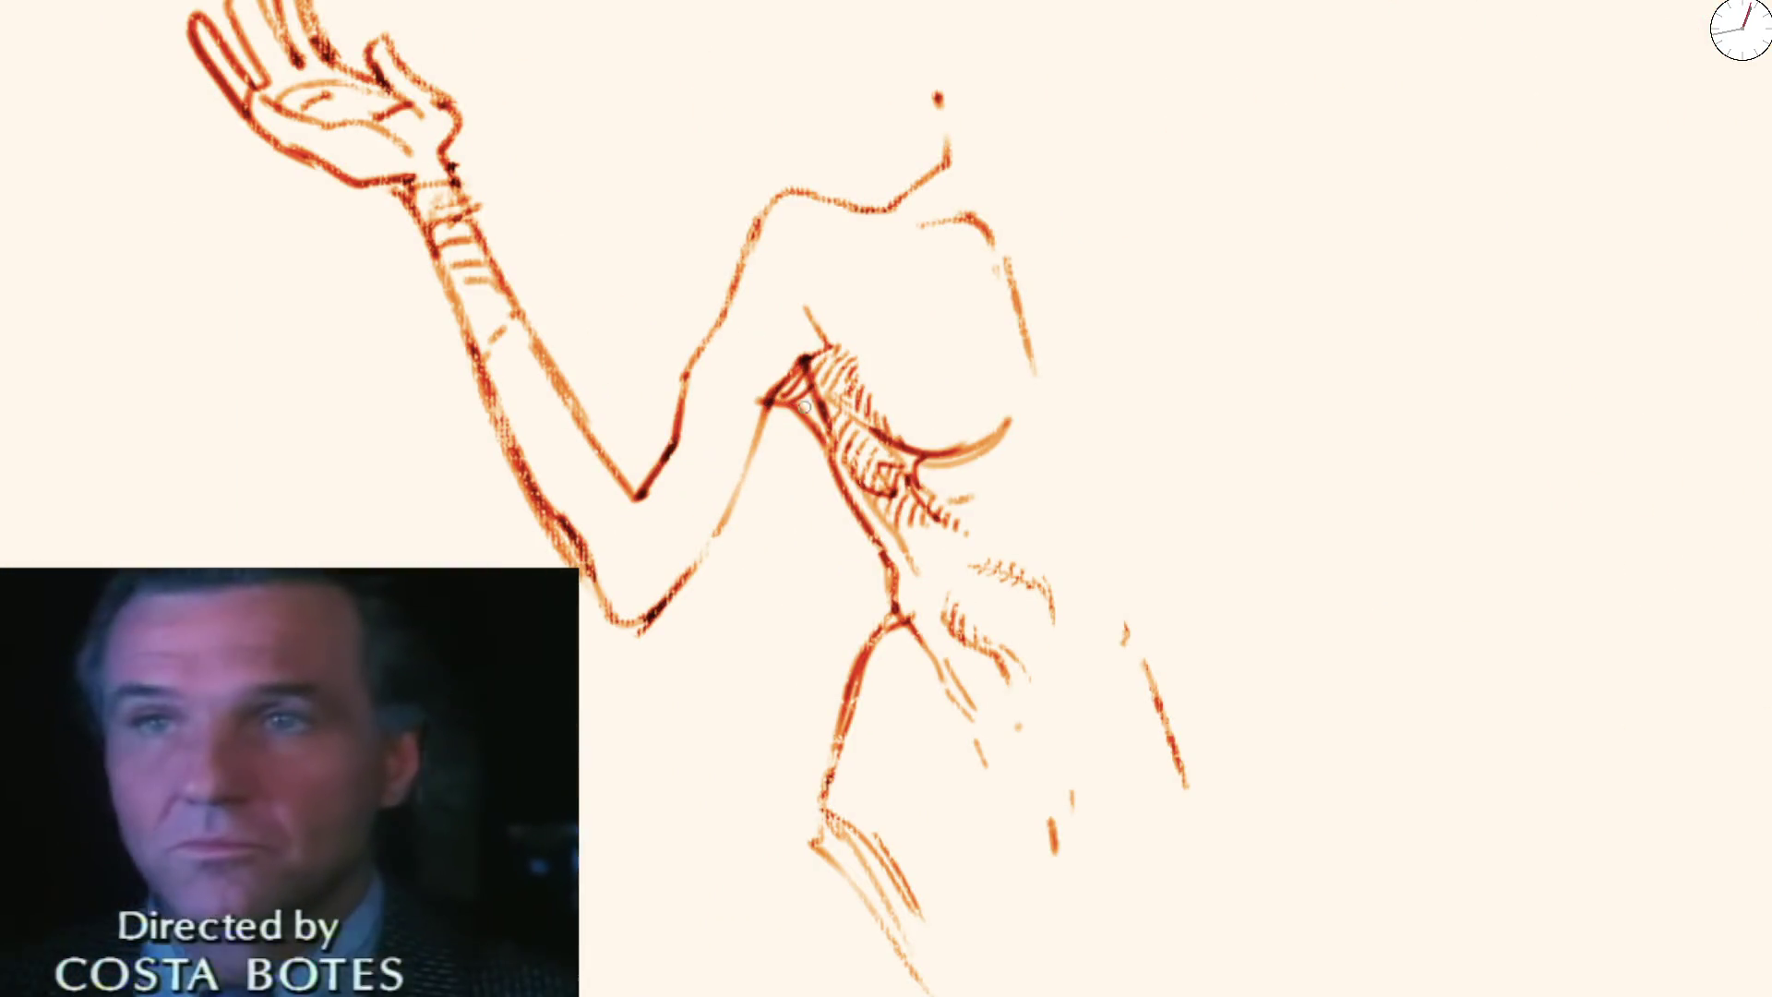
pyautogui.moveTo(789, 291); pyautogui.dragTo(838, 338)
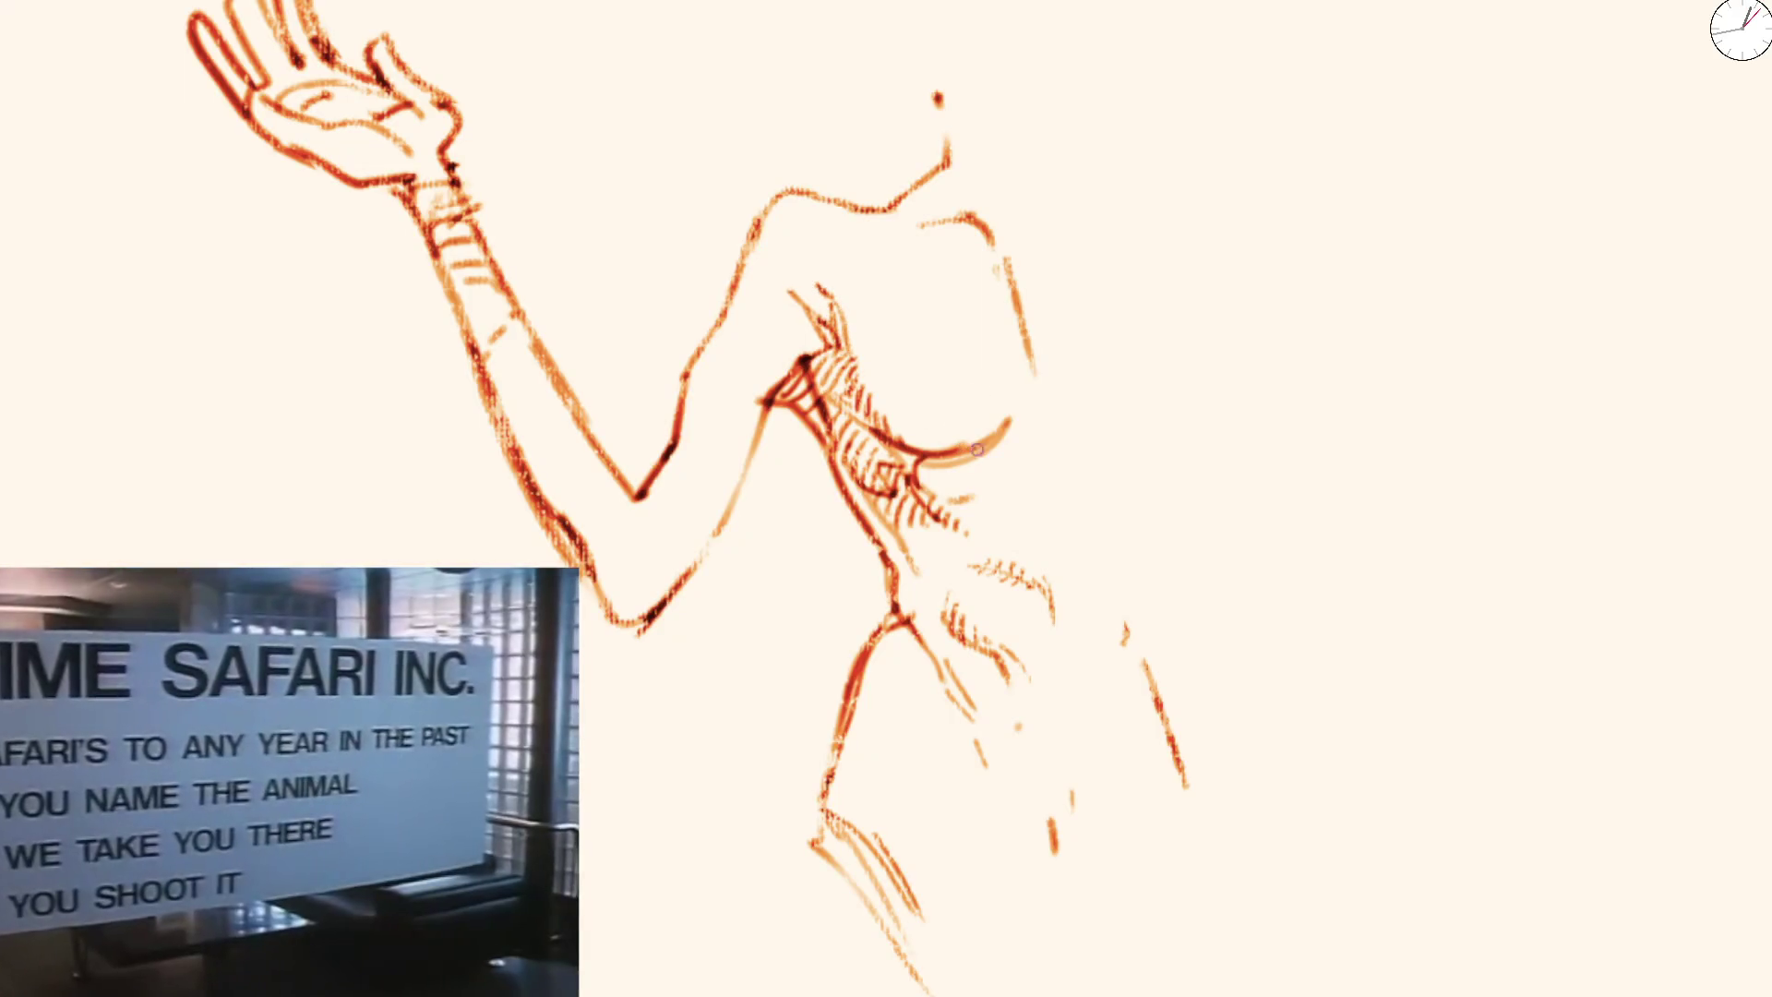
pyautogui.moveTo(975, 447); pyautogui.dragTo(1025, 346)
pyautogui.moveTo(961, 237); pyautogui.dragTo(997, 284)
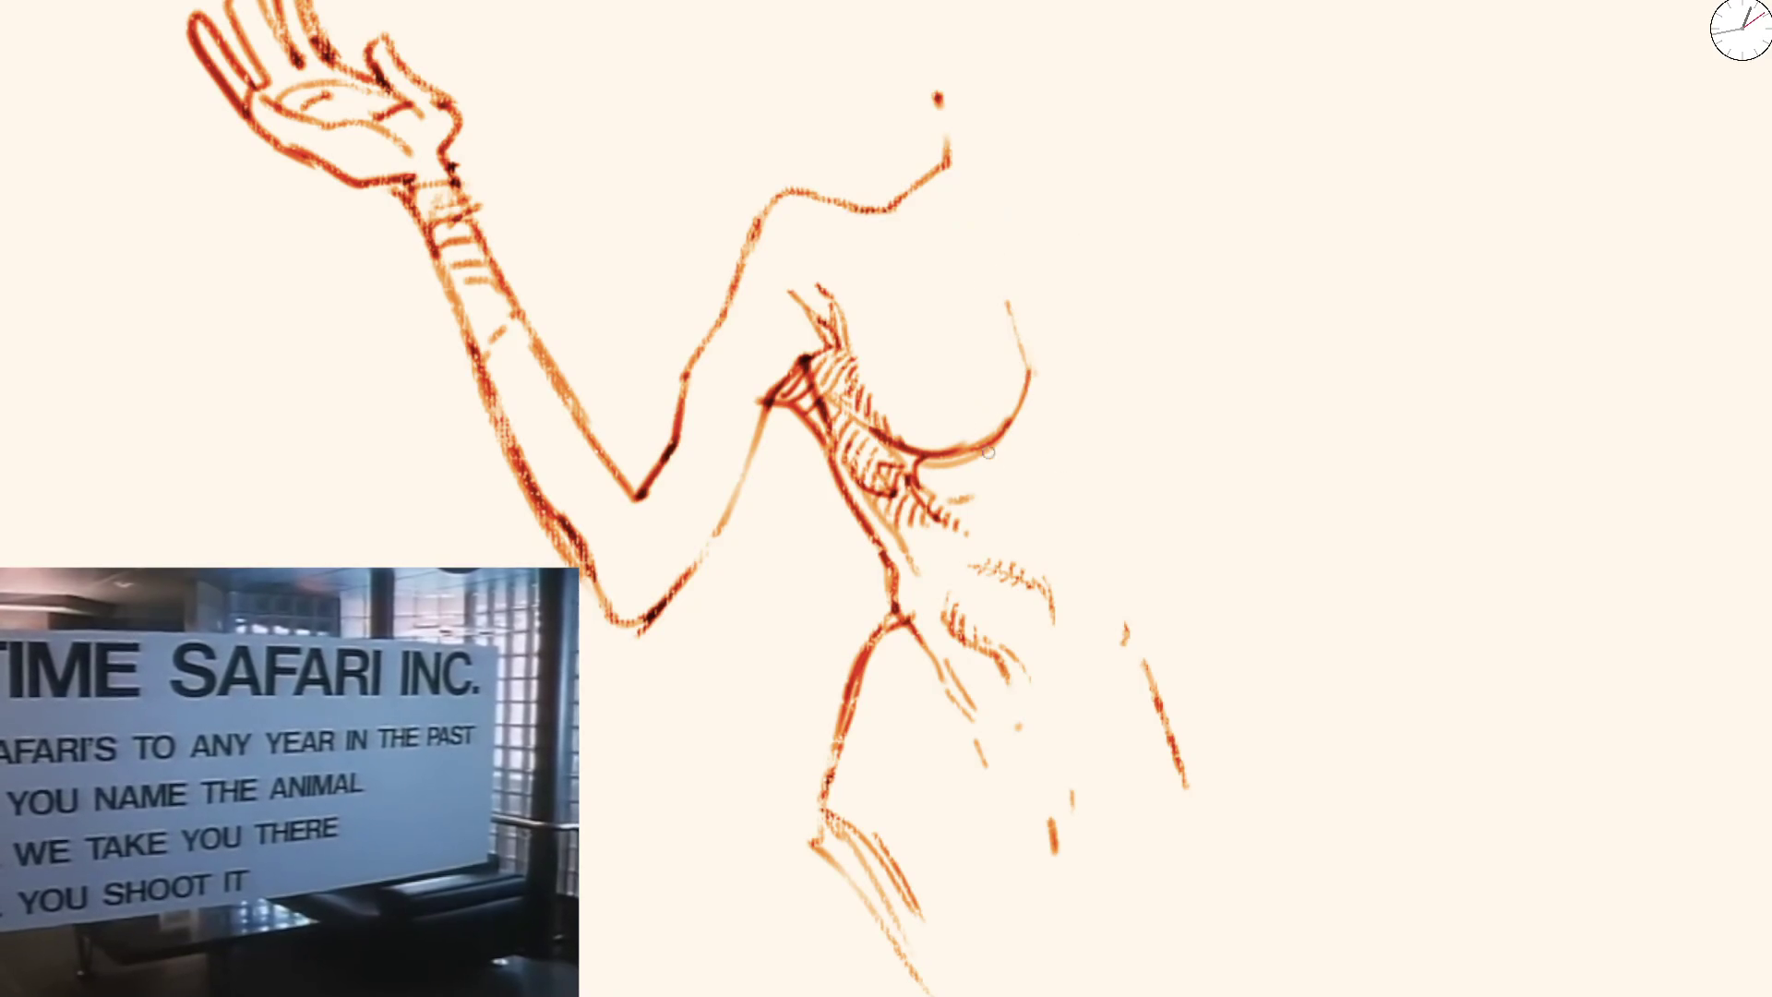
pyautogui.scroll(-3, 1060, 524)
pyautogui.scroll(-3, 1040, 401)
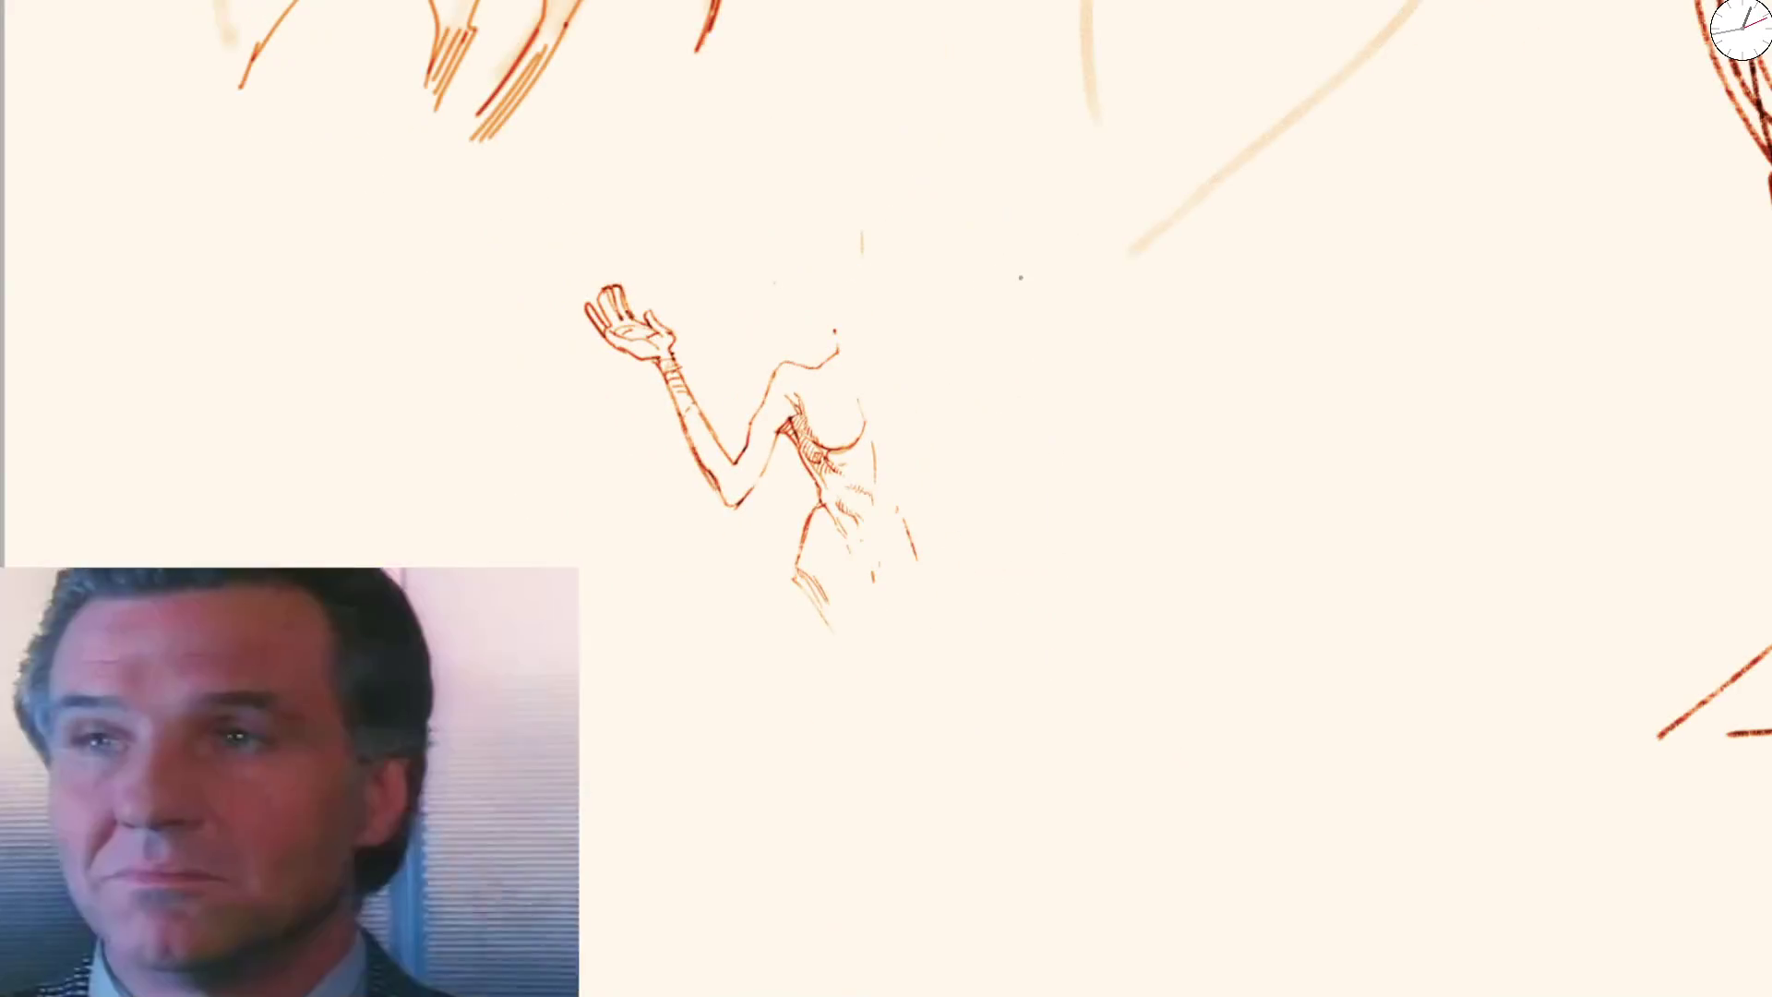
pyautogui.scroll(5, 773, 415)
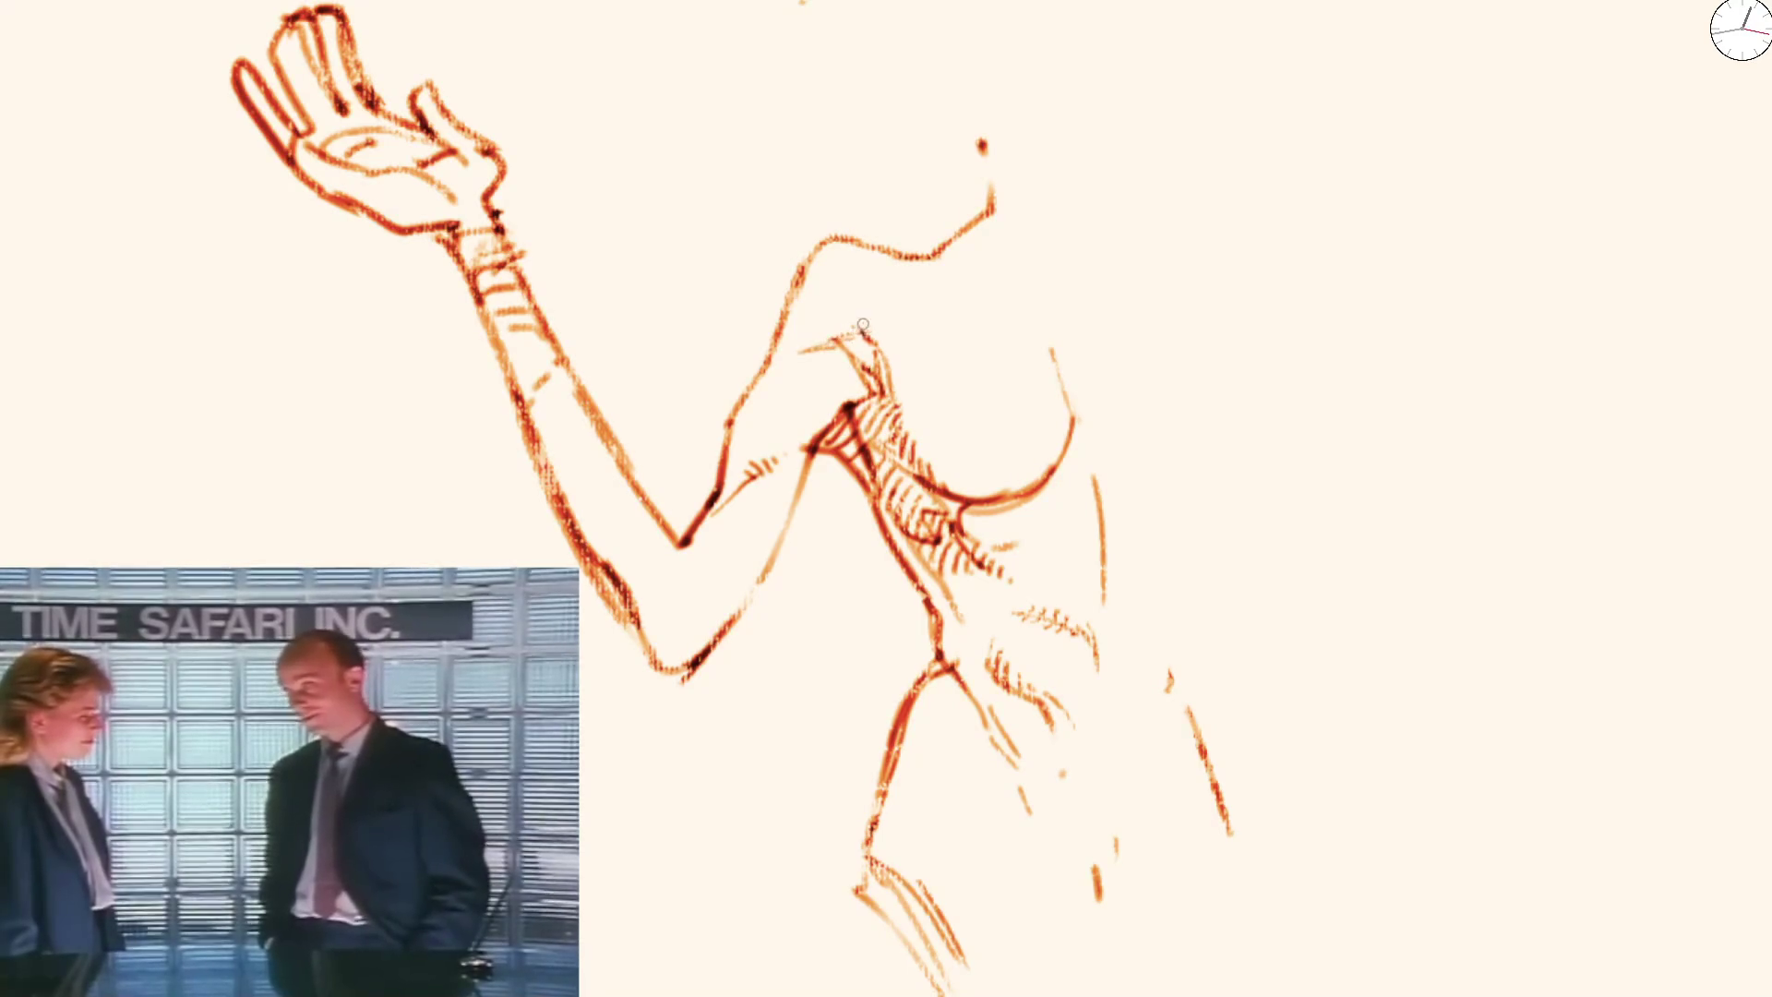
pyautogui.scroll(-1, 889, 350)
pyautogui.scroll(-3, 888, 349)
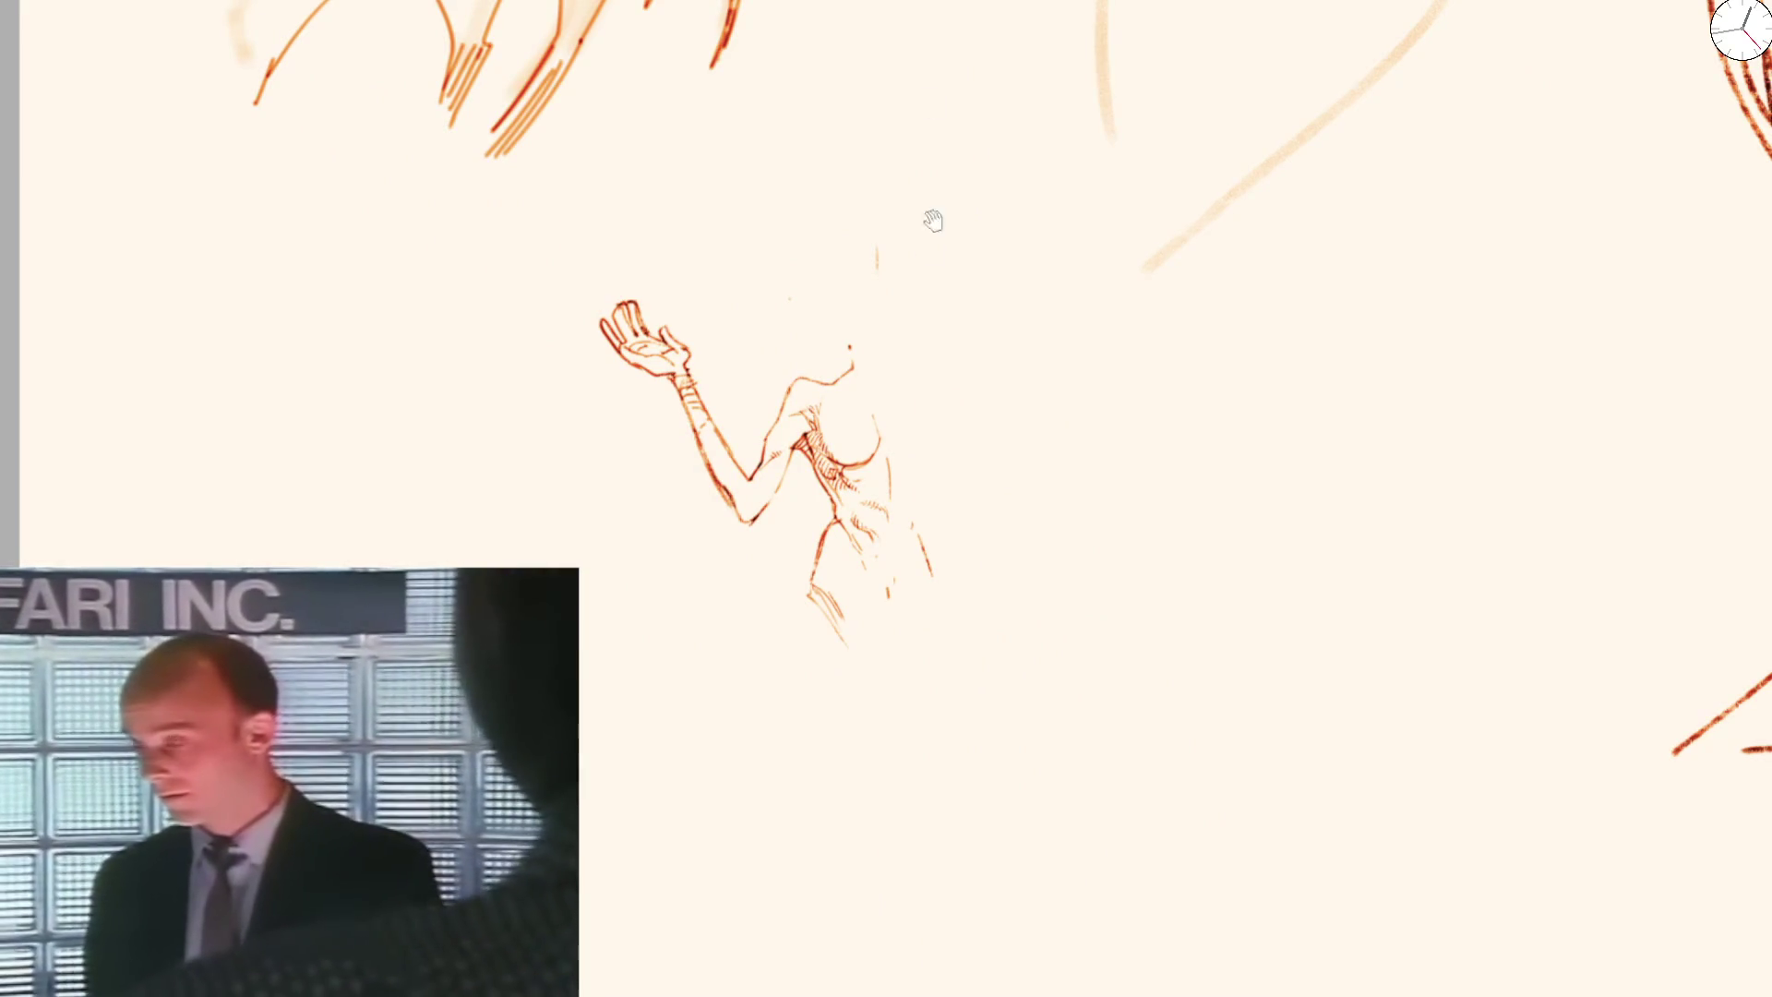
pyautogui.scroll(-2, 1020, 472)
pyautogui.scroll(2, 945, 308)
pyautogui.scroll(2, 864, 464)
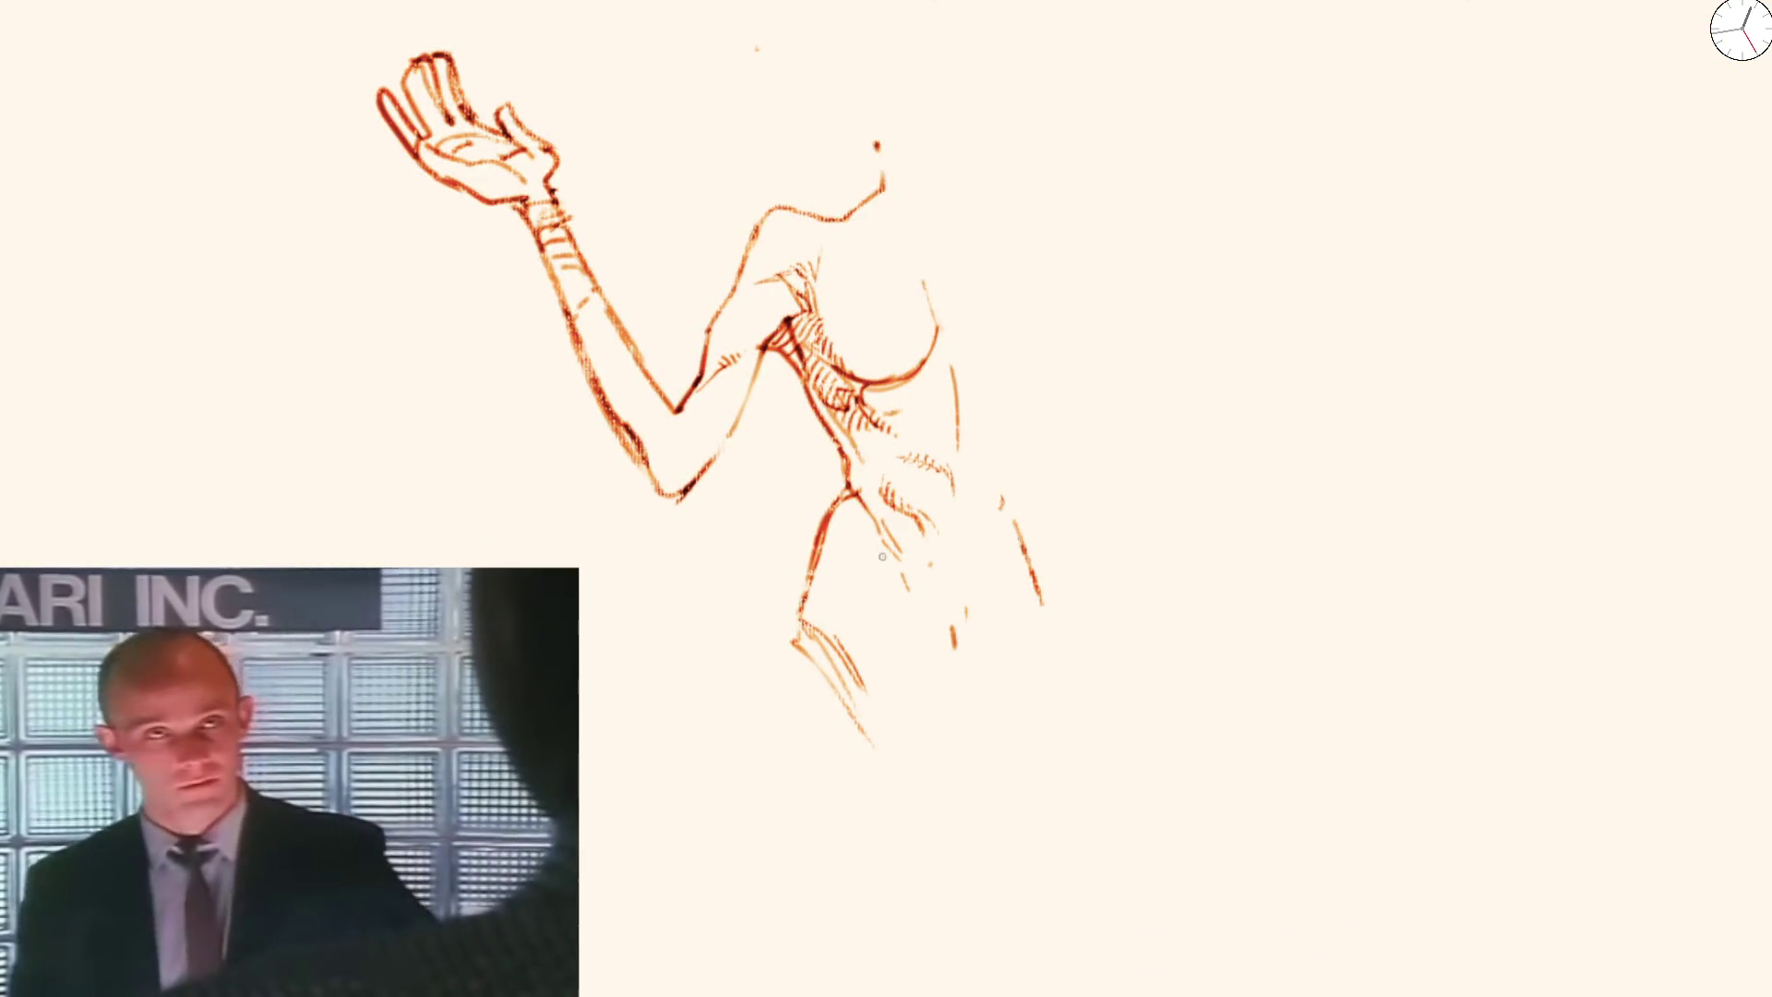
# Extend the torso stroke into an angular hip line and erase faint strays on the right side
pyautogui.moveTo(907, 691); pyautogui.dragTo(912, 700)
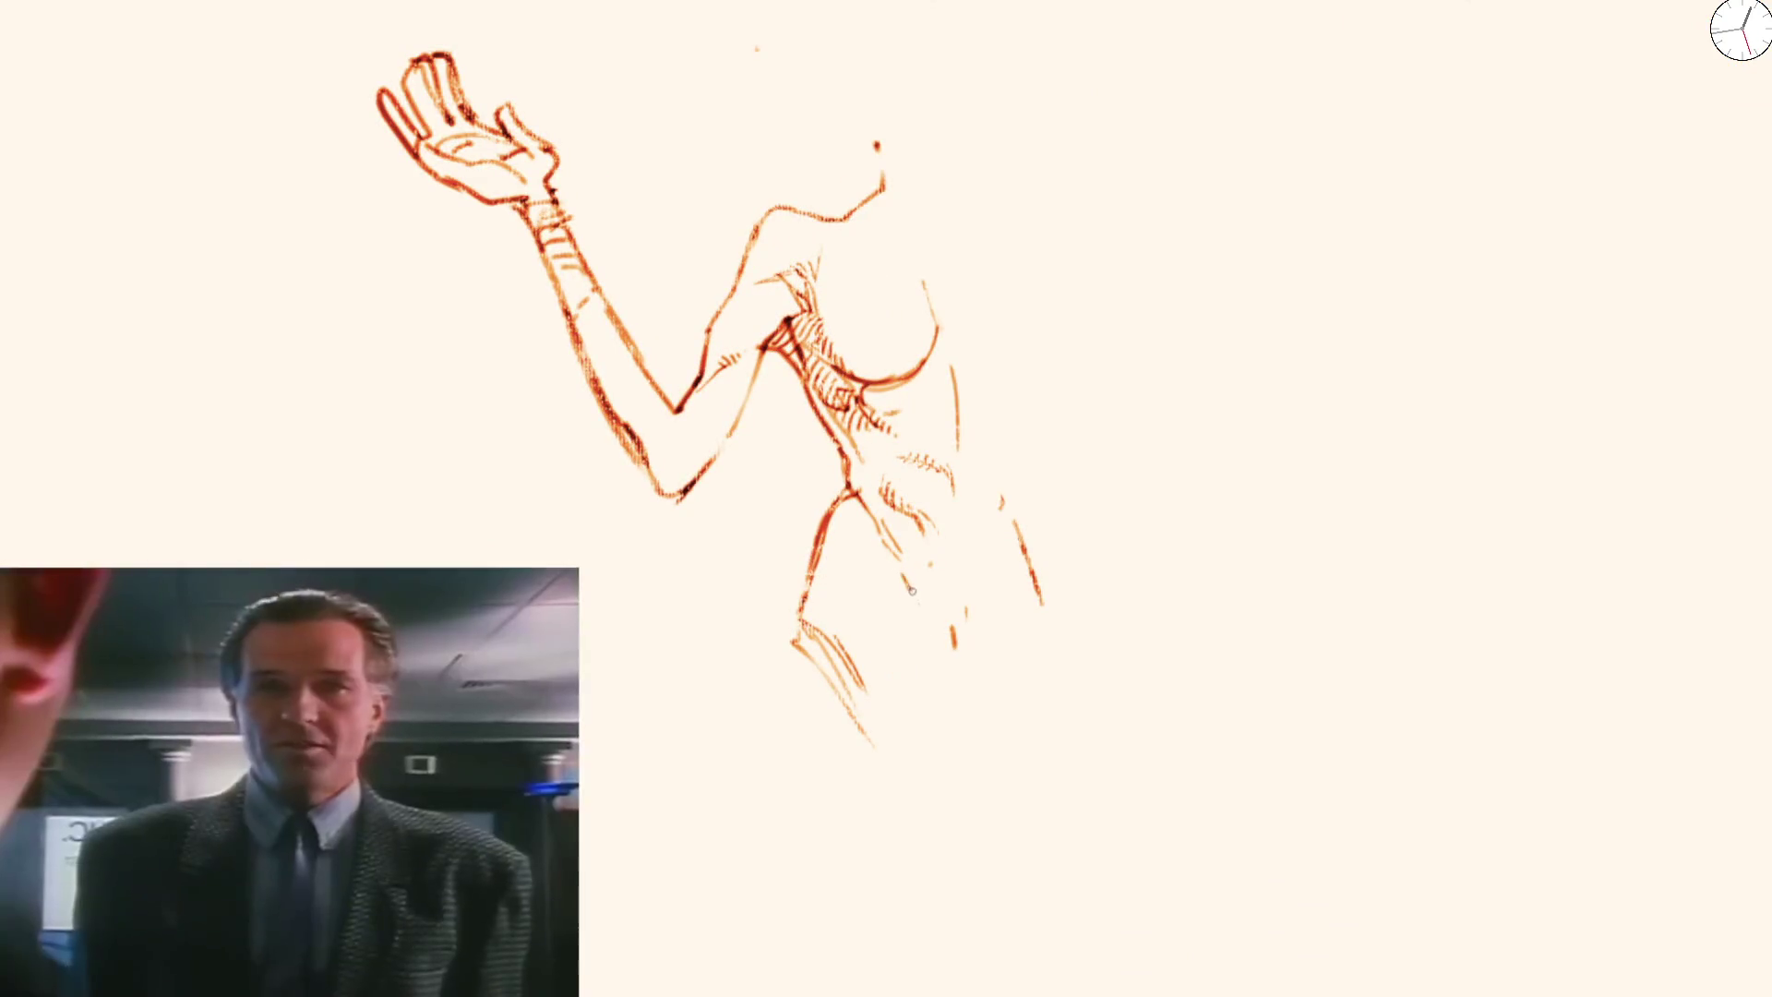
pyautogui.moveTo(907, 584); pyautogui.dragTo(950, 634)
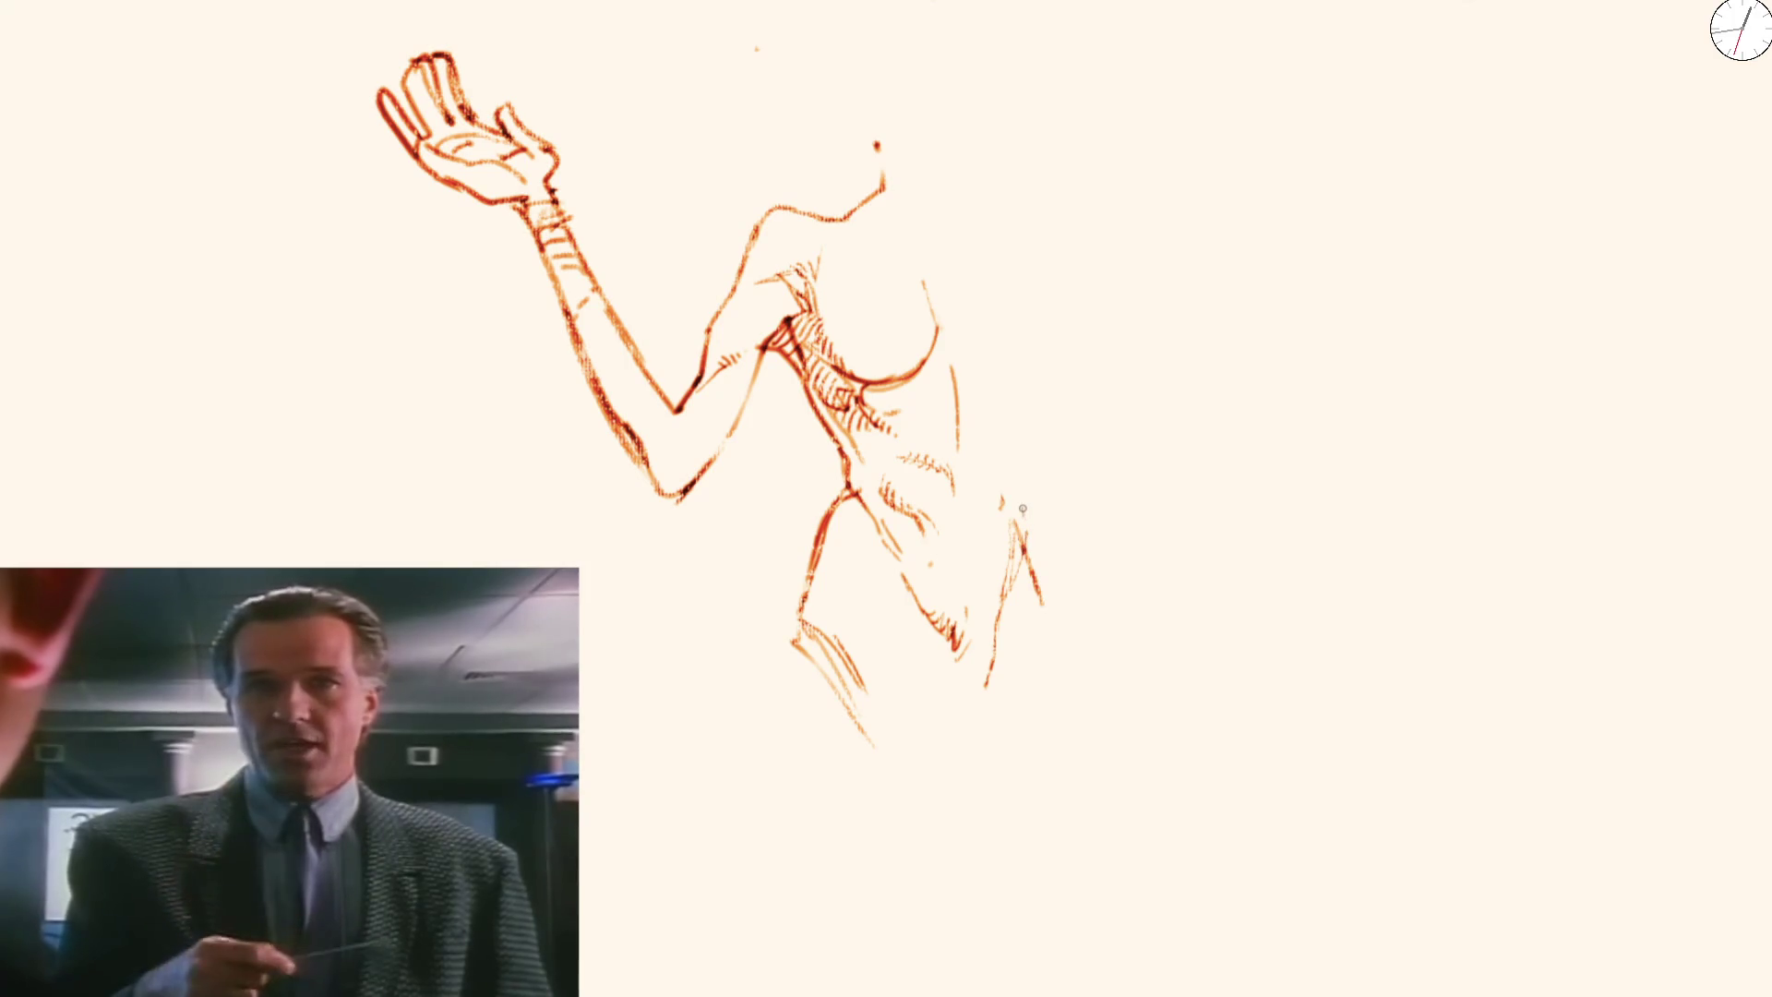
pyautogui.moveTo(1002, 457); pyautogui.dragTo(1008, 513)
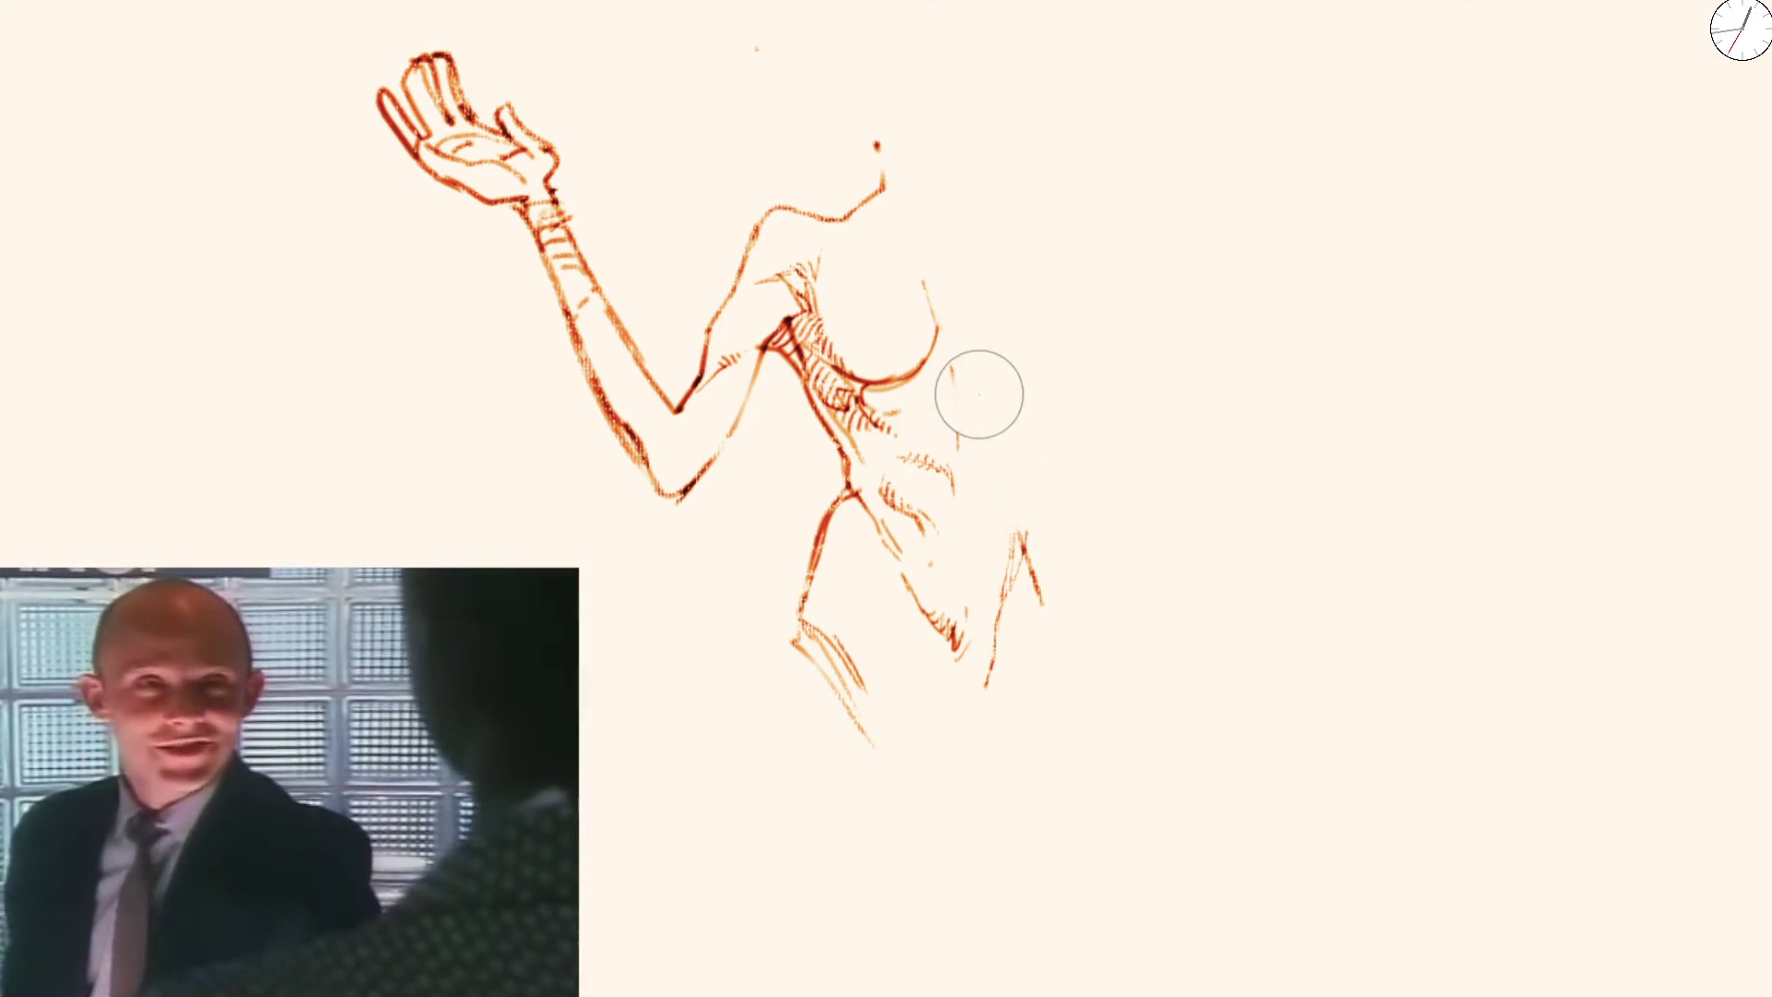
pyautogui.moveTo(1037, 414); pyautogui.dragTo(1009, 457)
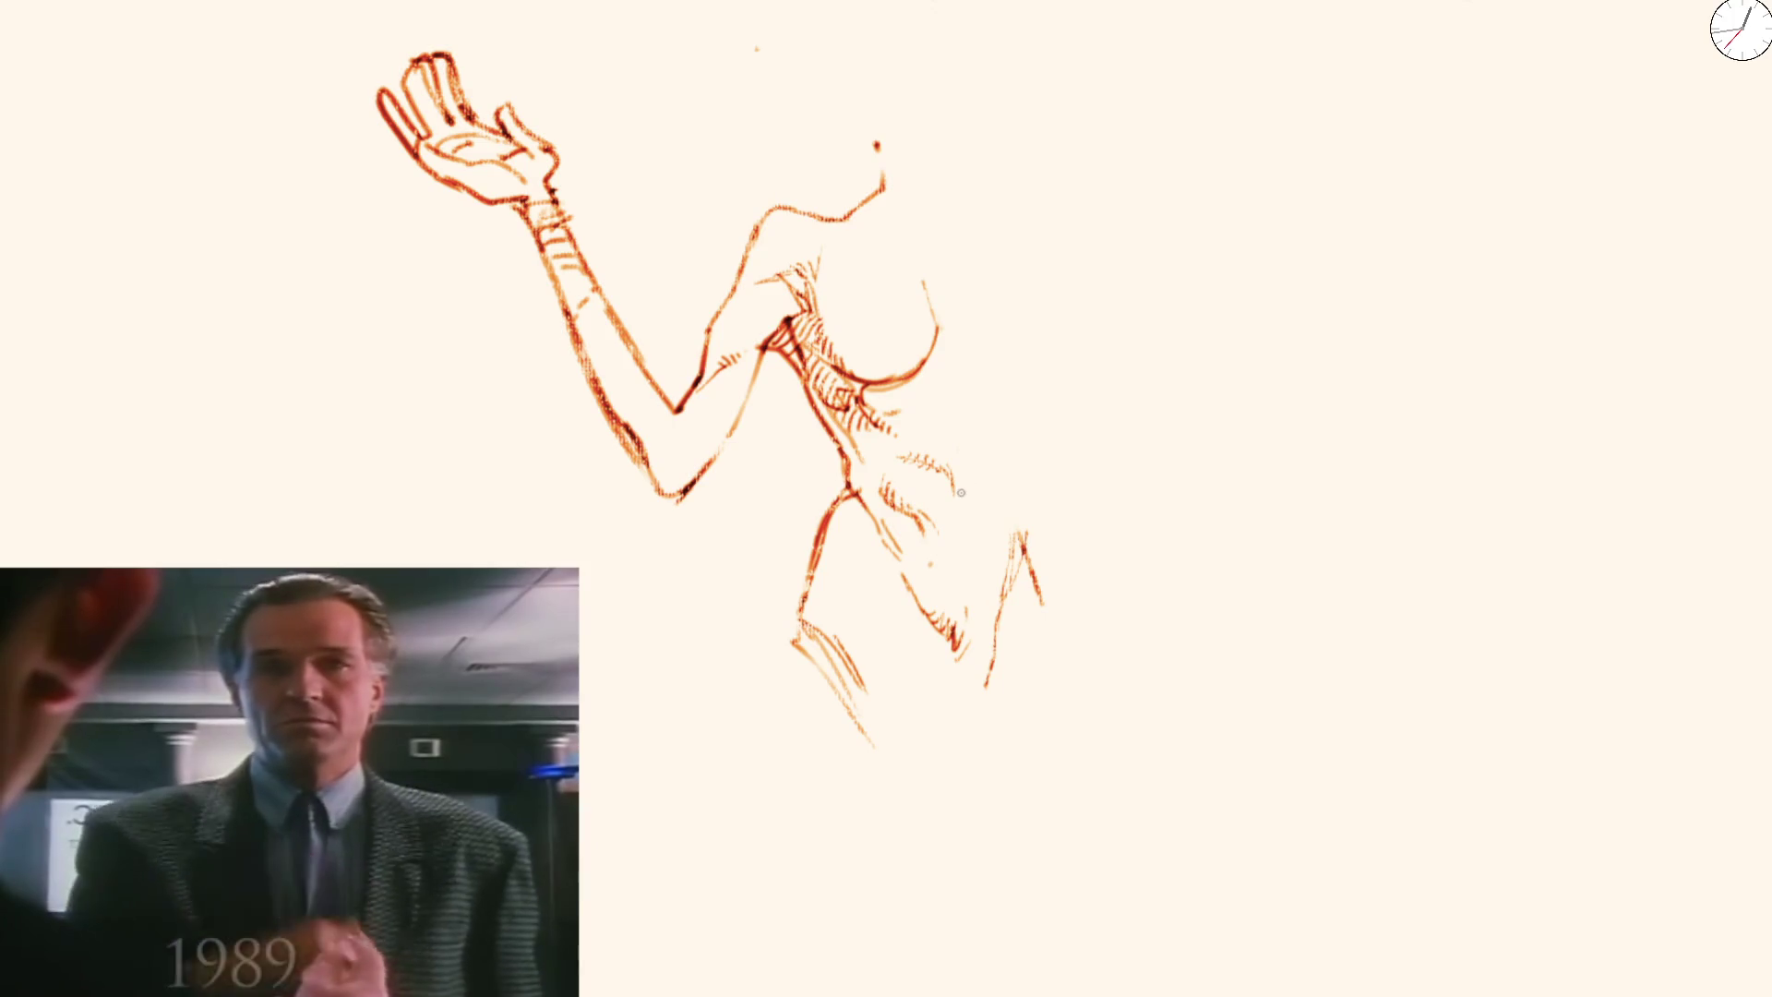
pyautogui.scroll(-3, 775, 451)
pyautogui.scroll(-3, 775, 449)
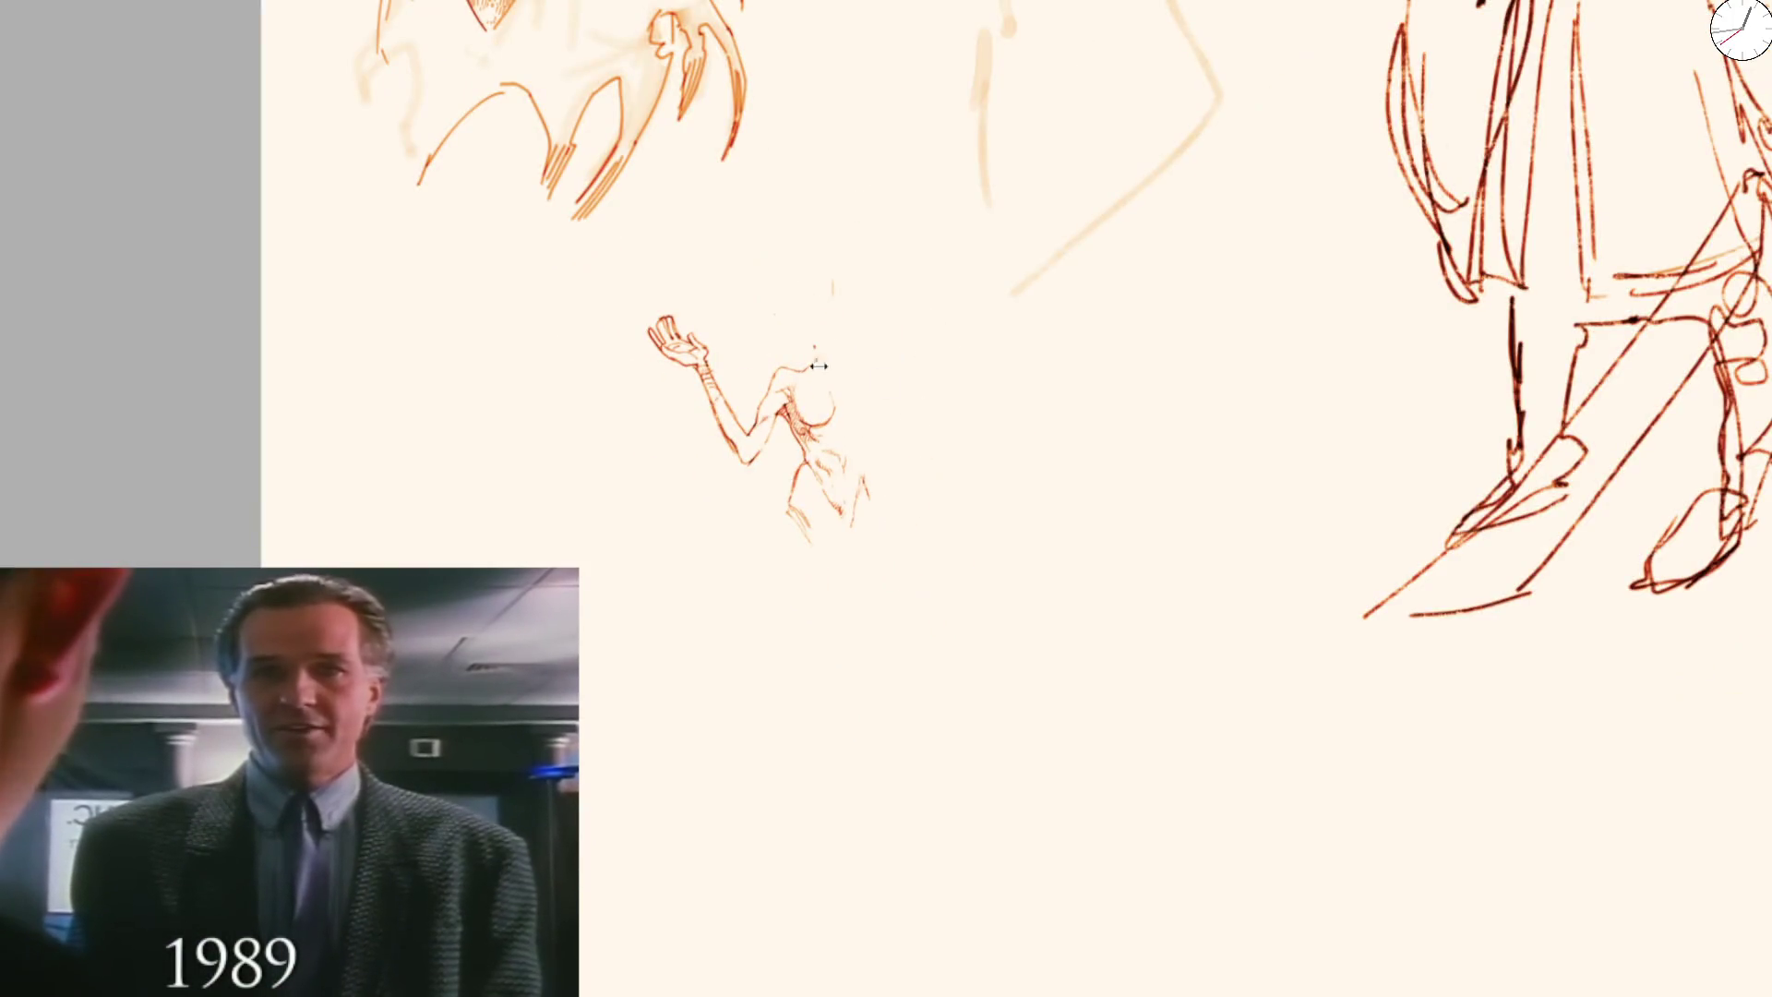
pyautogui.scroll(5, 823, 354)
pyautogui.scroll(2, 887, 447)
# Add vertical, curved and short diagonal pencil strokes around the torso and shoulder
pyautogui.moveTo(778, 454); pyautogui.dragTo(886, 432)
pyautogui.moveTo(929, 244); pyautogui.dragTo(931, 369)
pyautogui.moveTo(881, 222); pyautogui.dragTo(911, 266)
pyautogui.moveTo(955, 205); pyautogui.dragTo(948, 241)
# Draw the upper-chest line and curving shoulder line, then hatch along it
pyautogui.moveTo(721, 217)
pyautogui.mouseDown()
pyautogui.moveTo(864, 224)
pyautogui.moveTo(790, 270)
pyautogui.moveTo(815, 216)
pyautogui.moveTo(916, 250)
pyautogui.mouseUp()
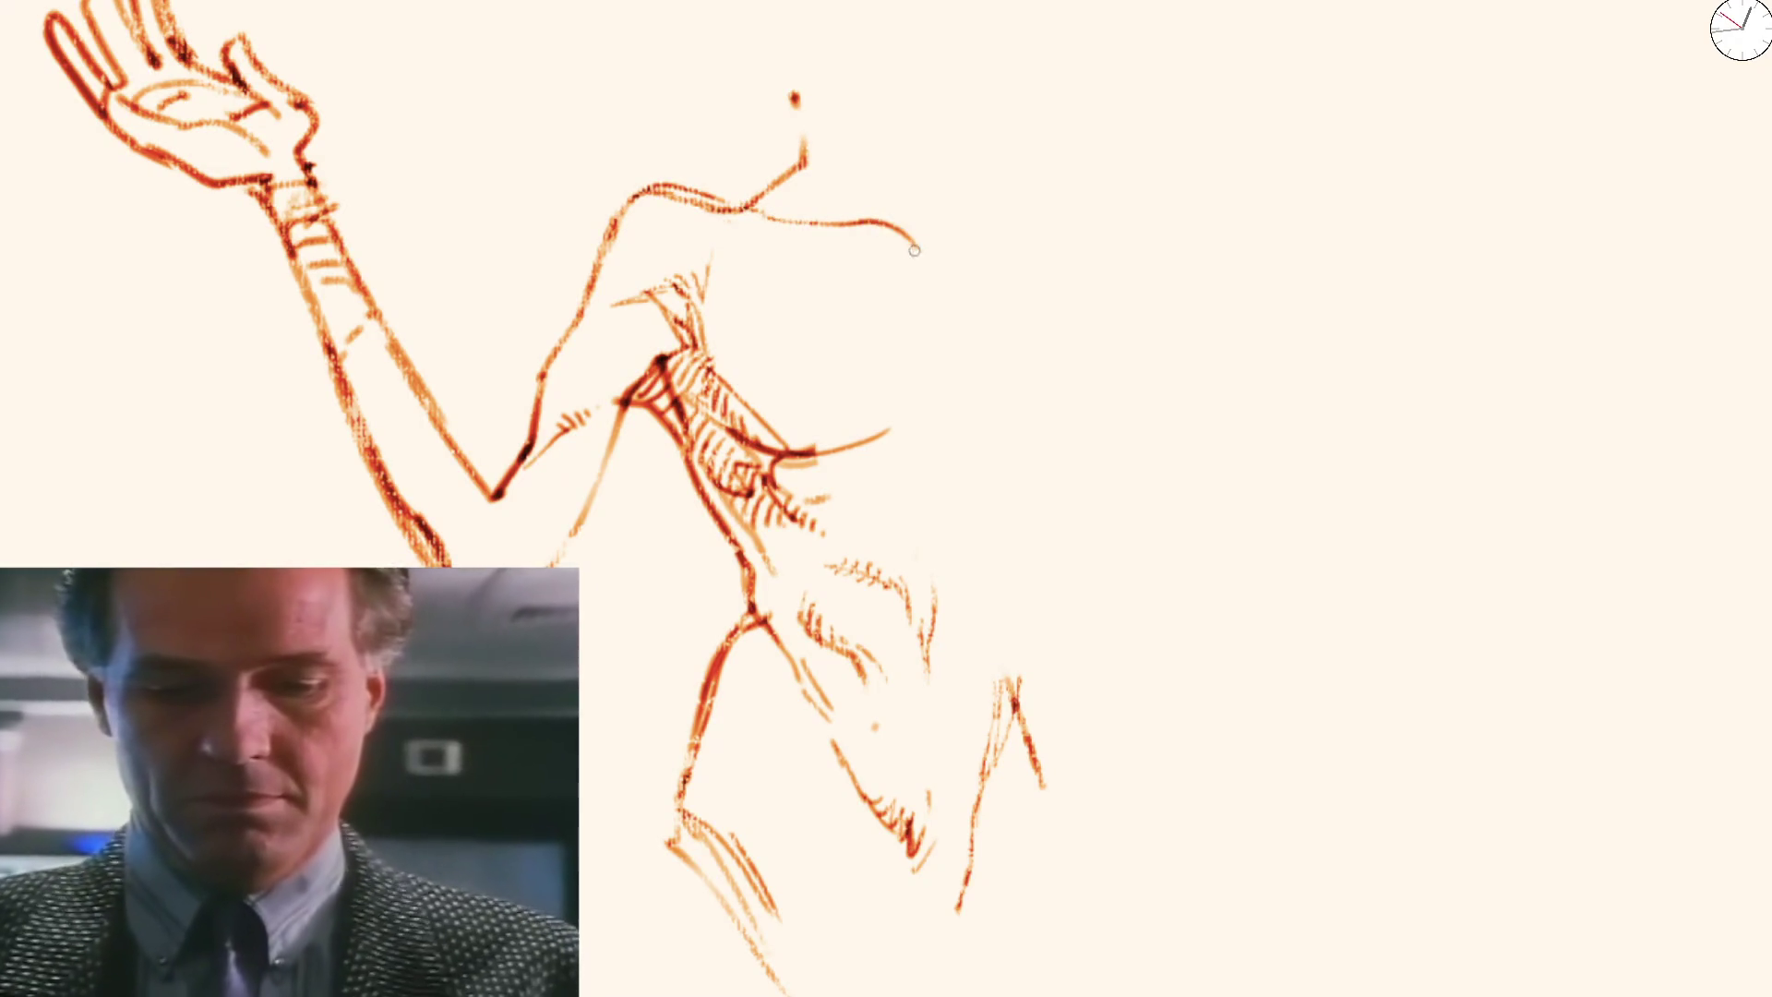
pyautogui.moveTo(828, 204)
pyautogui.mouseDown()
pyautogui.moveTo(913, 239)
pyautogui.moveTo(936, 313)
pyautogui.mouseUp()
pyautogui.moveTo(820, 263); pyautogui.dragTo(893, 287)
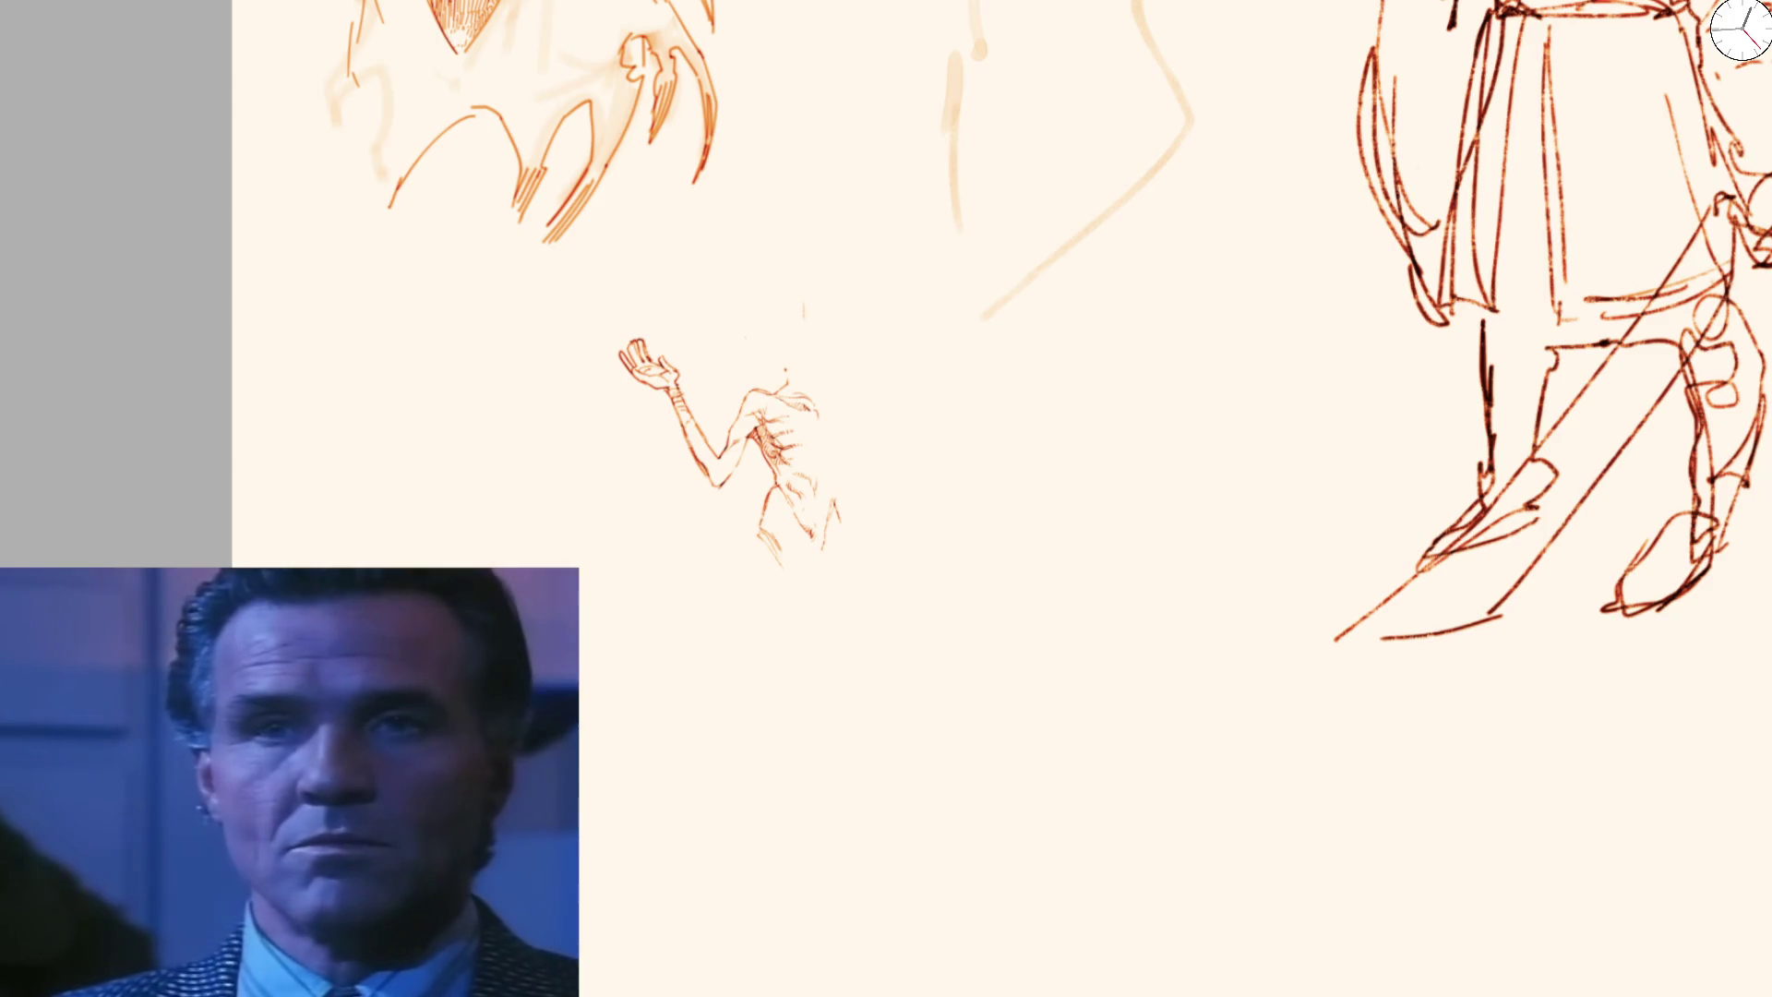
pyautogui.scroll(3, 832, 415)
pyautogui.scroll(2, 831, 416)
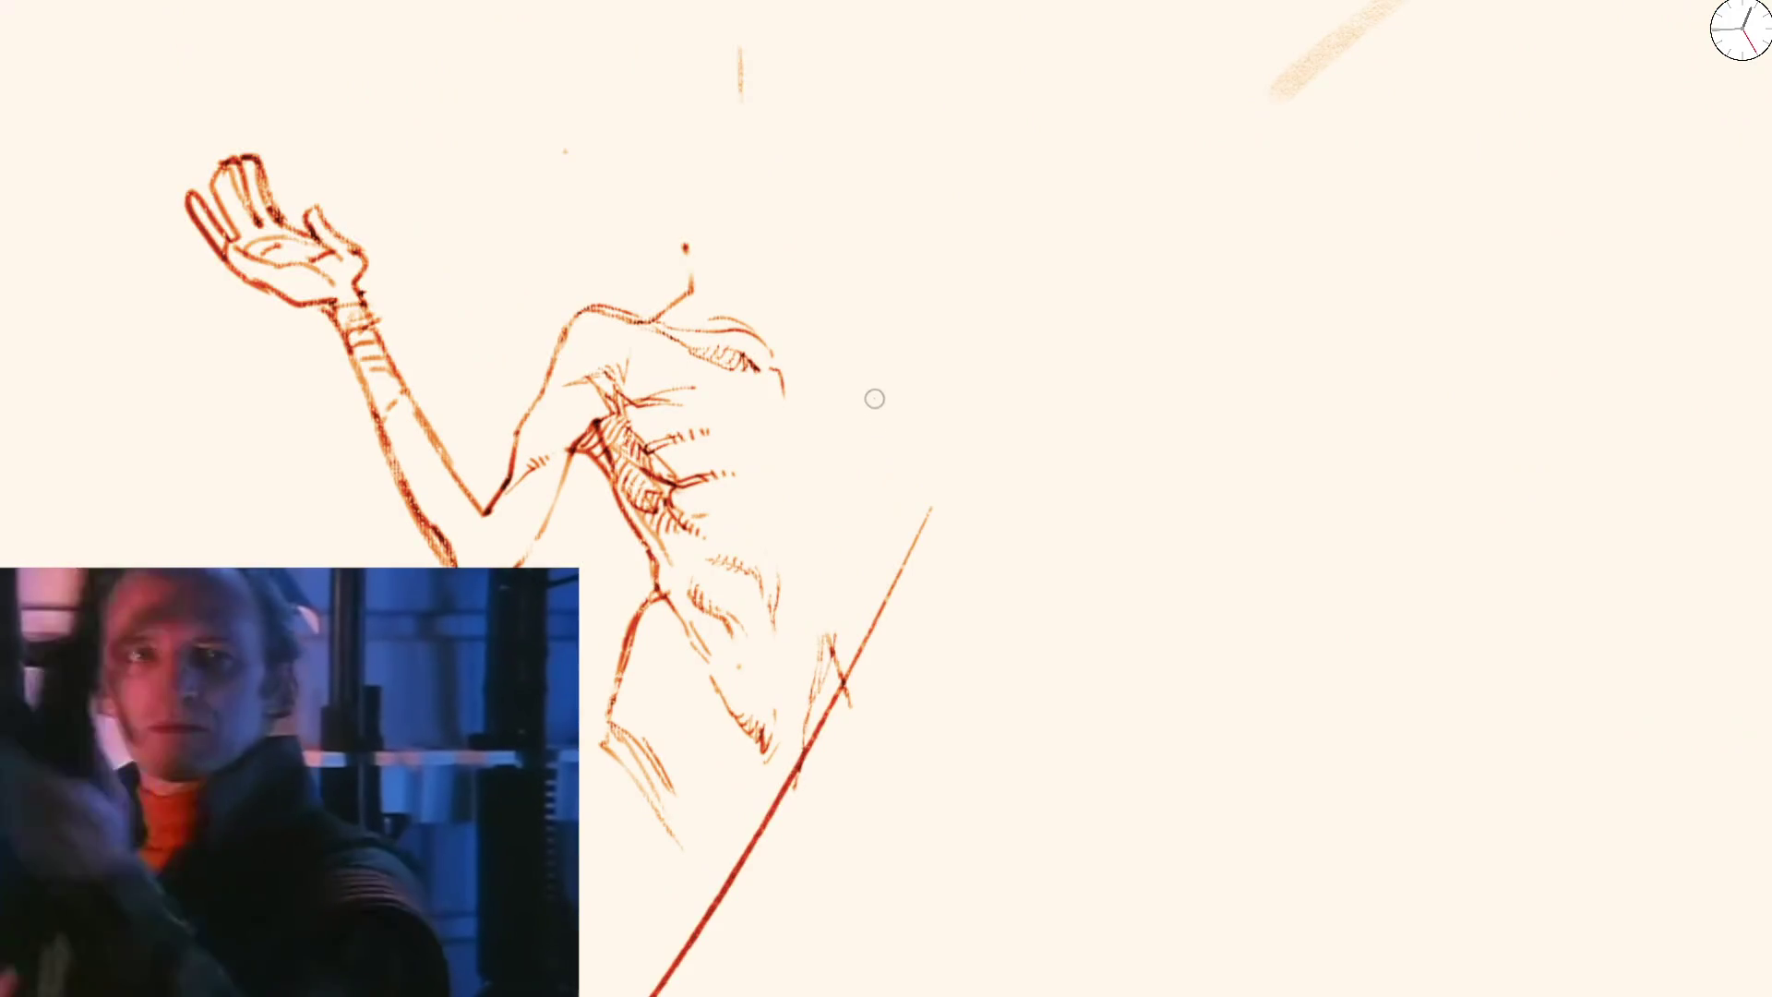
# Try a thick curve and several C-shaped strokes right of the figure, undoing each
pyautogui.moveTo(942, 357); pyautogui.dragTo(1046, 637)
pyautogui.hotkey('ctrl', 'z')
pyautogui.moveTo(1089, 432)
pyautogui.mouseDown()
pyautogui.moveTo(1061, 435)
pyautogui.moveTo(1236, 460)
pyautogui.mouseUp()
pyautogui.hotkey('ctrl', 'z')
pyautogui.moveTo(1158, 396)
pyautogui.mouseDown()
pyautogui.moveTo(1038, 563)
pyautogui.moveTo(1186, 495)
pyautogui.mouseUp()
pyautogui.hotkey('ctrl', 'z')
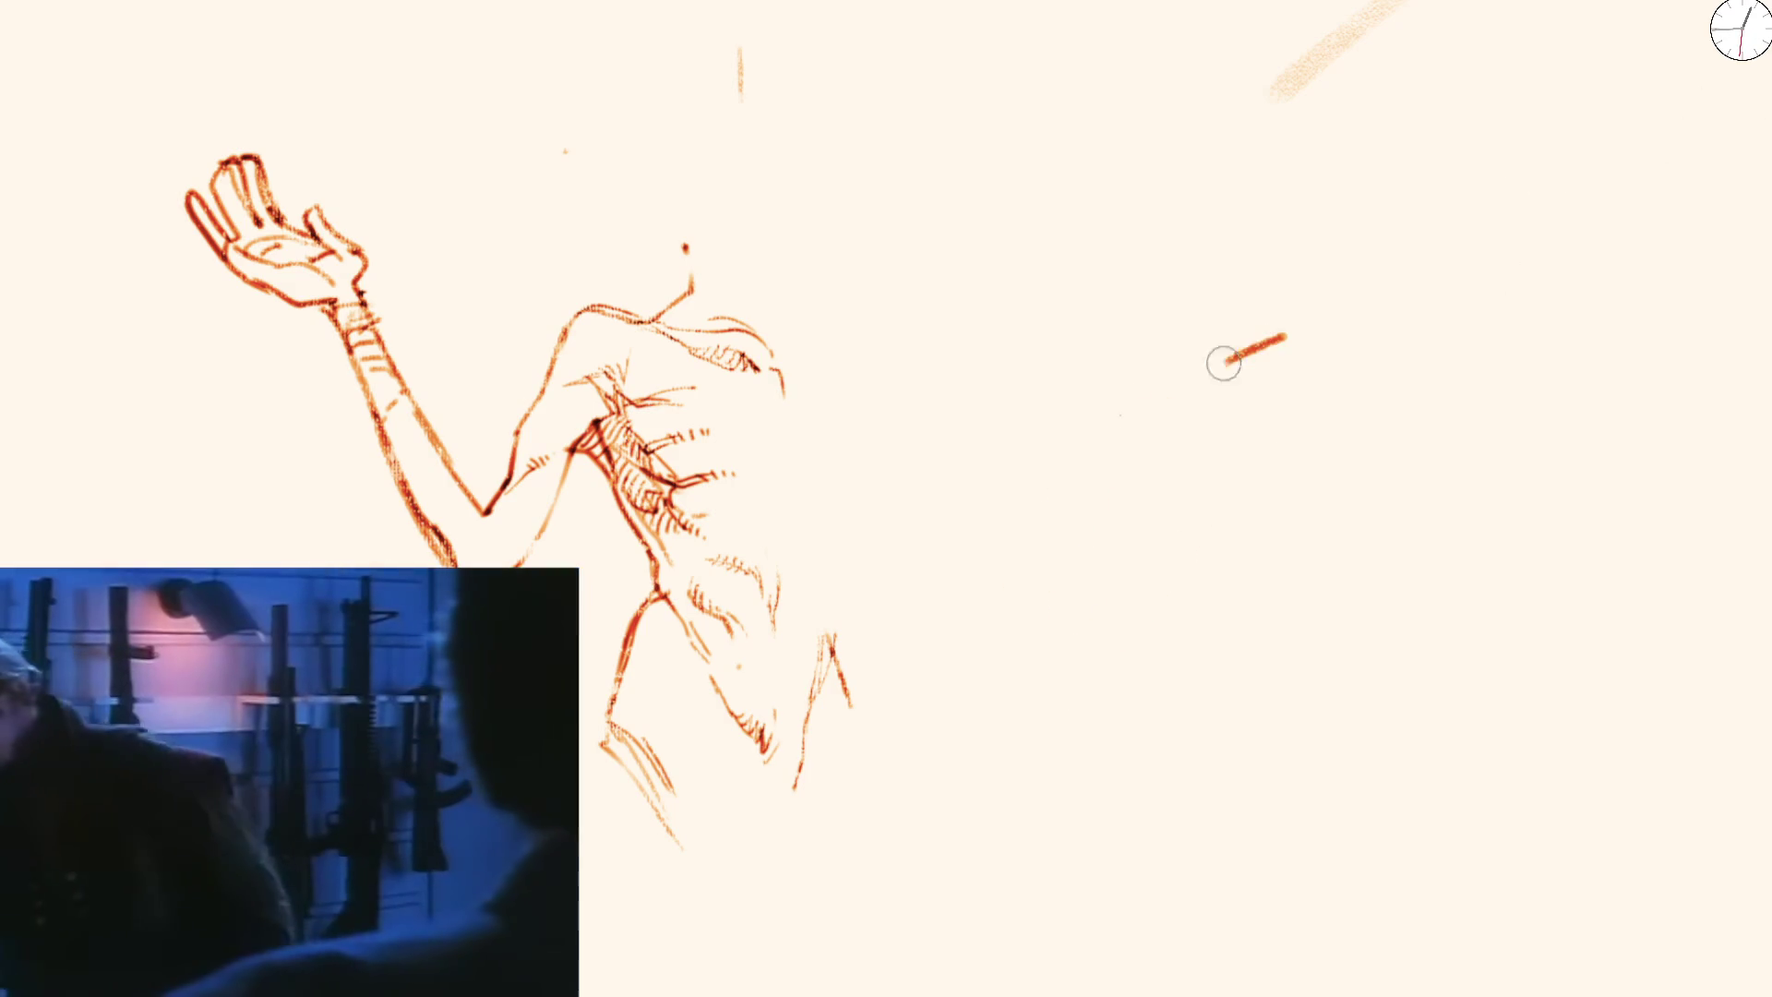
pyautogui.moveTo(1277, 337); pyautogui.dragTo(1205, 434)
pyautogui.hotkey('ctrl', 'z')
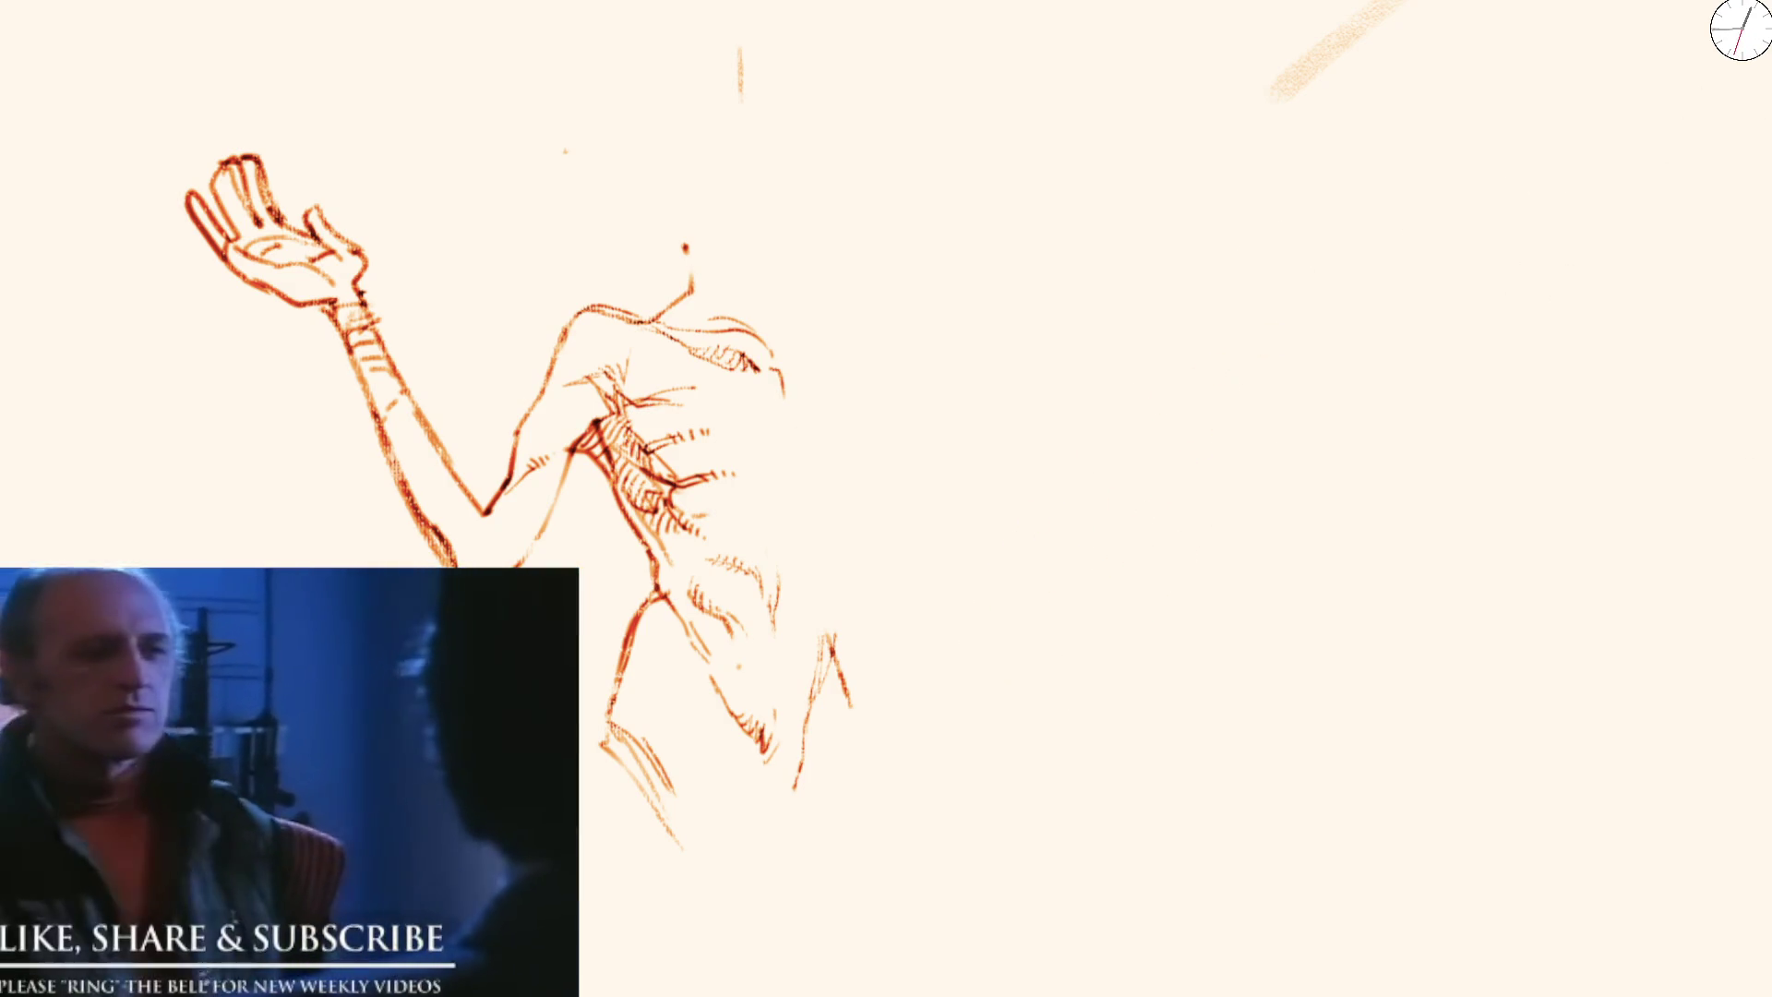
# Attempt long, oval and vertical red trial strokes, discarding every one with undo
pyautogui.moveTo(1121, 412)
pyautogui.mouseDown()
pyautogui.moveTo(891, 756)
pyautogui.moveTo(926, 785)
pyautogui.mouseUp()
pyautogui.hotkey('ctrl', 'z')
pyautogui.moveTo(1025, 441); pyautogui.dragTo(1059, 700)
pyautogui.hotkey('ctrl', 'z')
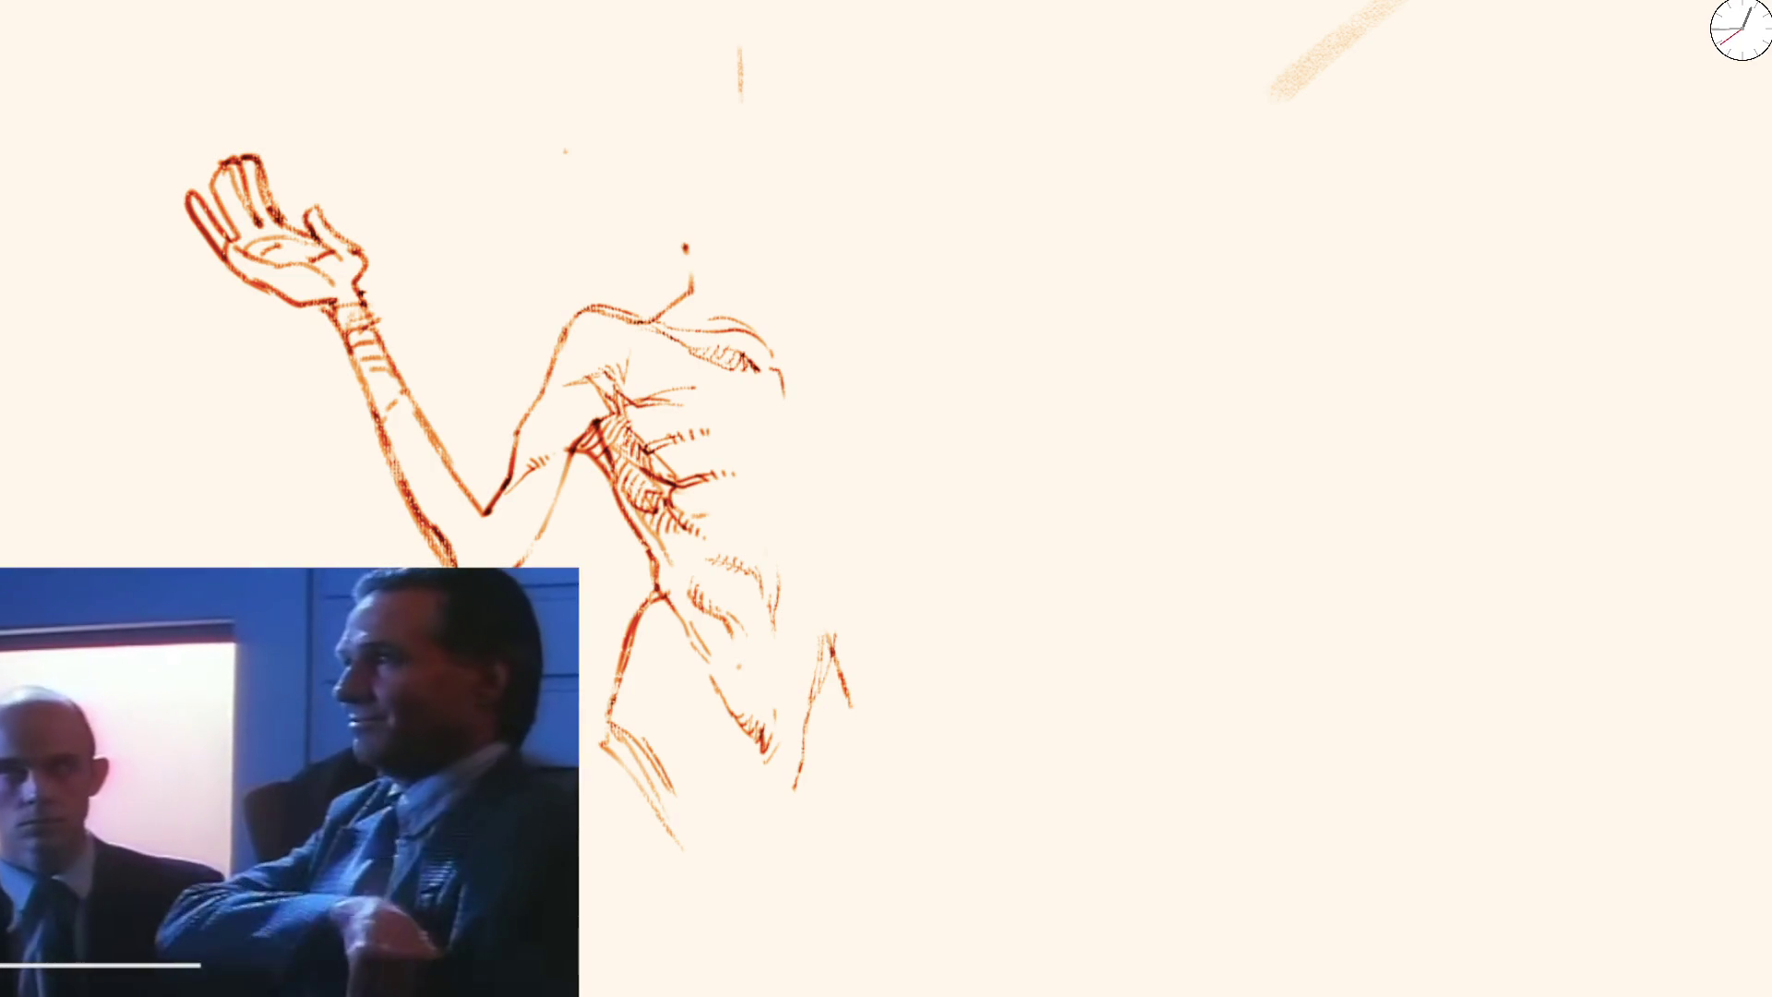
pyautogui.moveTo(1177, 465); pyautogui.dragTo(1052, 512)
pyautogui.hotkey('ctrl', 'z')
pyautogui.moveTo(965, 437)
pyautogui.mouseDown()
pyautogui.moveTo(937, 527)
pyautogui.moveTo(946, 638)
pyautogui.mouseUp()
pyautogui.hotkey('ctrl', 'z')
pyautogui.hotkey('ctrl', 'z')
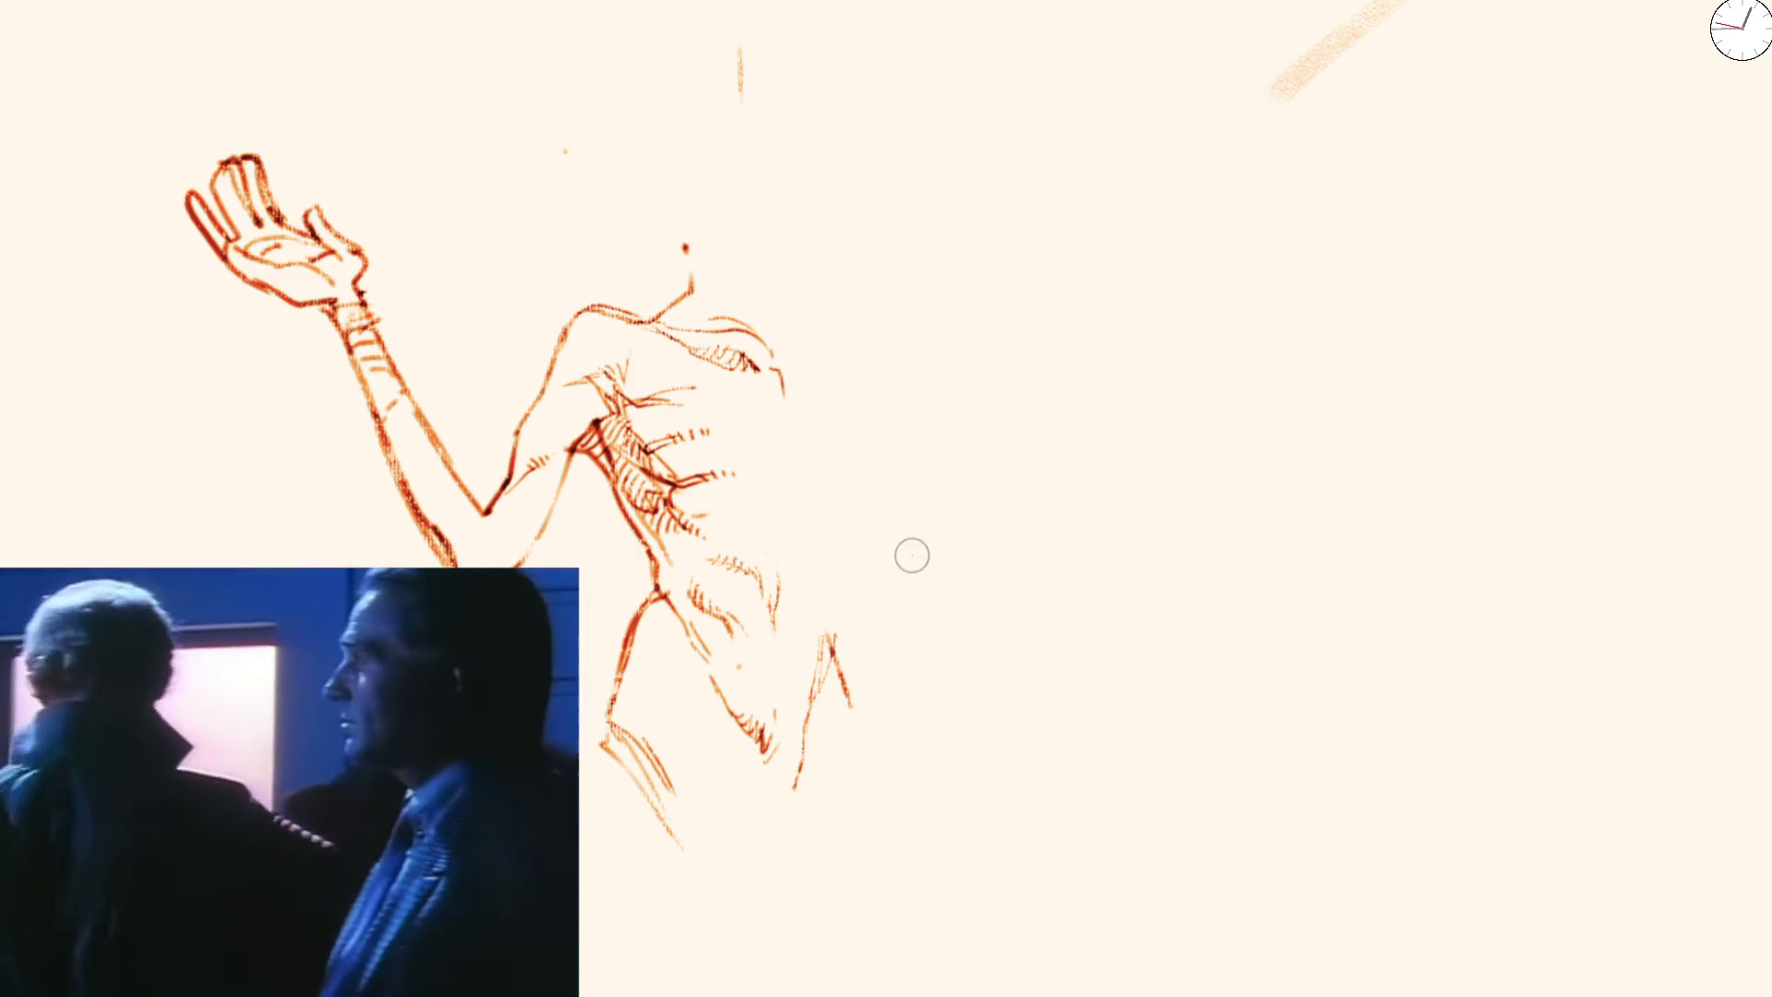
pyautogui.moveTo(908, 467)
pyautogui.mouseDown()
pyautogui.moveTo(889, 604)
pyautogui.moveTo(902, 713)
pyautogui.mouseUp()
pyautogui.hotkey('ctrl', 'z')
pyautogui.hotkey('ctrl', 'z')
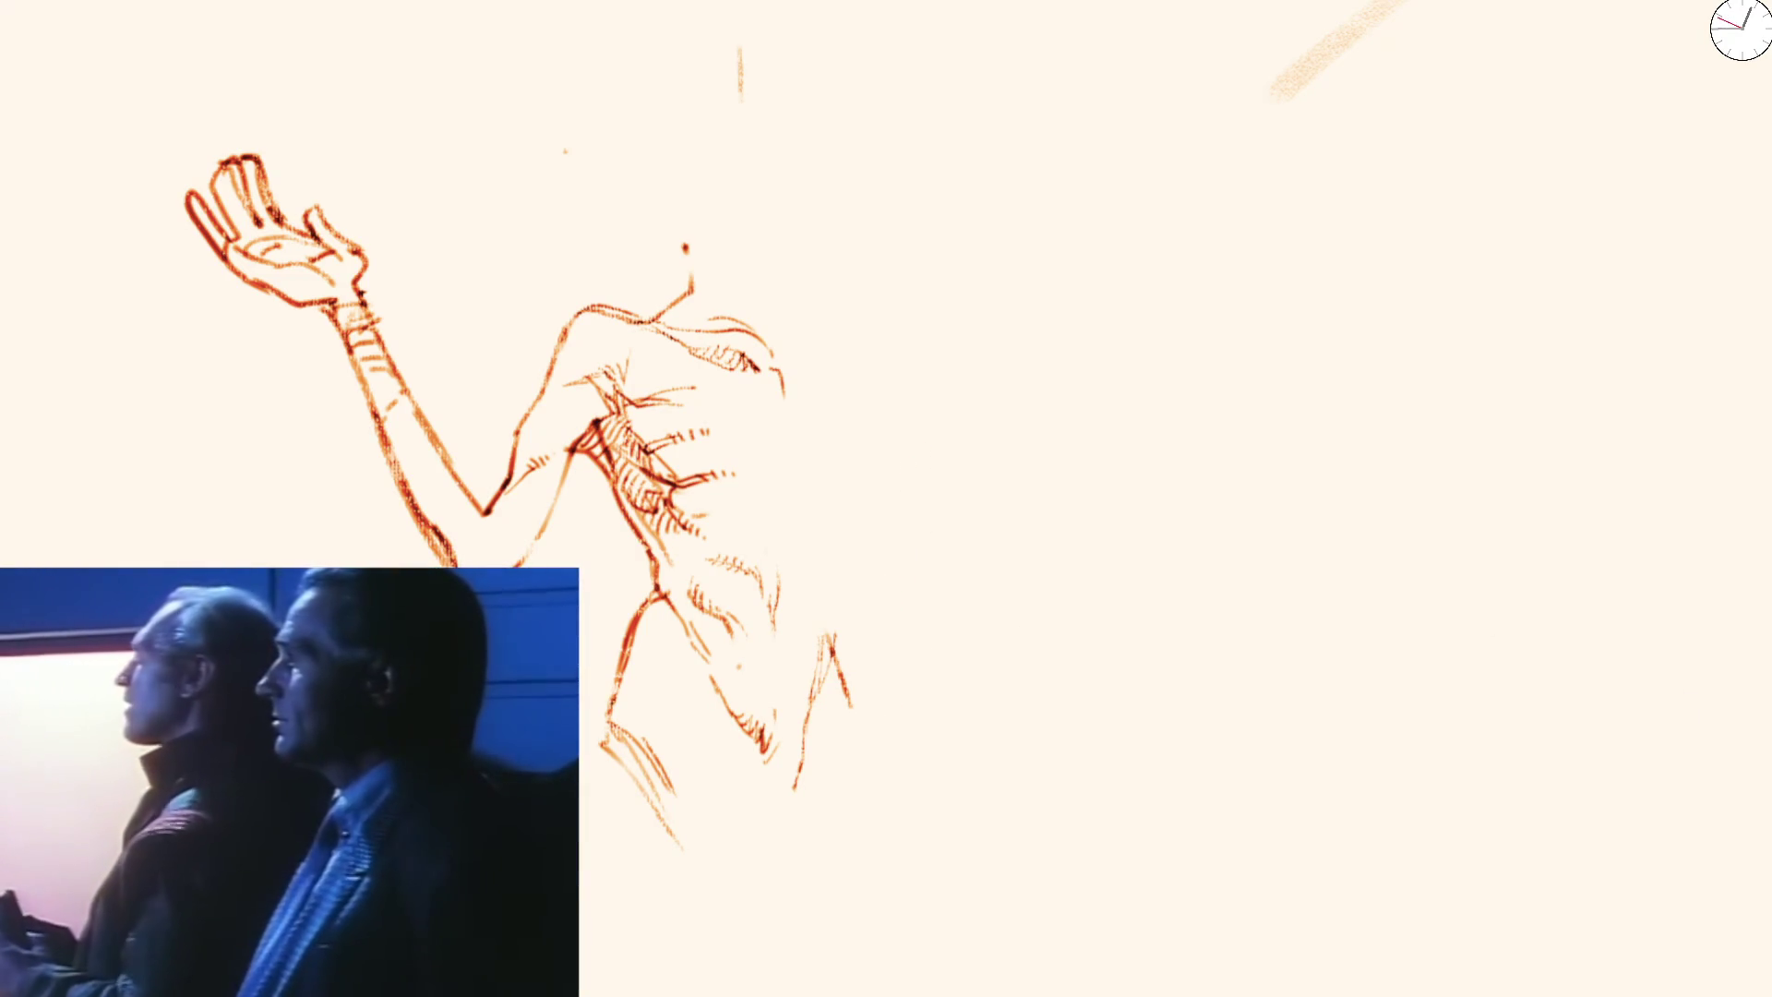
# Discard two curly strokes, then keep a single short red stroke right of the figure
pyautogui.moveTo(949, 396); pyautogui.dragTo(1095, 558)
pyautogui.hotkey('ctrl', 'z')
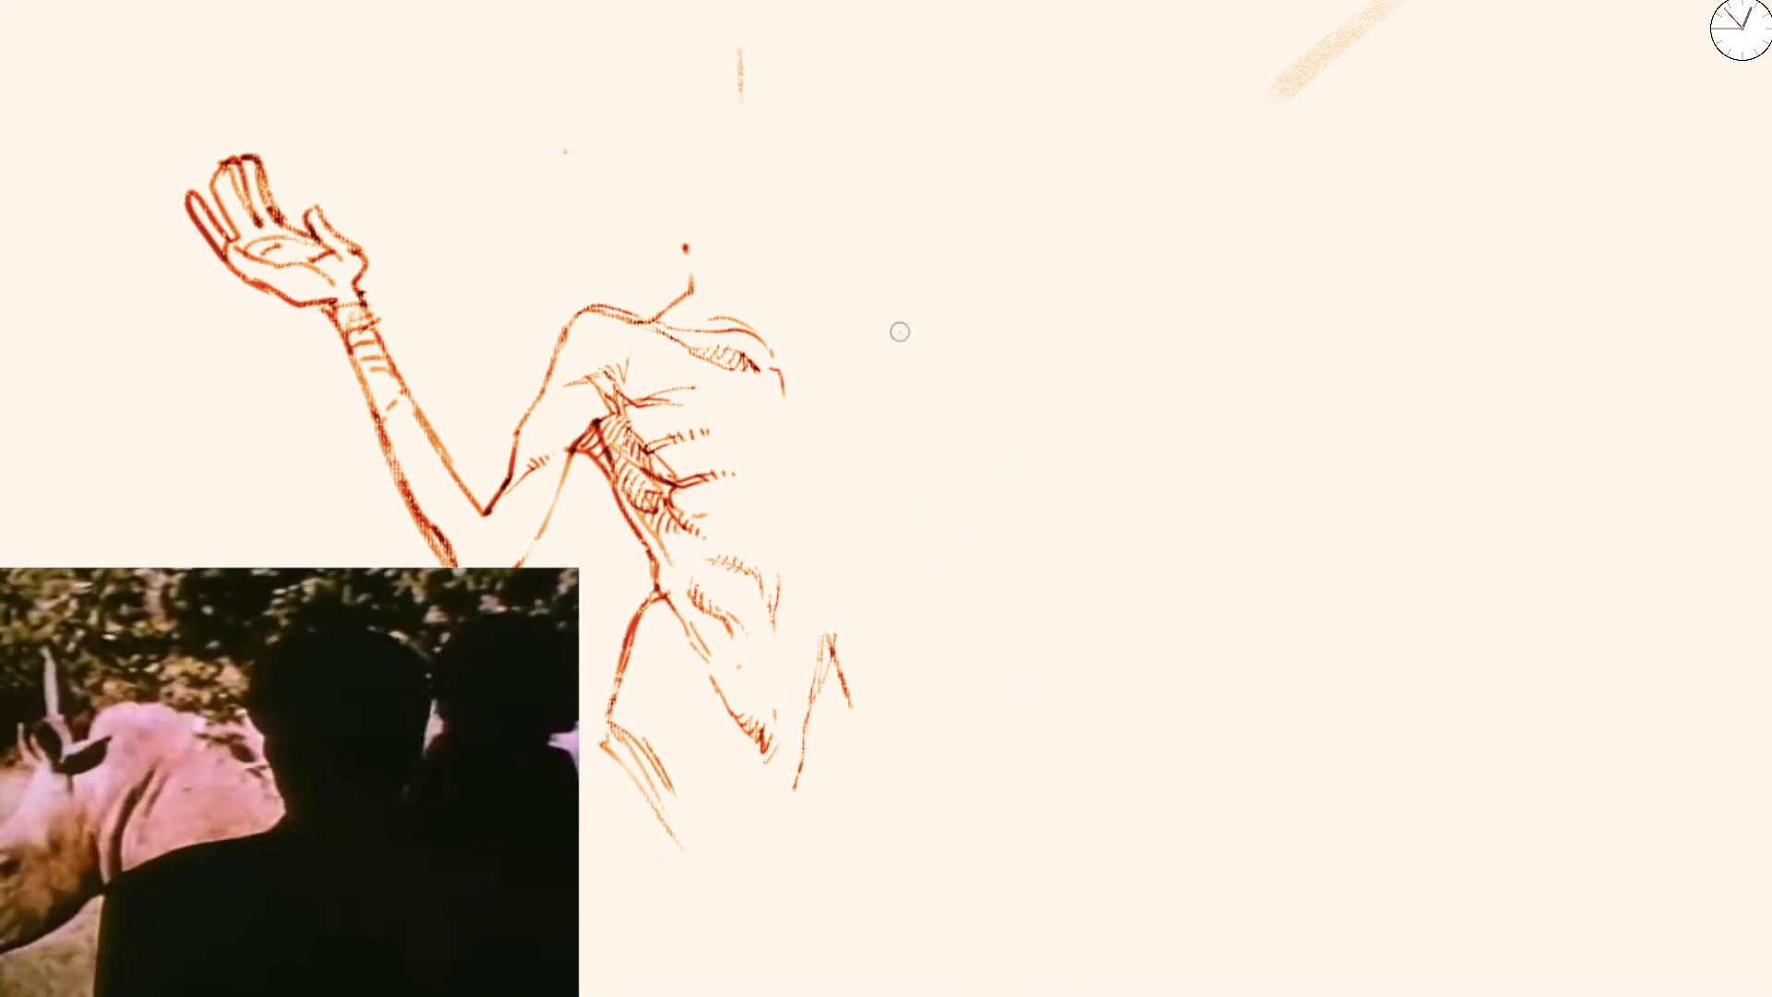
pyautogui.moveTo(1020, 455)
pyautogui.mouseDown()
pyautogui.moveTo(1121, 443)
pyautogui.moveTo(1108, 623)
pyautogui.mouseUp()
pyautogui.hotkey('ctrl', 'z')
pyautogui.moveTo(986, 526); pyautogui.dragTo(943, 609)
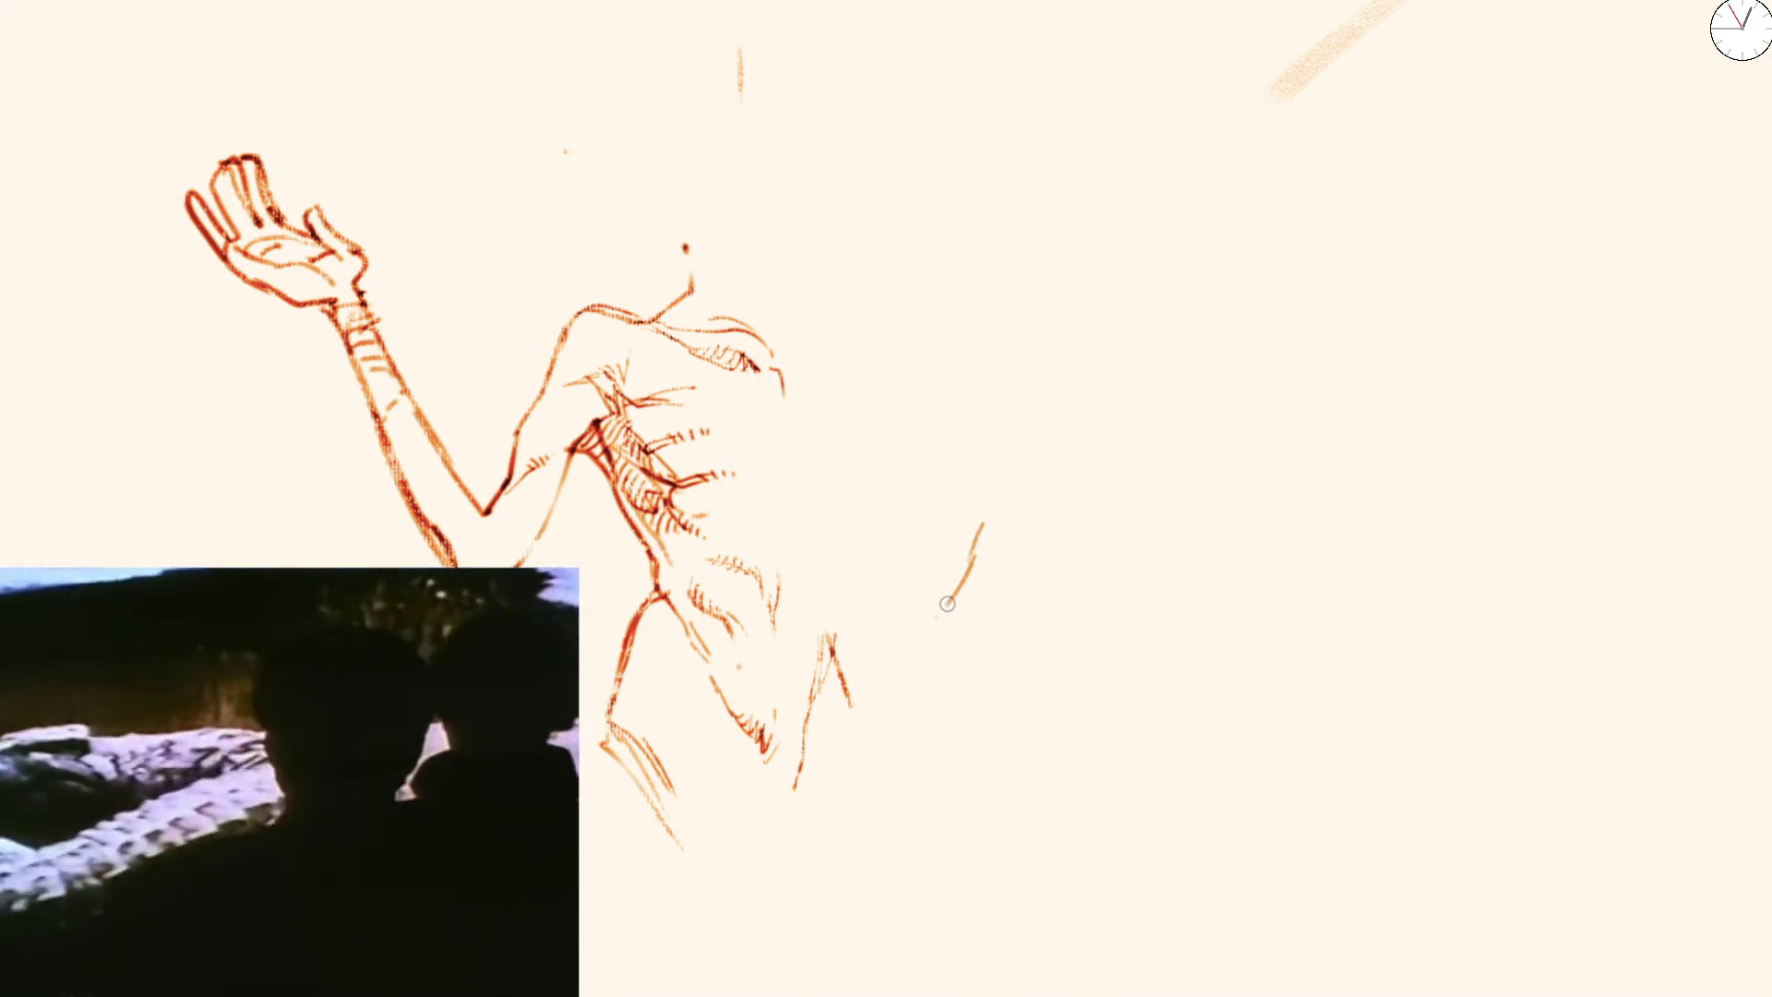
pyautogui.moveTo(918, 528); pyautogui.dragTo(936, 699)
pyautogui.hotkey('ctrl', 'z')
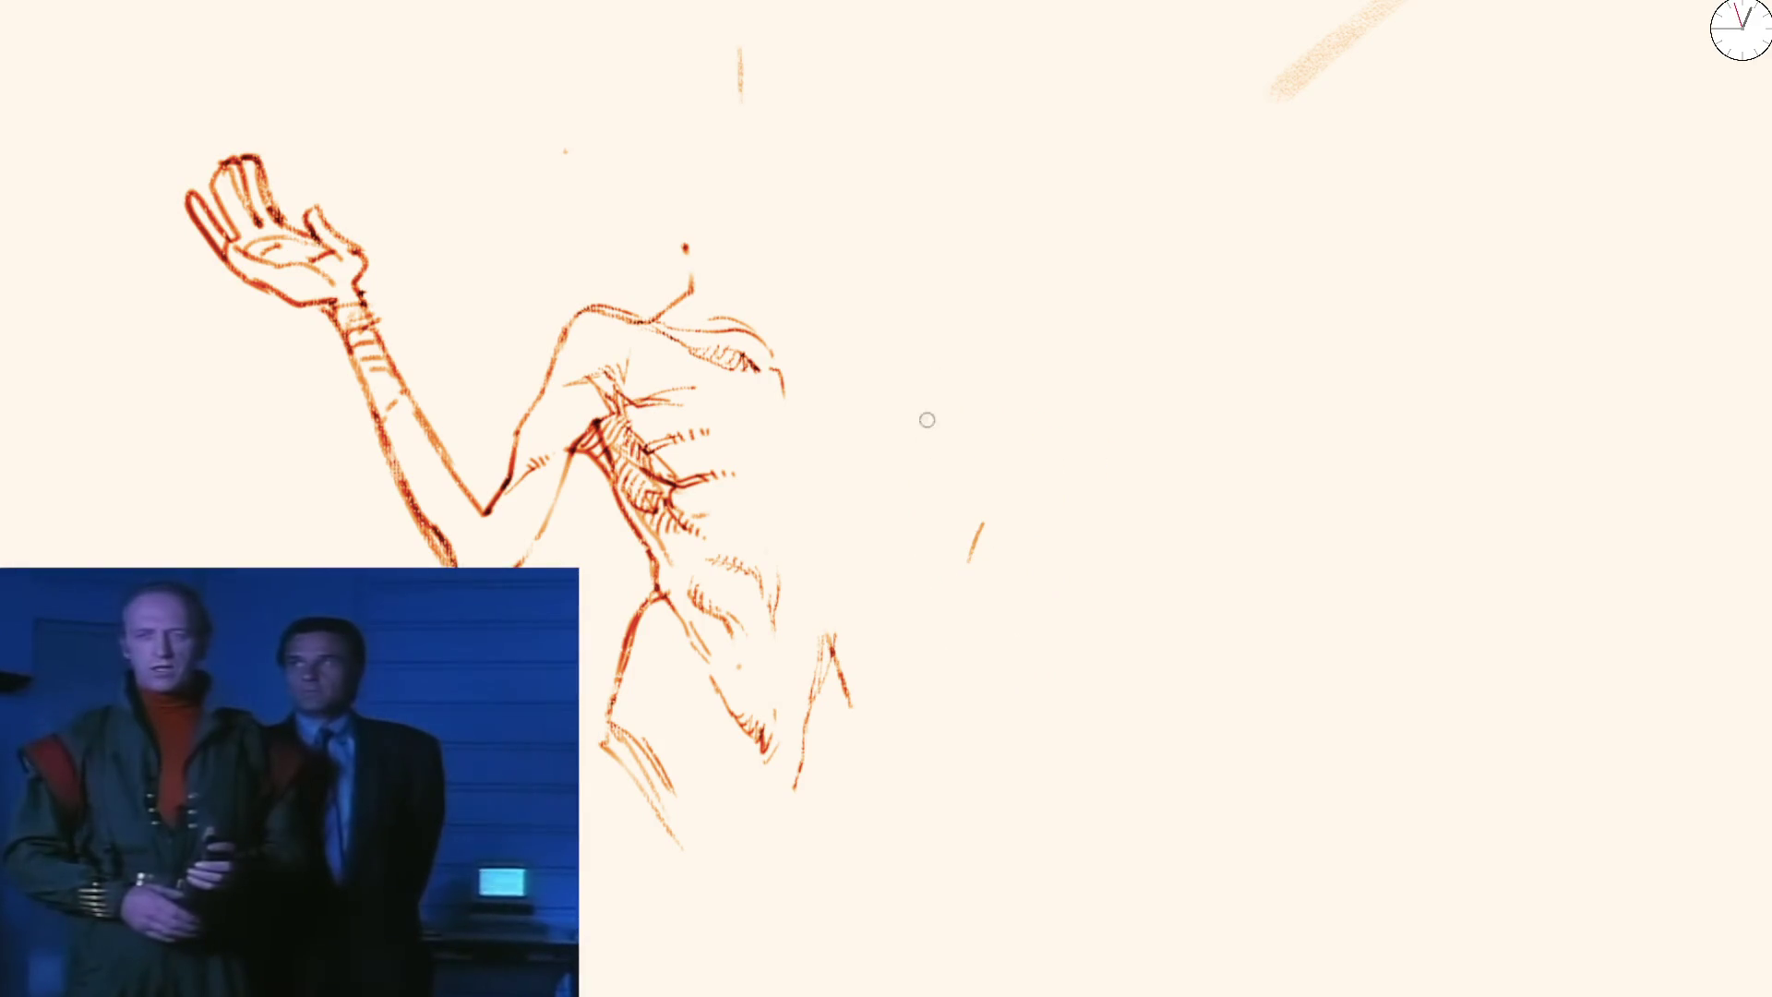
pyautogui.scroll(-3, 927, 424)
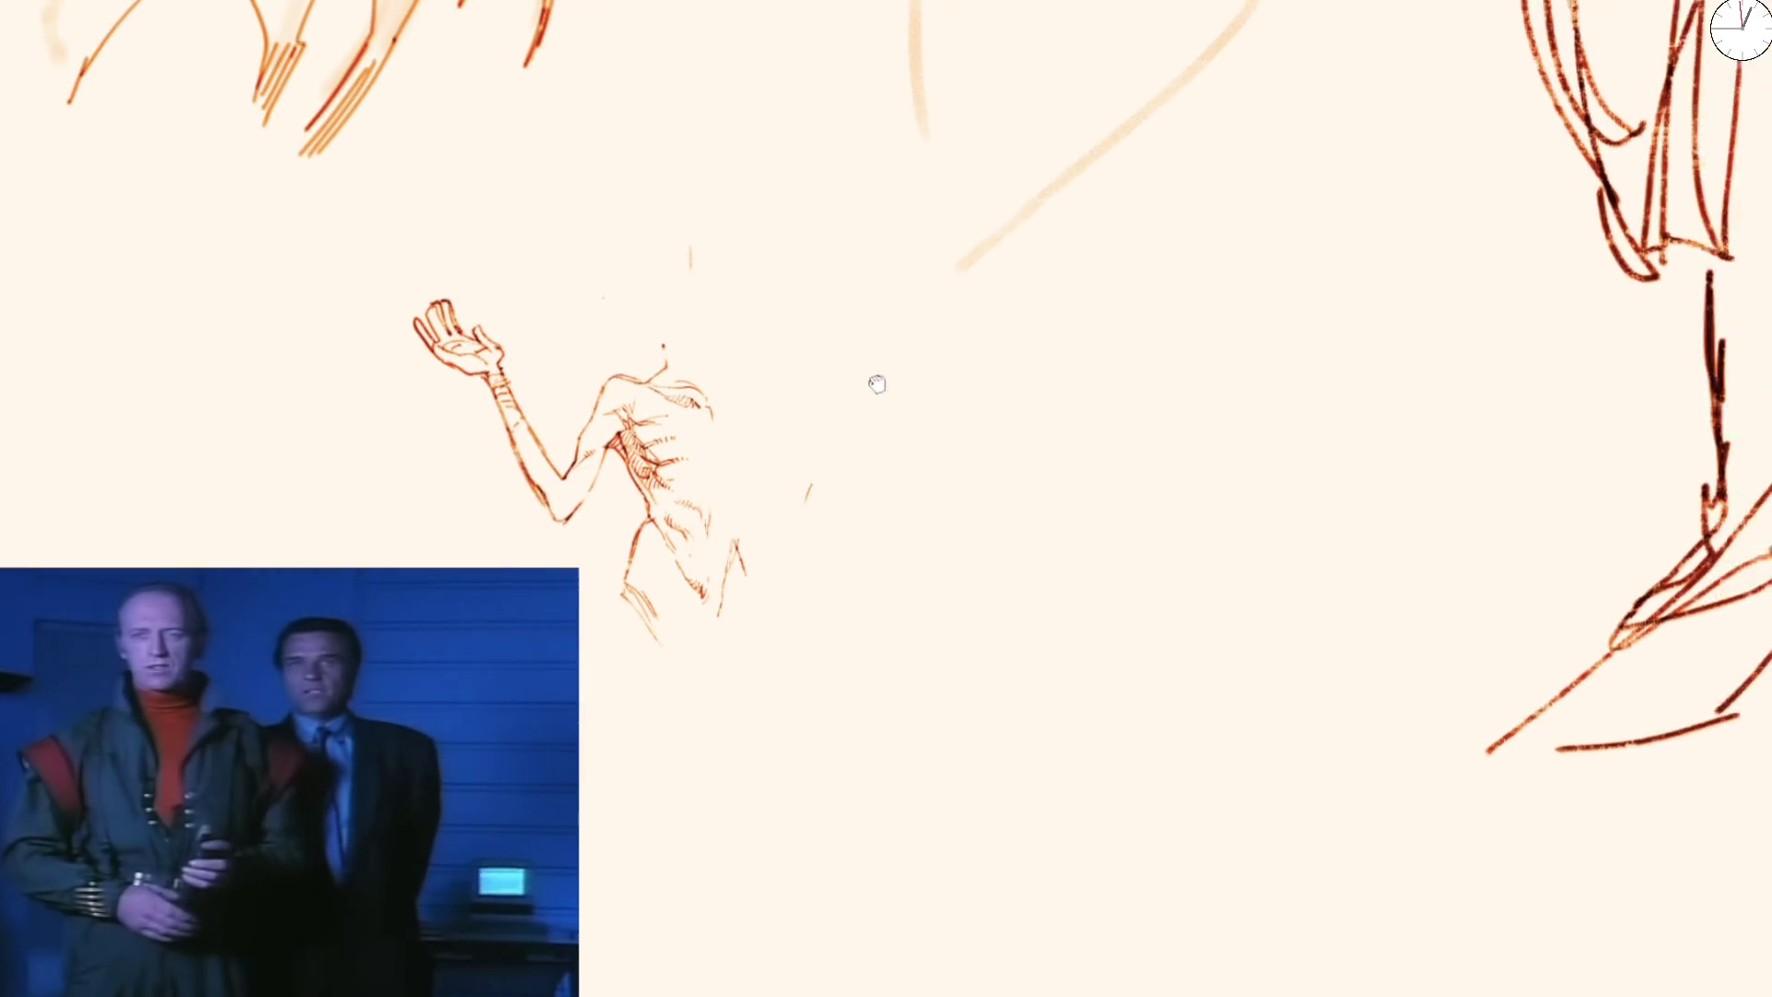
pyautogui.scroll(3, 827, 436)
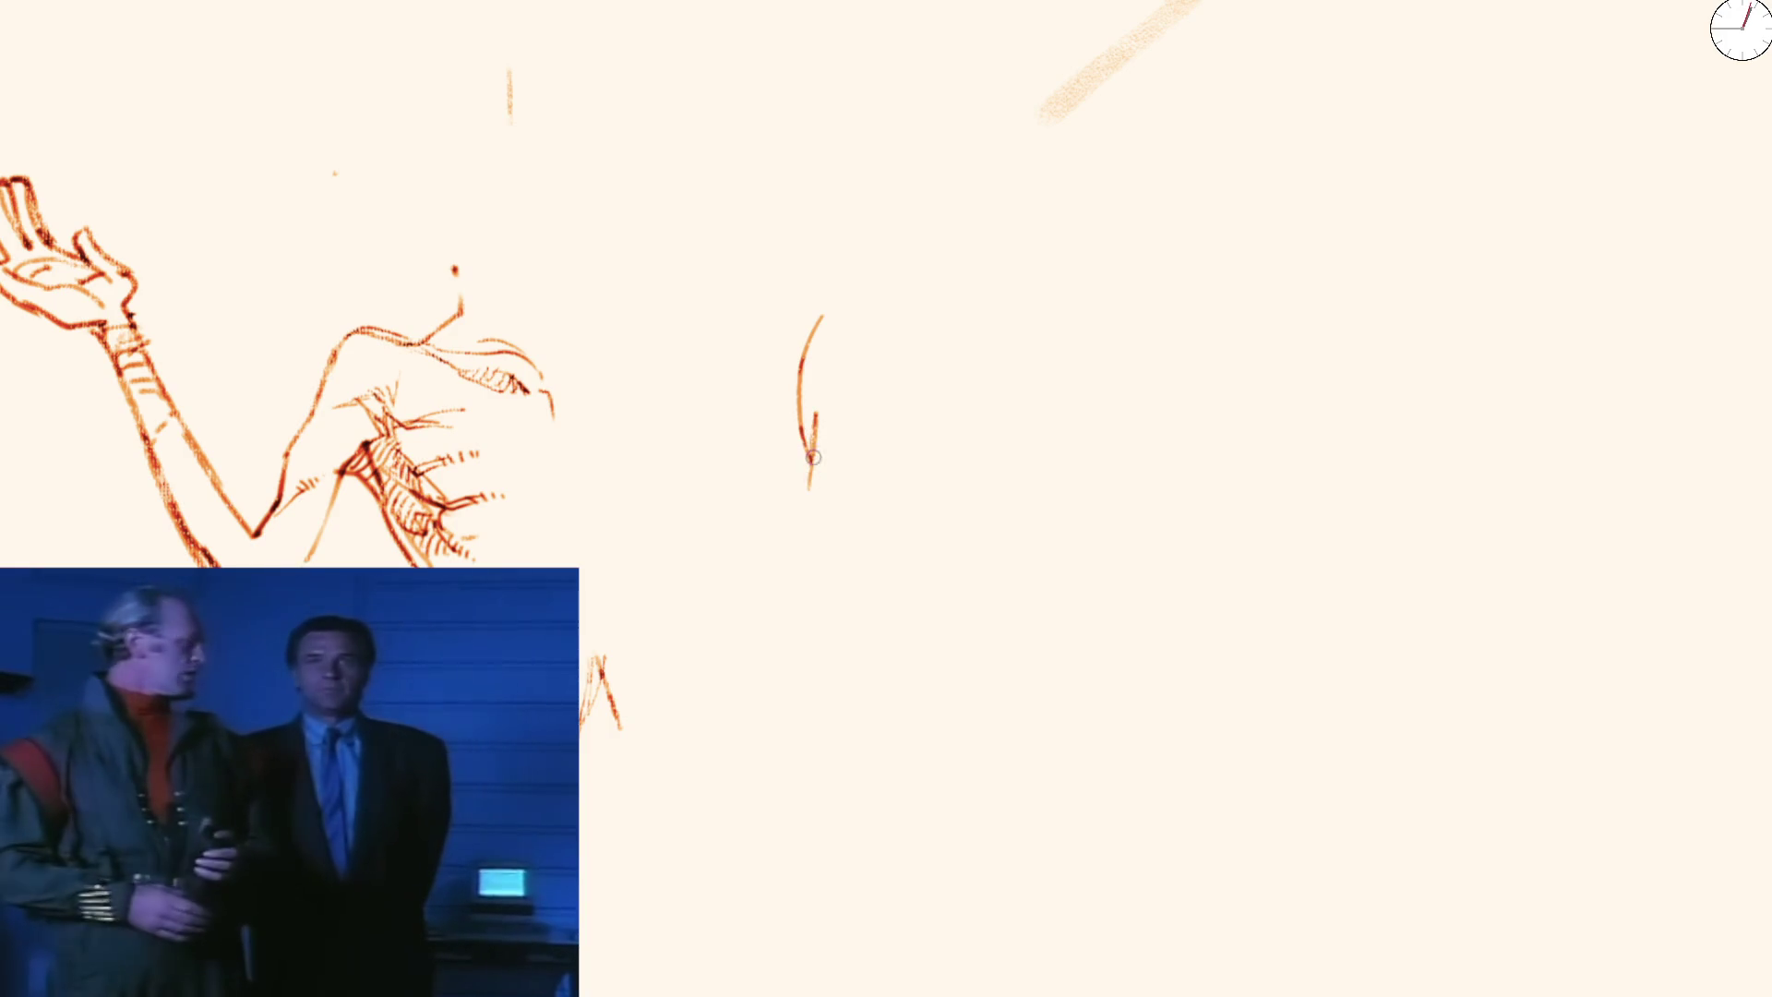
# Ink the head-top curve, the double face line and hatch shading on the lower arm
pyautogui.moveTo(837, 543); pyautogui.dragTo(851, 621)
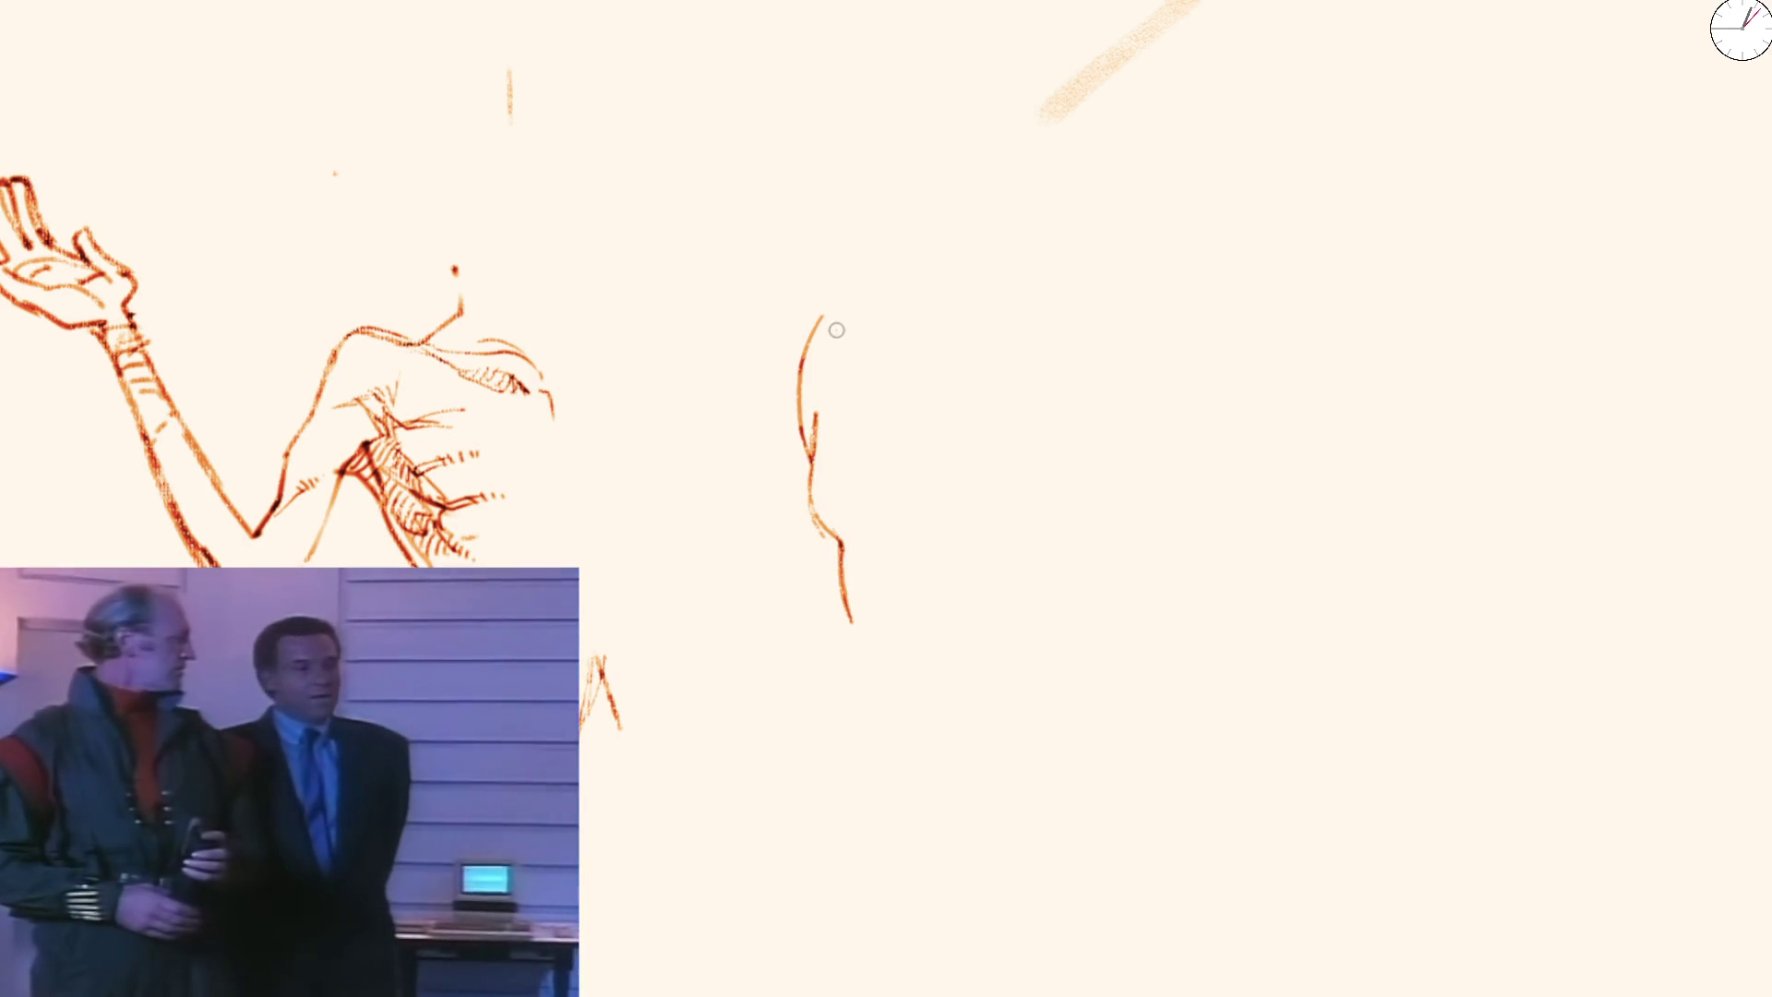
pyautogui.moveTo(854, 320); pyautogui.dragTo(822, 324)
pyautogui.moveTo(863, 247); pyautogui.dragTo(810, 337)
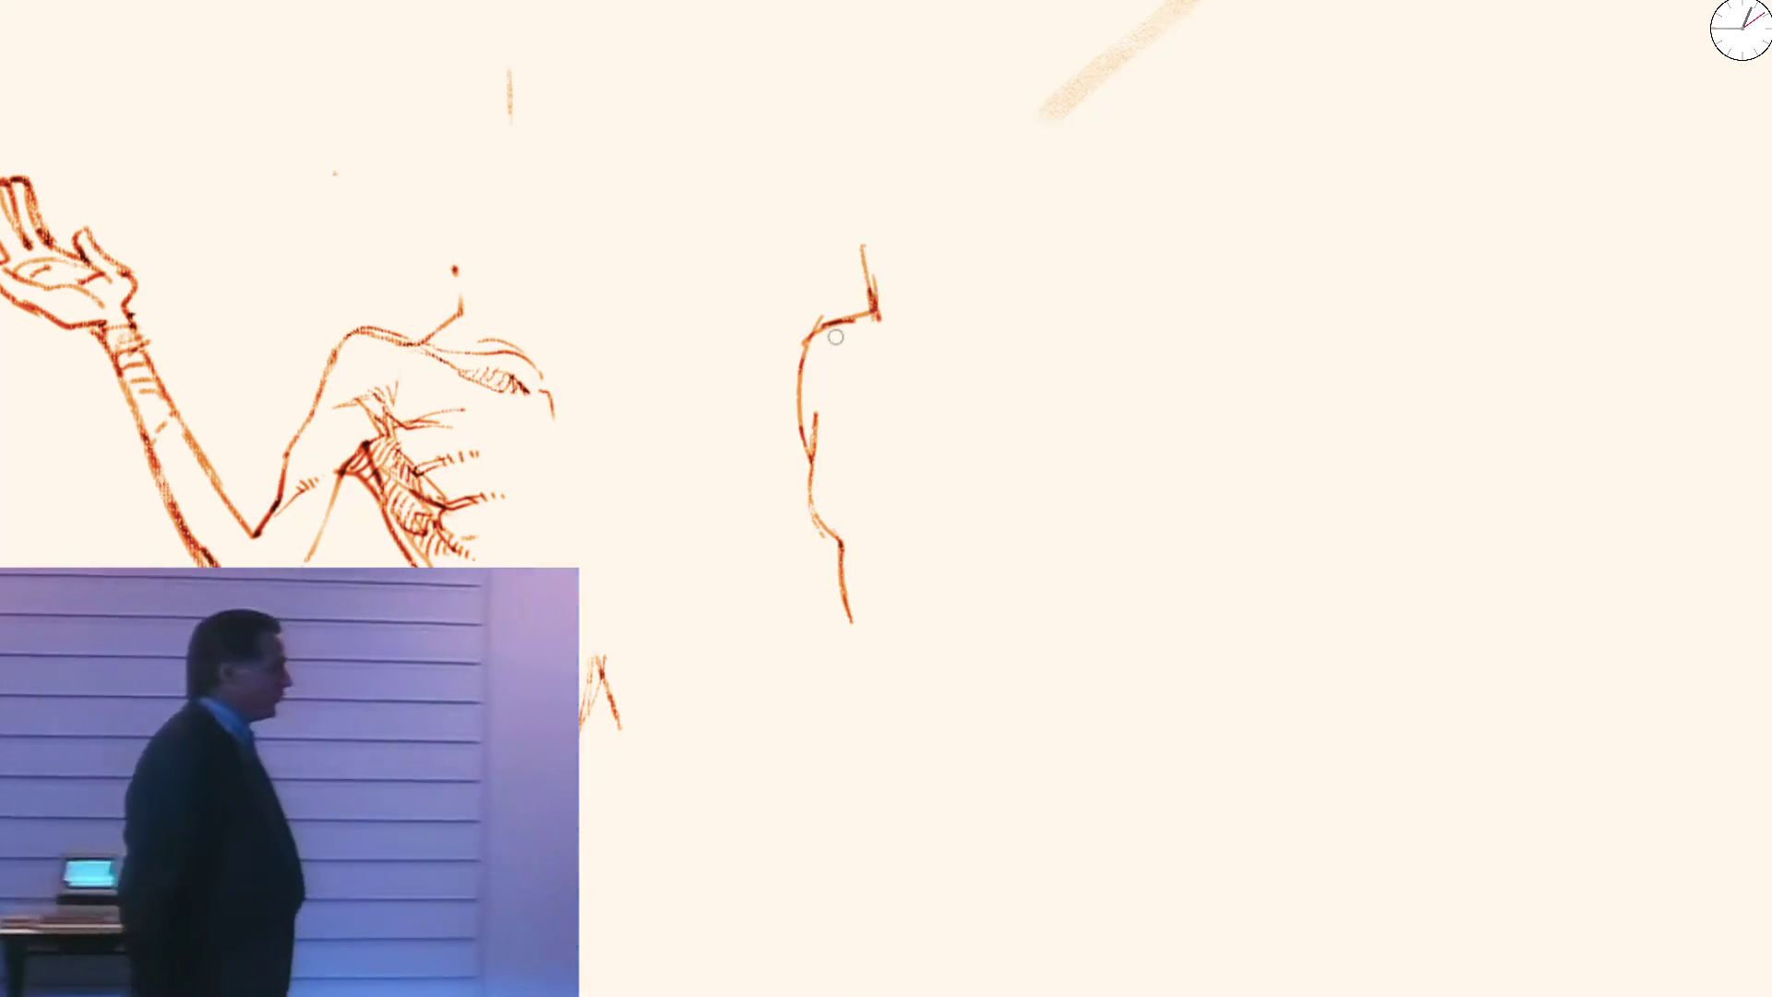
pyautogui.moveTo(814, 412); pyautogui.dragTo(810, 643)
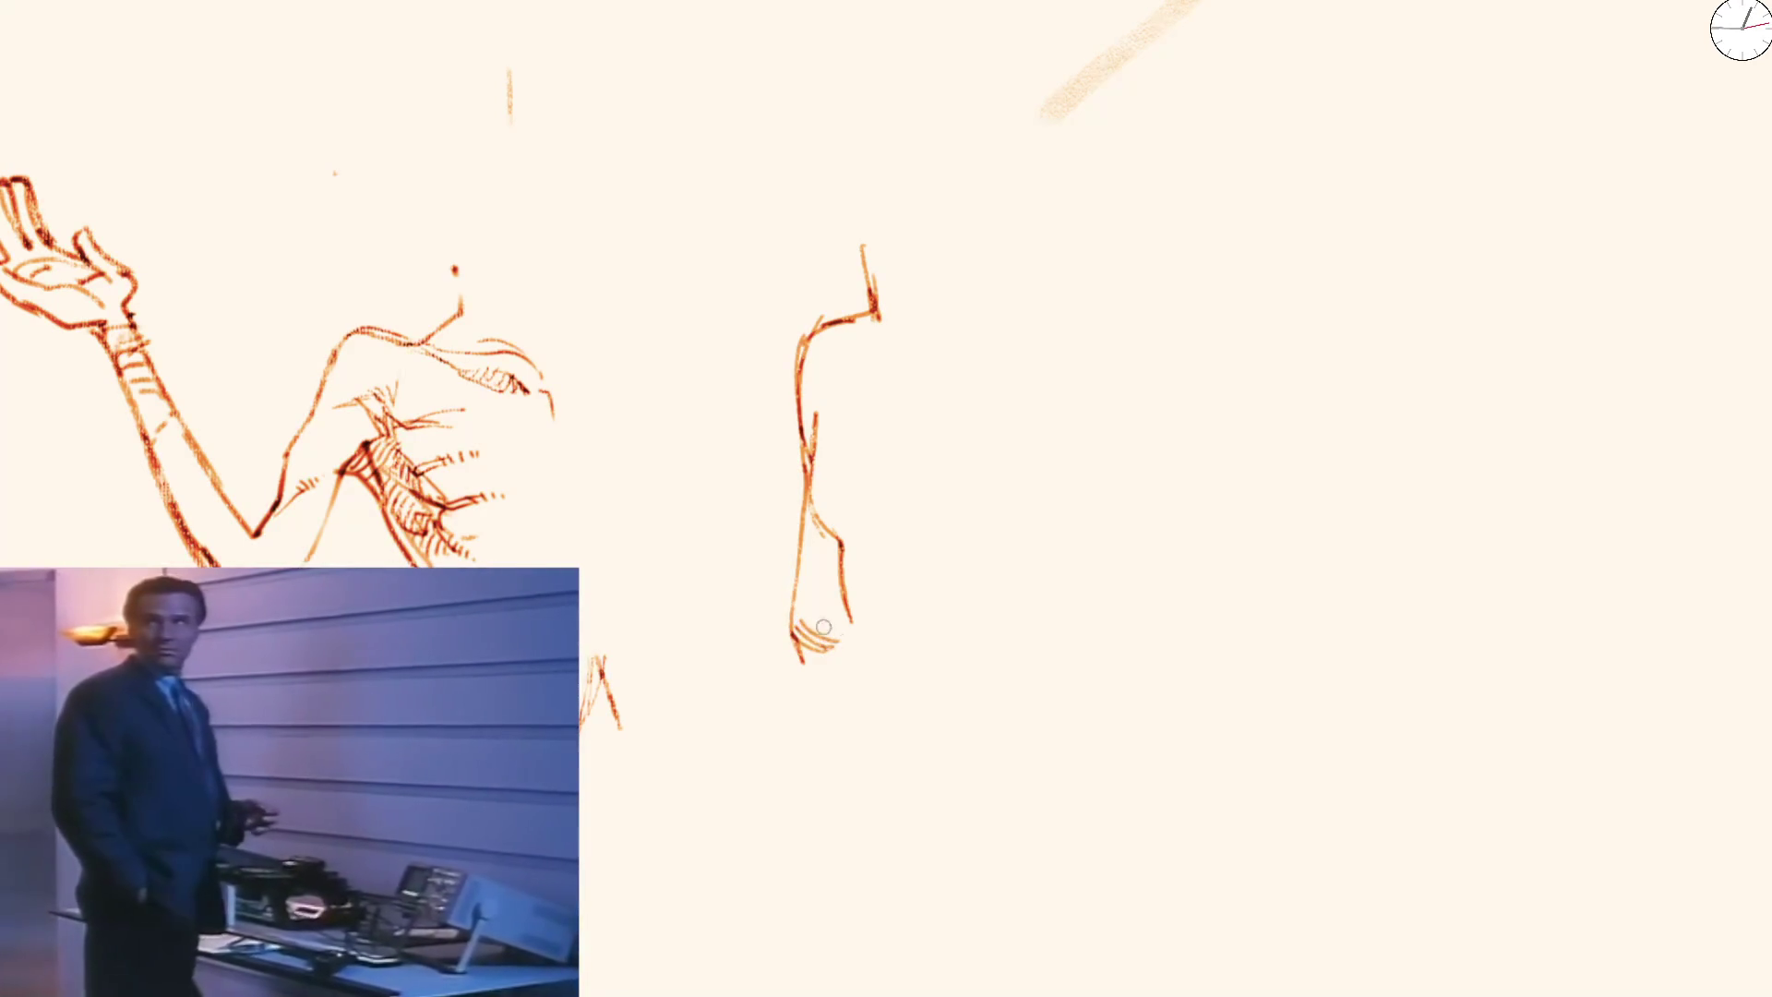
pyautogui.moveTo(831, 640)
pyautogui.mouseDown()
pyautogui.moveTo(799, 599)
pyautogui.moveTo(835, 595)
pyautogui.mouseUp()
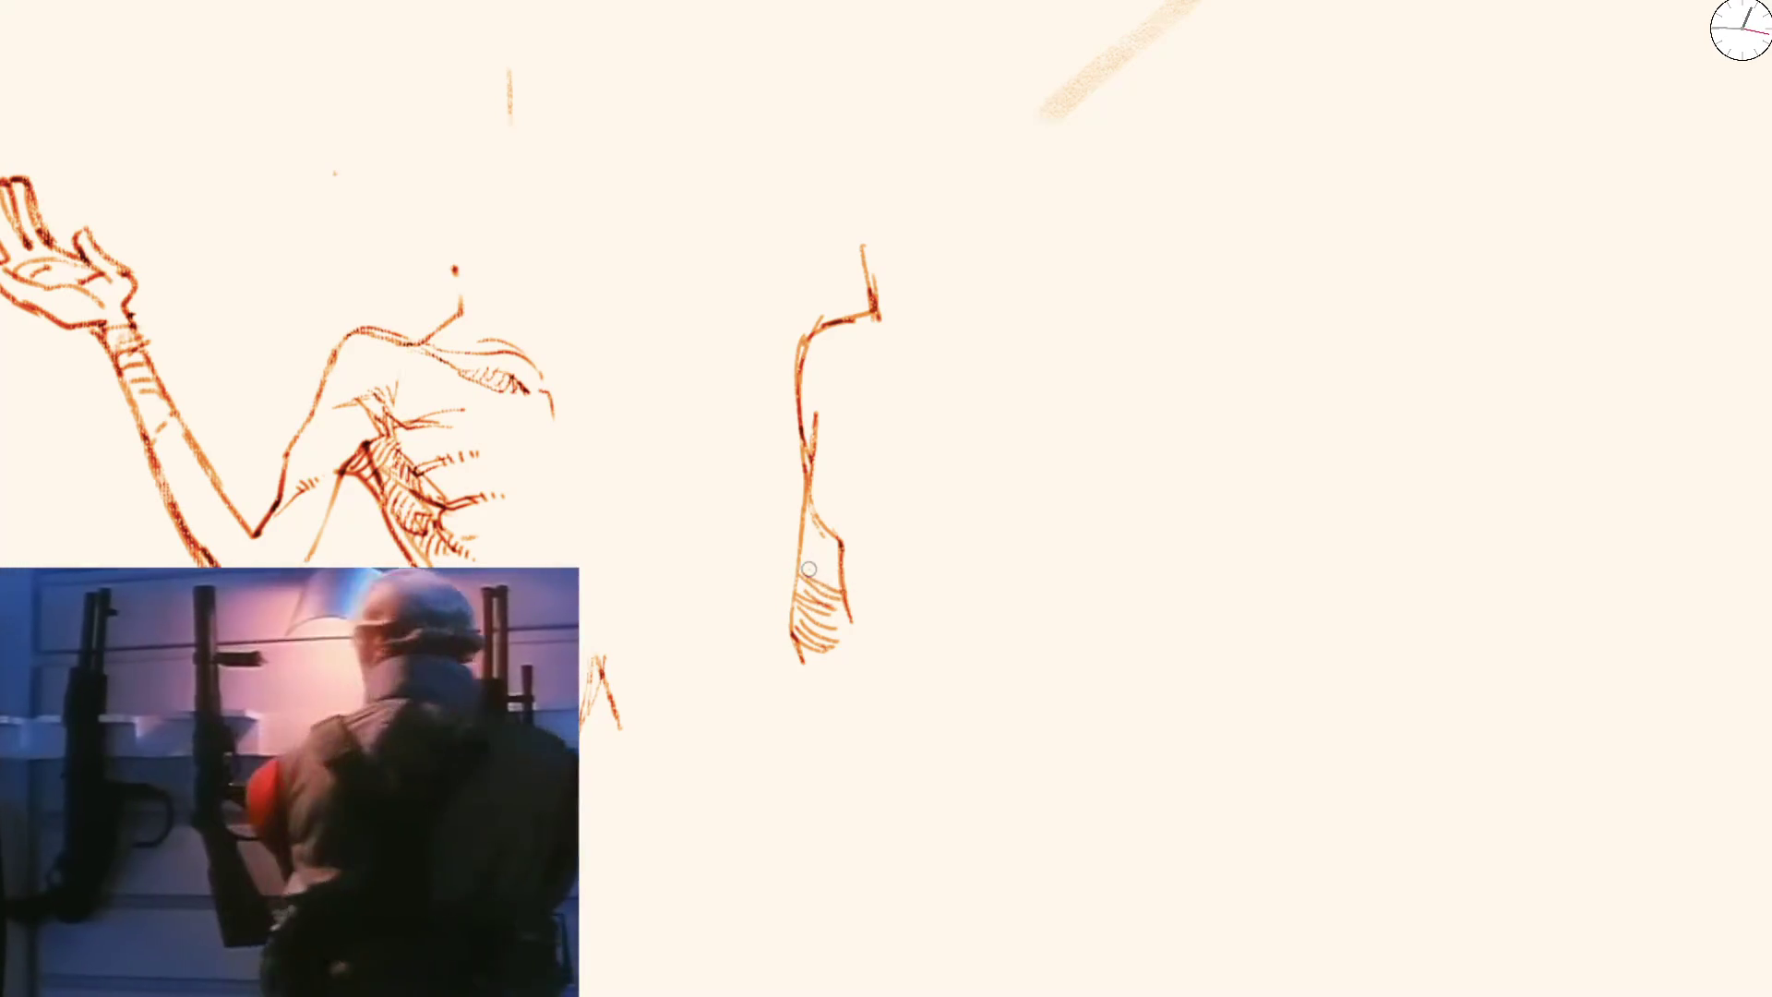
pyautogui.moveTo(836, 595)
pyautogui.mouseDown()
pyautogui.moveTo(840, 571)
pyautogui.moveTo(804, 549)
pyautogui.mouseUp()
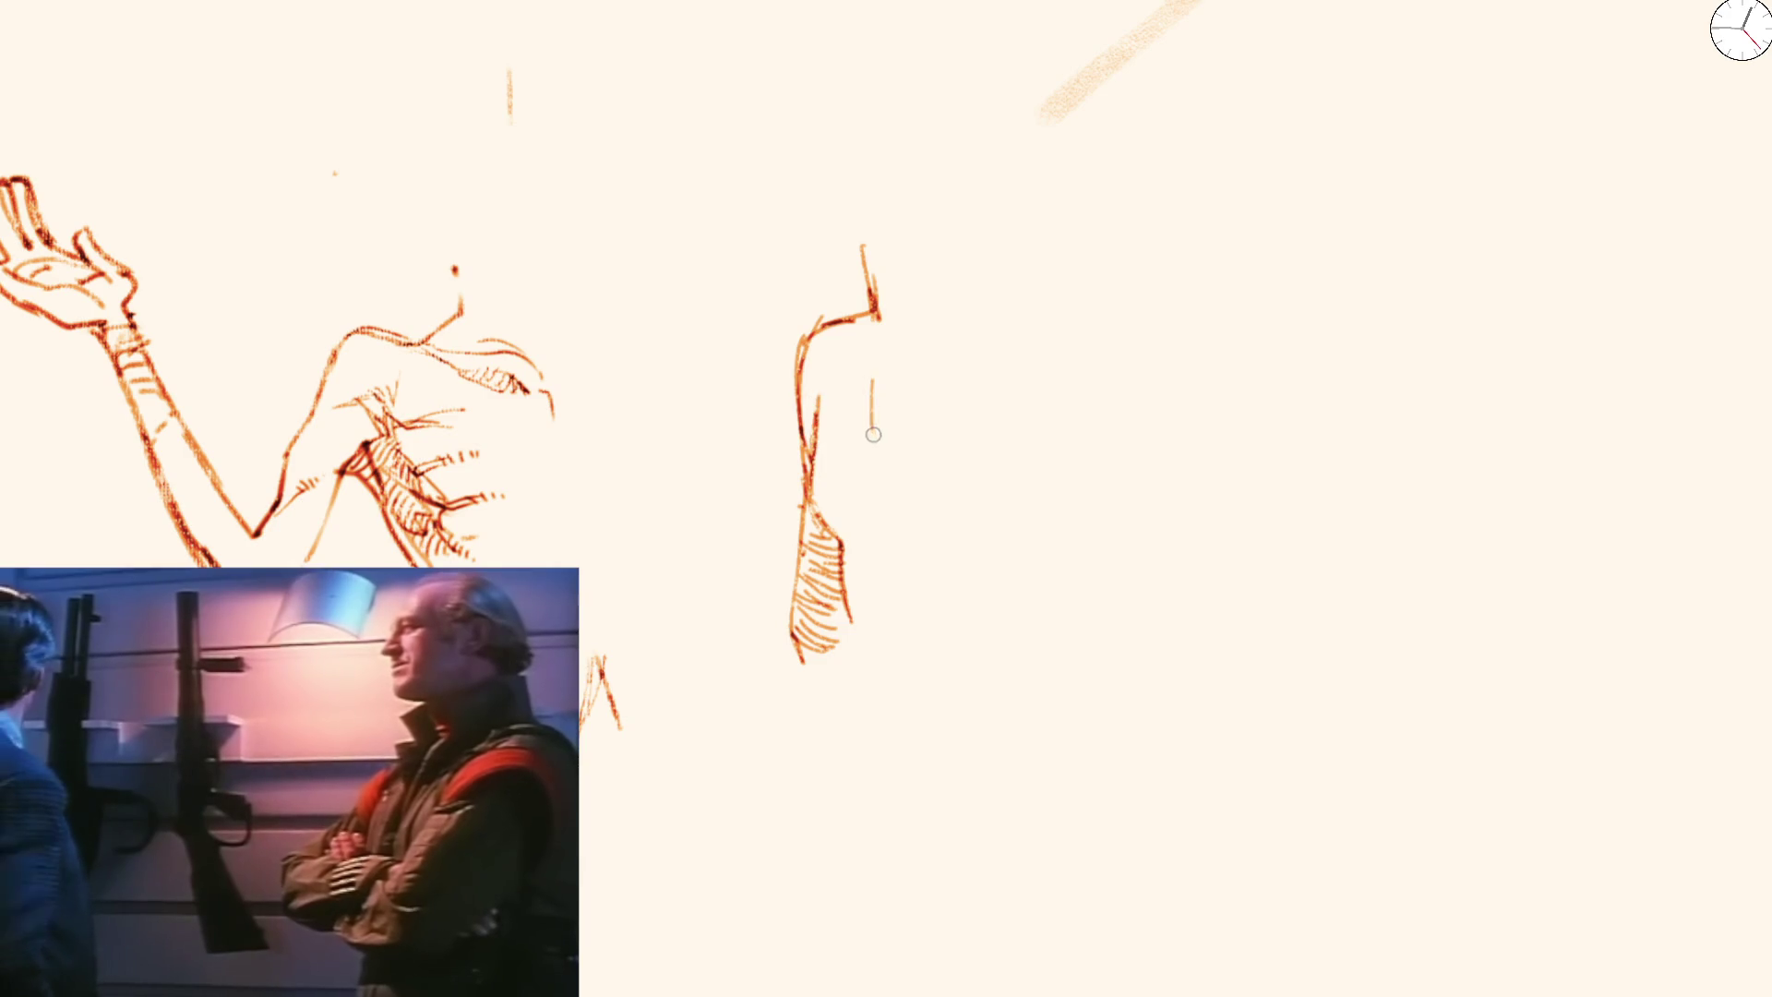
# Start the neck line, remove stray vertical guide lines, and add a collarbone stroke
pyautogui.moveTo(888, 506); pyautogui.dragTo(885, 369)
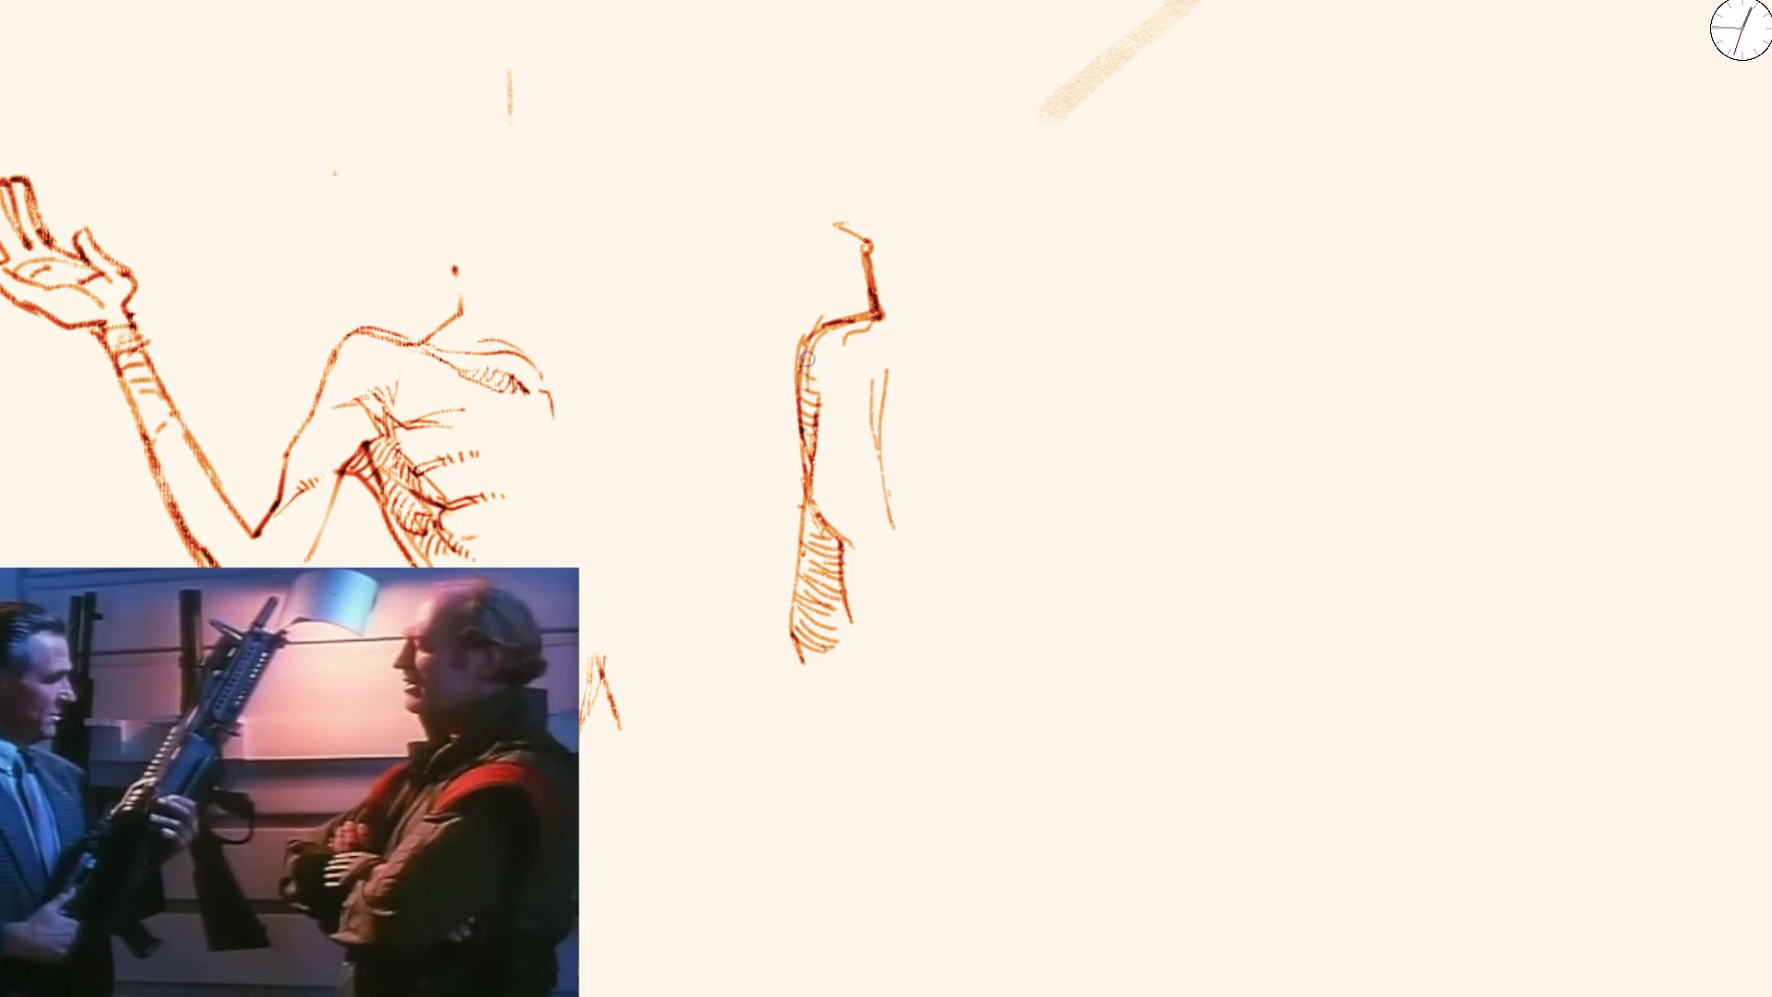
pyautogui.moveTo(985, 237)
pyautogui.mouseDown()
pyautogui.moveTo(988, 286)
pyautogui.moveTo(1022, 313)
pyautogui.mouseUp()
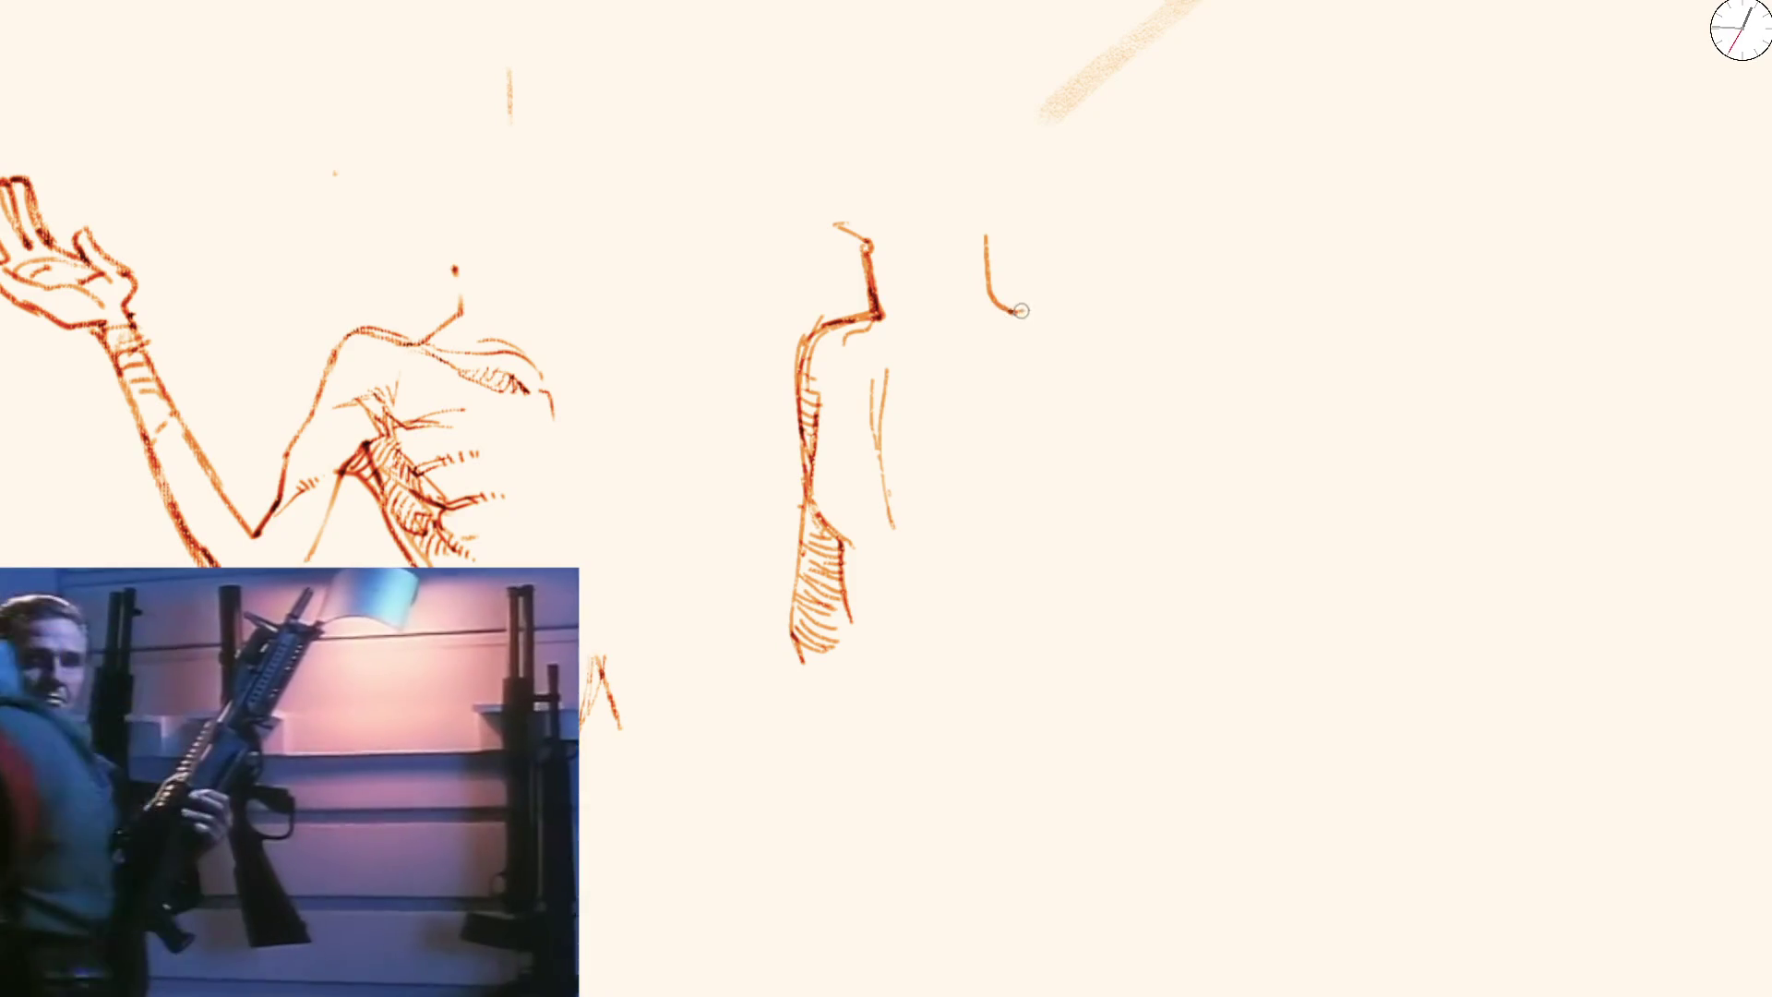
pyautogui.press('e')
pyautogui.moveTo(894, 356)
pyautogui.mouseDown()
pyautogui.moveTo(895, 483)
pyautogui.moveTo(926, 374)
pyautogui.moveTo(1023, 315)
pyautogui.moveTo(914, 395)
pyautogui.mouseUp()
pyautogui.press('b')
pyautogui.hotkey('ctrl', 'z')
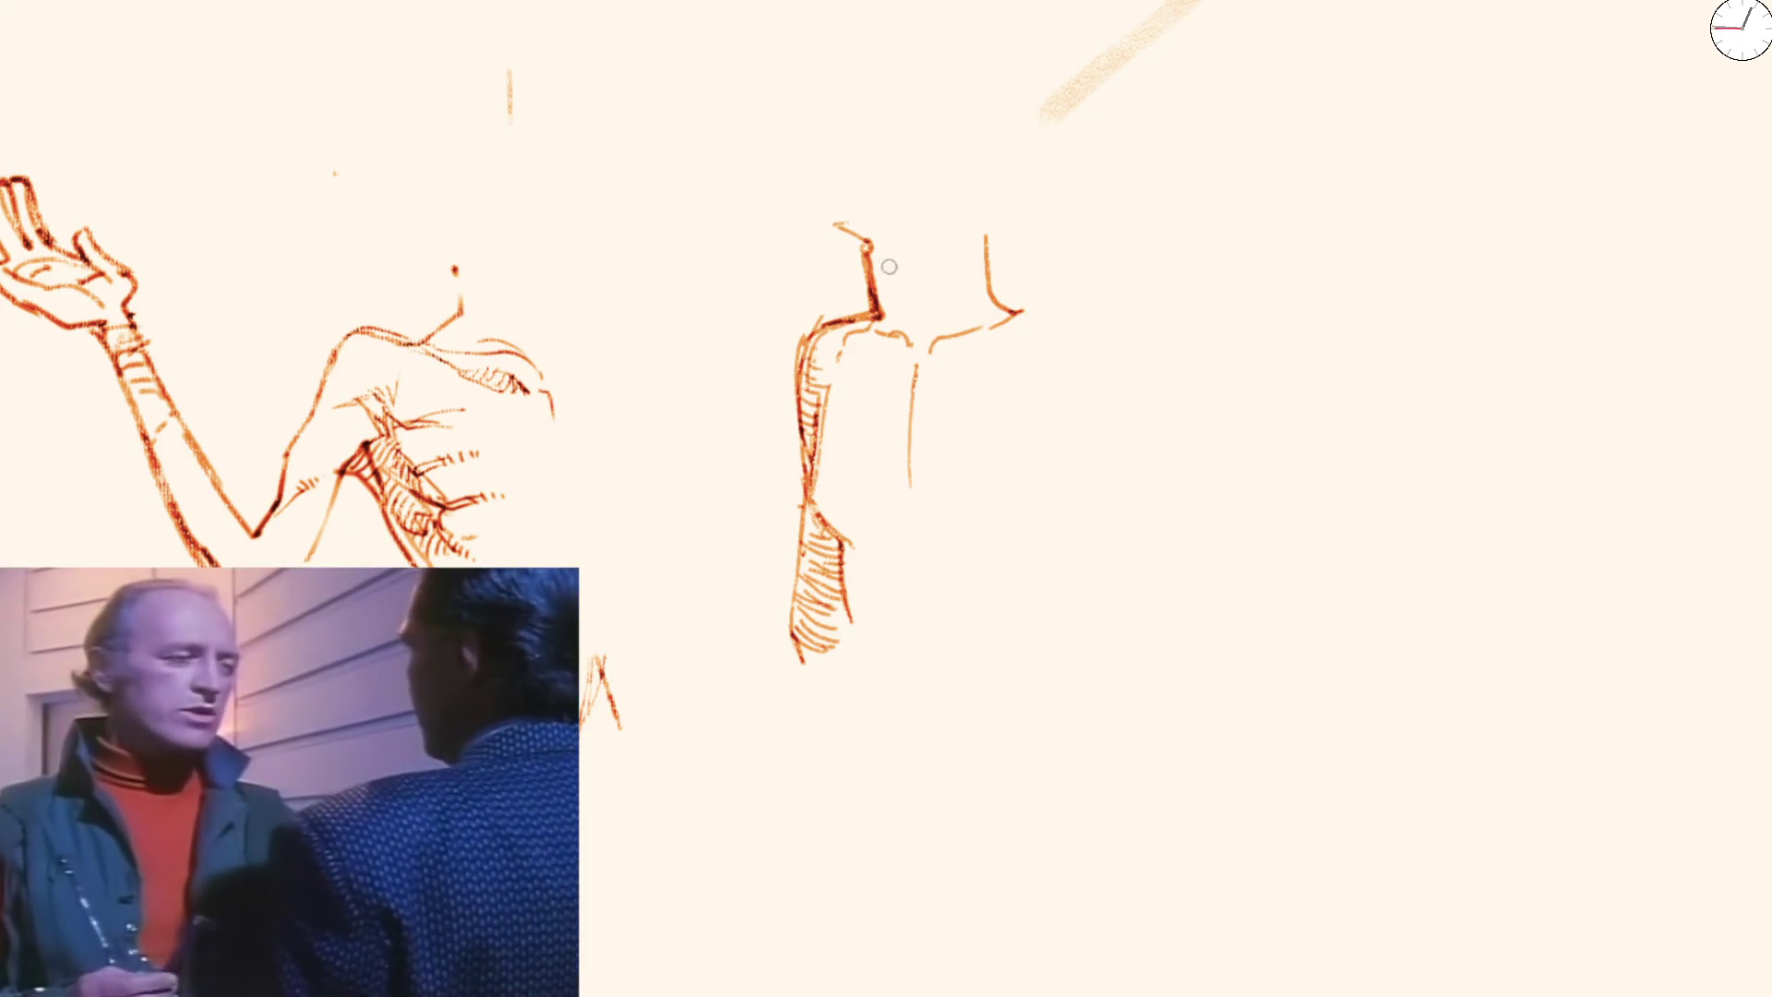
pyautogui.press('e')
pyautogui.moveTo(891, 267); pyautogui.dragTo(898, 269)
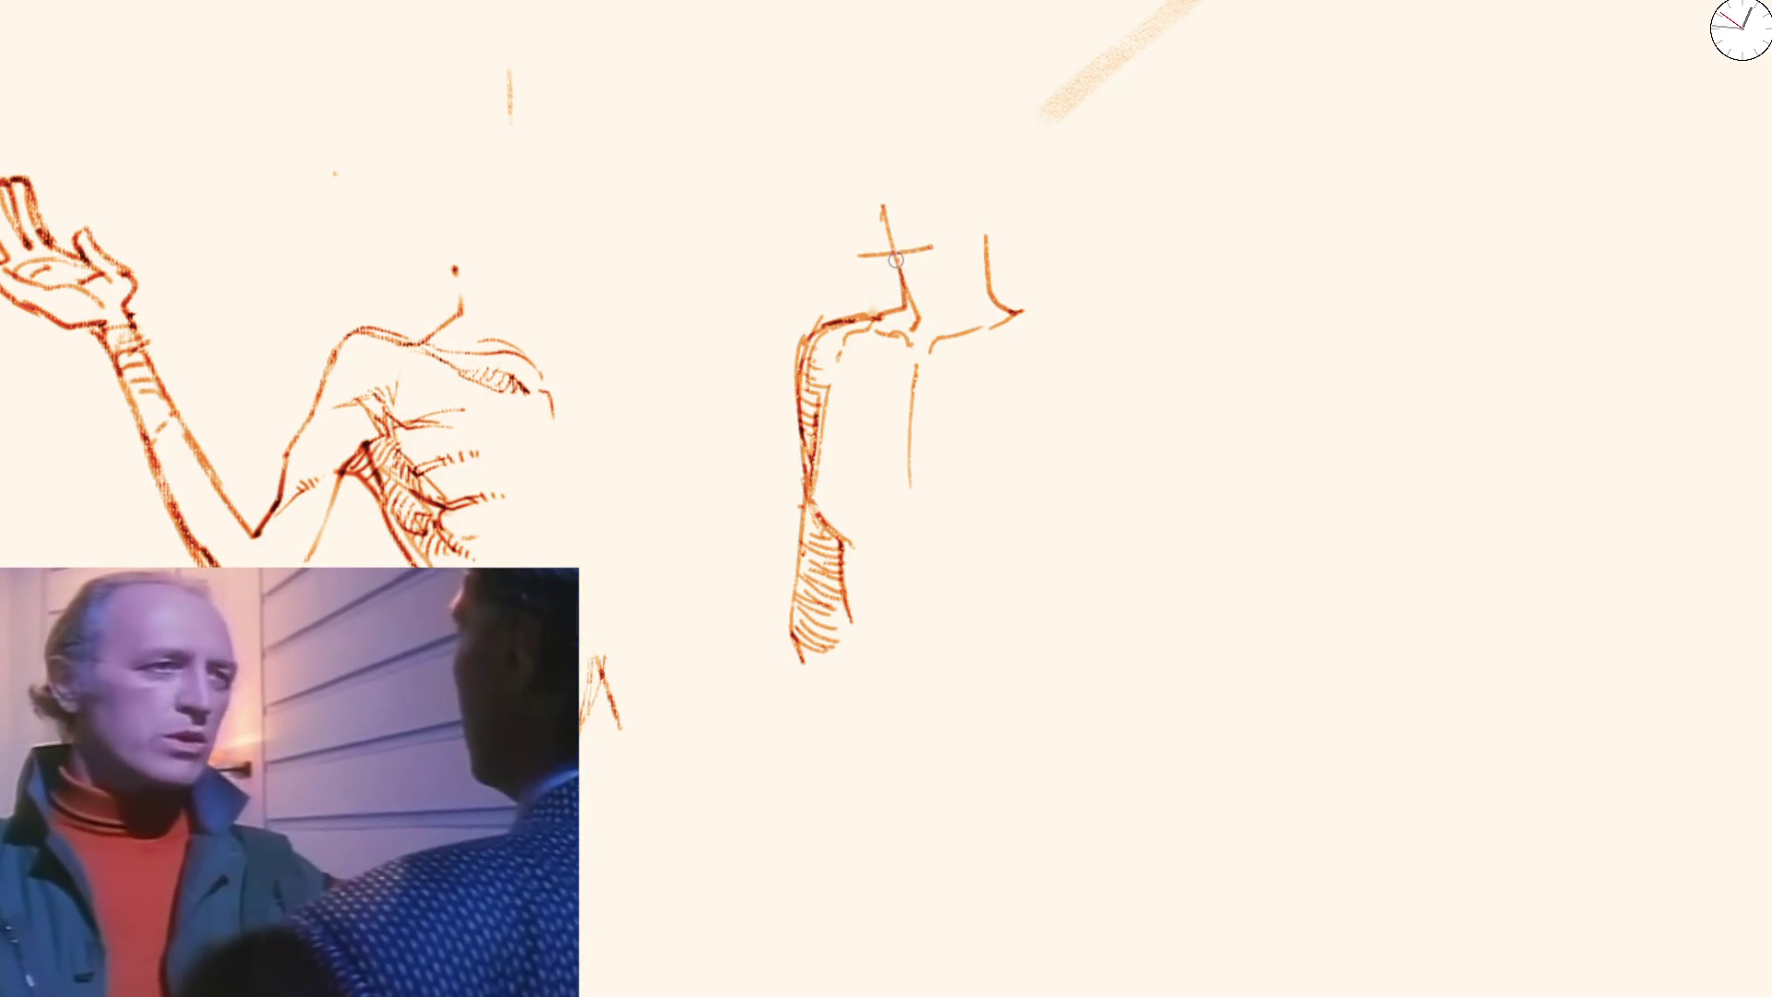
pyautogui.moveTo(897, 261); pyautogui.dragTo(925, 259)
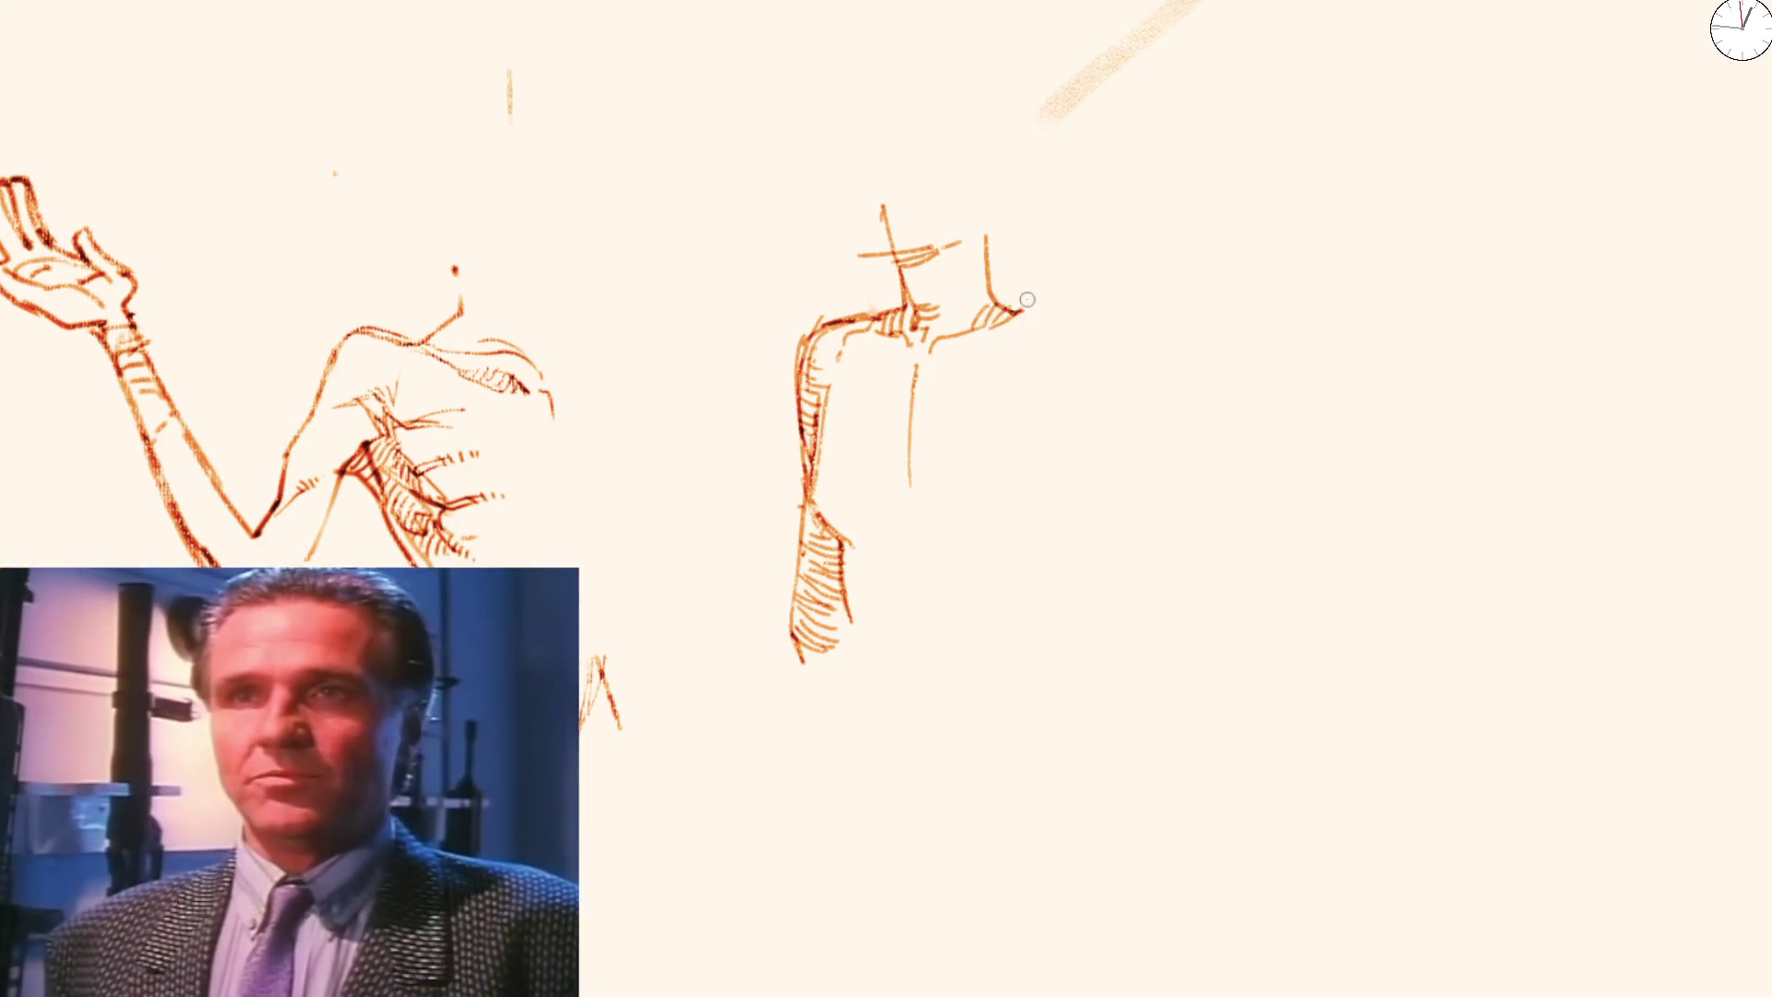
# Reframe the view, undo stray marks, then draw the chest contour and right shoulder edge
pyautogui.hotkey('ctrl', '-')
pyautogui.moveTo(837, 472); pyautogui.dragTo(979, 503)
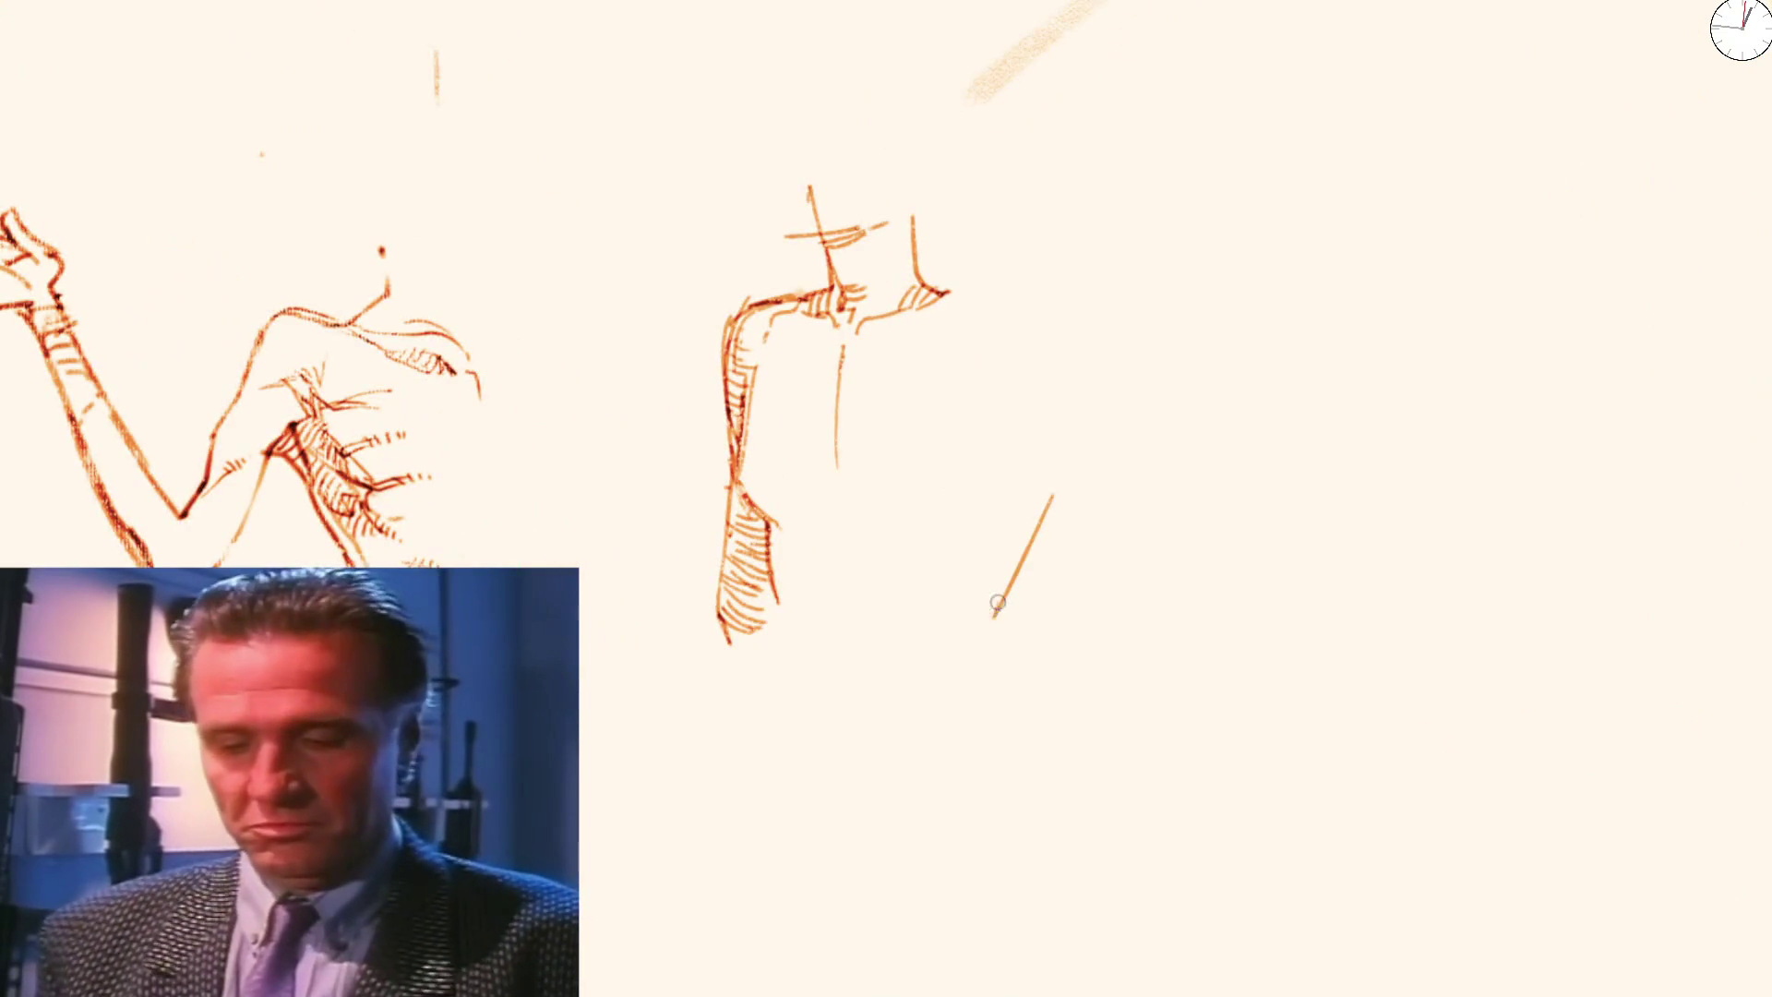
pyautogui.hotkey('ctrl', 'z')
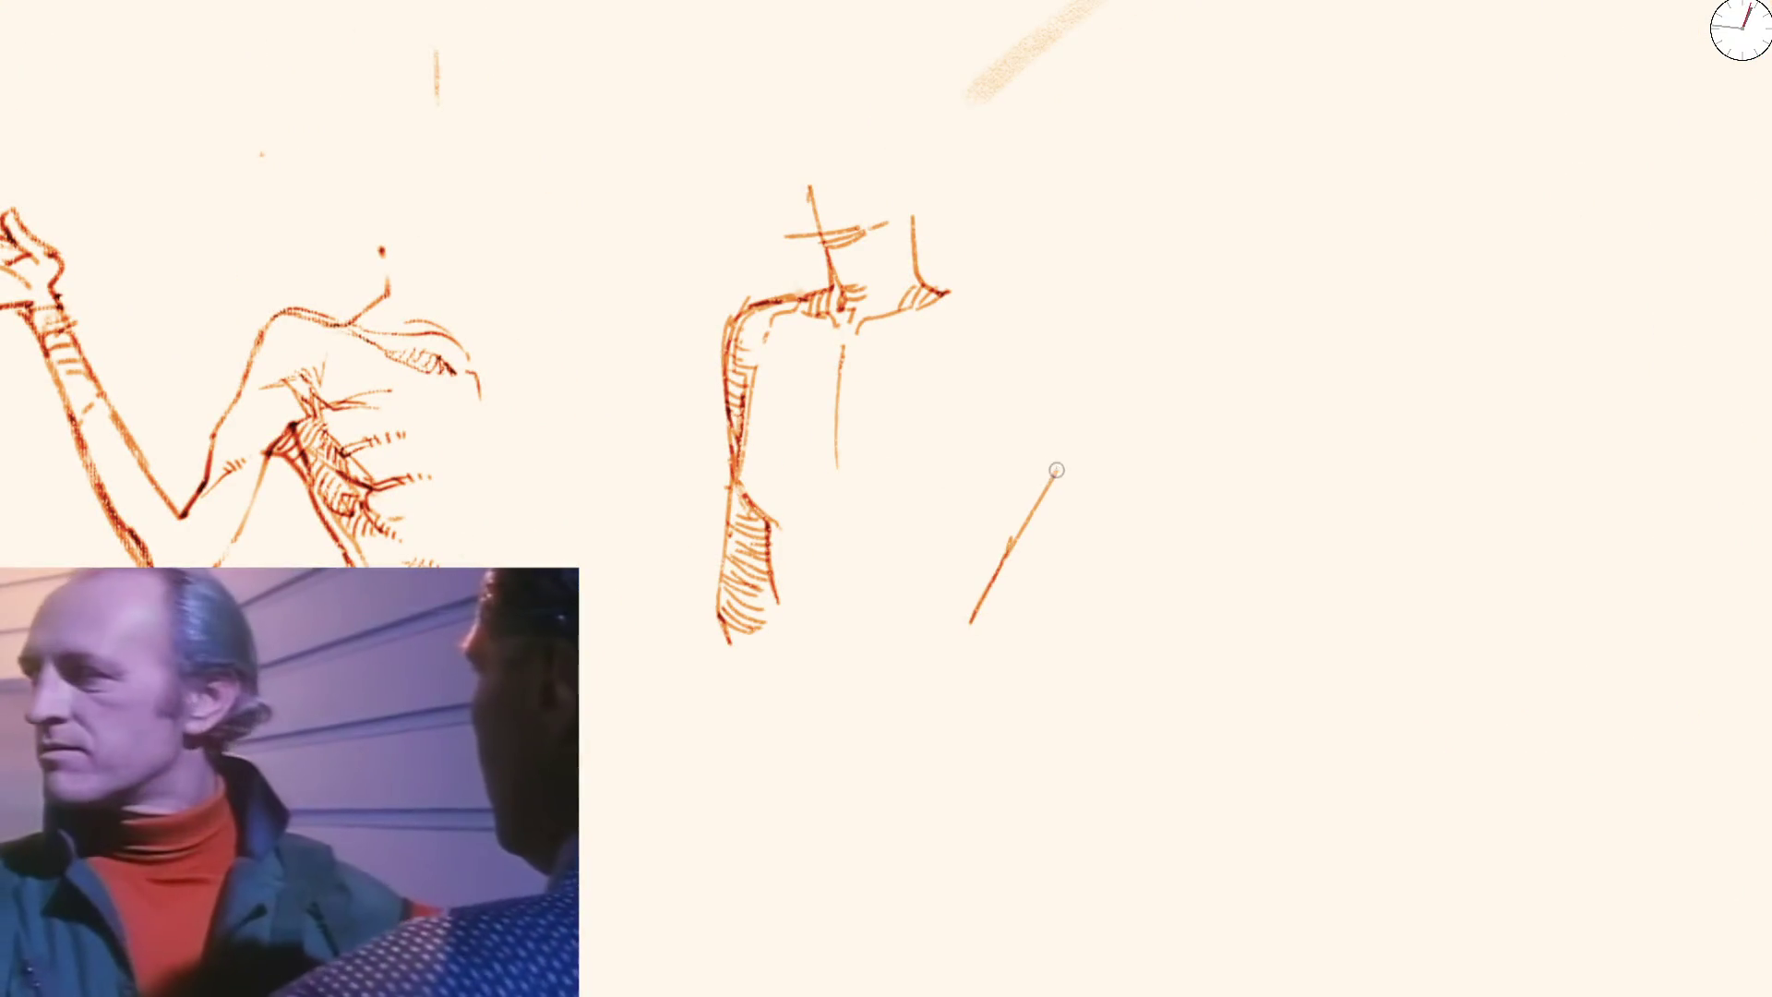
pyautogui.hotkey('ctrl', 'z')
pyautogui.hotkey('ctrl', 'z')
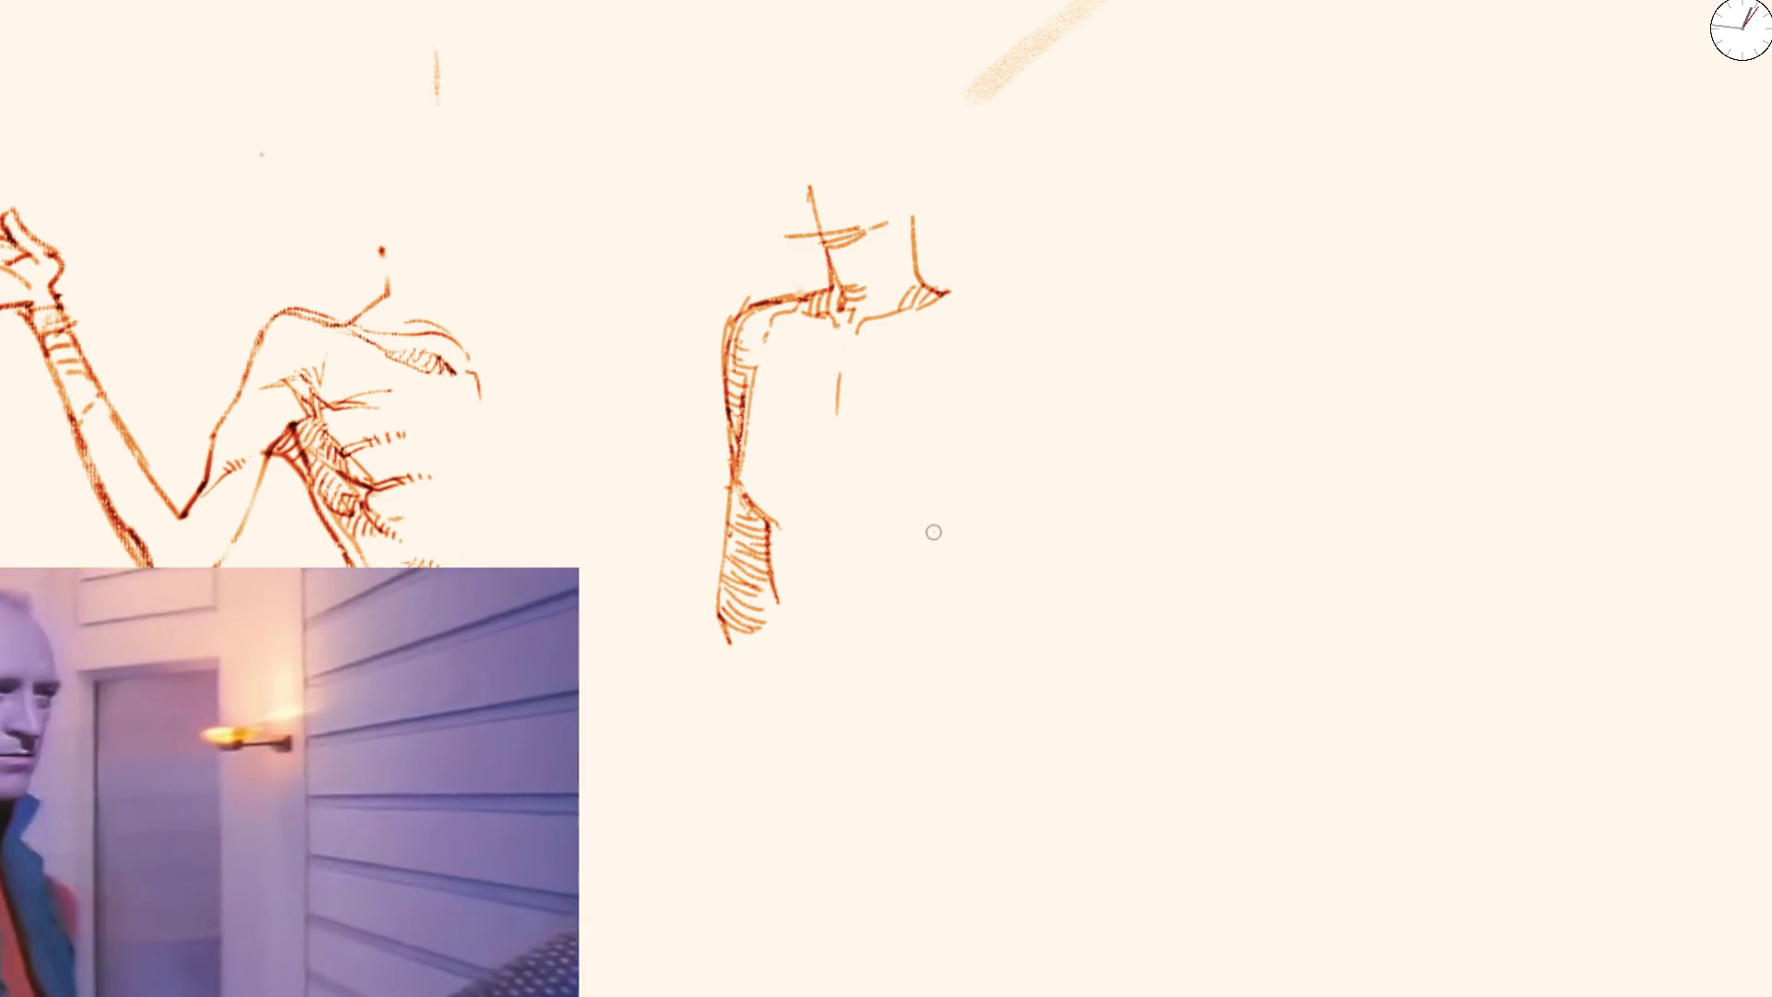
pyautogui.moveTo(877, 513)
pyautogui.mouseDown()
pyautogui.moveTo(981, 471)
pyautogui.moveTo(974, 374)
pyautogui.mouseUp()
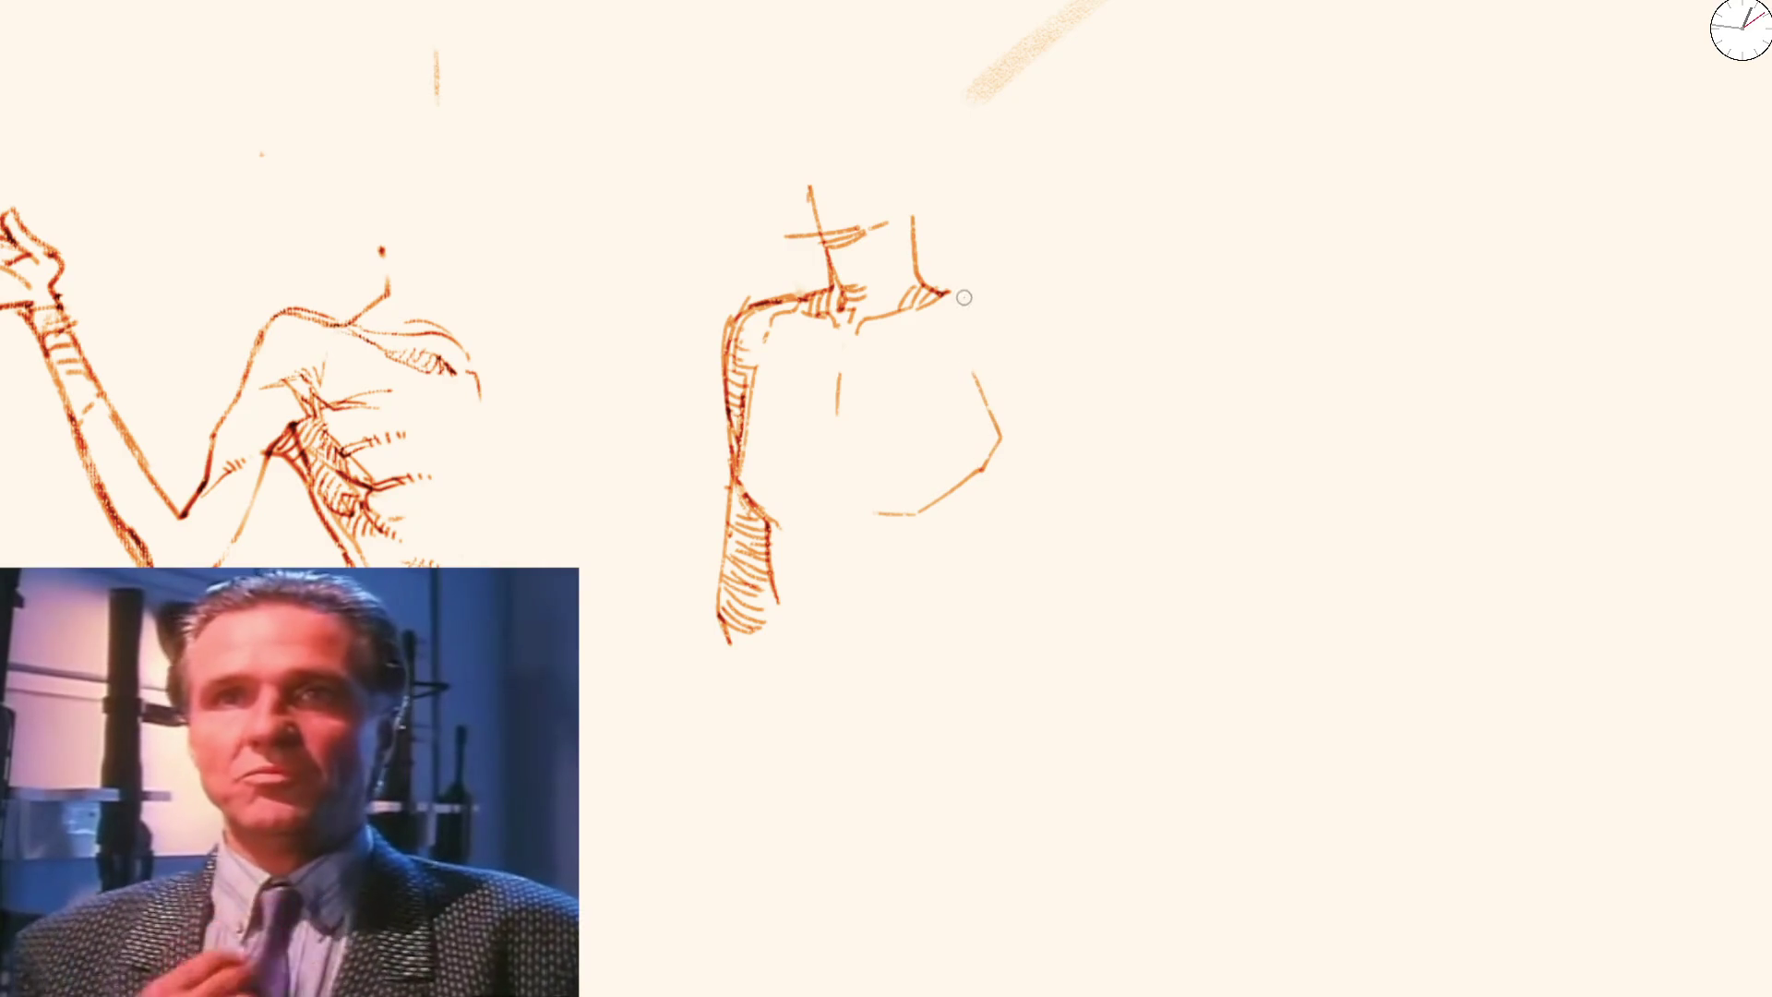
pyautogui.moveTo(921, 285)
pyautogui.mouseDown()
pyautogui.moveTo(1064, 306)
pyautogui.moveTo(1036, 362)
pyautogui.mouseUp()
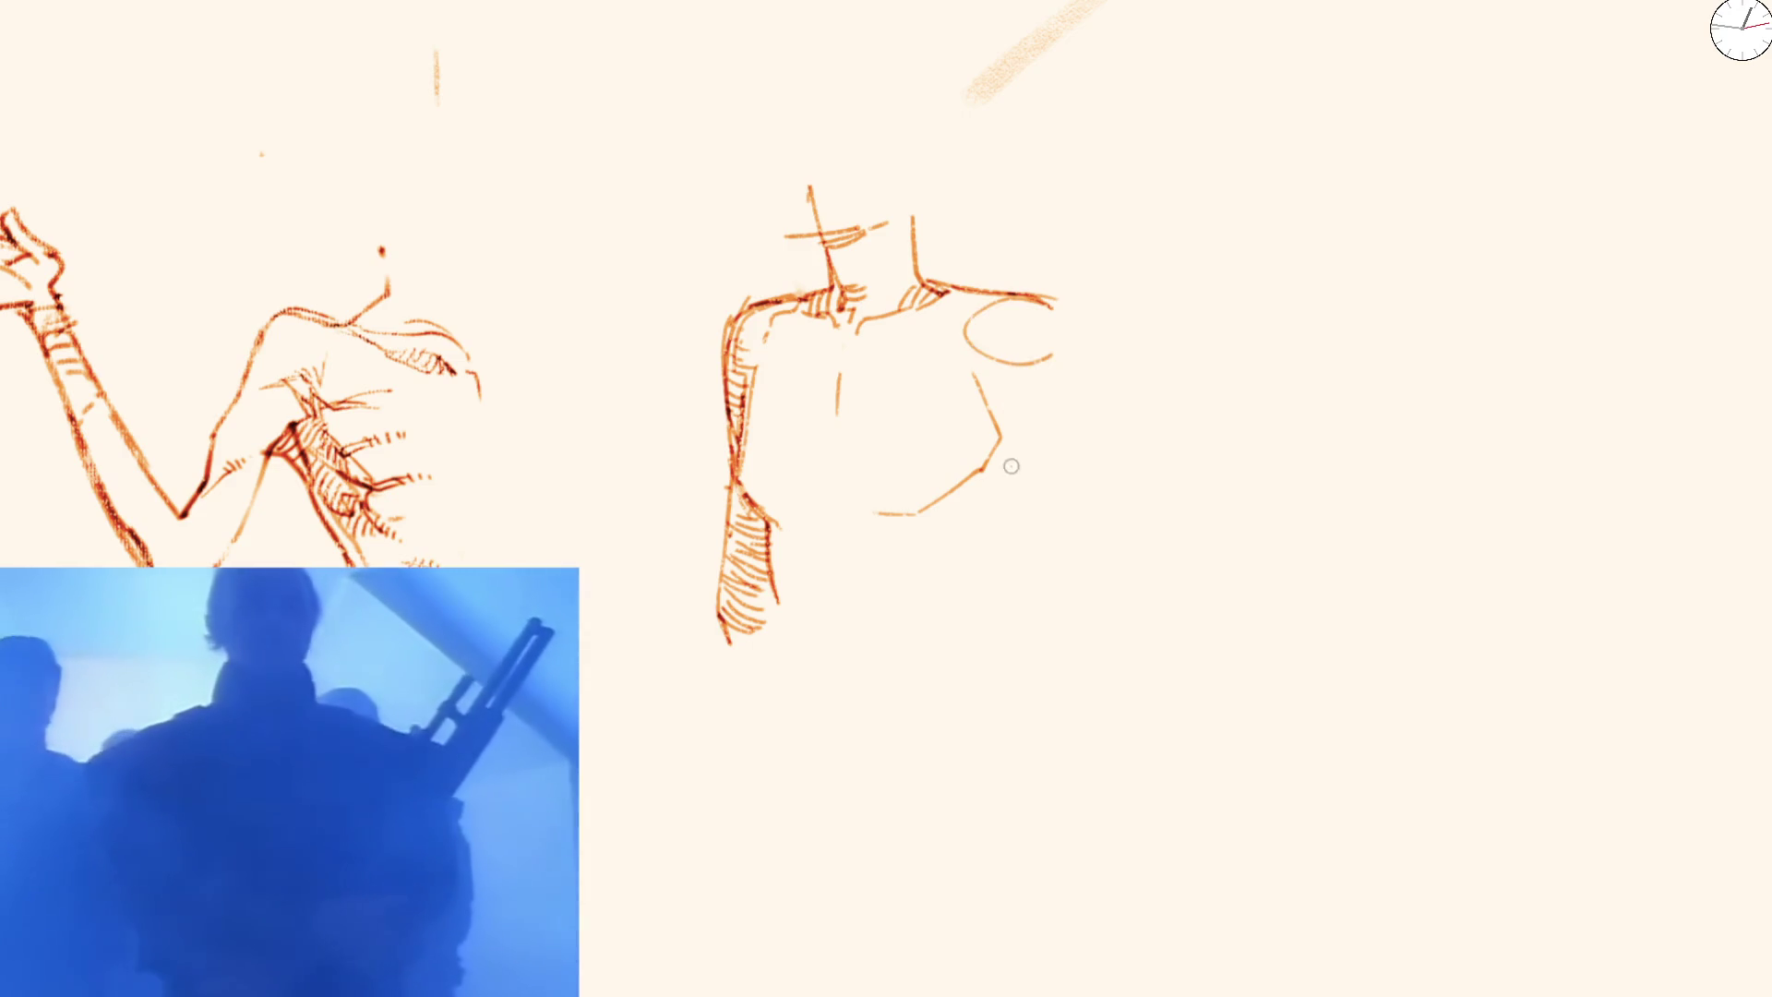
pyautogui.moveTo(1056, 302); pyautogui.dragTo(1072, 375)
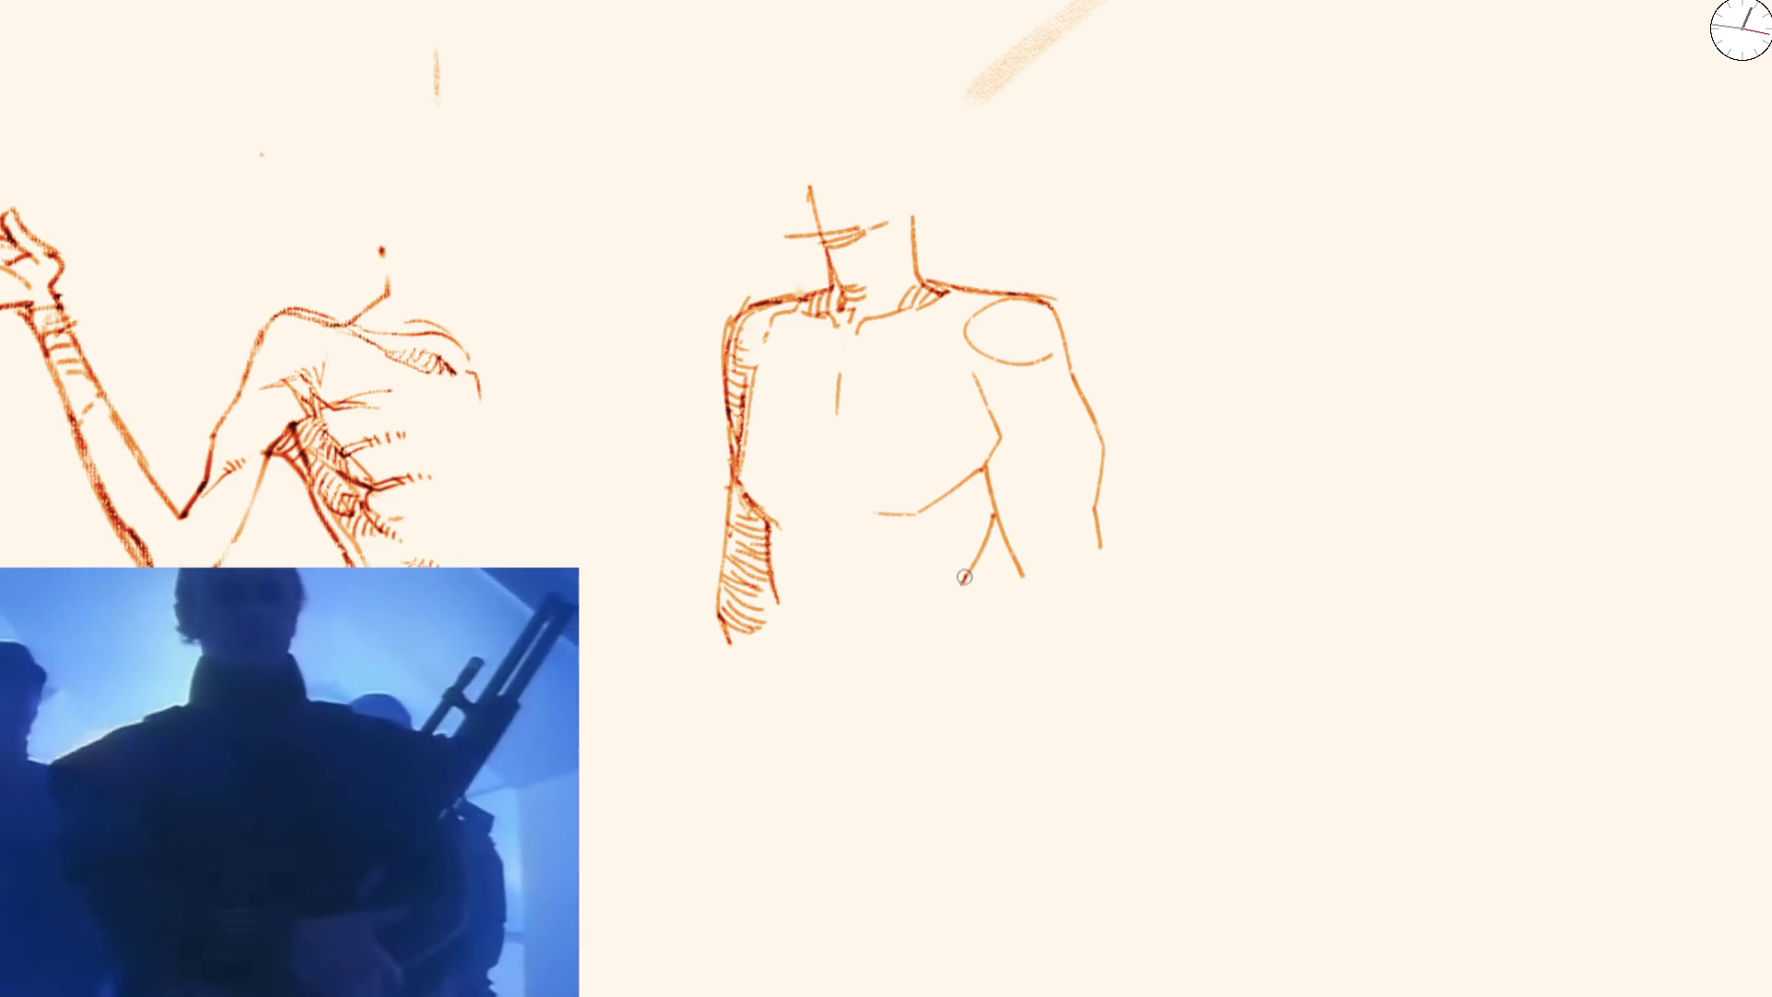
# Add lower-torso curves and hatching, extend the chest midline, sketch the shoulder joint and outer arm
pyautogui.moveTo(972, 545); pyautogui.dragTo(925, 559)
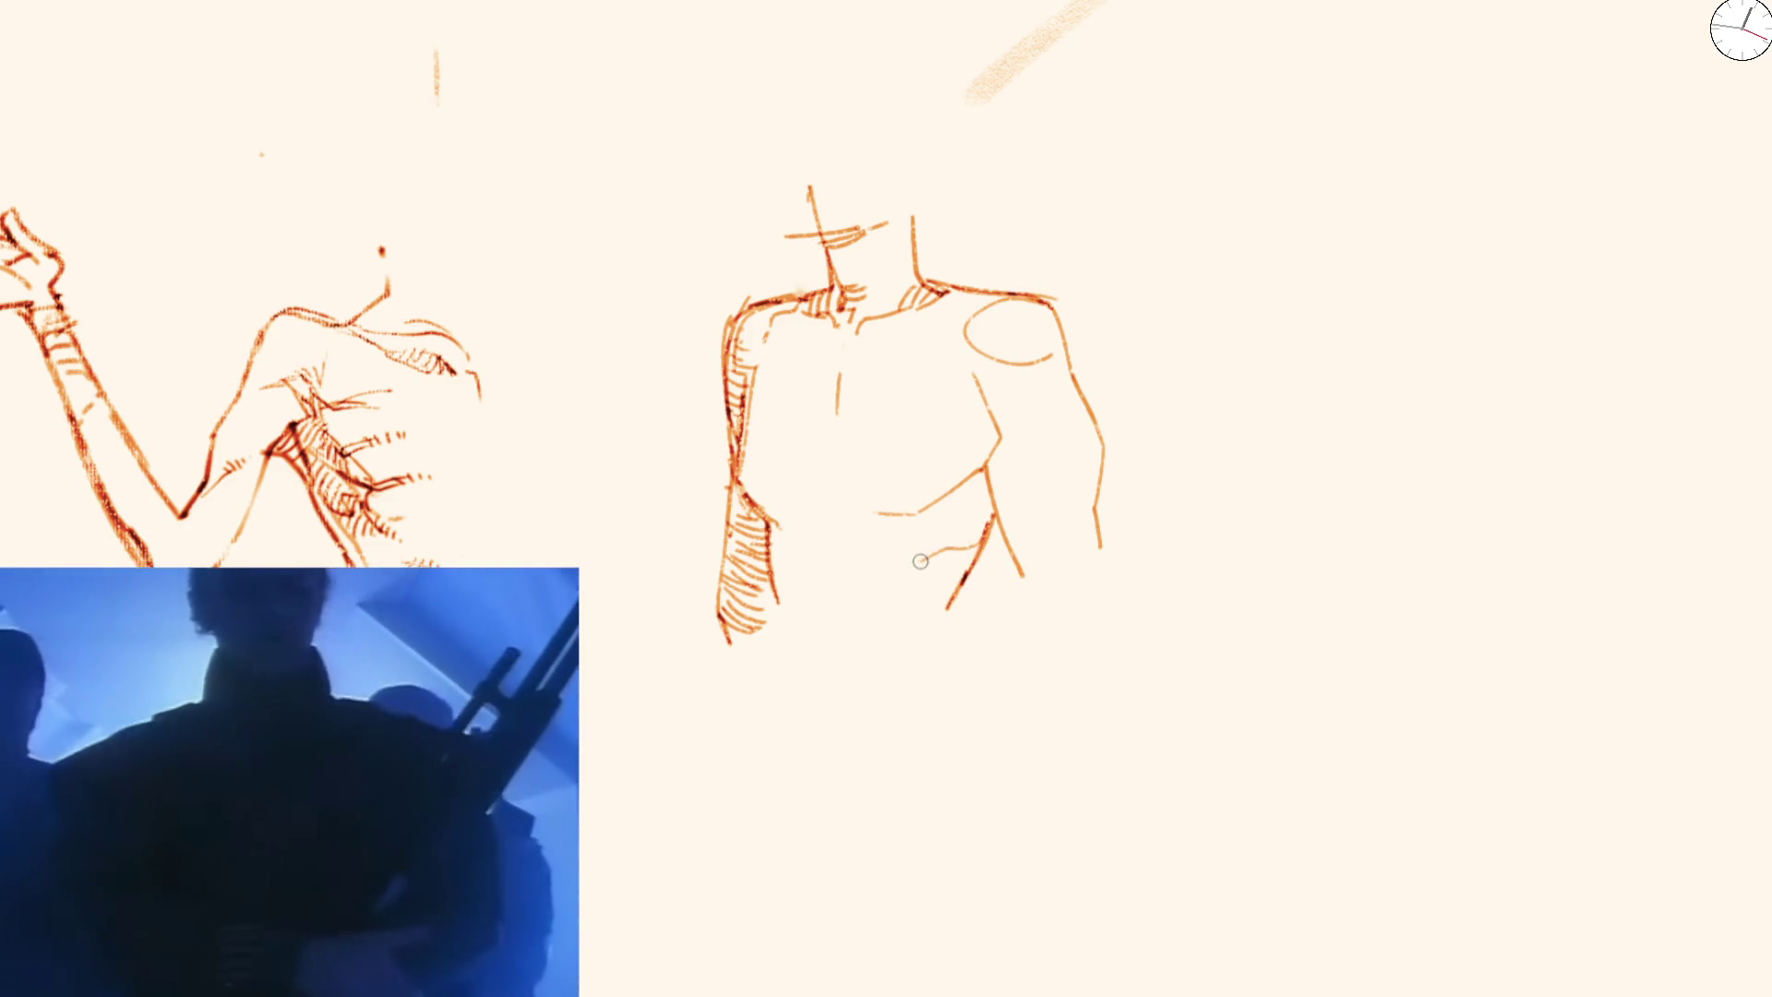
pyautogui.moveTo(969, 495); pyautogui.dragTo(950, 531)
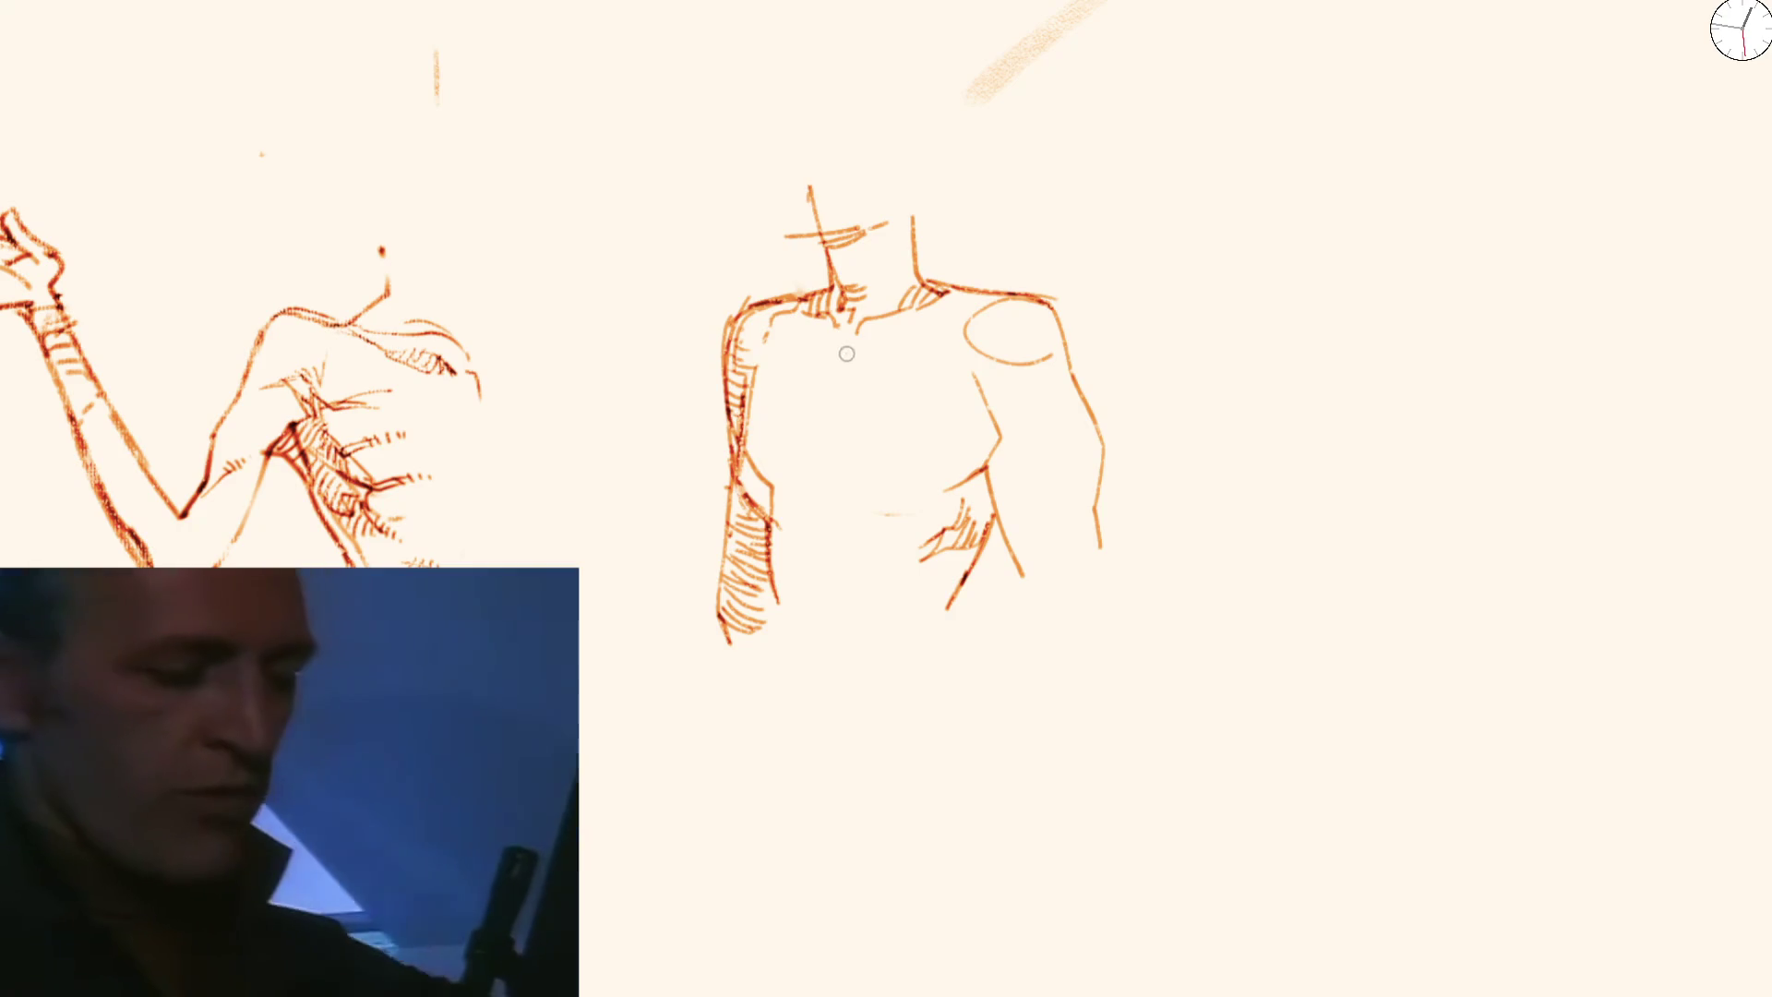
pyautogui.moveTo(835, 382); pyautogui.dragTo(835, 447)
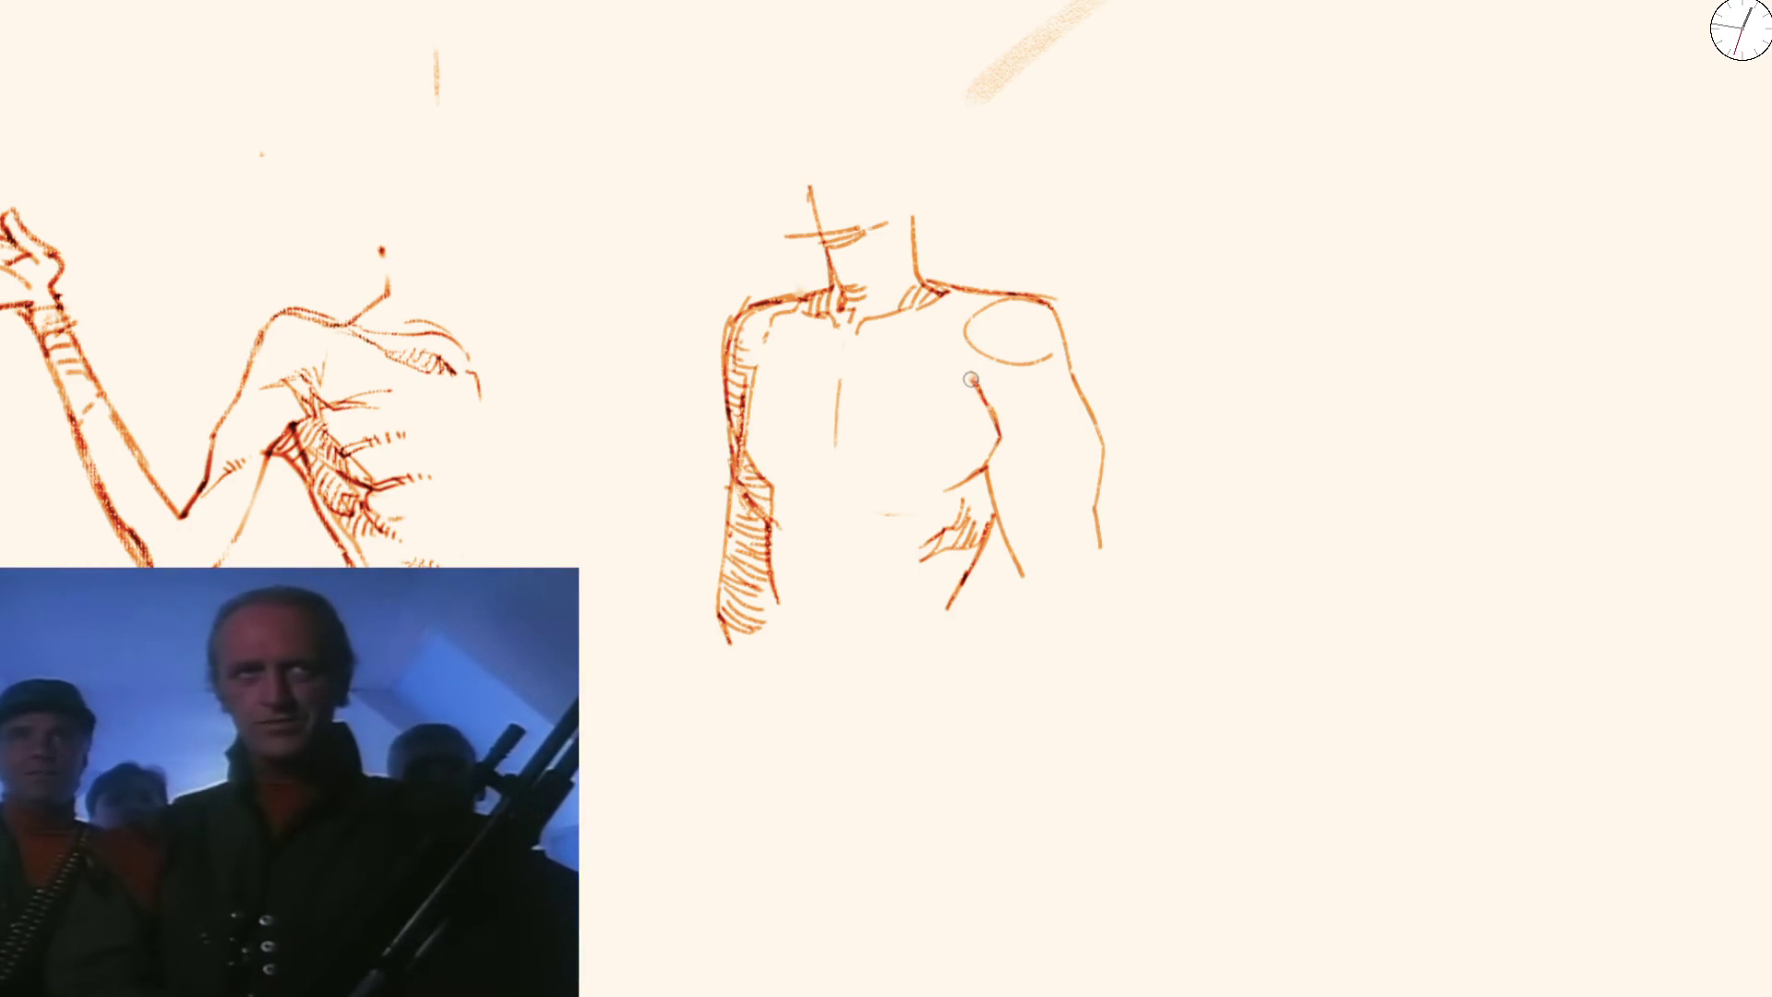
pyautogui.moveTo(975, 328)
pyautogui.mouseDown()
pyautogui.moveTo(1056, 354)
pyautogui.moveTo(1064, 324)
pyautogui.moveTo(1121, 504)
pyautogui.mouseUp()
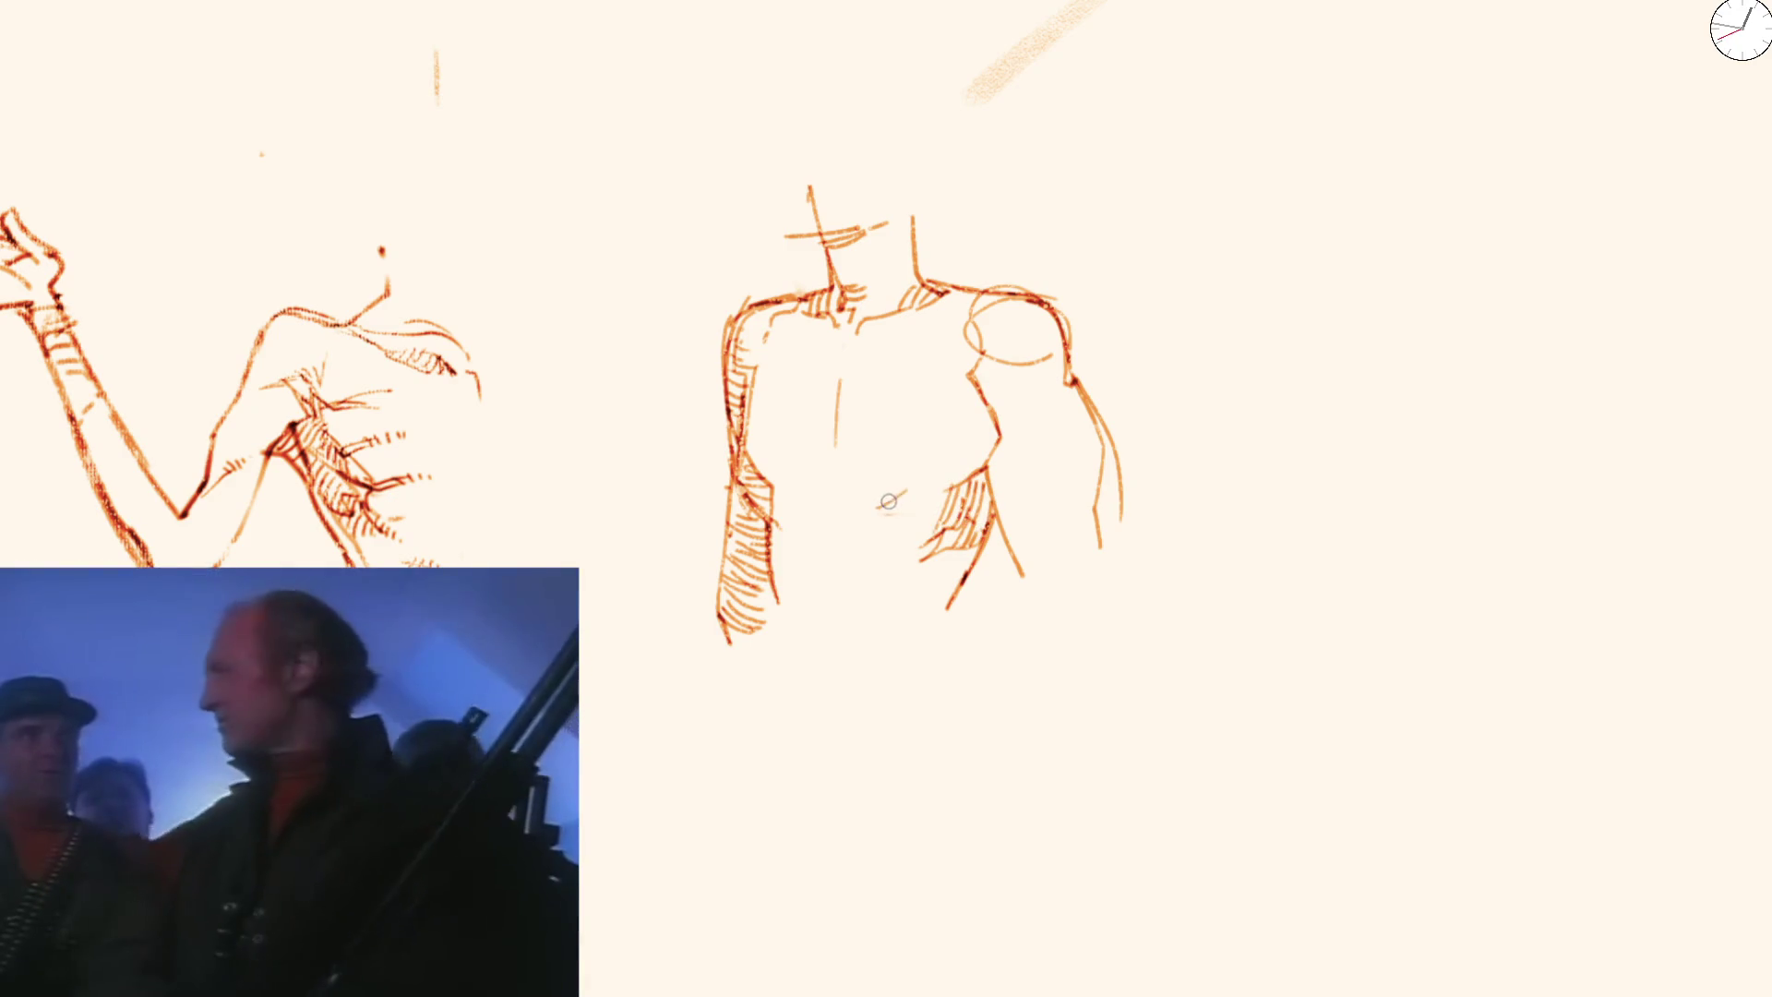
# Redraw the lower chest stroke and erase the guide circle over the right shoulder
pyautogui.moveTo(879, 510); pyautogui.dragTo(942, 477)
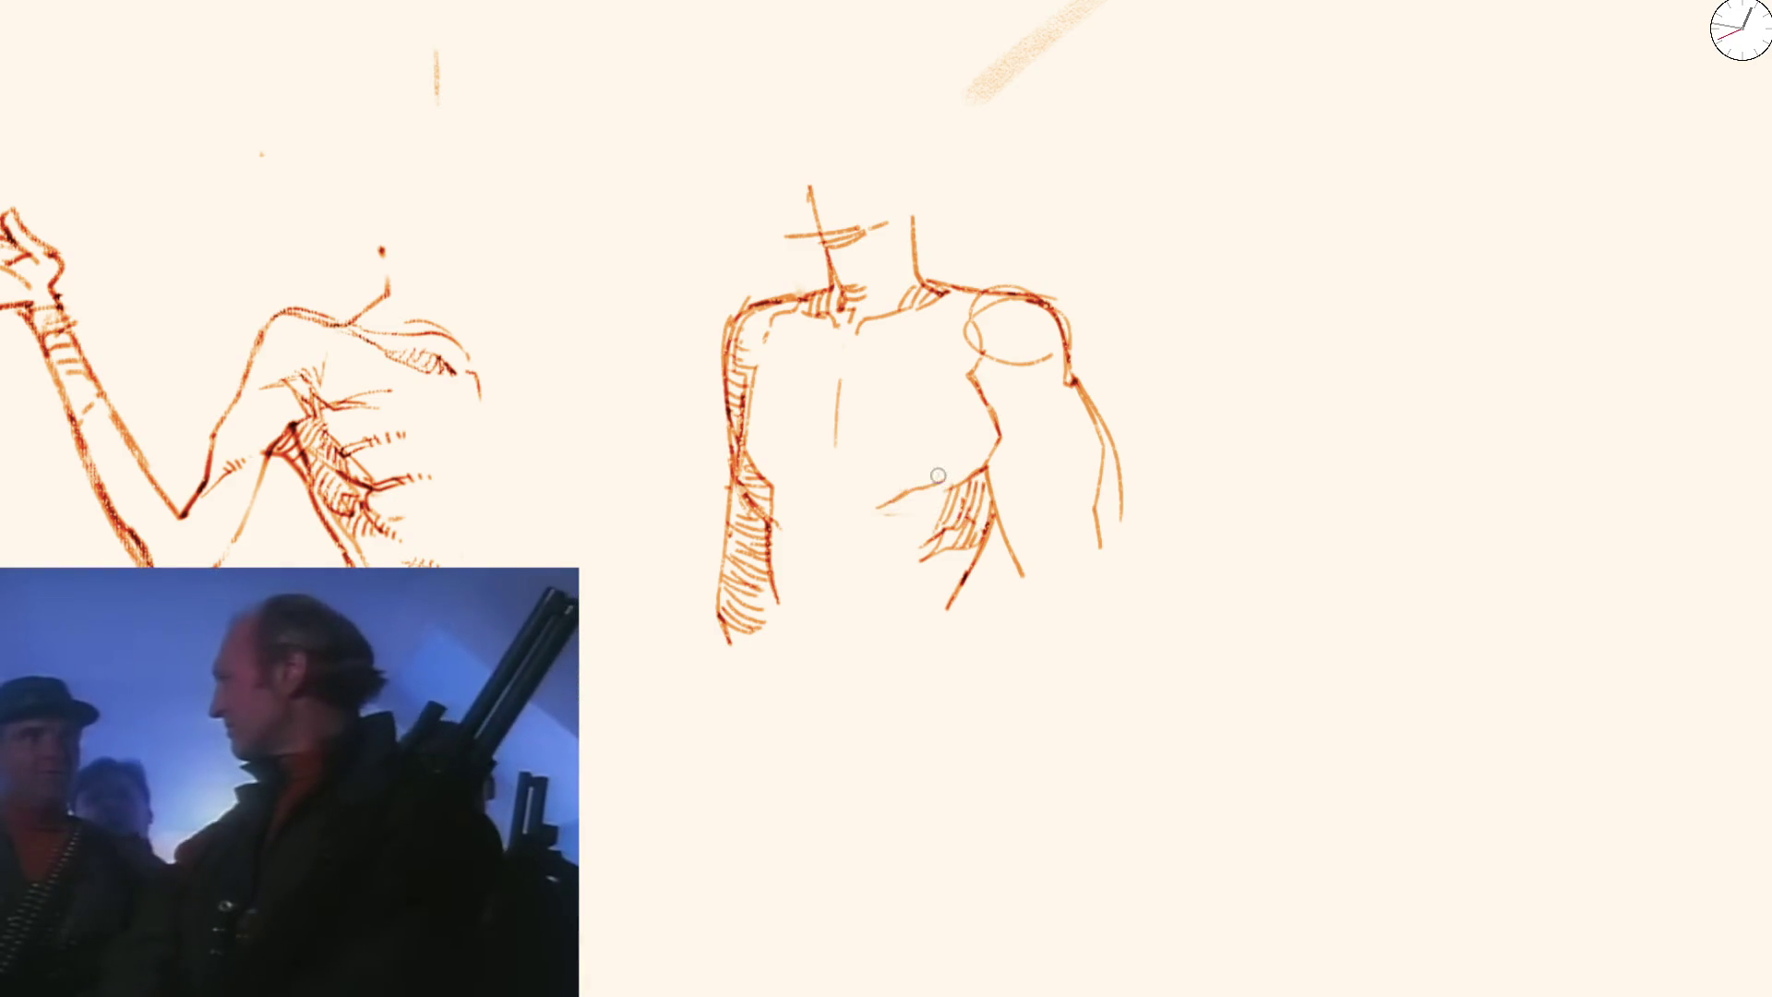
pyautogui.hotkey('ctrl', 'z')
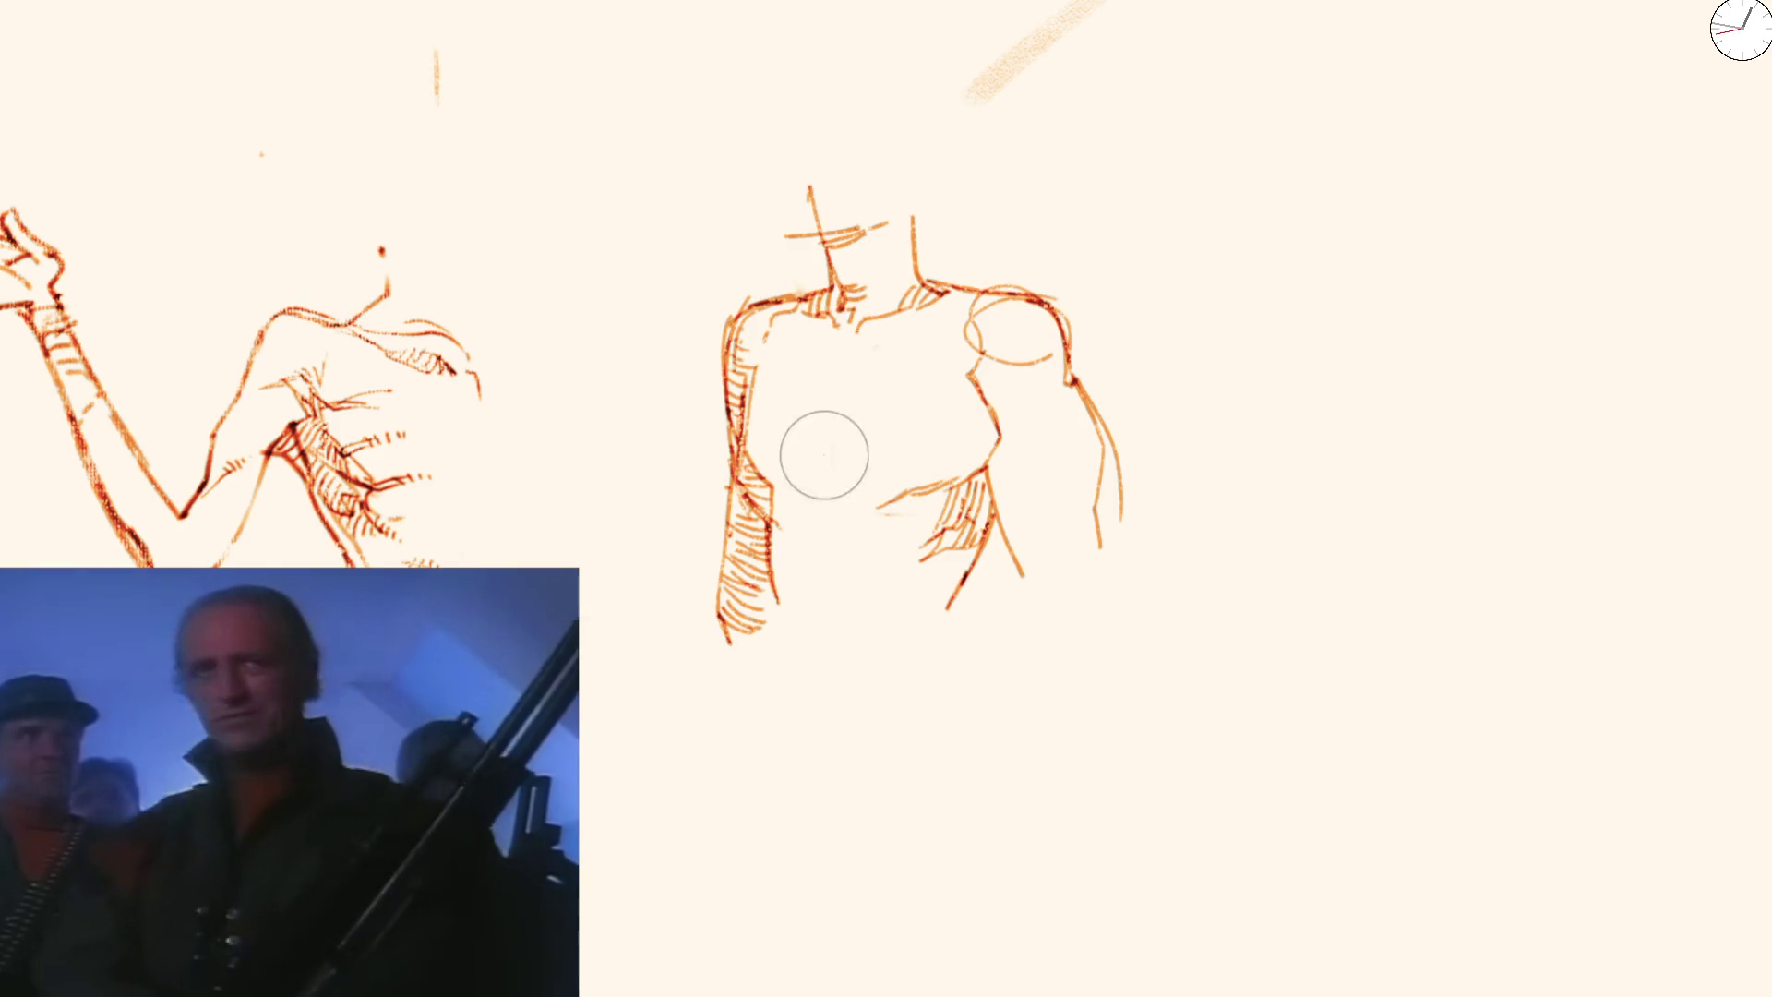
pyautogui.moveTo(842, 357); pyautogui.dragTo(829, 434)
pyautogui.press('e')
pyautogui.moveTo(970, 305); pyautogui.dragTo(1012, 399)
pyautogui.press('e')
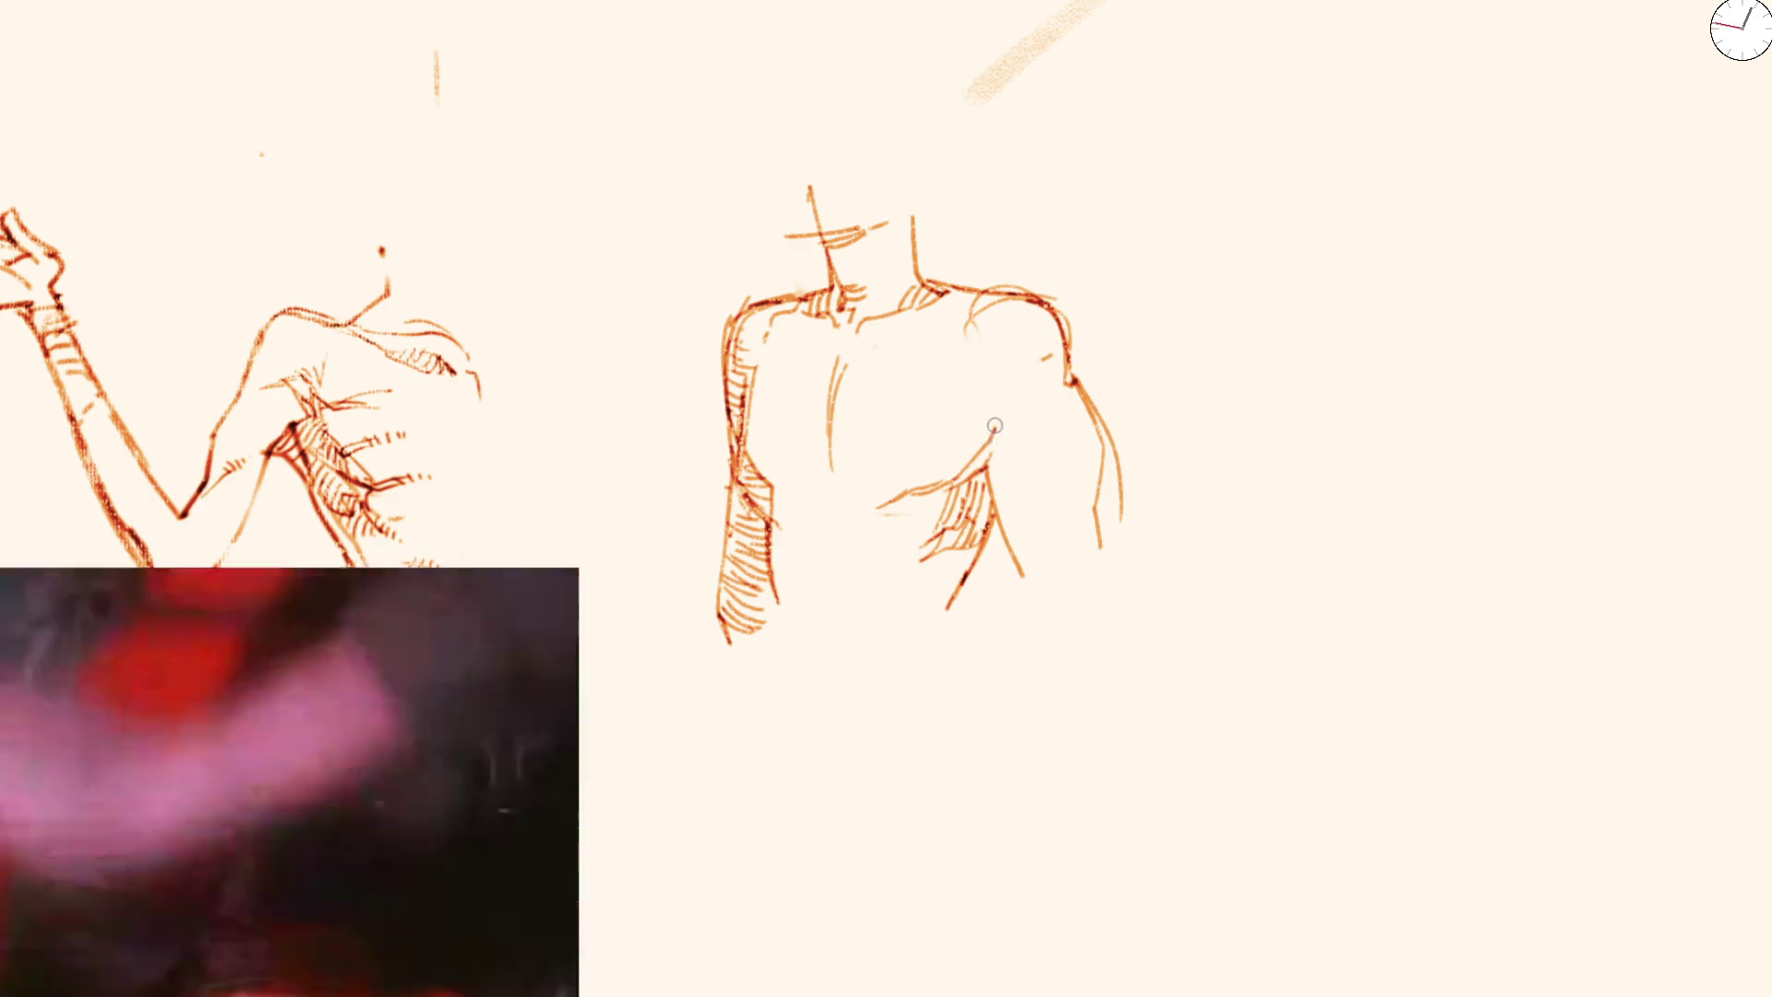
pyautogui.scroll(-3, 967, 343)
pyautogui.scroll(5, 840, 434)
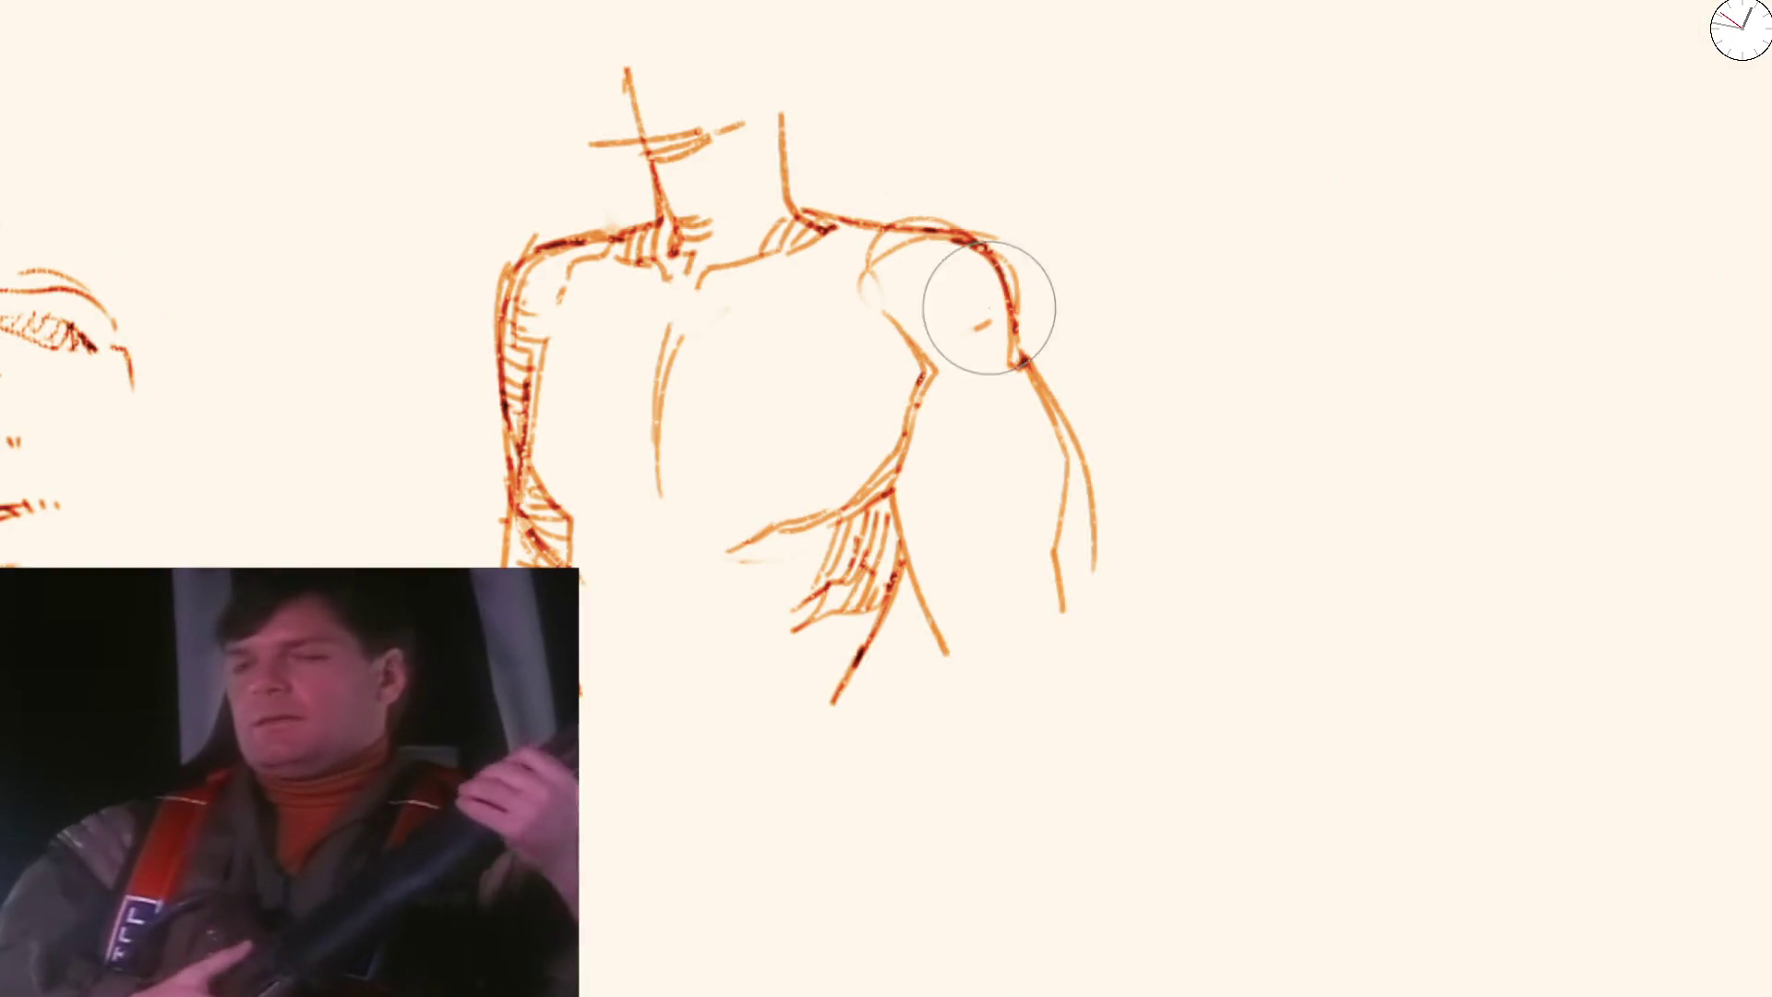
# Erase stray chest lines, outline the right arm and redraw the chest contour with shoulder hatching
pyautogui.moveTo(983, 297)
pyautogui.mouseDown()
pyautogui.moveTo(934, 383)
pyautogui.moveTo(870, 249)
pyautogui.moveTo(1016, 356)
pyautogui.mouseUp()
pyautogui.moveTo(989, 260); pyautogui.dragTo(1048, 513)
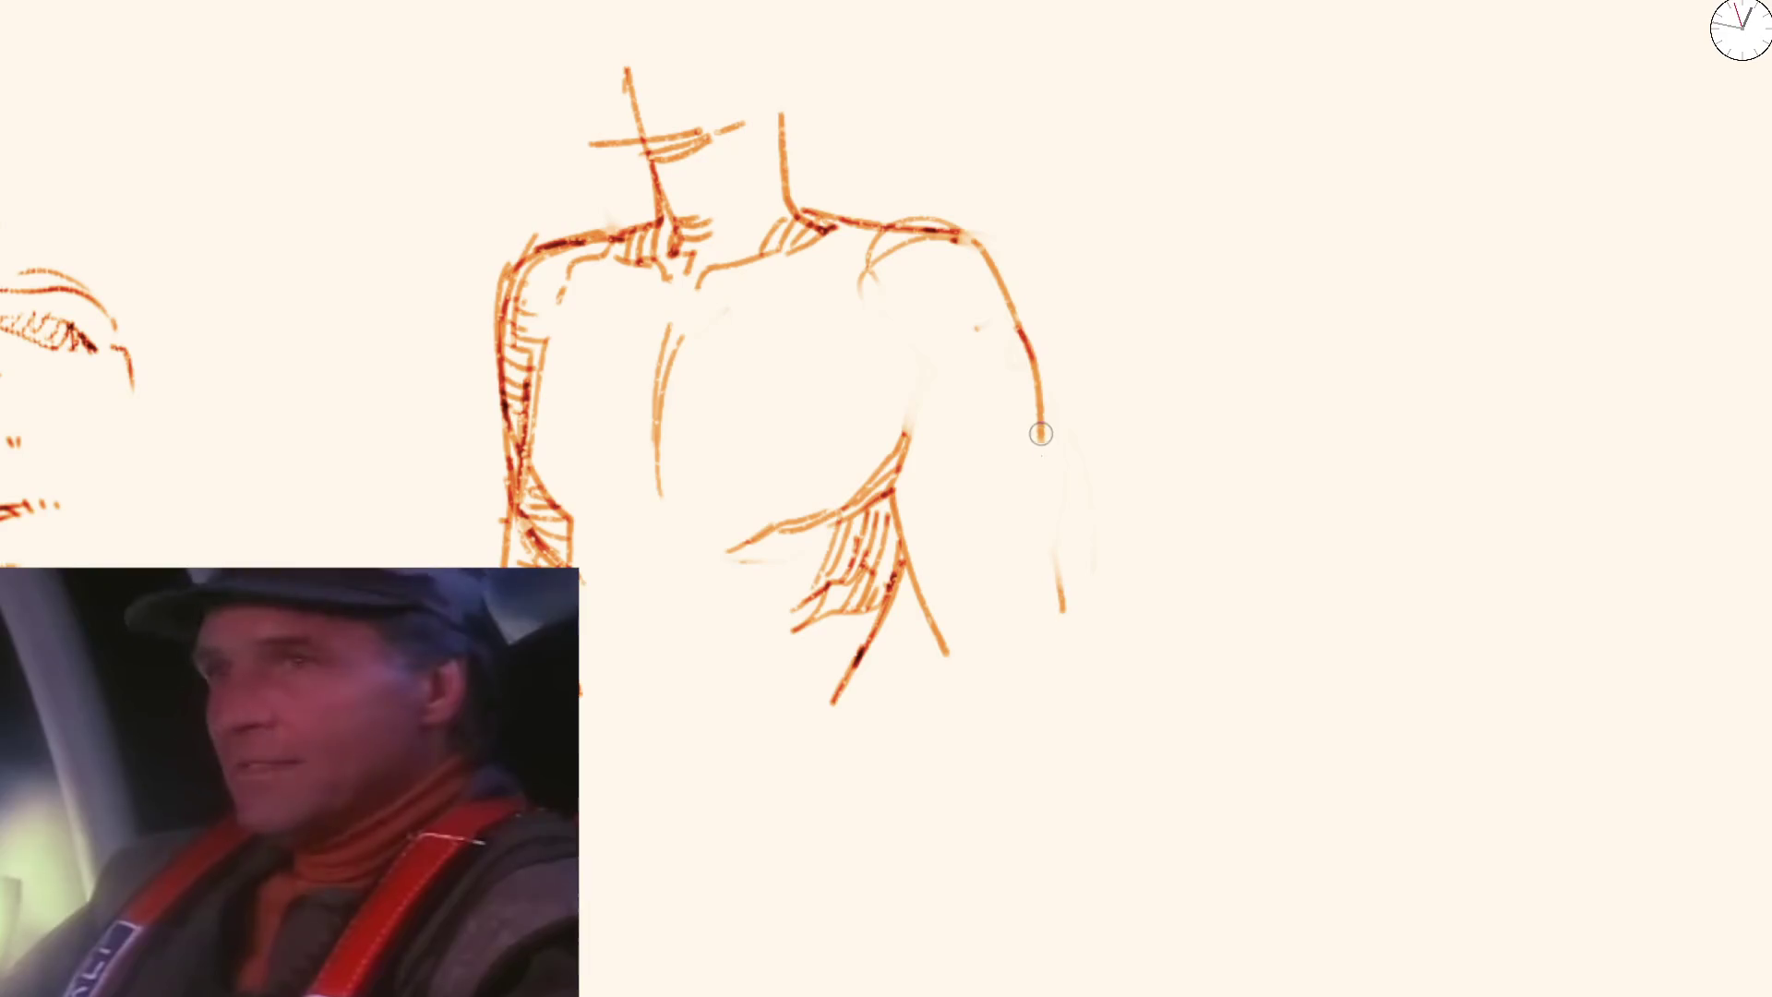
pyautogui.hotkey('ctrl', 'z')
pyautogui.moveTo(853, 264)
pyautogui.mouseDown()
pyautogui.moveTo(832, 298)
pyautogui.moveTo(910, 401)
pyautogui.mouseUp()
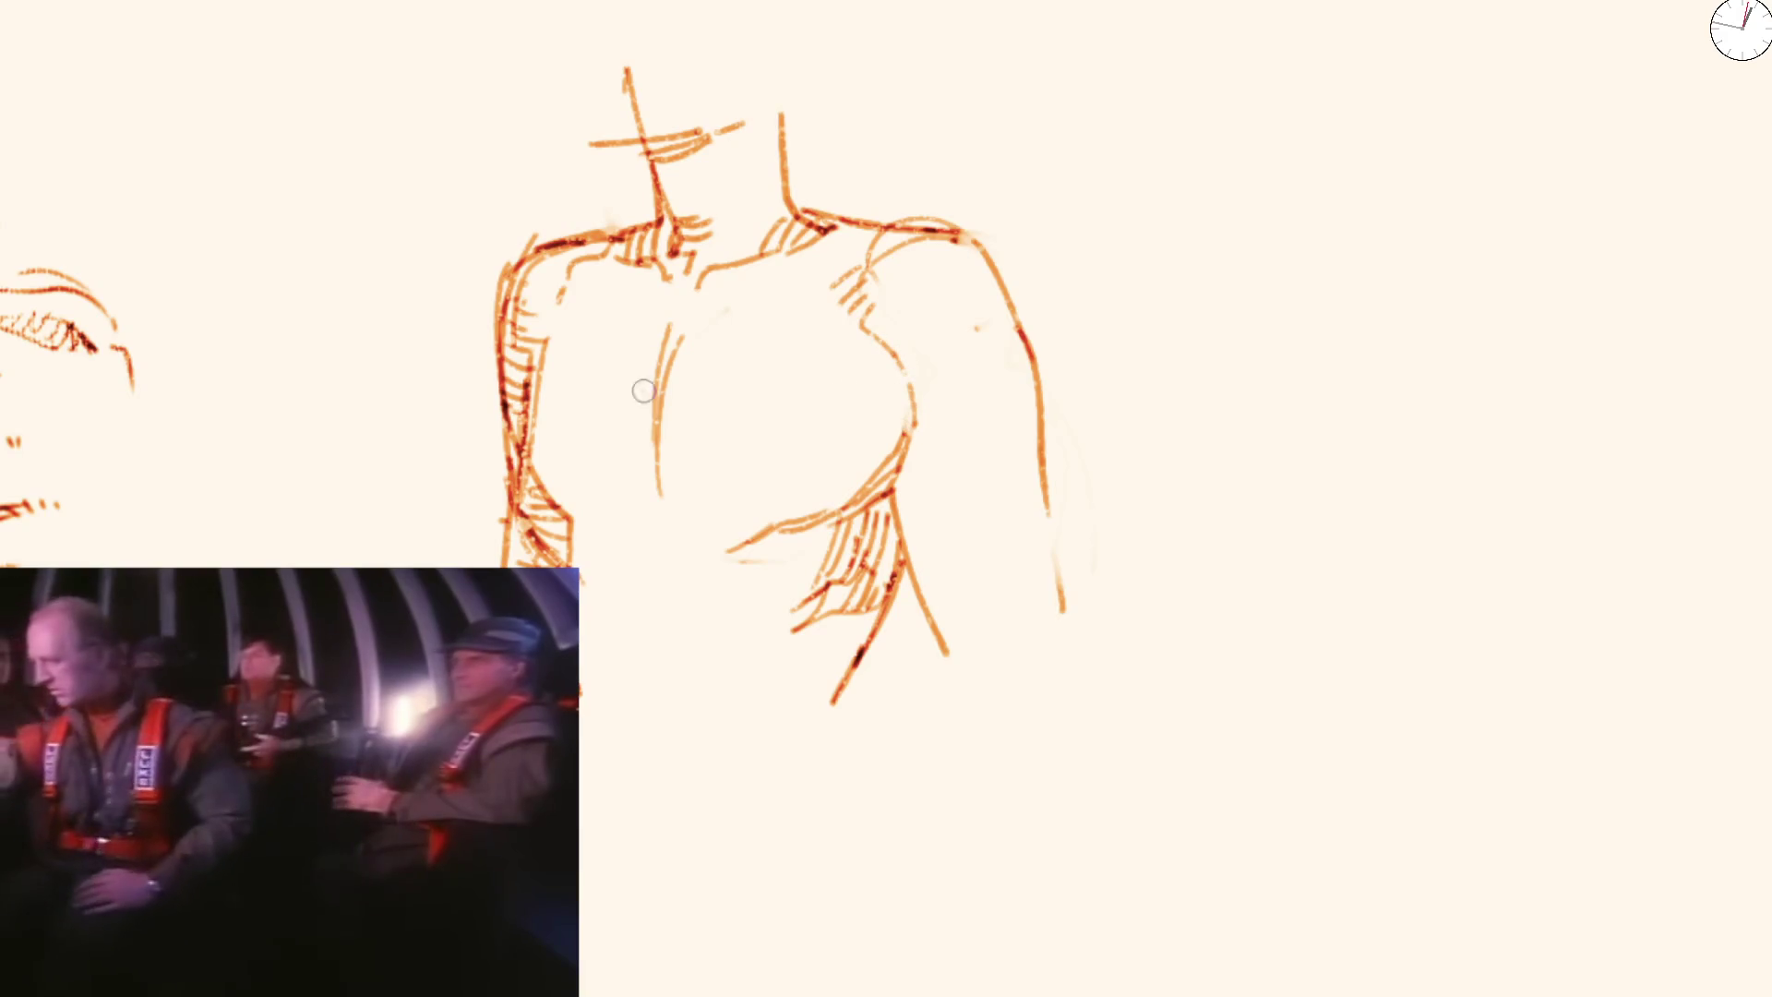
pyautogui.moveTo(645, 388)
pyautogui.mouseDown()
pyautogui.moveTo(661, 463)
pyautogui.moveTo(650, 391)
pyautogui.mouseUp()
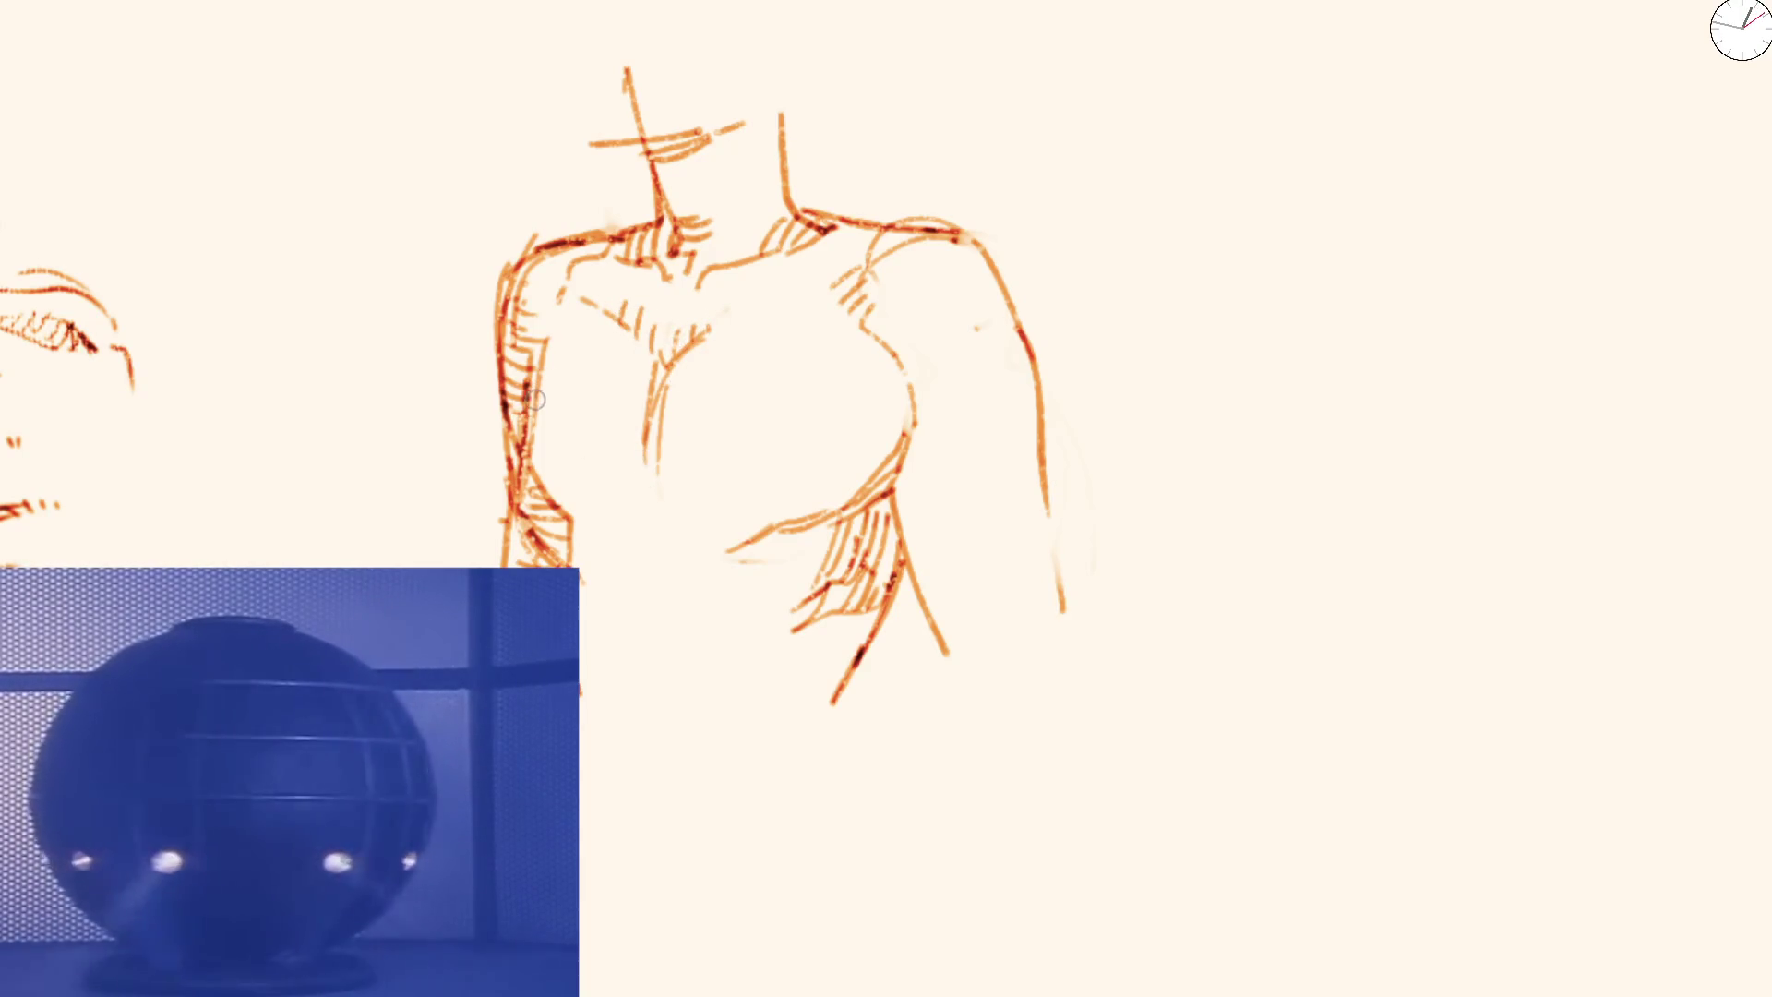
# Reinforce the left arm and lower torso lines, then hatch the lower chest and left arm
pyautogui.moveTo(543, 402); pyautogui.dragTo(579, 554)
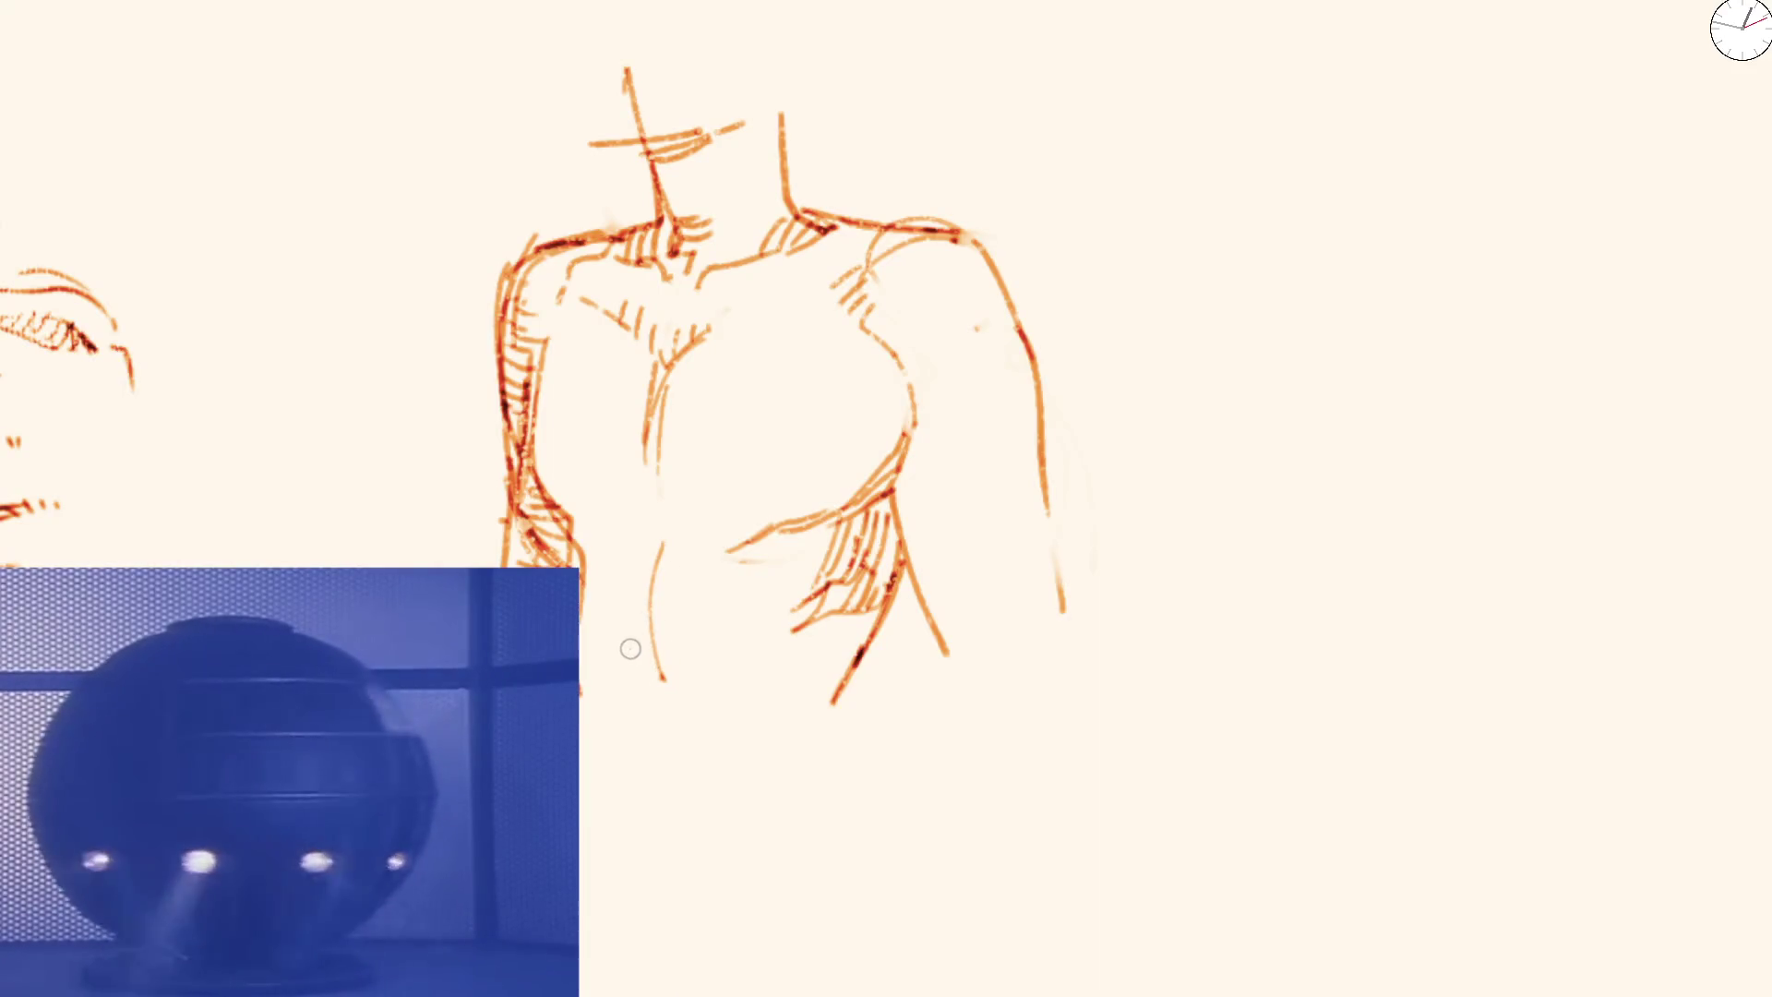
pyautogui.moveTo(650, 584); pyautogui.dragTo(646, 699)
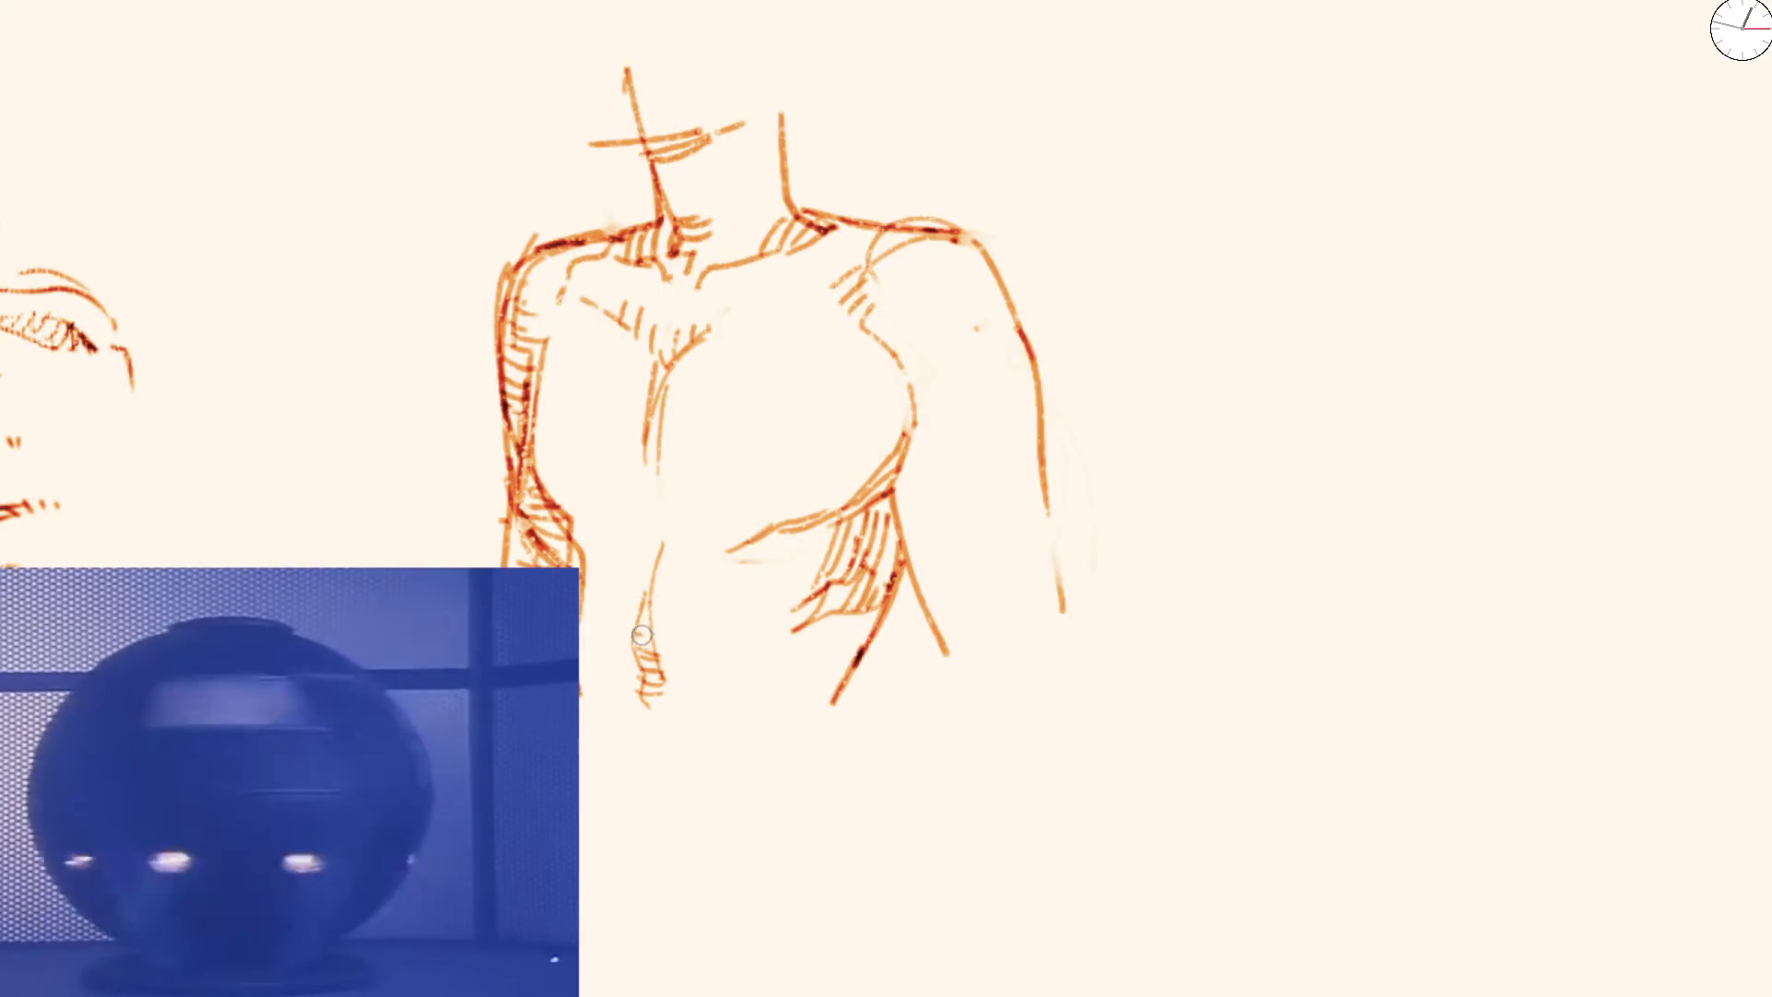
pyautogui.moveTo(723, 688); pyautogui.dragTo(752, 626)
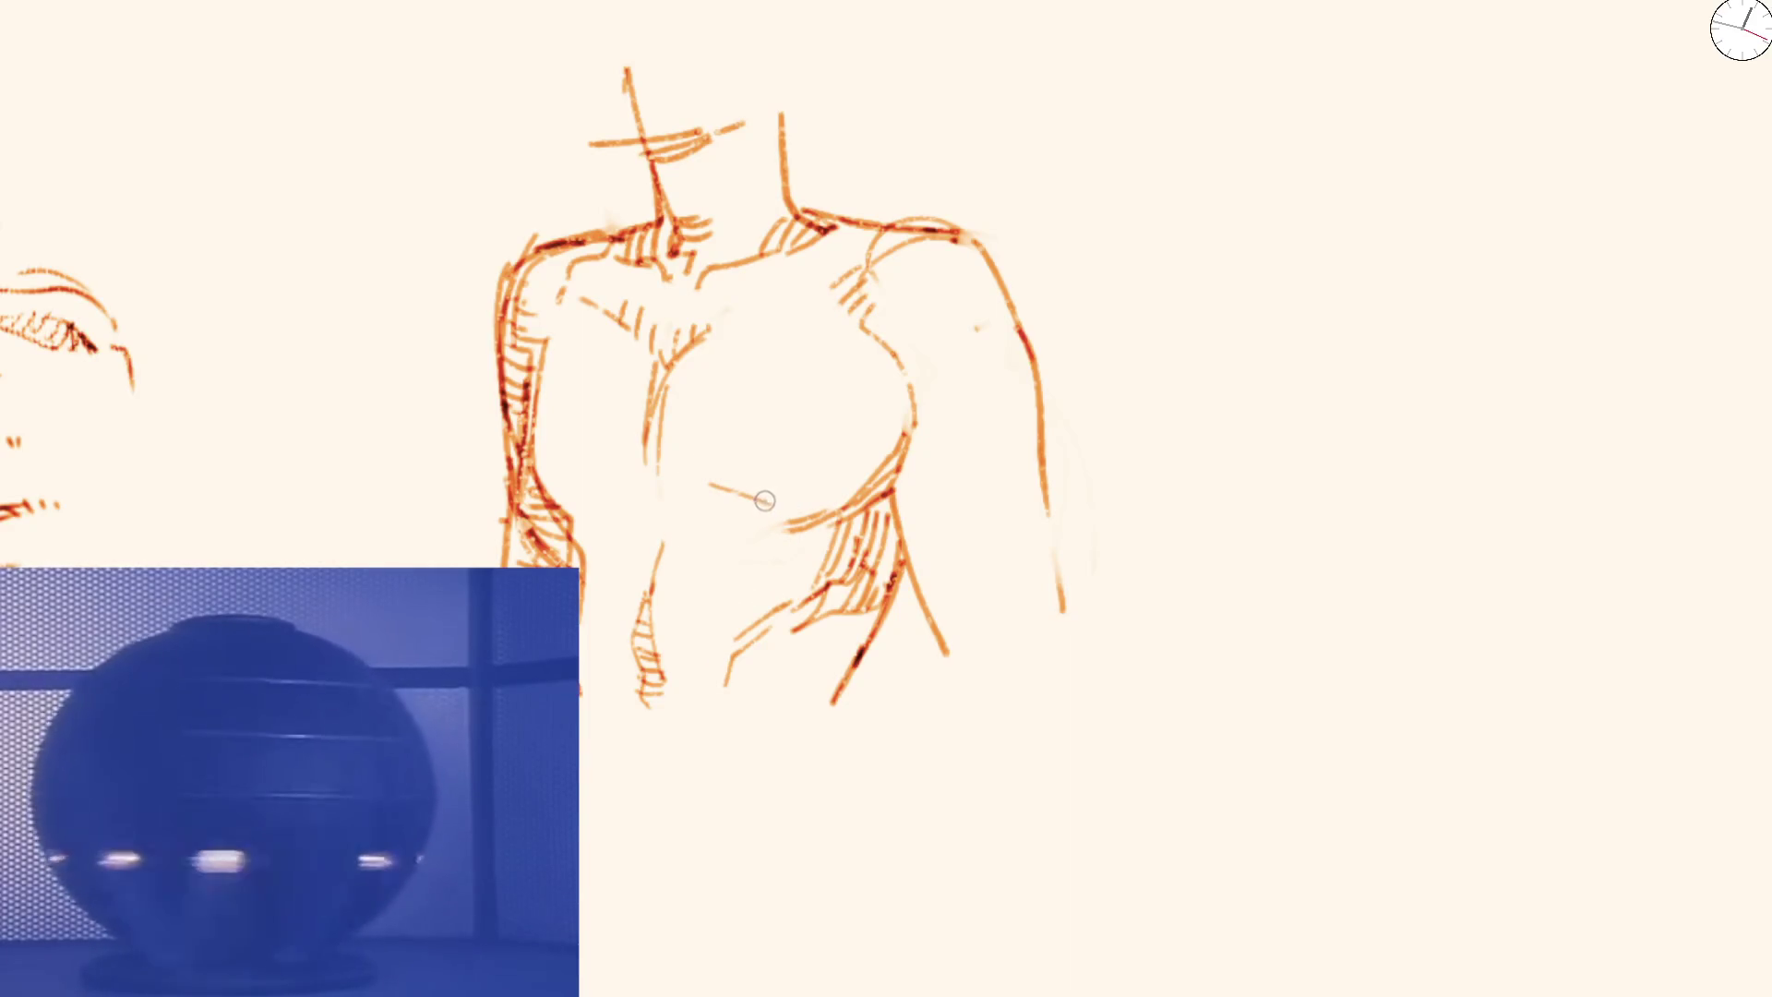
pyautogui.moveTo(767, 499); pyautogui.dragTo(828, 499)
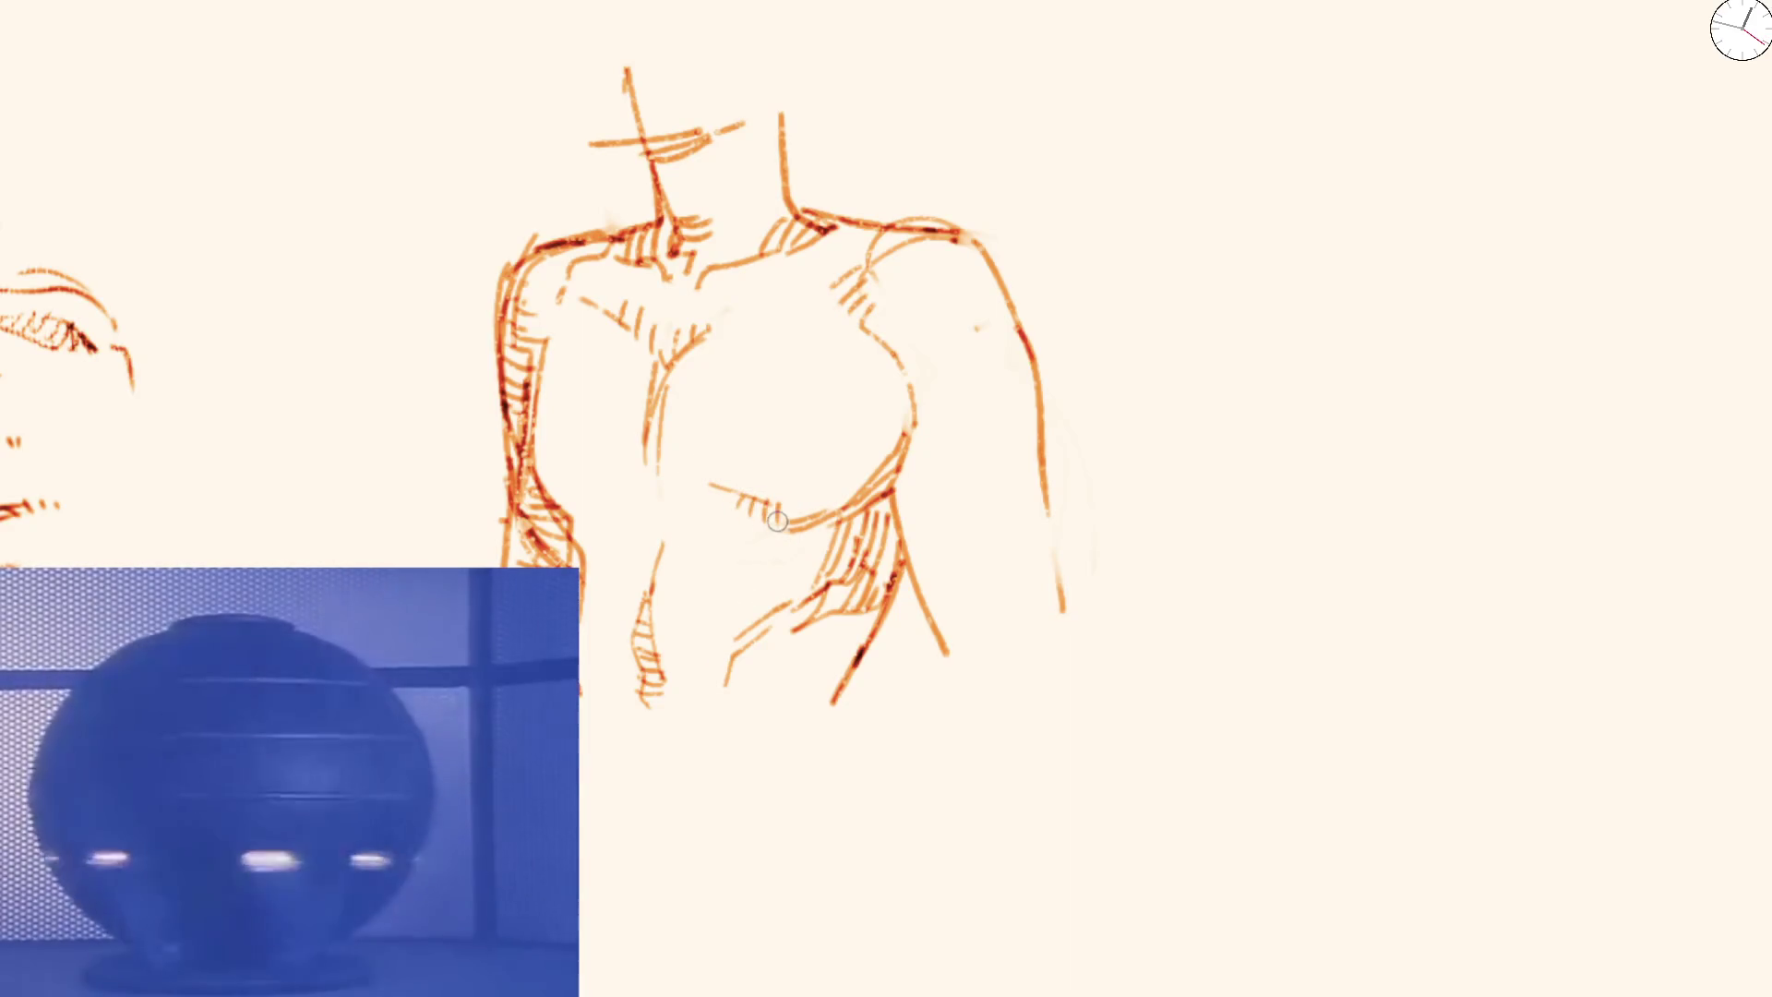
pyautogui.moveTo(570, 478); pyautogui.dragTo(547, 511)
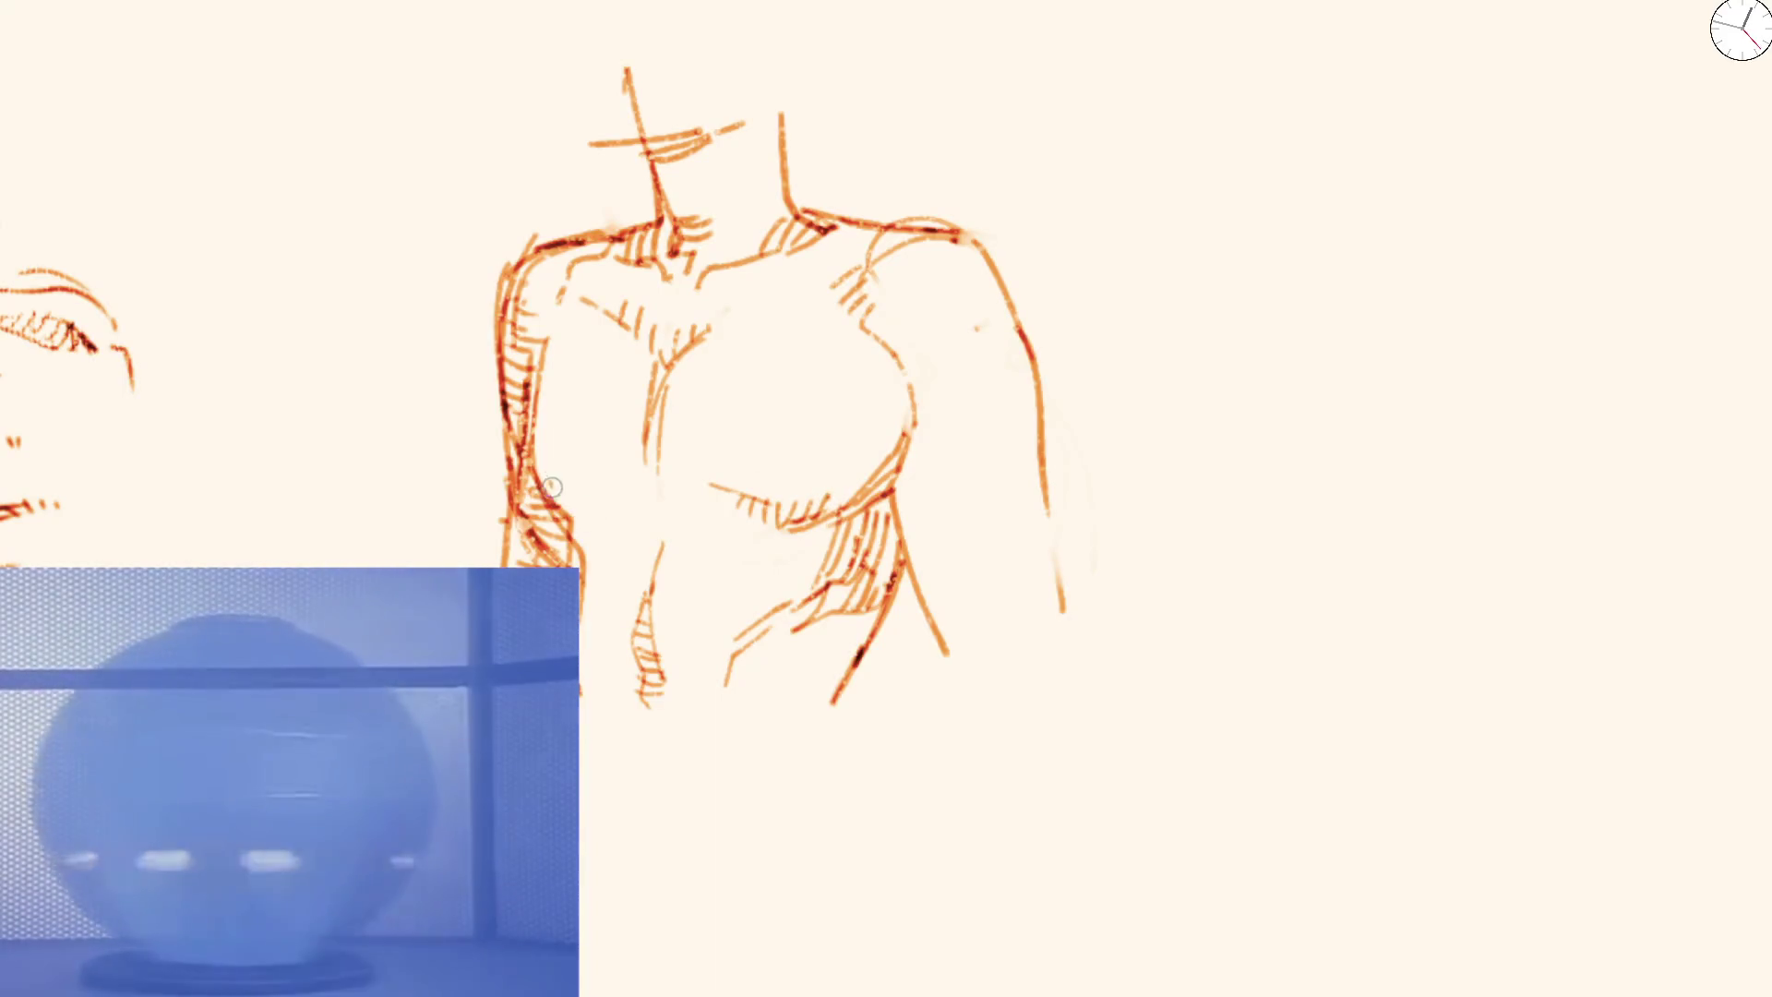
pyautogui.scroll(-3, 619, 496)
pyautogui.scroll(-5, 620, 495)
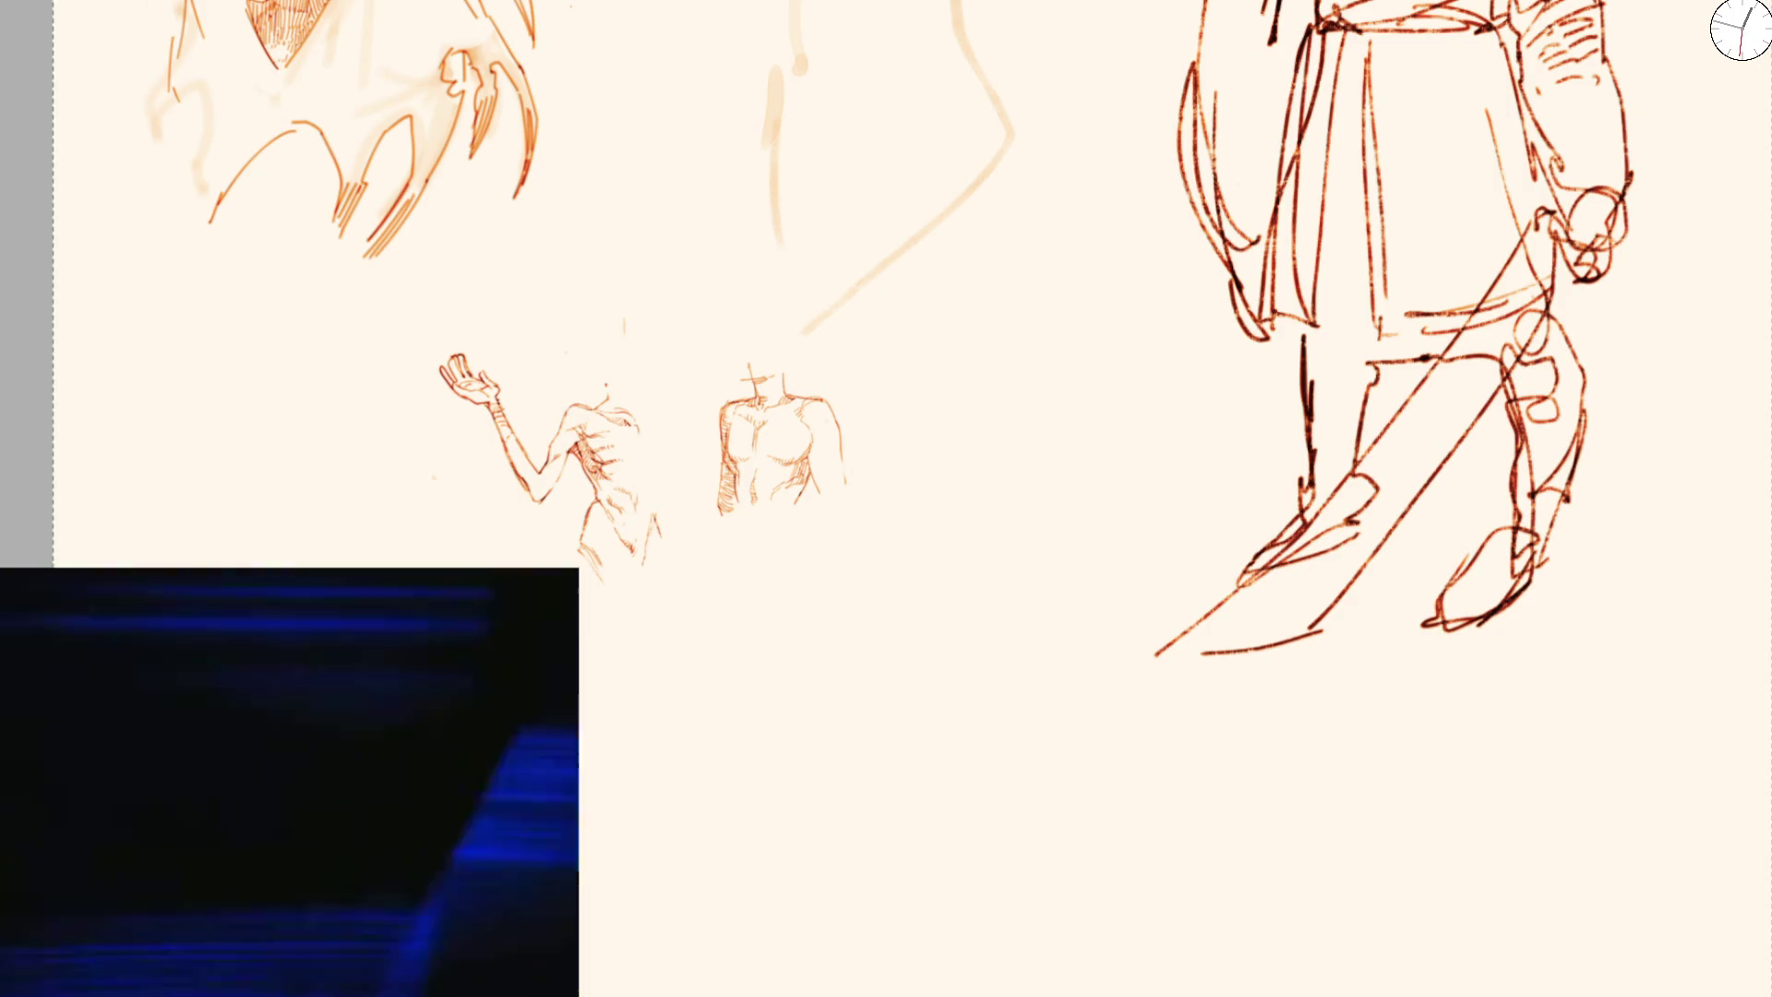
pyautogui.scroll(-3, 1399, 810)
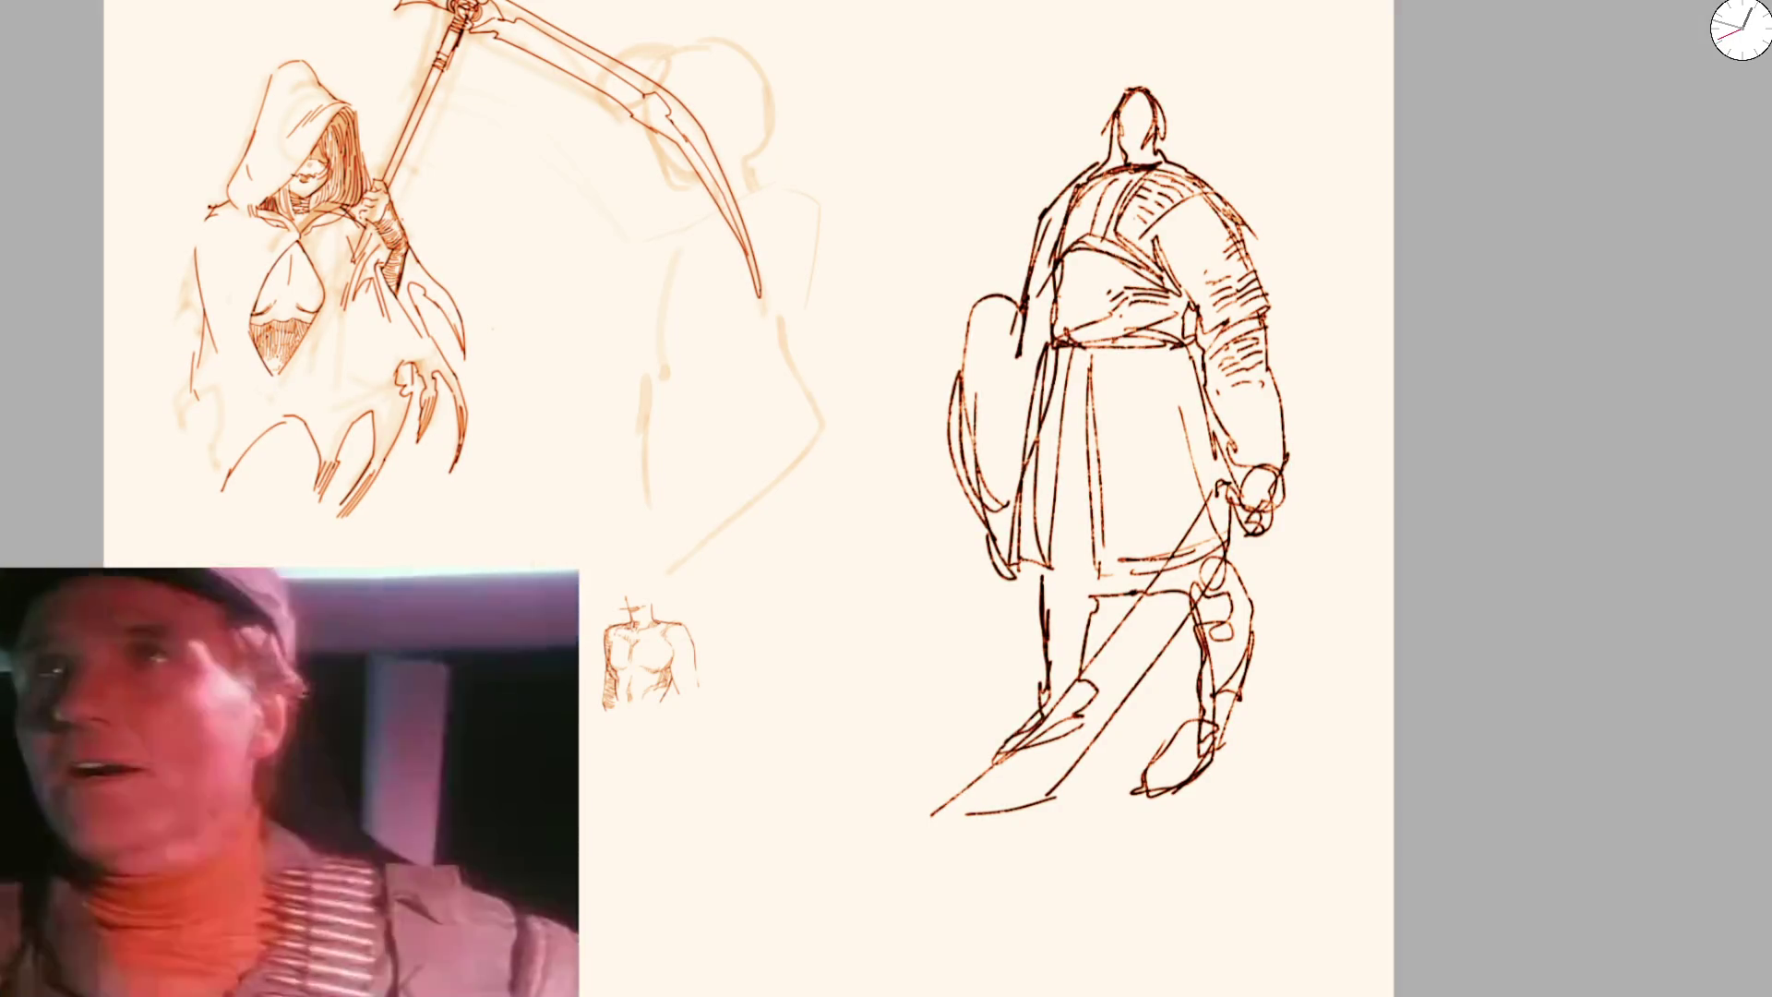
pyautogui.scroll(3, 495, 261)
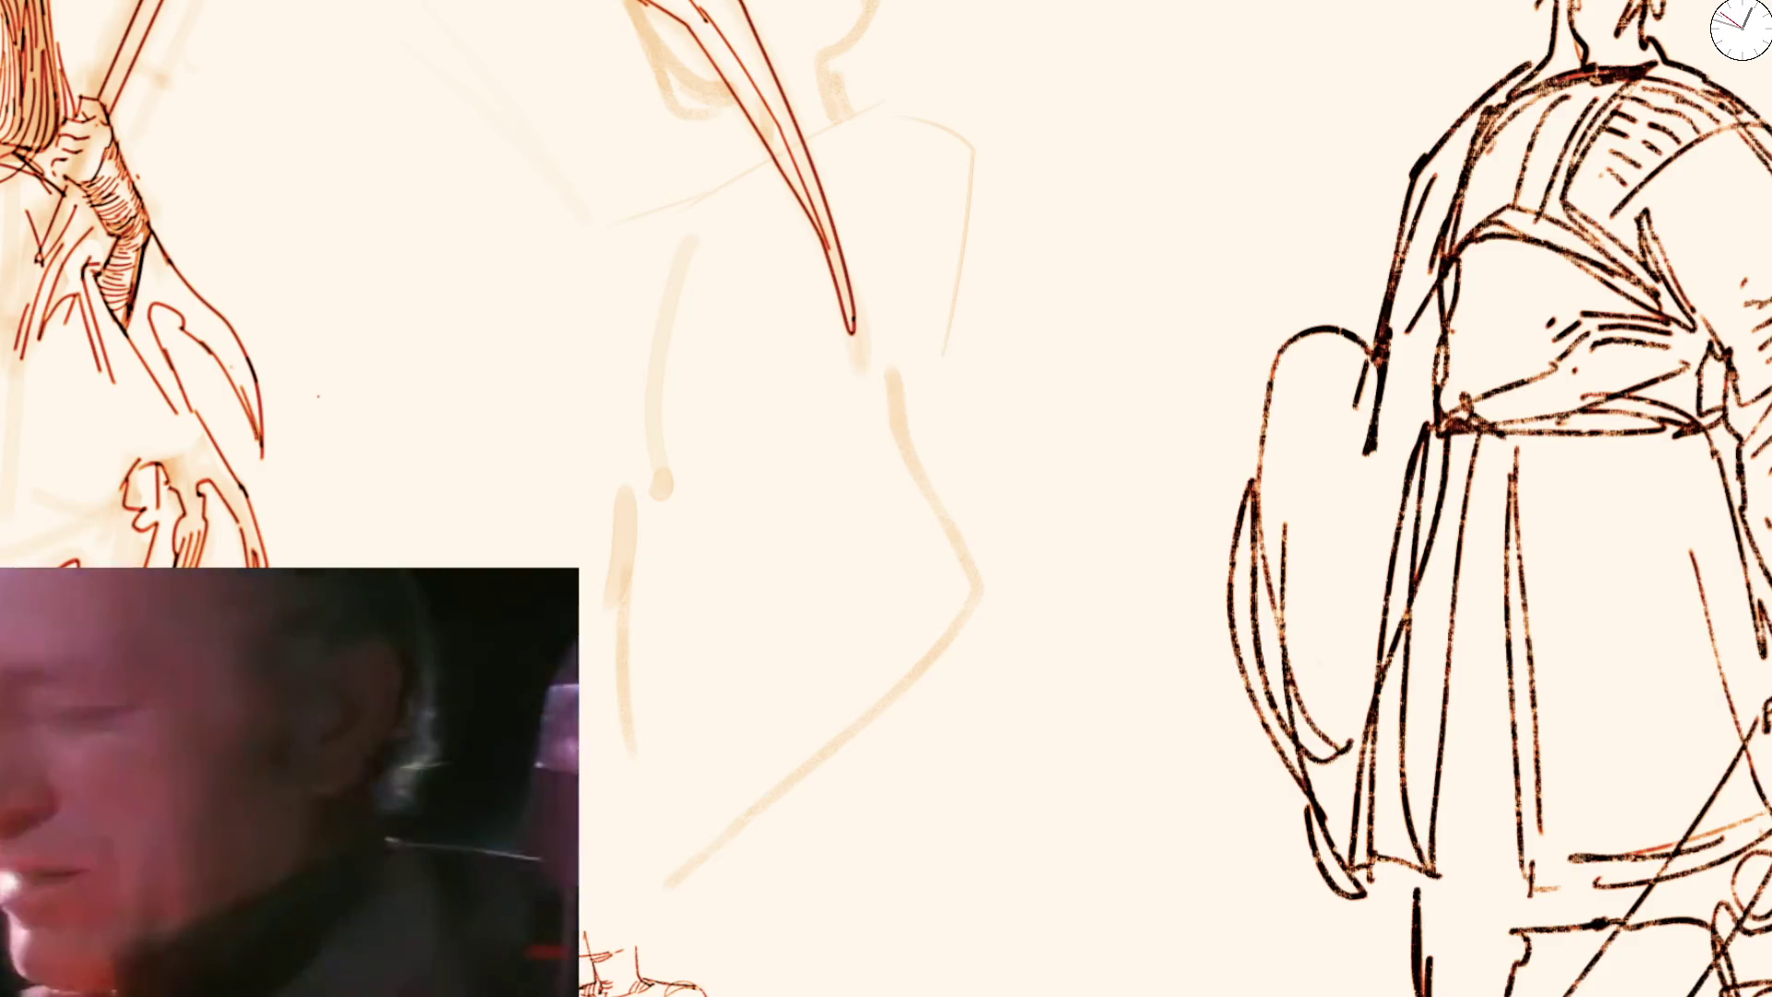
pyautogui.scroll(-3, 514, 376)
pyautogui.scroll(-2, 509, 402)
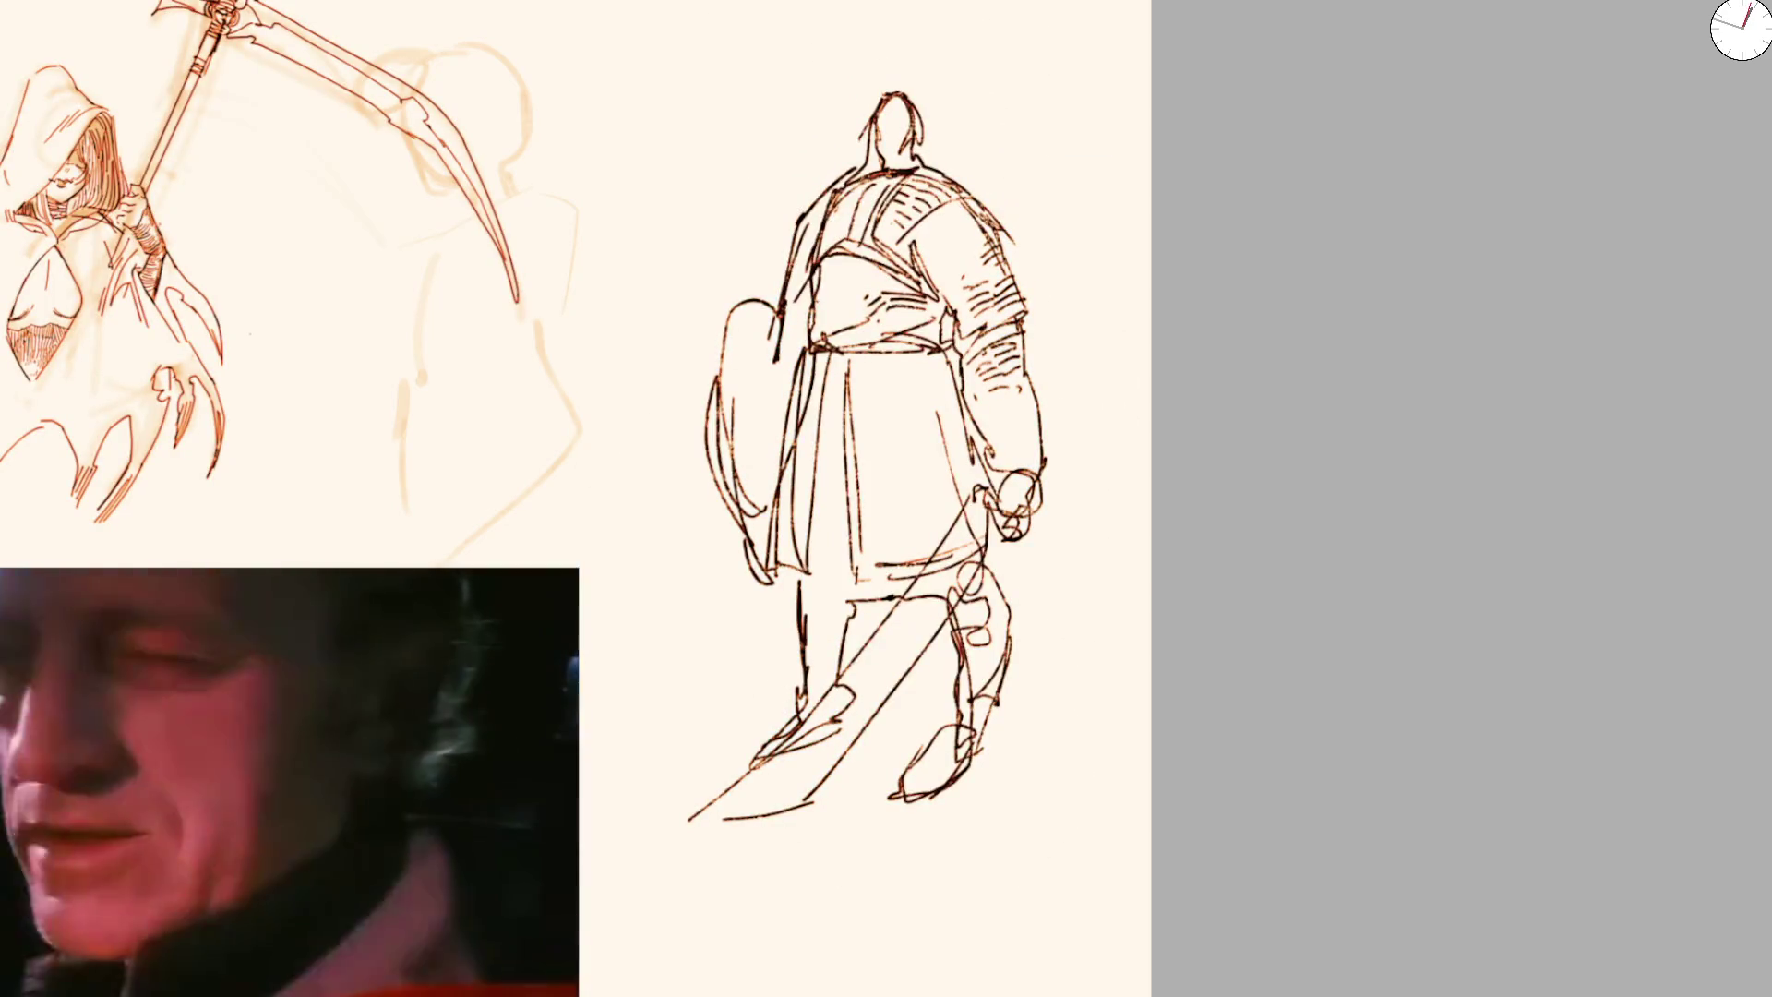
# Lasso-erase the armoured figure, undo to restore its dark red lines, then draw a loop test stroke above it
pyautogui.moveTo(1253, 817); pyautogui.dragTo(653, 790)
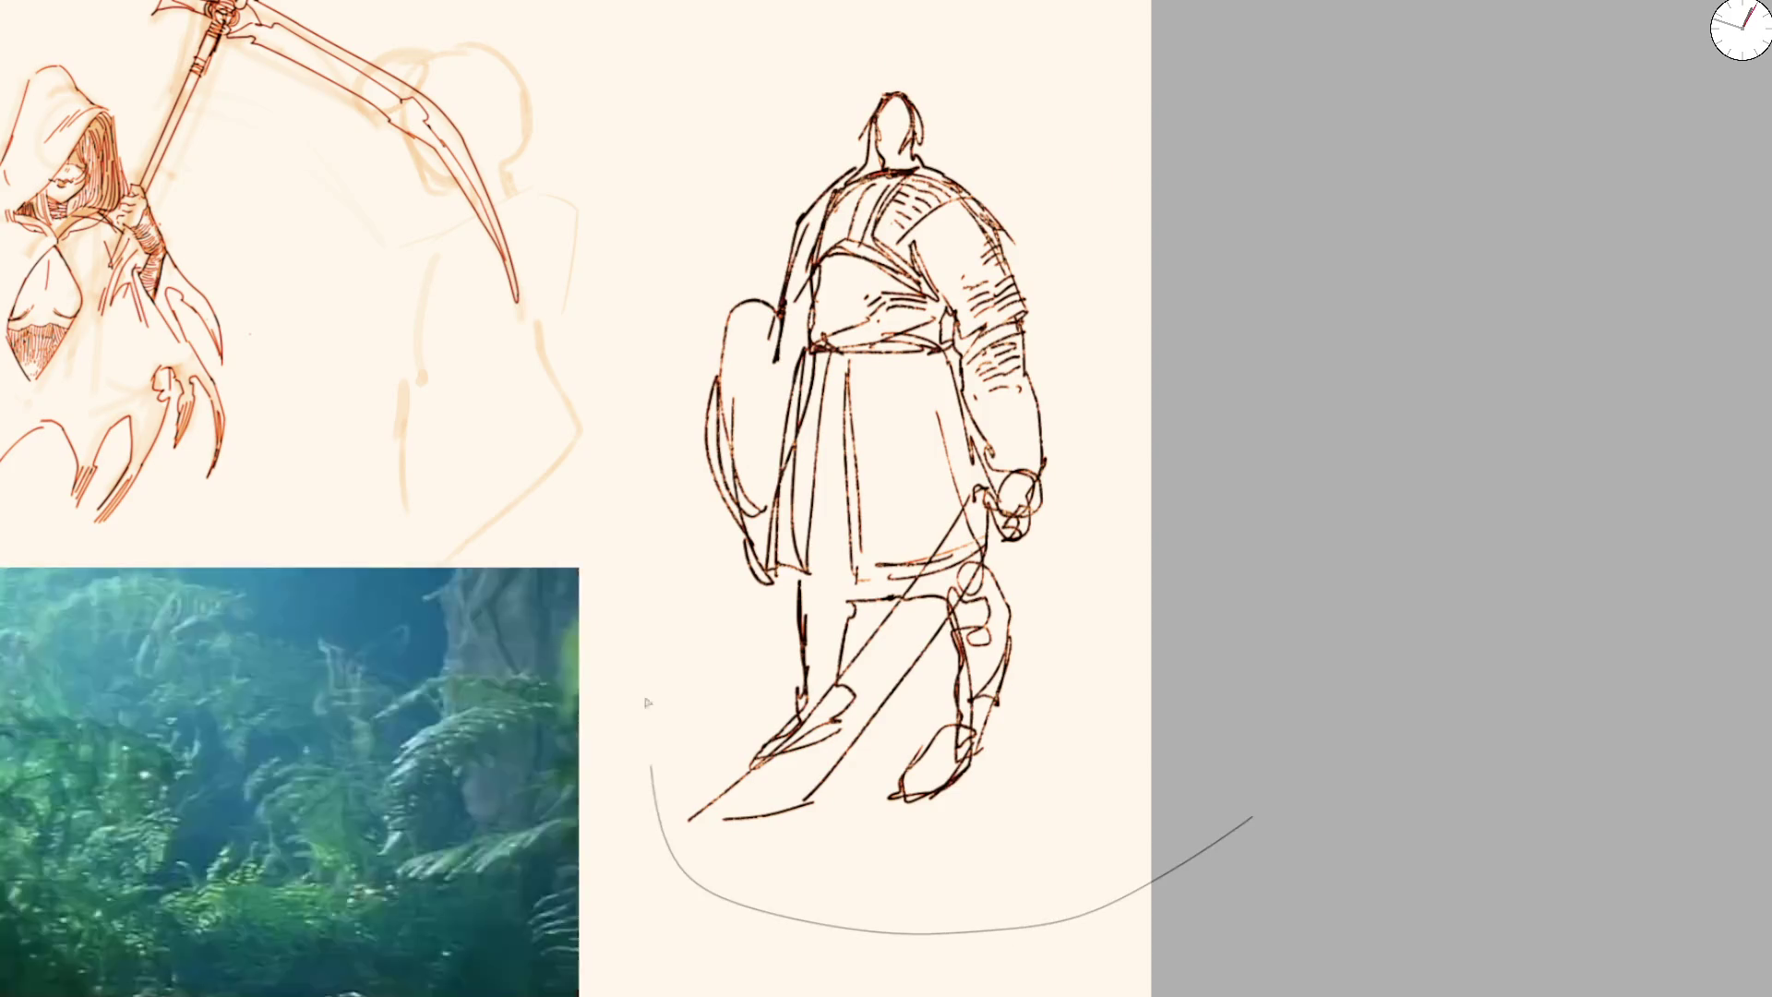
pyautogui.moveTo(1174, 100); pyautogui.dragTo(1177, 97)
pyautogui.hotkey('ctrl', 'z')
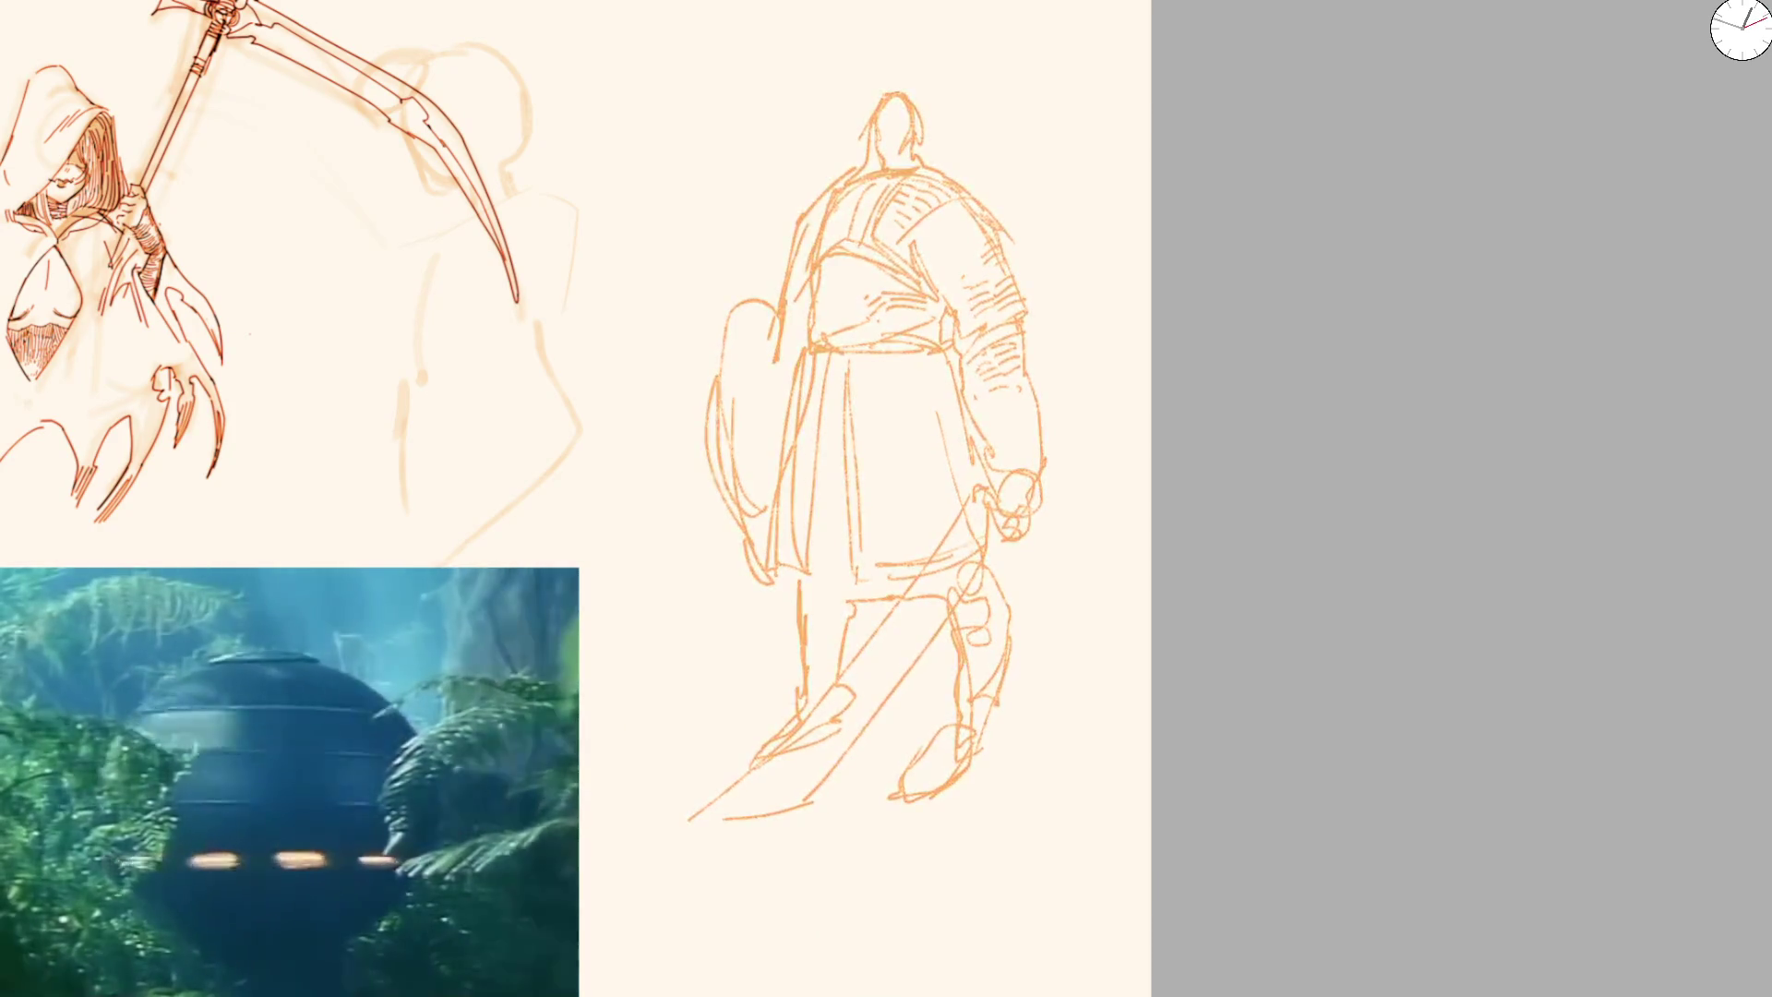
pyautogui.hotkey('ctrl', 'z')
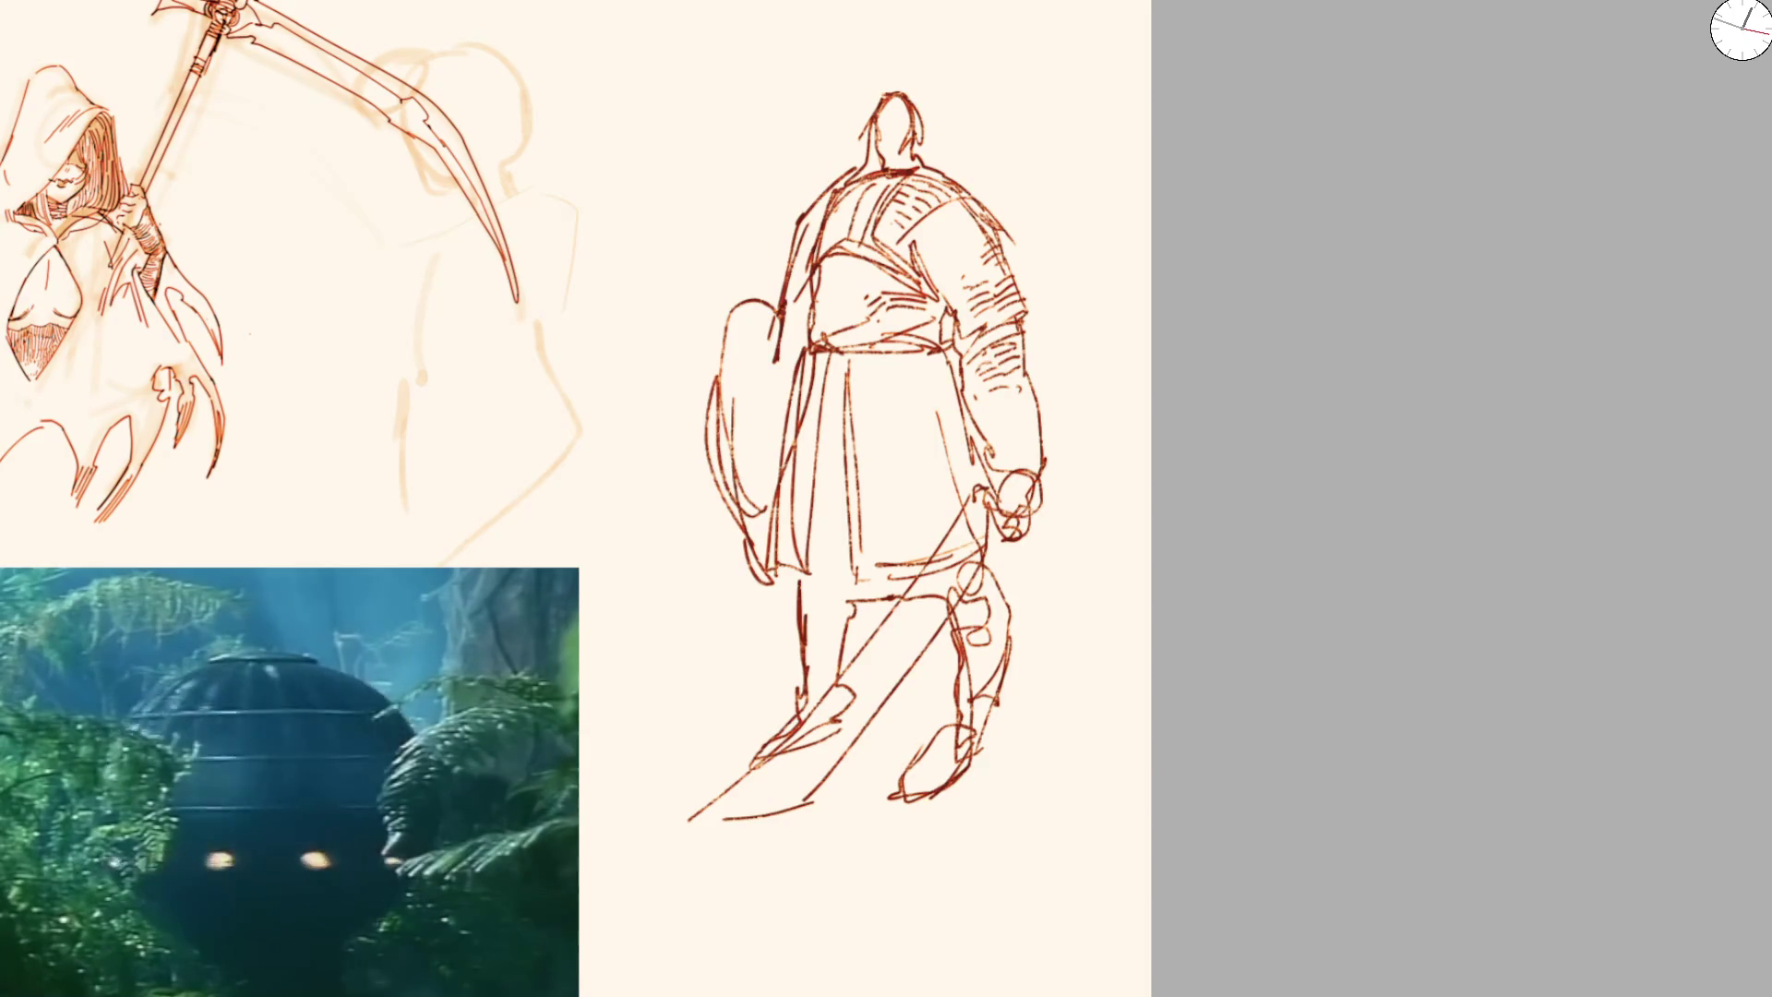
pyautogui.scroll(2, 896, 366)
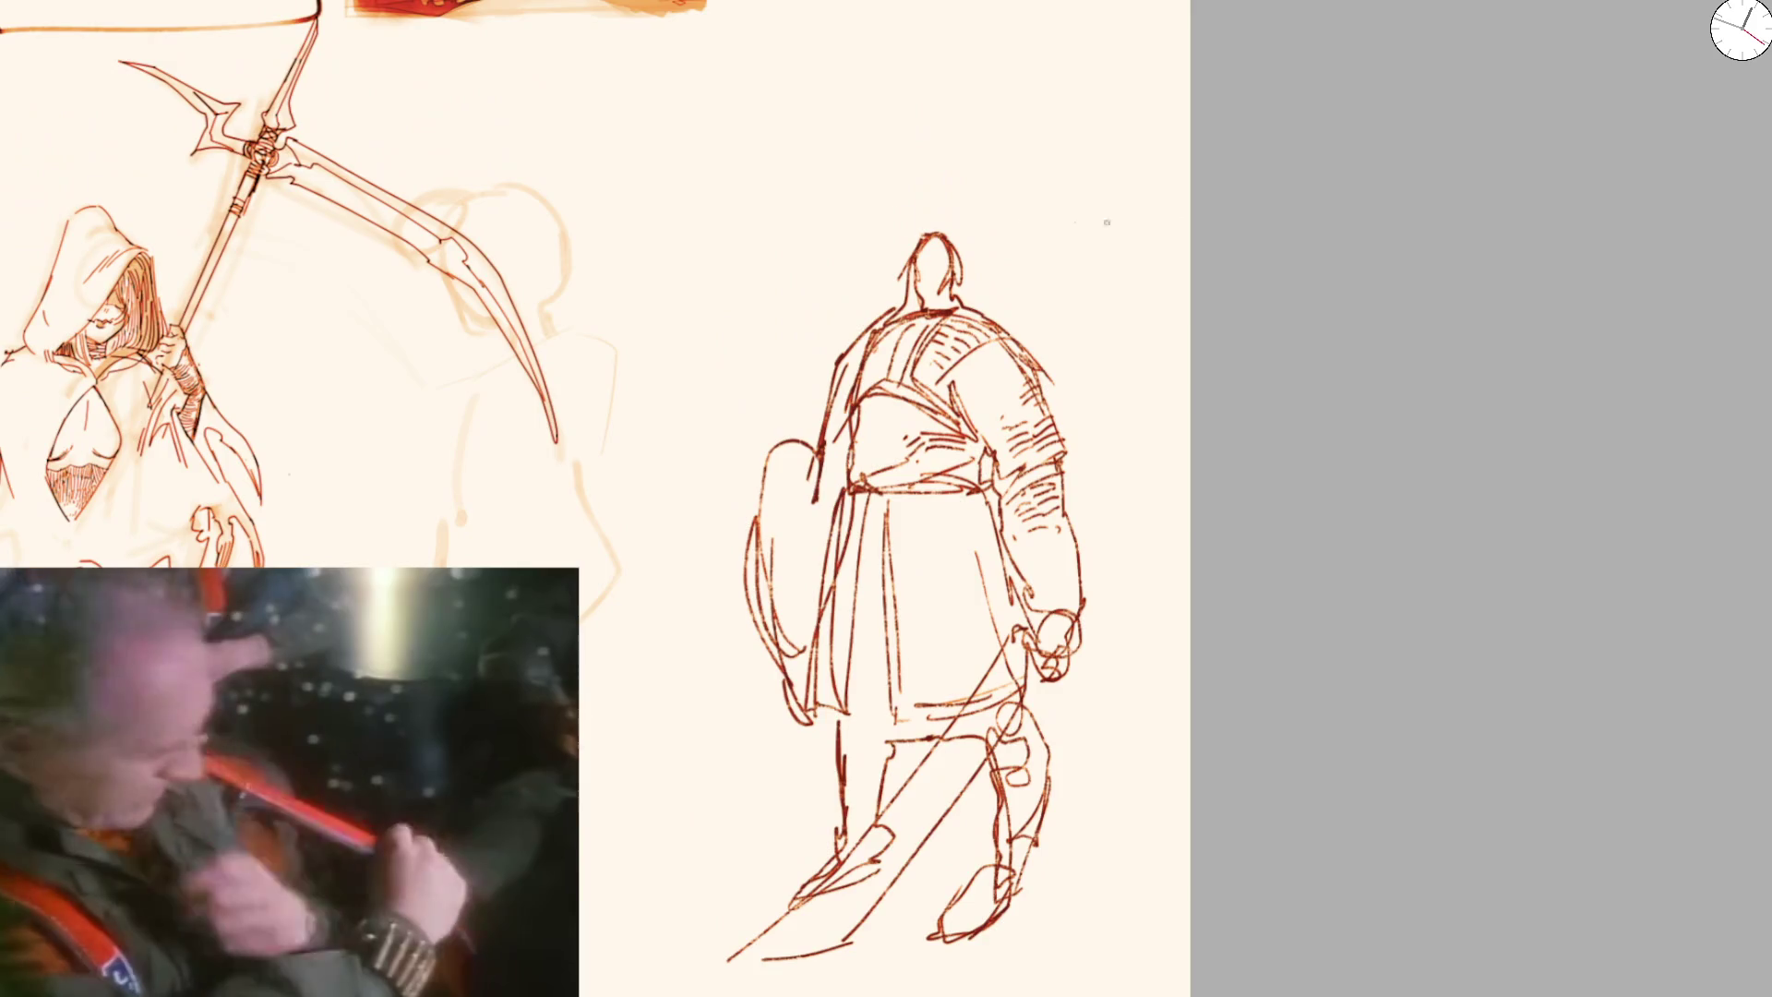
pyautogui.scroll(5, 634, 191)
pyautogui.moveTo(695, 291); pyautogui.dragTo(920, 137)
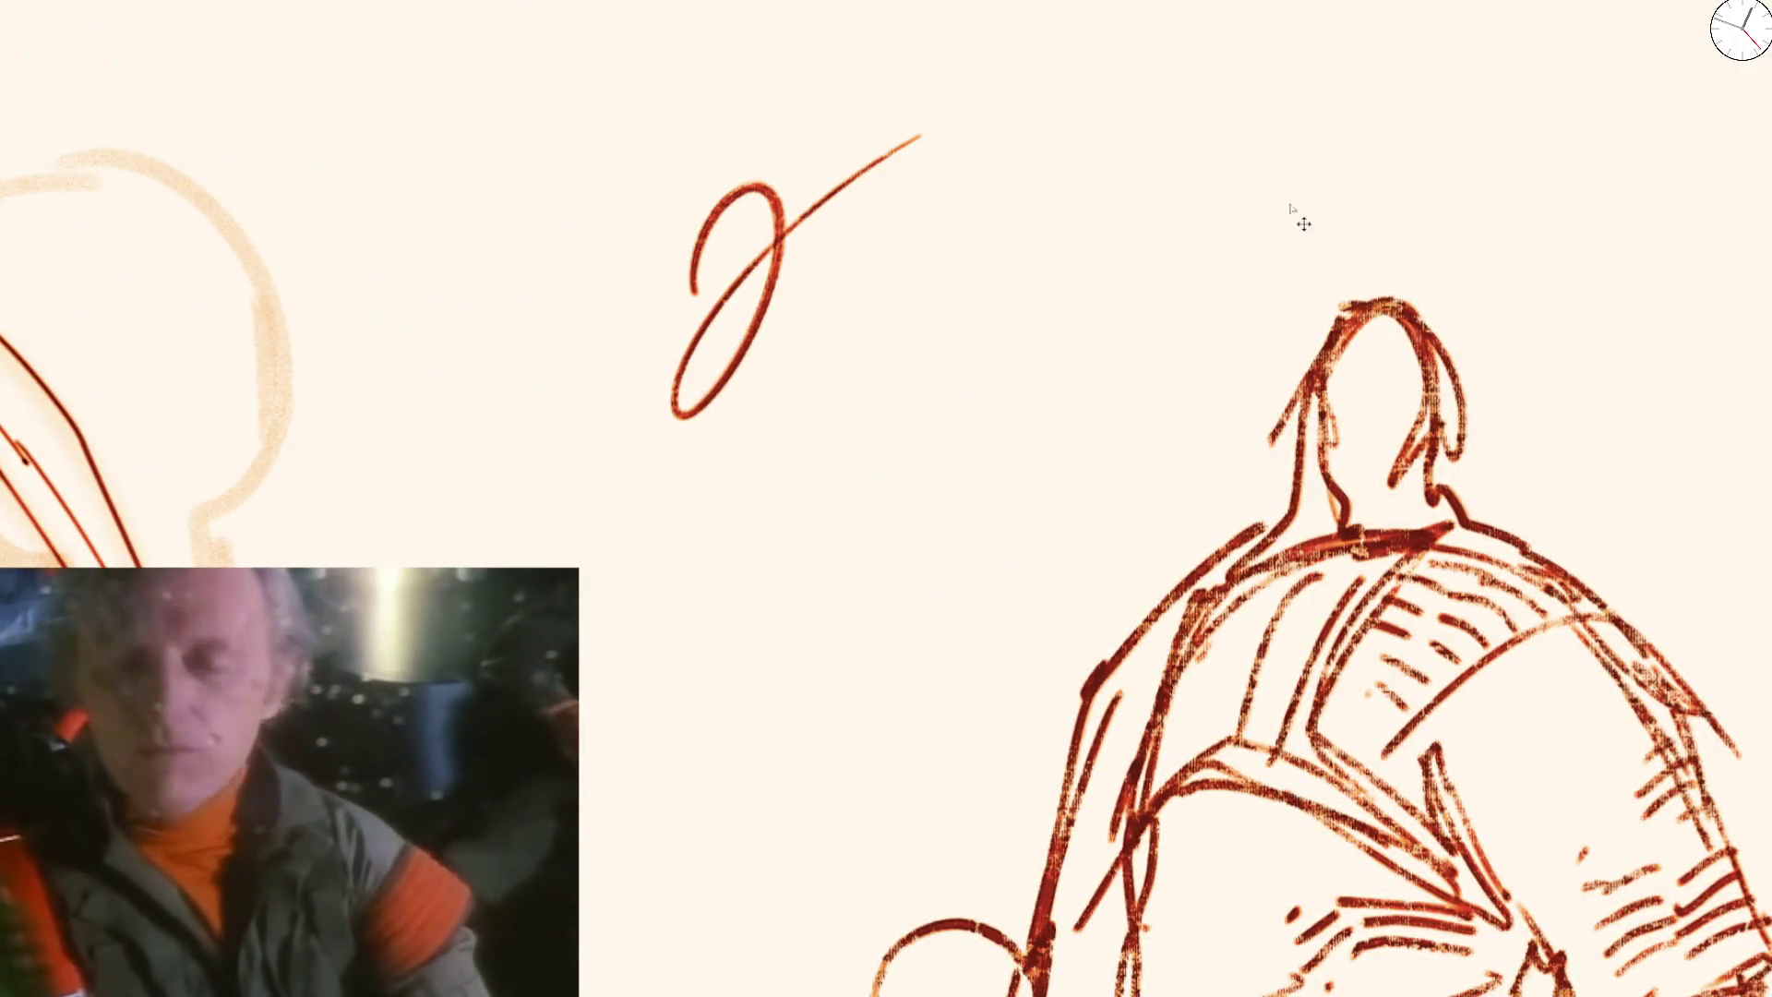
# Undo the loose test loop stroke near the warrior's head
pyautogui.hotkey('ctrl', 'z')
pyautogui.hotkey('ctrl', 'z')
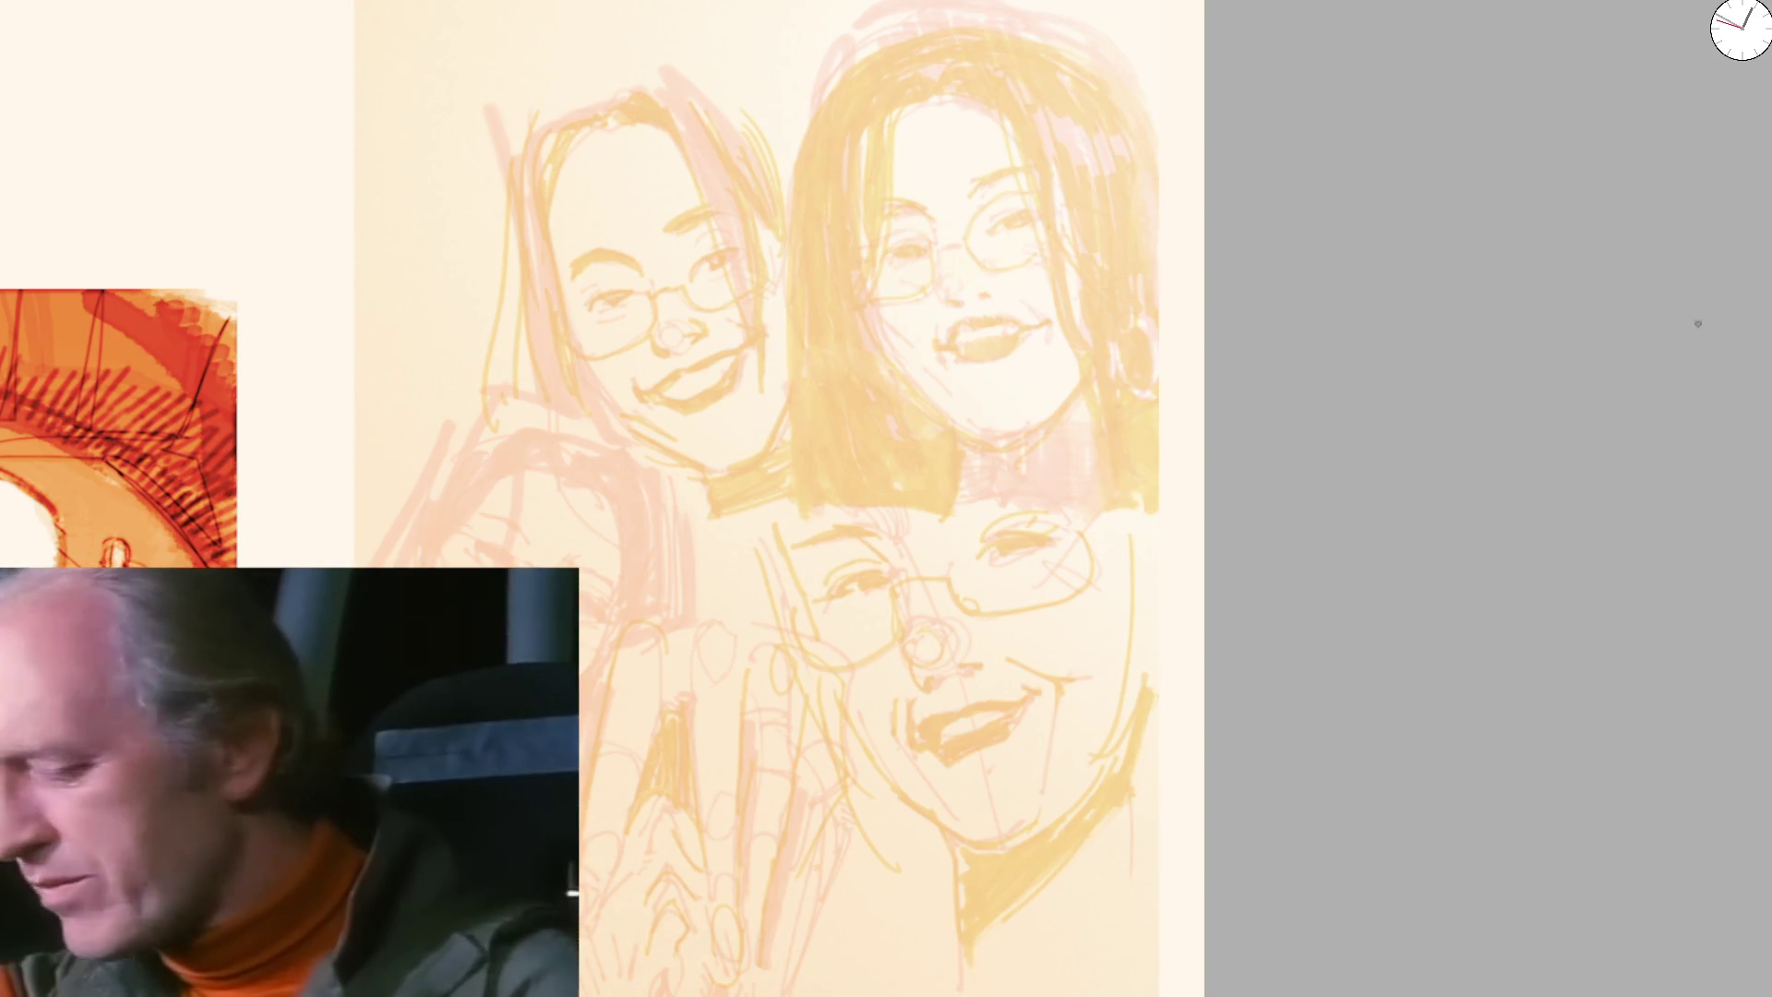
pyautogui.scroll(3, 990, 267)
pyautogui.scroll(2, 990, 267)
# Discard two trial lines below the mouth, mirror and tilt the view, and ink a nose stroke
pyautogui.moveTo(906, 762); pyautogui.dragTo(896, 501)
pyautogui.hotkey('ctrl', 'z')
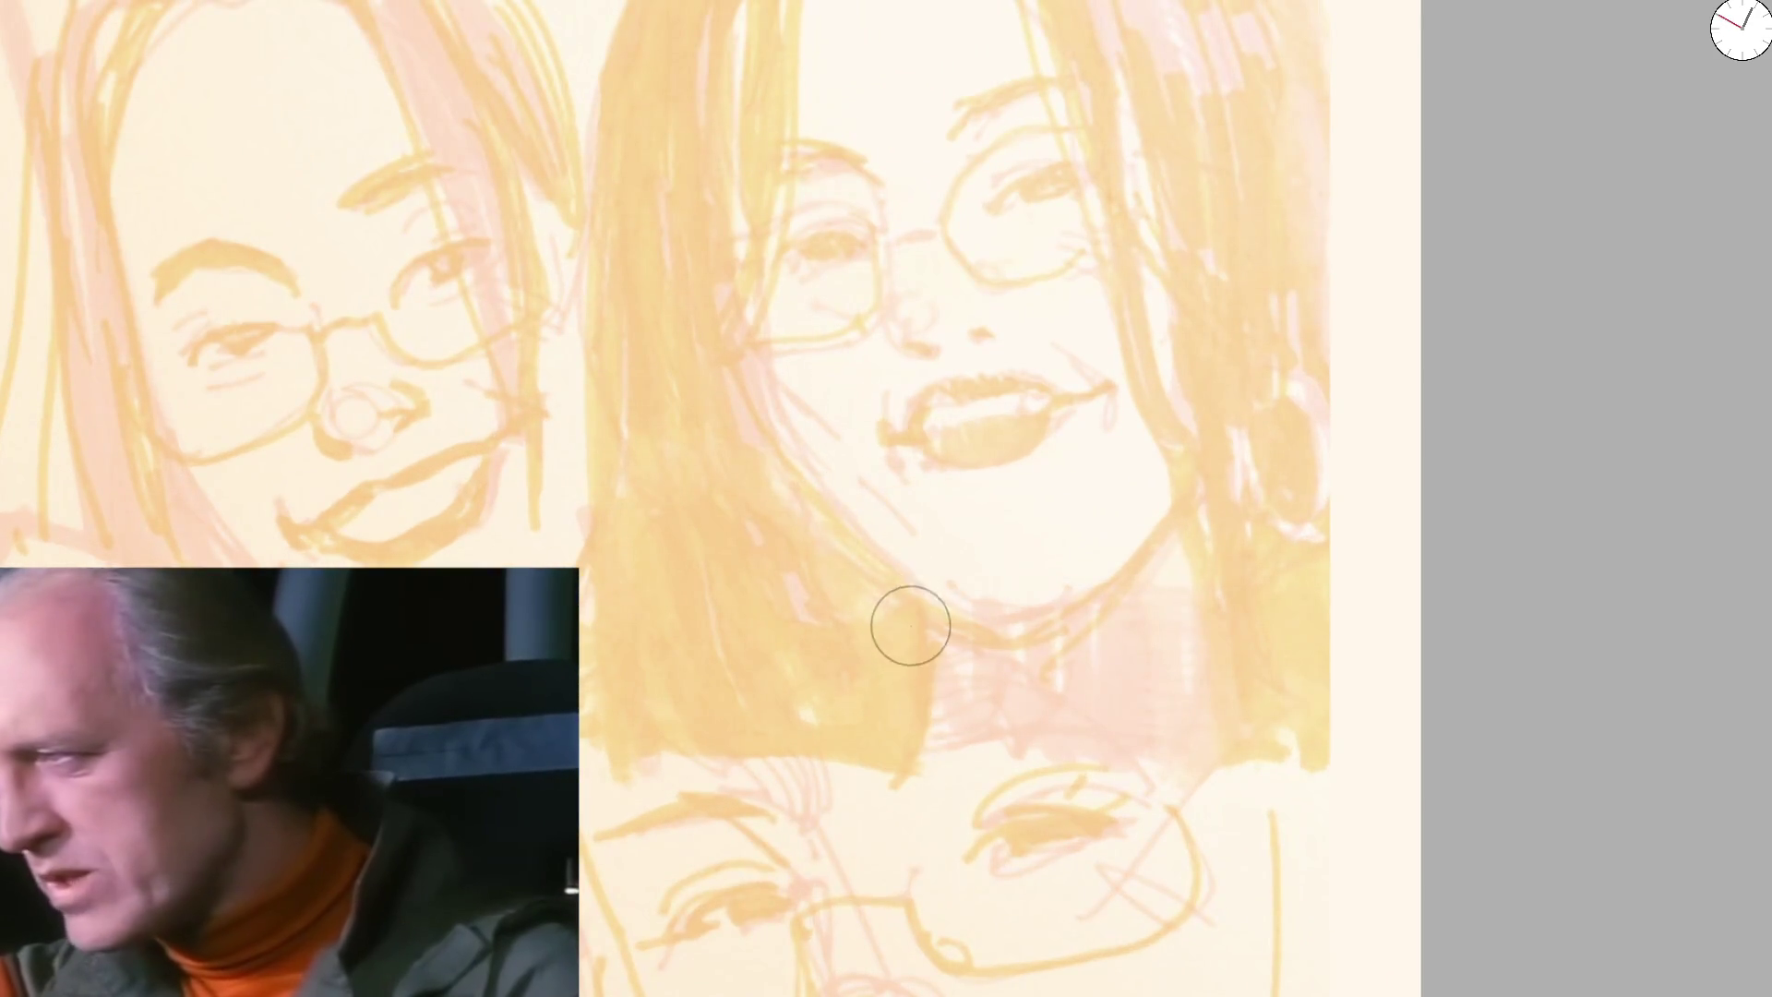
pyautogui.moveTo(924, 702); pyautogui.dragTo(926, 641)
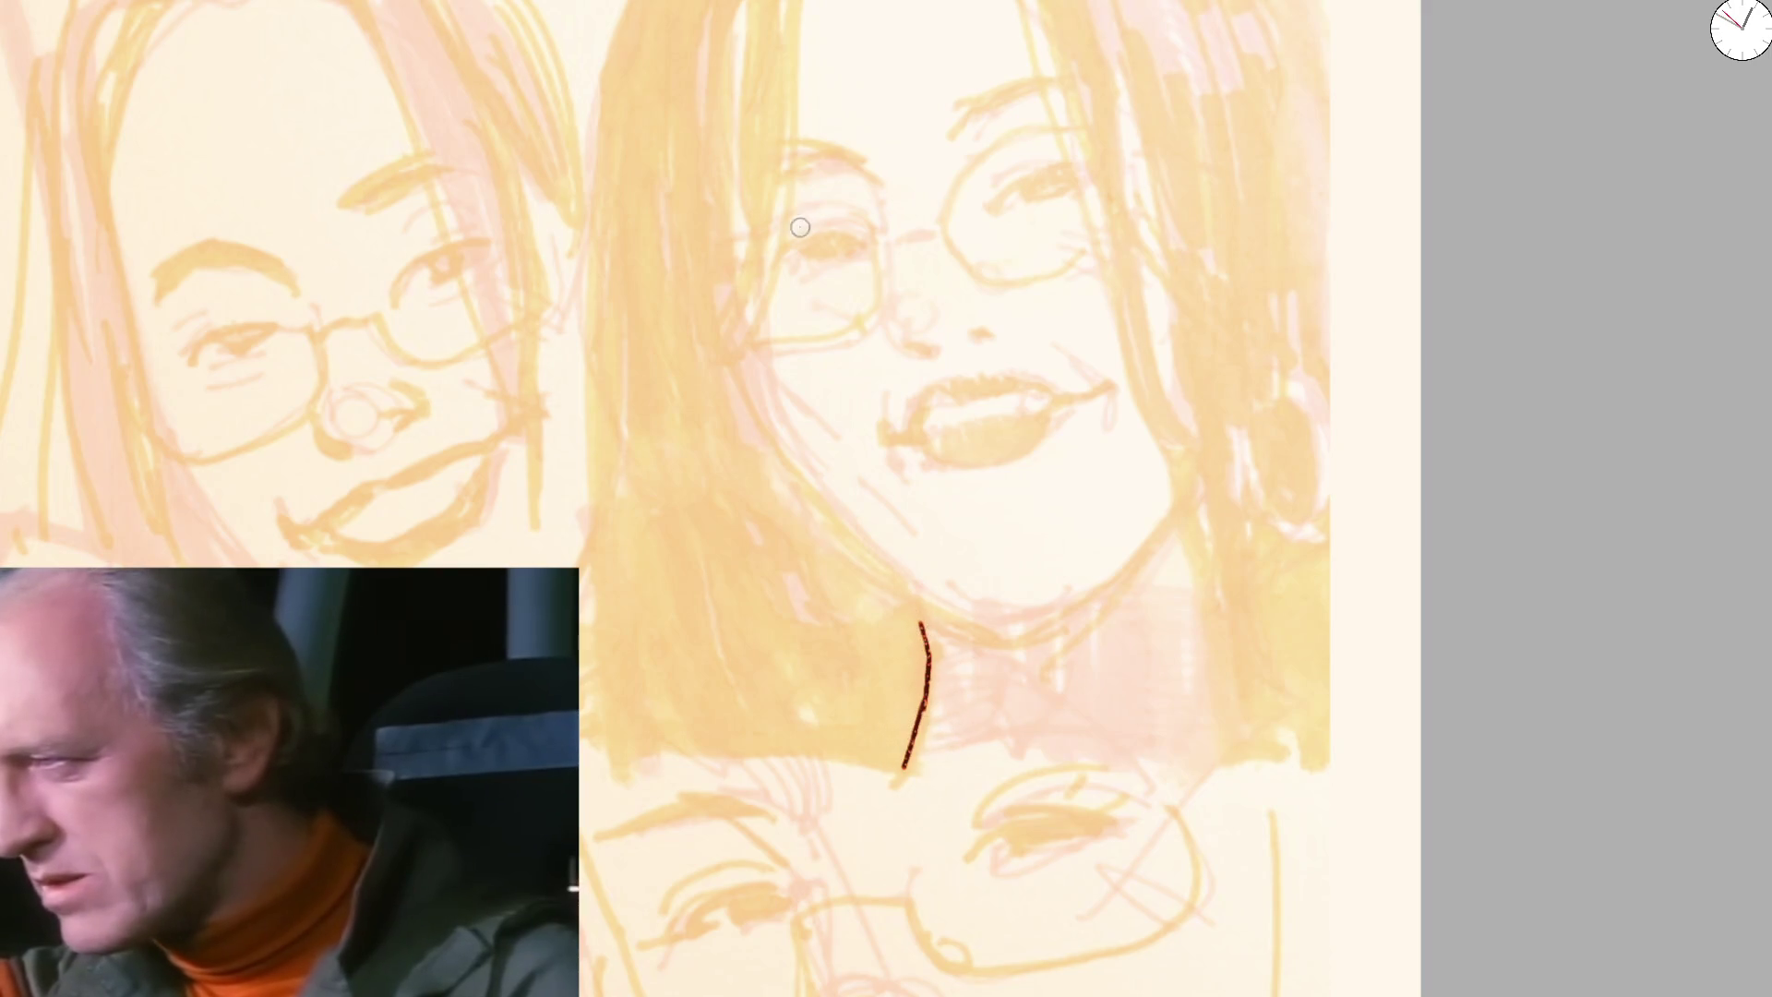
pyautogui.press('m')
pyautogui.hotkey('ctrl', 'z')
pyautogui.hotkey('ctrl', 'z')
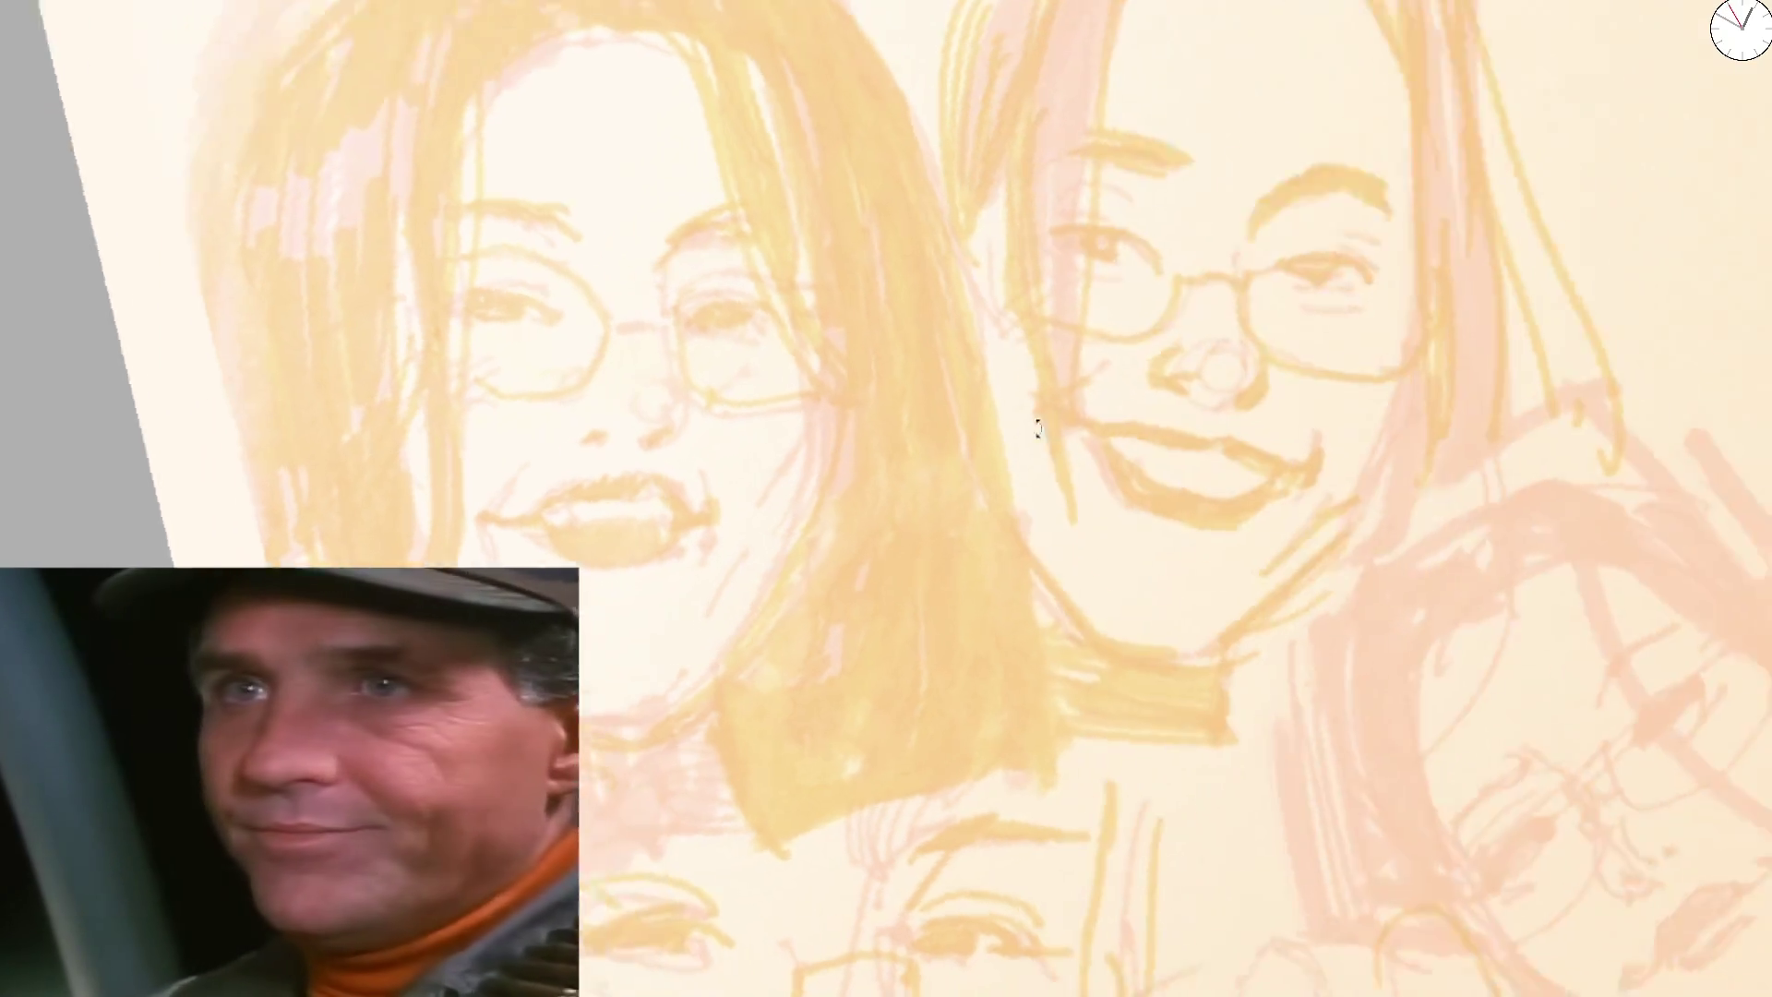
pyautogui.moveTo(830, 665)
pyautogui.mouseDown()
pyautogui.moveTo(743, 730)
pyautogui.moveTo(823, 398)
pyautogui.mouseUp()
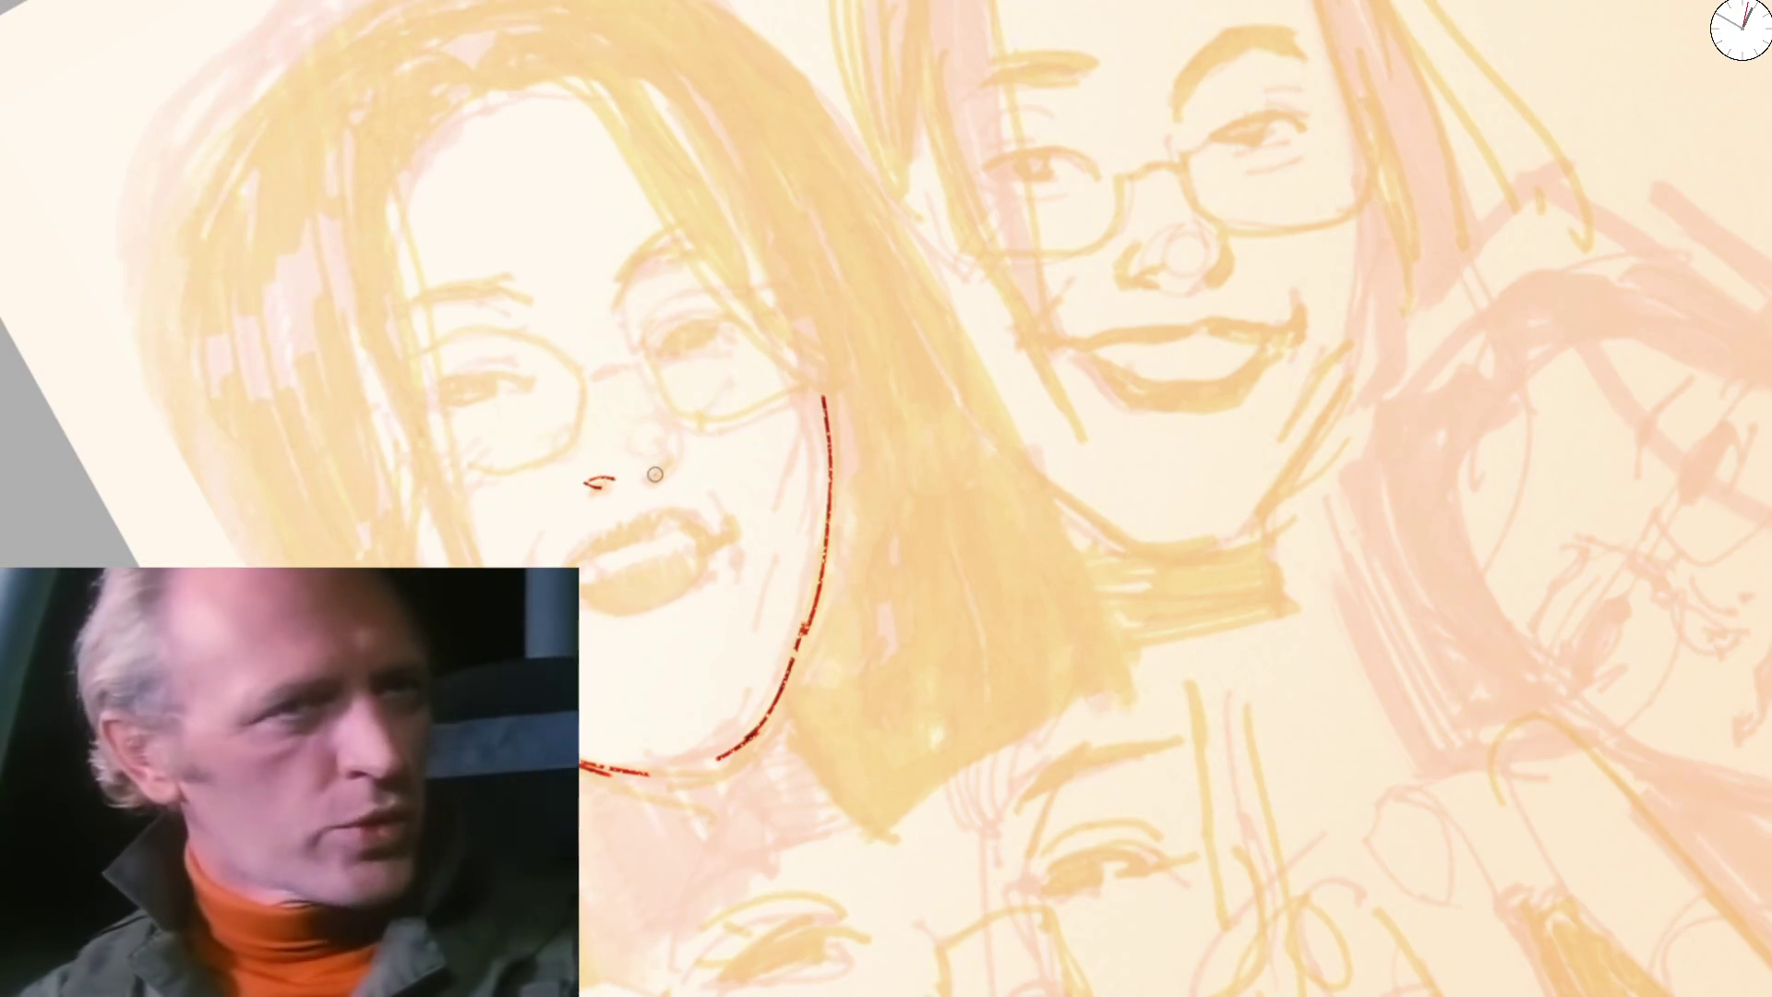
pyautogui.moveTo(662, 469); pyautogui.dragTo(672, 466)
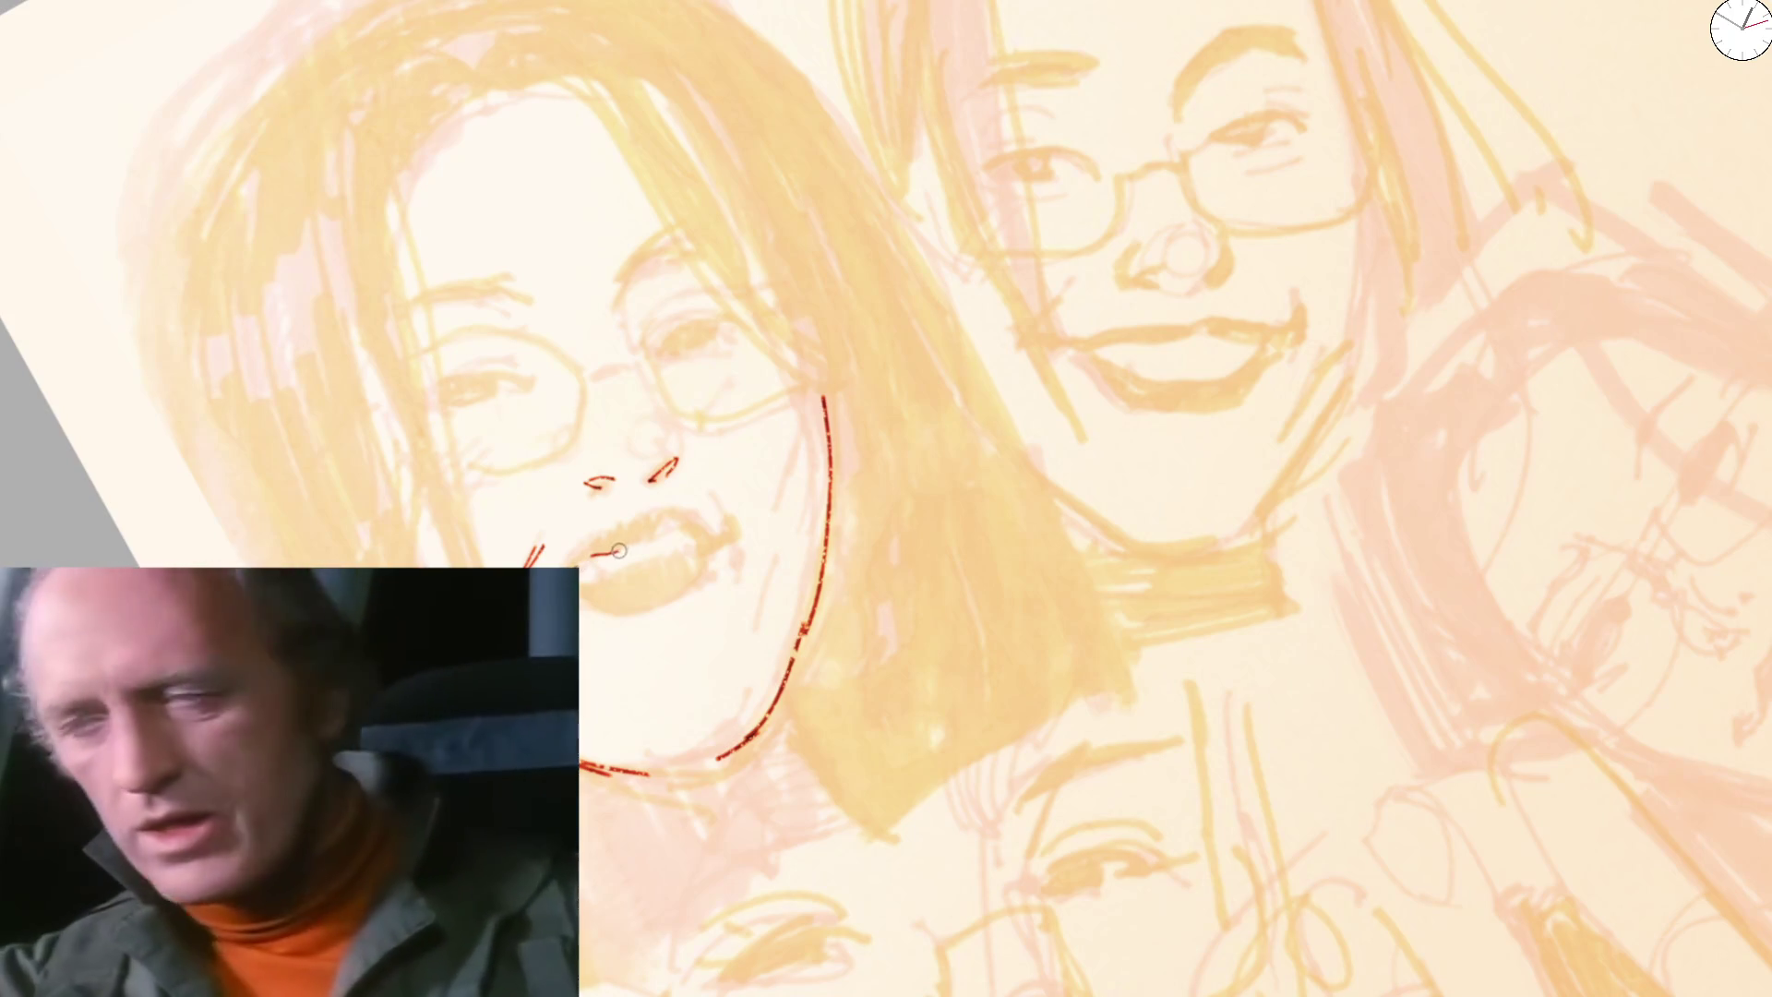
# Ink the mouth corner and upper lip in close-up, undo a nose stroke, then reset zoom and rotation
pyautogui.moveTo(675, 523)
pyautogui.mouseDown()
pyautogui.moveTo(578, 459)
pyautogui.moveTo(1202, 324)
pyautogui.moveTo(781, 568)
pyautogui.mouseUp()
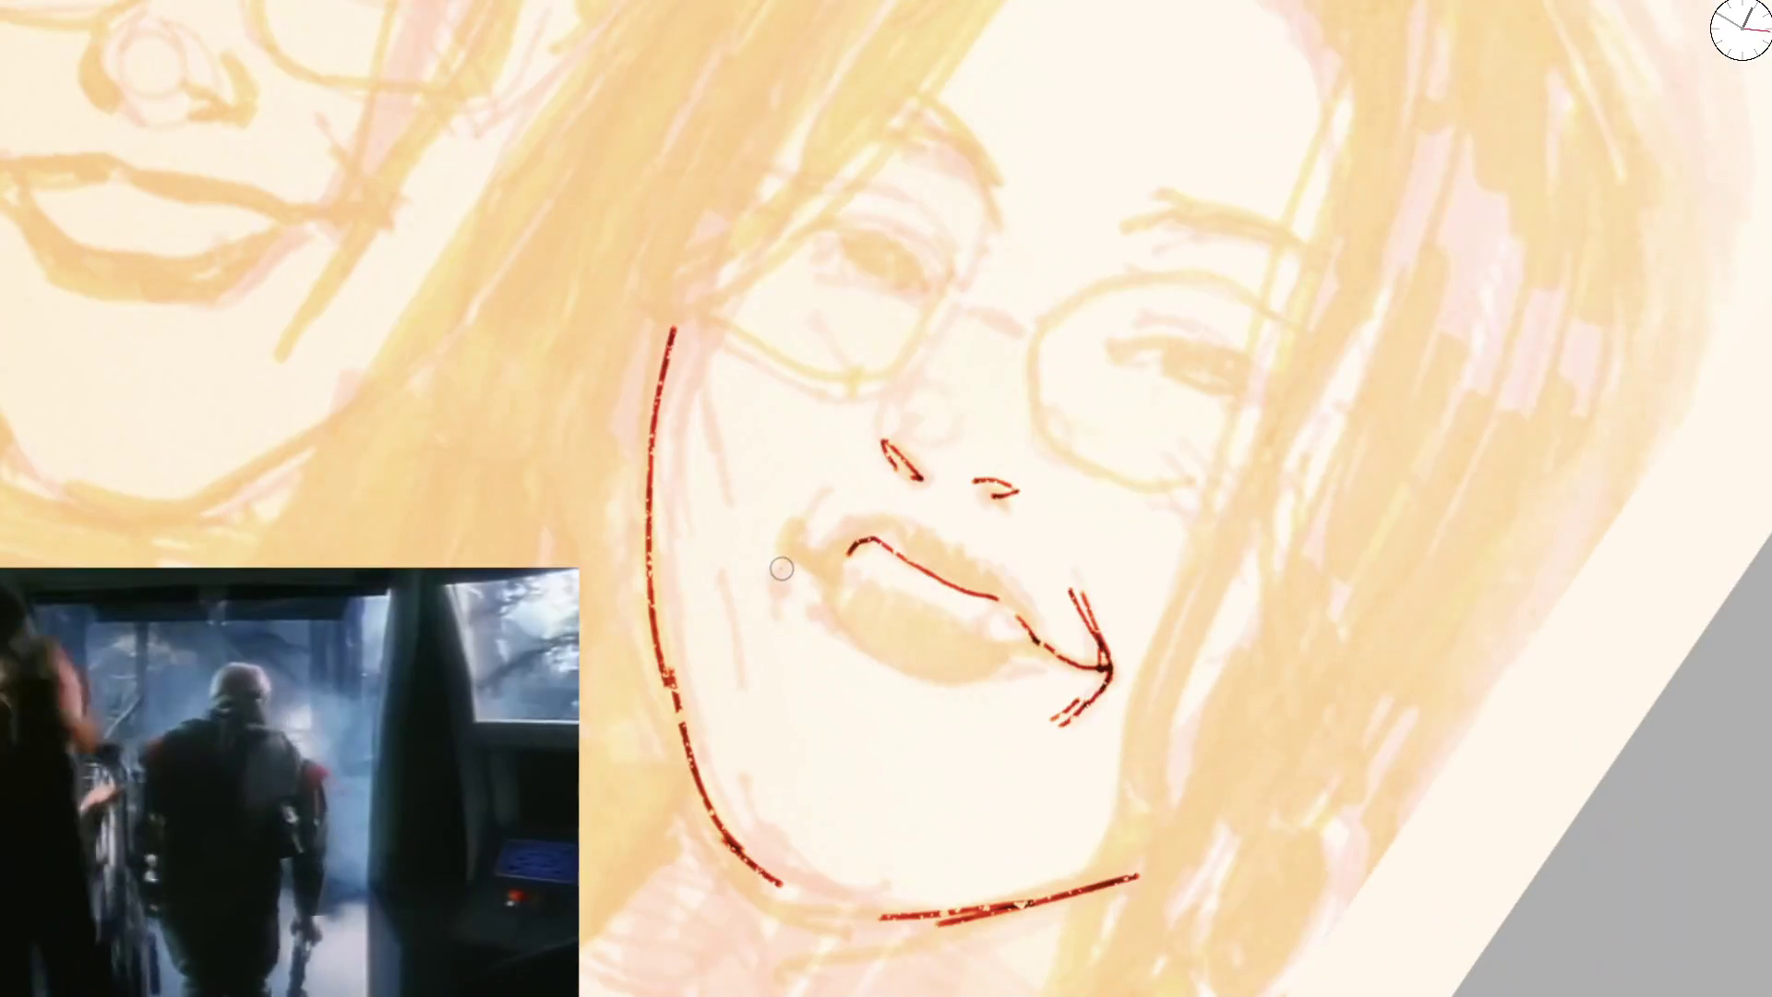
pyautogui.moveTo(783, 546)
pyautogui.mouseDown()
pyautogui.moveTo(780, 581)
pyautogui.moveTo(869, 551)
pyautogui.moveTo(872, 588)
pyautogui.moveTo(1018, 648)
pyautogui.mouseUp()
pyautogui.moveTo(850, 512); pyautogui.dragTo(920, 502)
pyautogui.scroll(-5, 869, 392)
pyautogui.scroll(5, 868, 392)
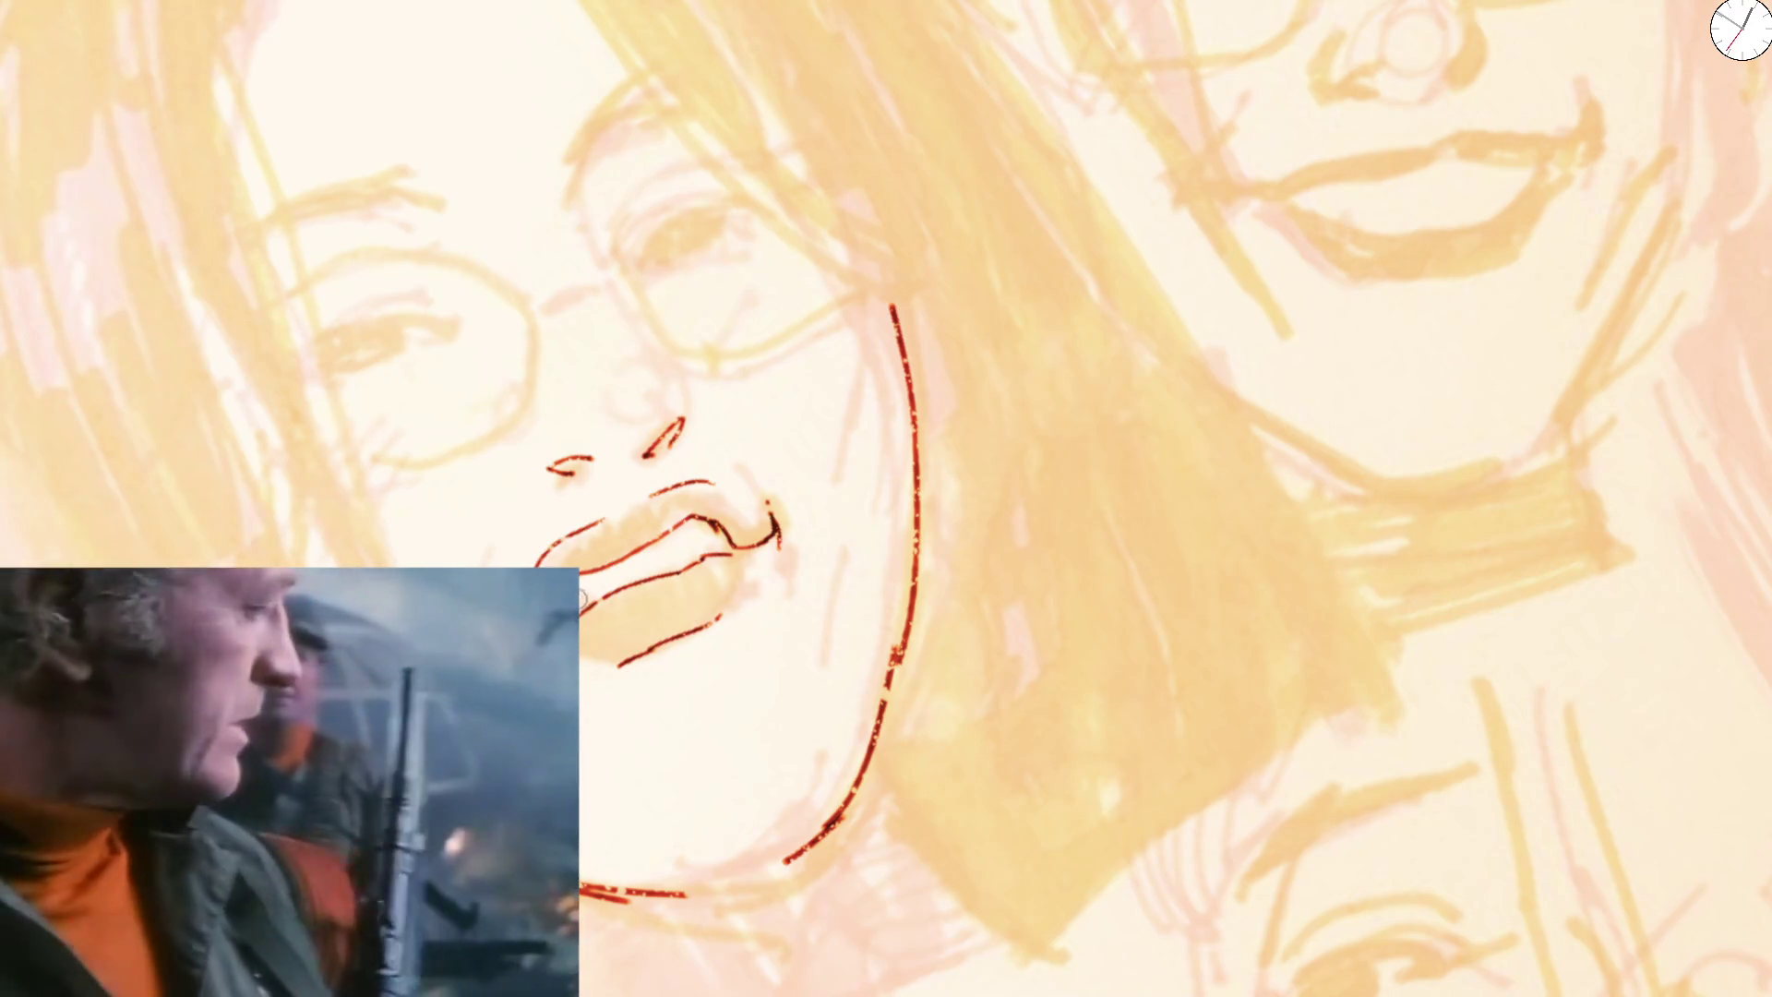
pyautogui.moveTo(644, 401); pyautogui.dragTo(679, 519)
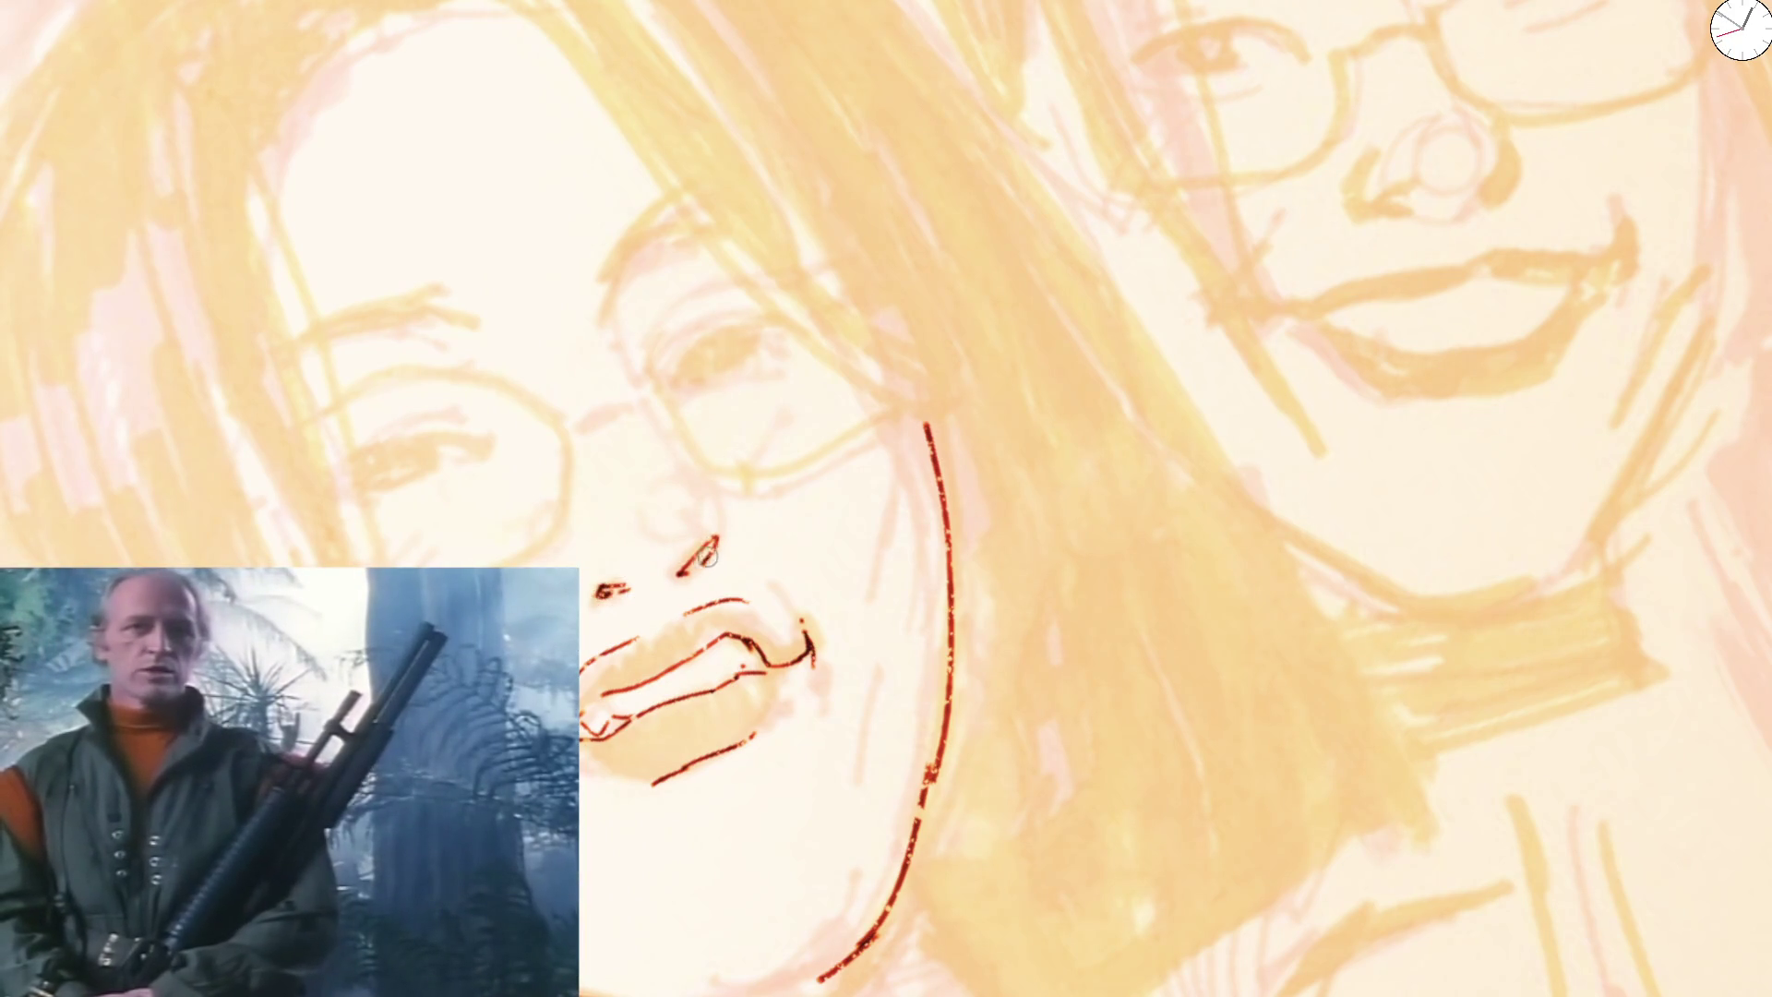
pyautogui.hotkey('ctrl', 'z')
pyautogui.hotkey('ctrl', 'z')
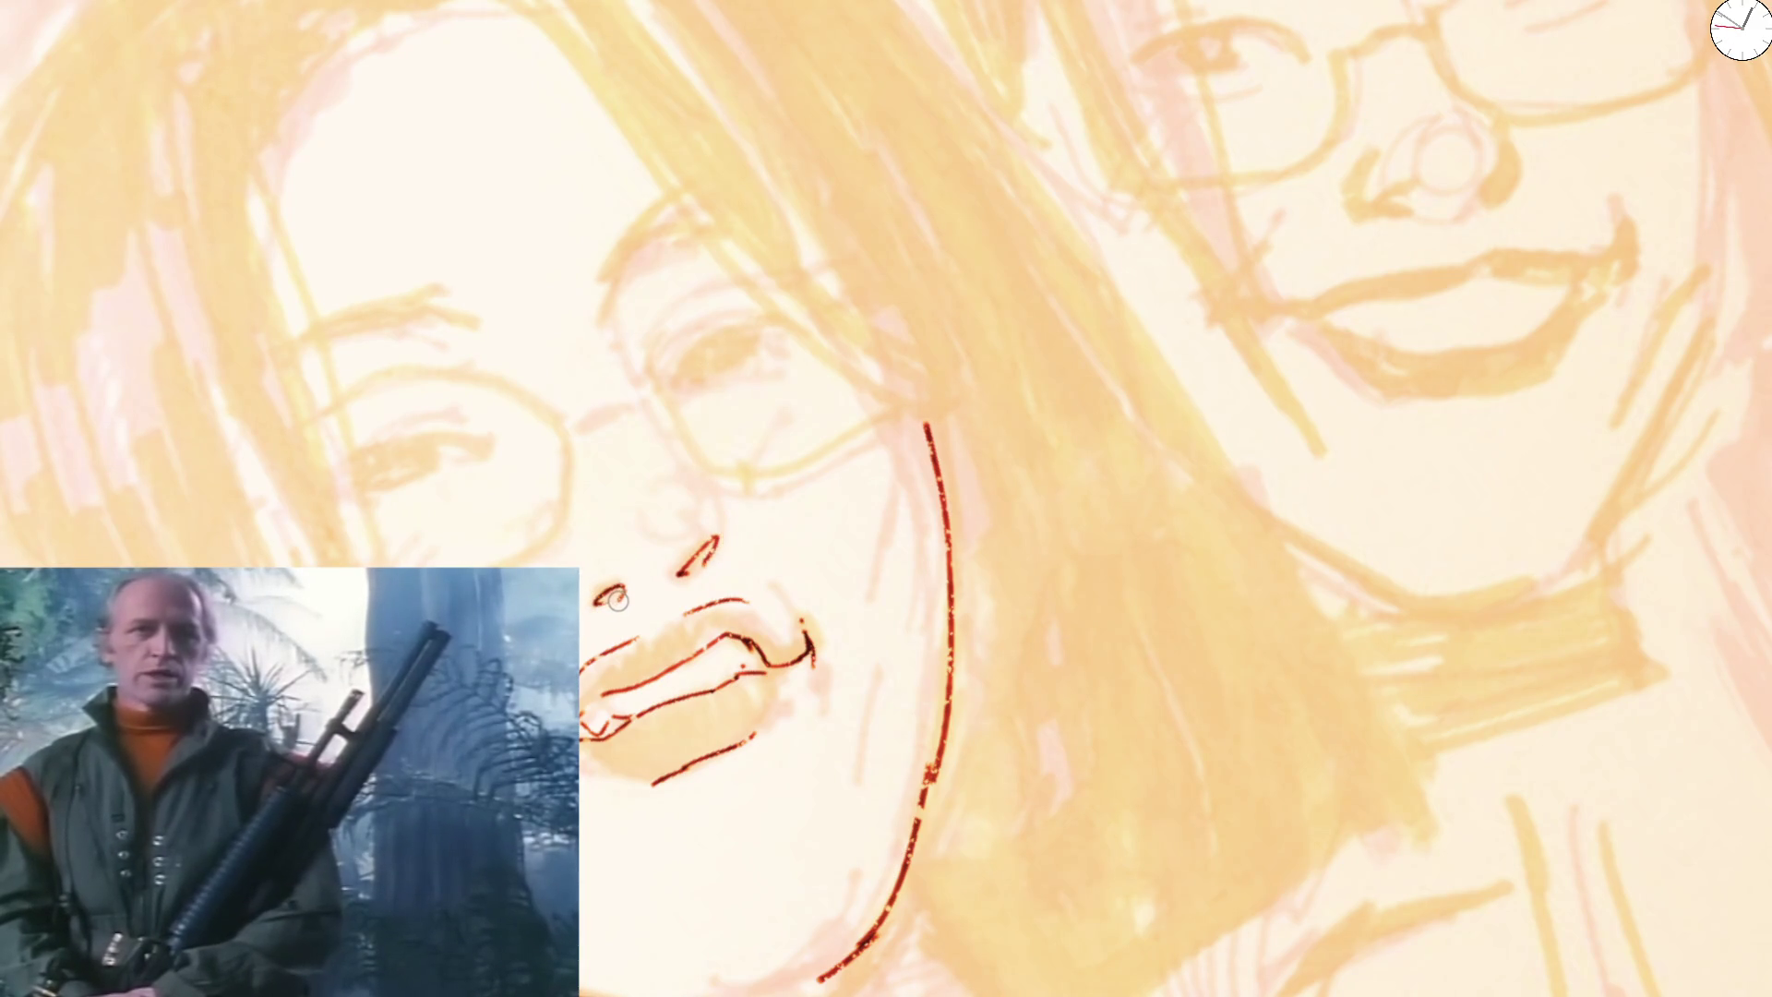
pyautogui.hotkey('ctrl', '0')
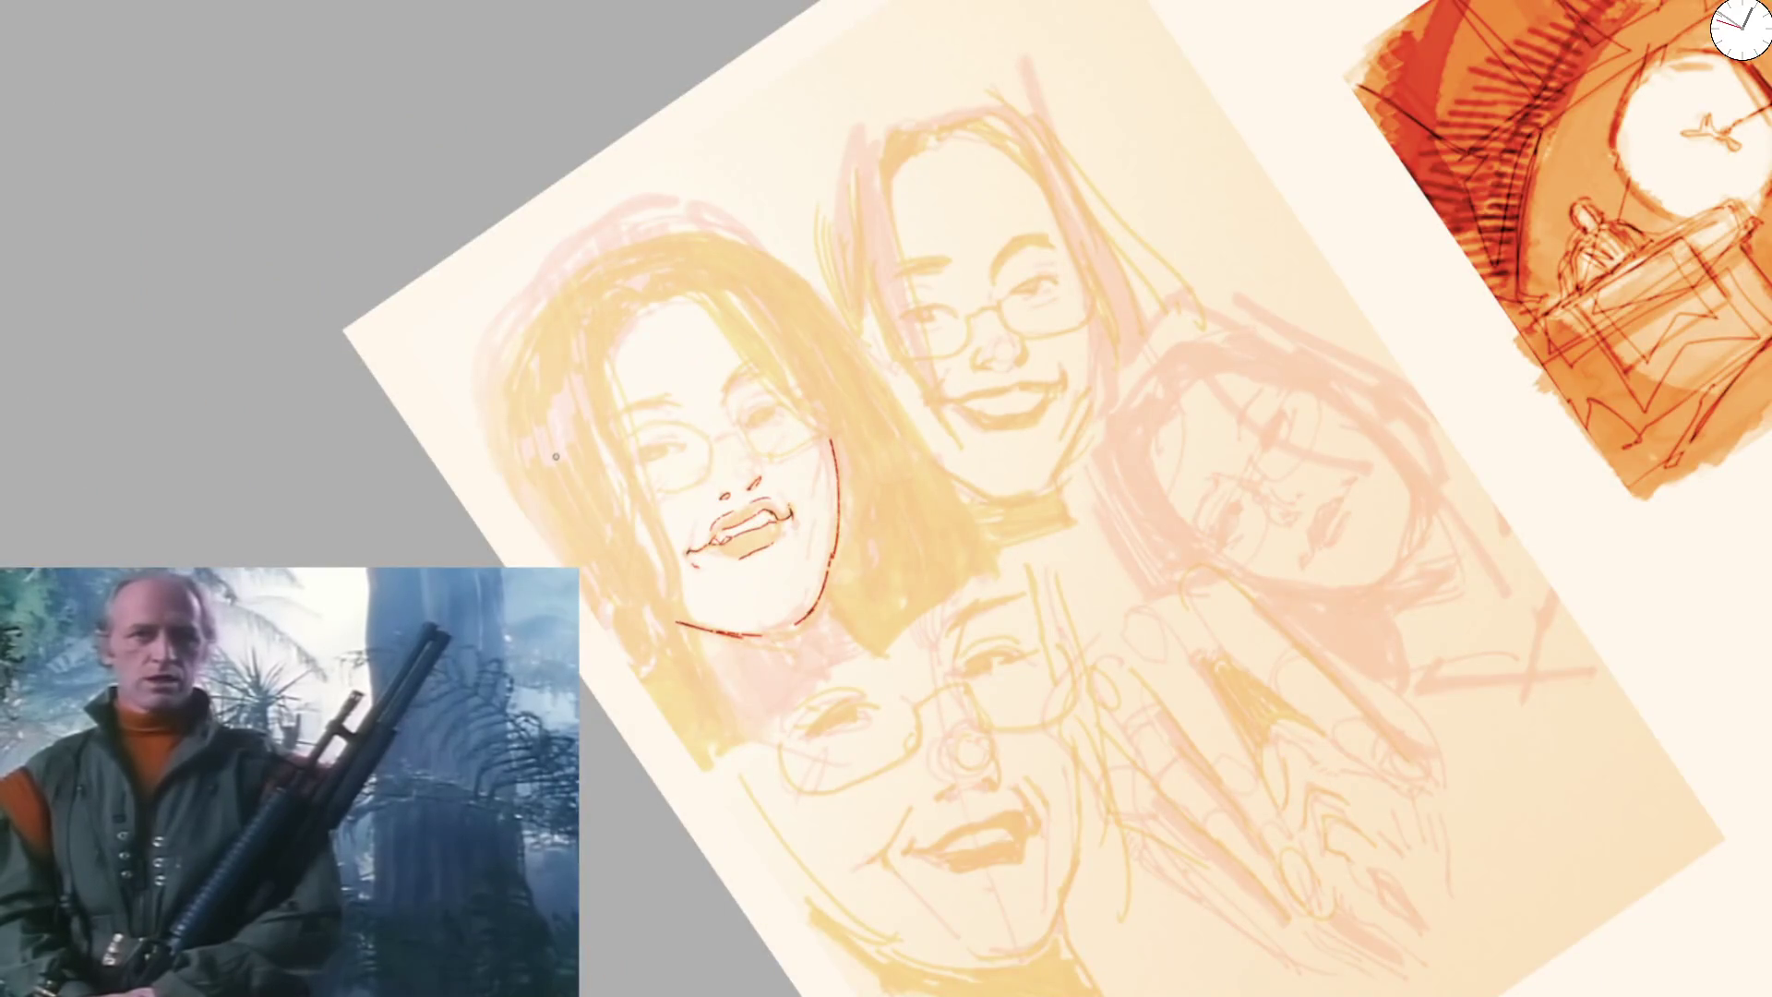
pyautogui.press('5')
pyautogui.scroll(2, 839, 435)
pyautogui.scroll(3, 840, 435)
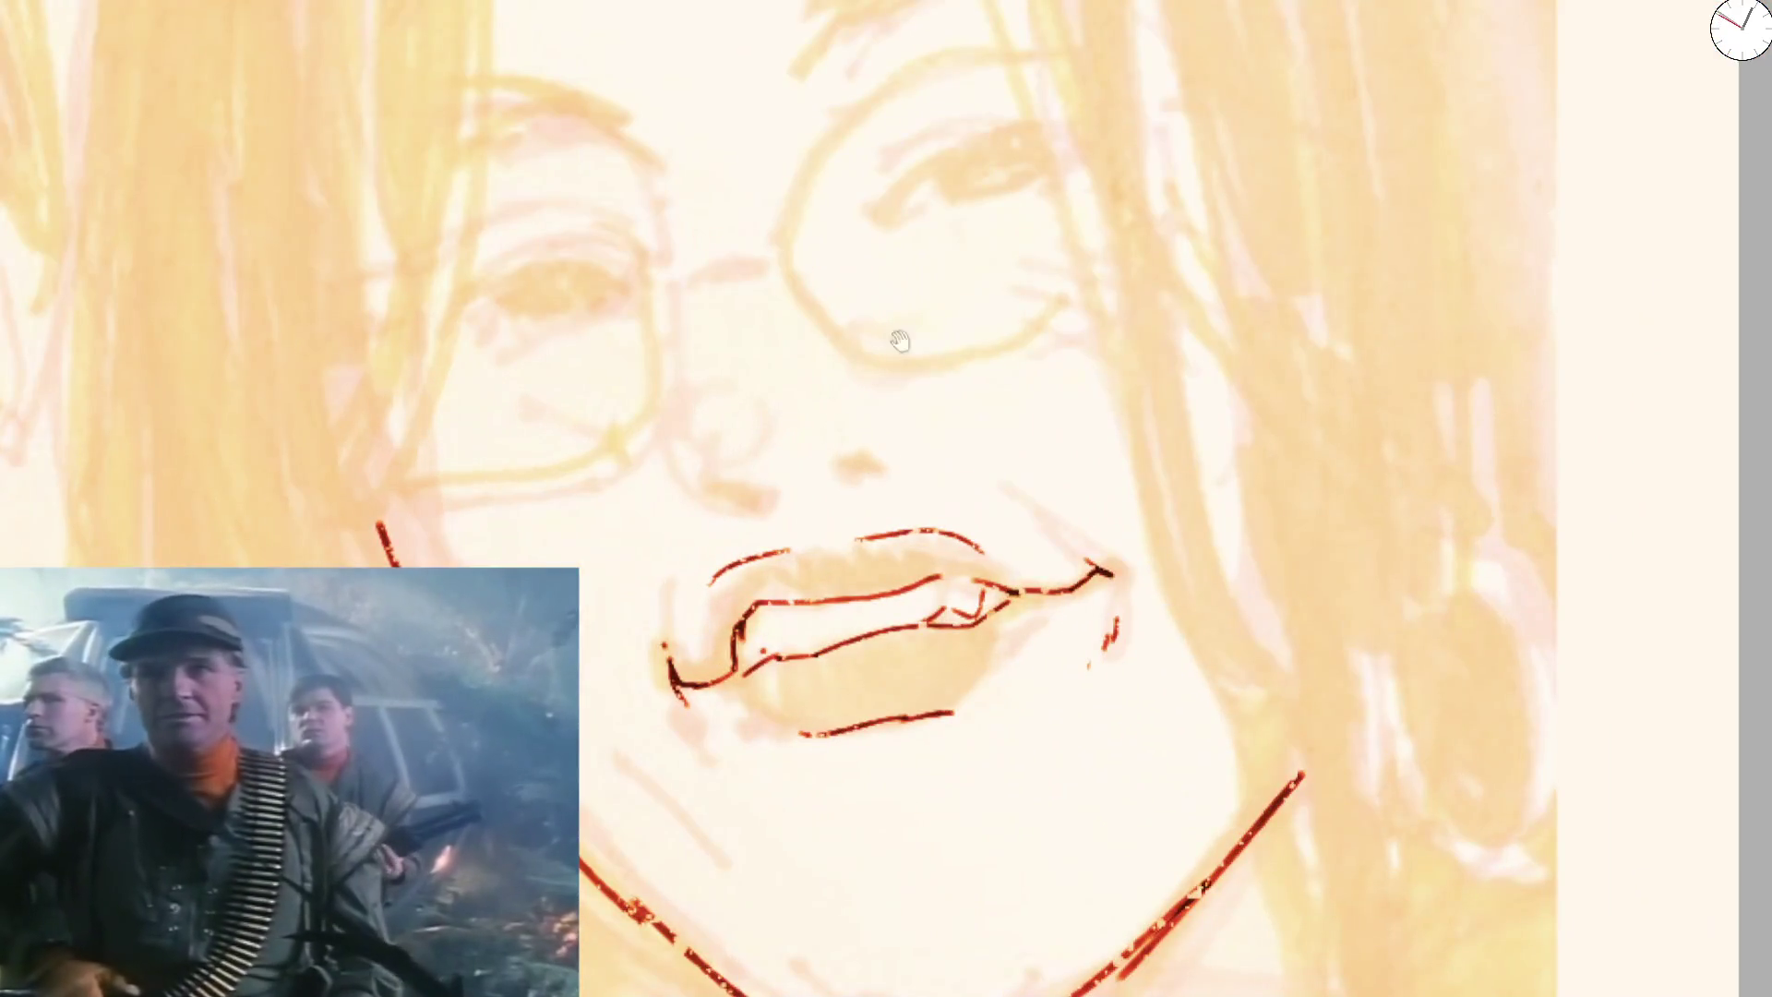
# Tilt the view, draw both nostril ovals, undo a stray stroke, and ink the eyebrows and eye lines
pyautogui.press('6')
pyautogui.press('6')
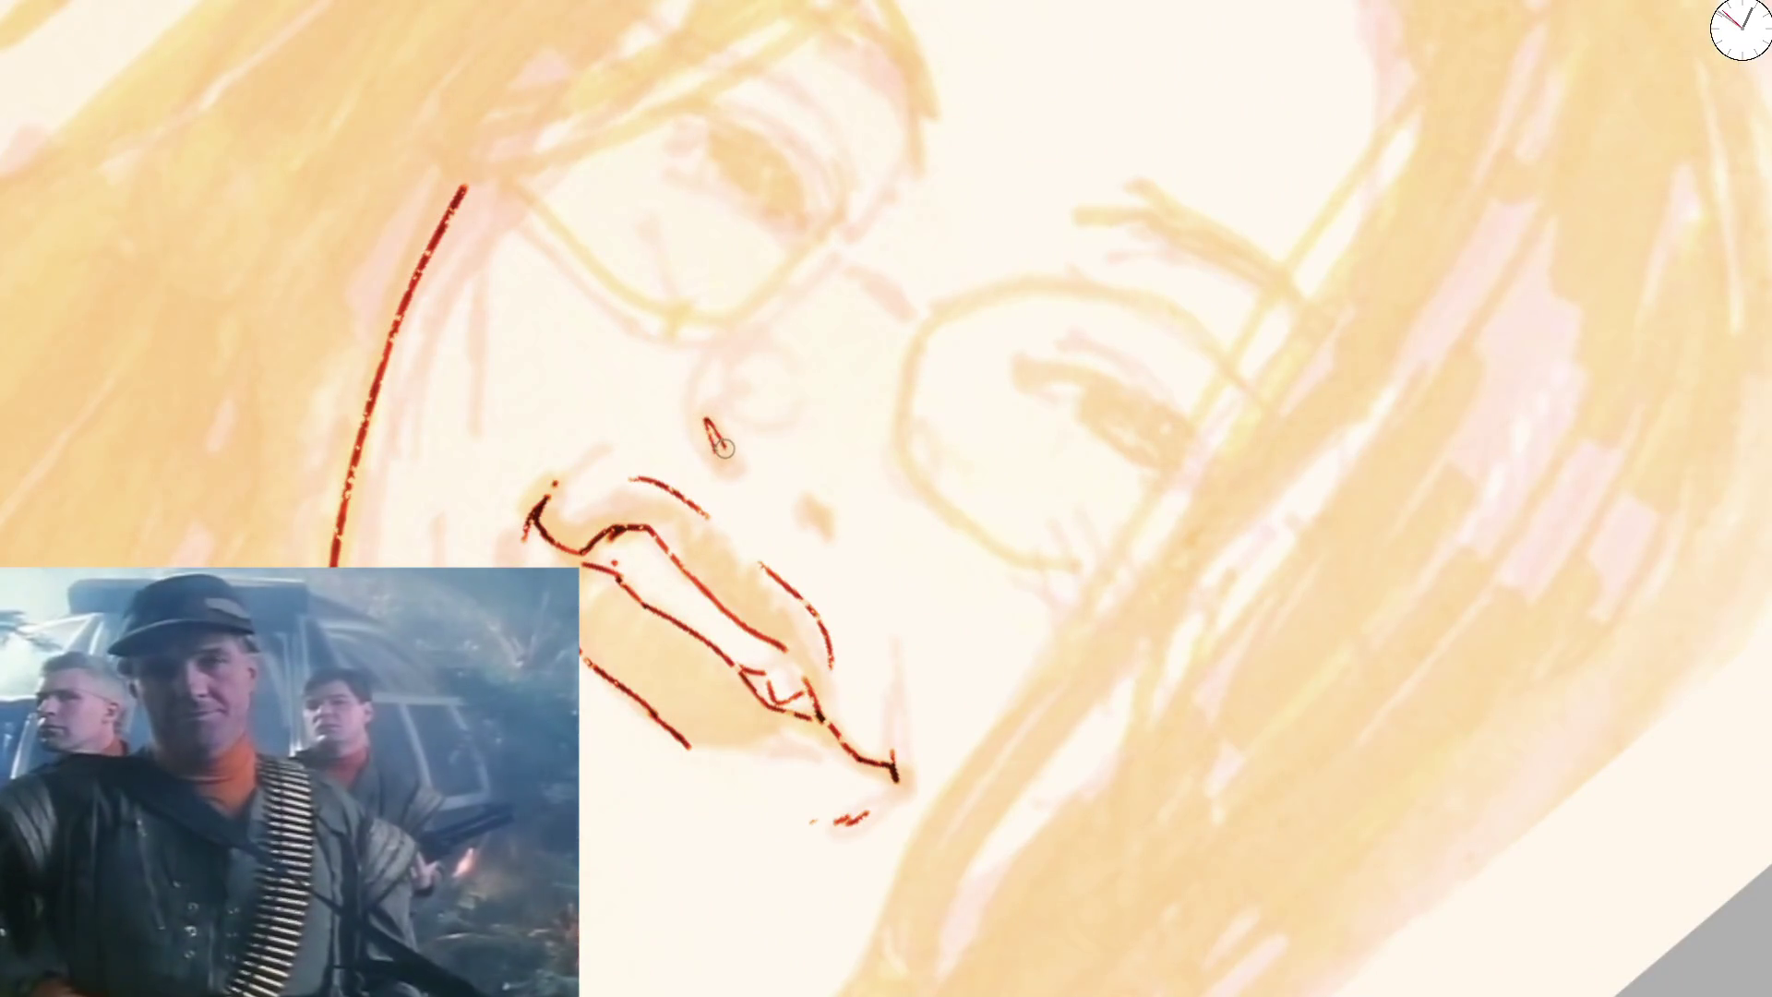
pyautogui.moveTo(719, 444); pyautogui.dragTo(722, 462)
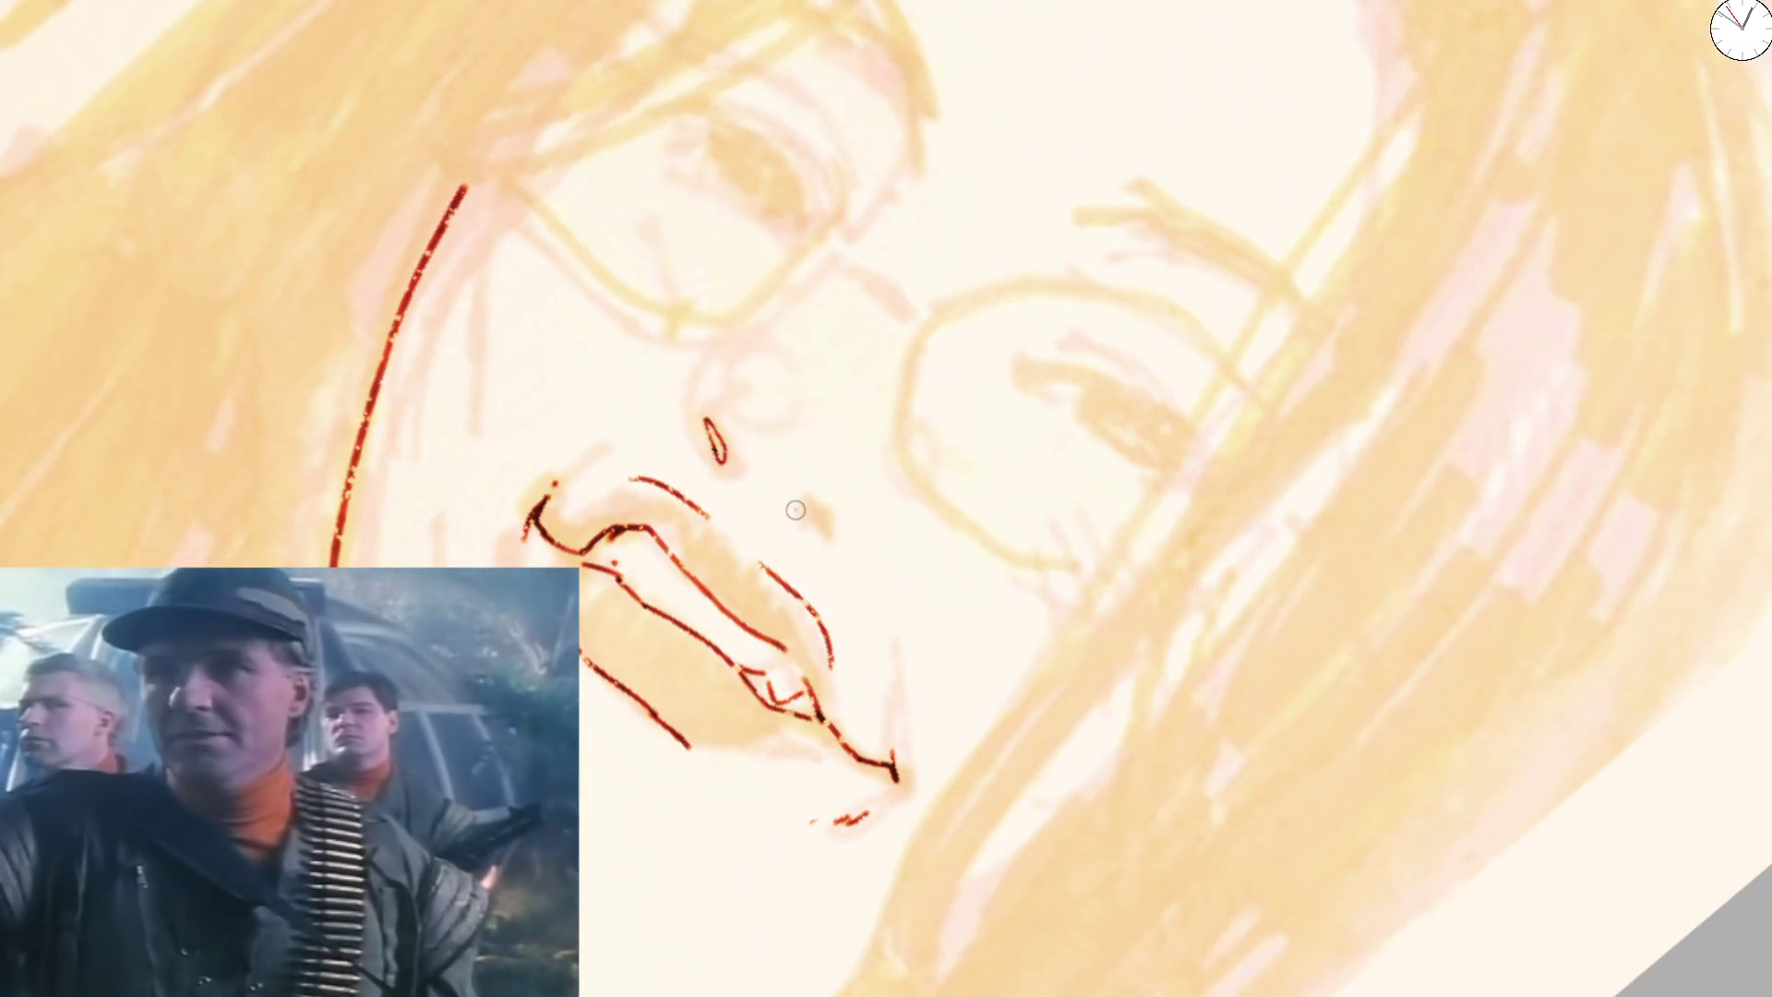
pyautogui.moveTo(796, 510); pyautogui.dragTo(801, 523)
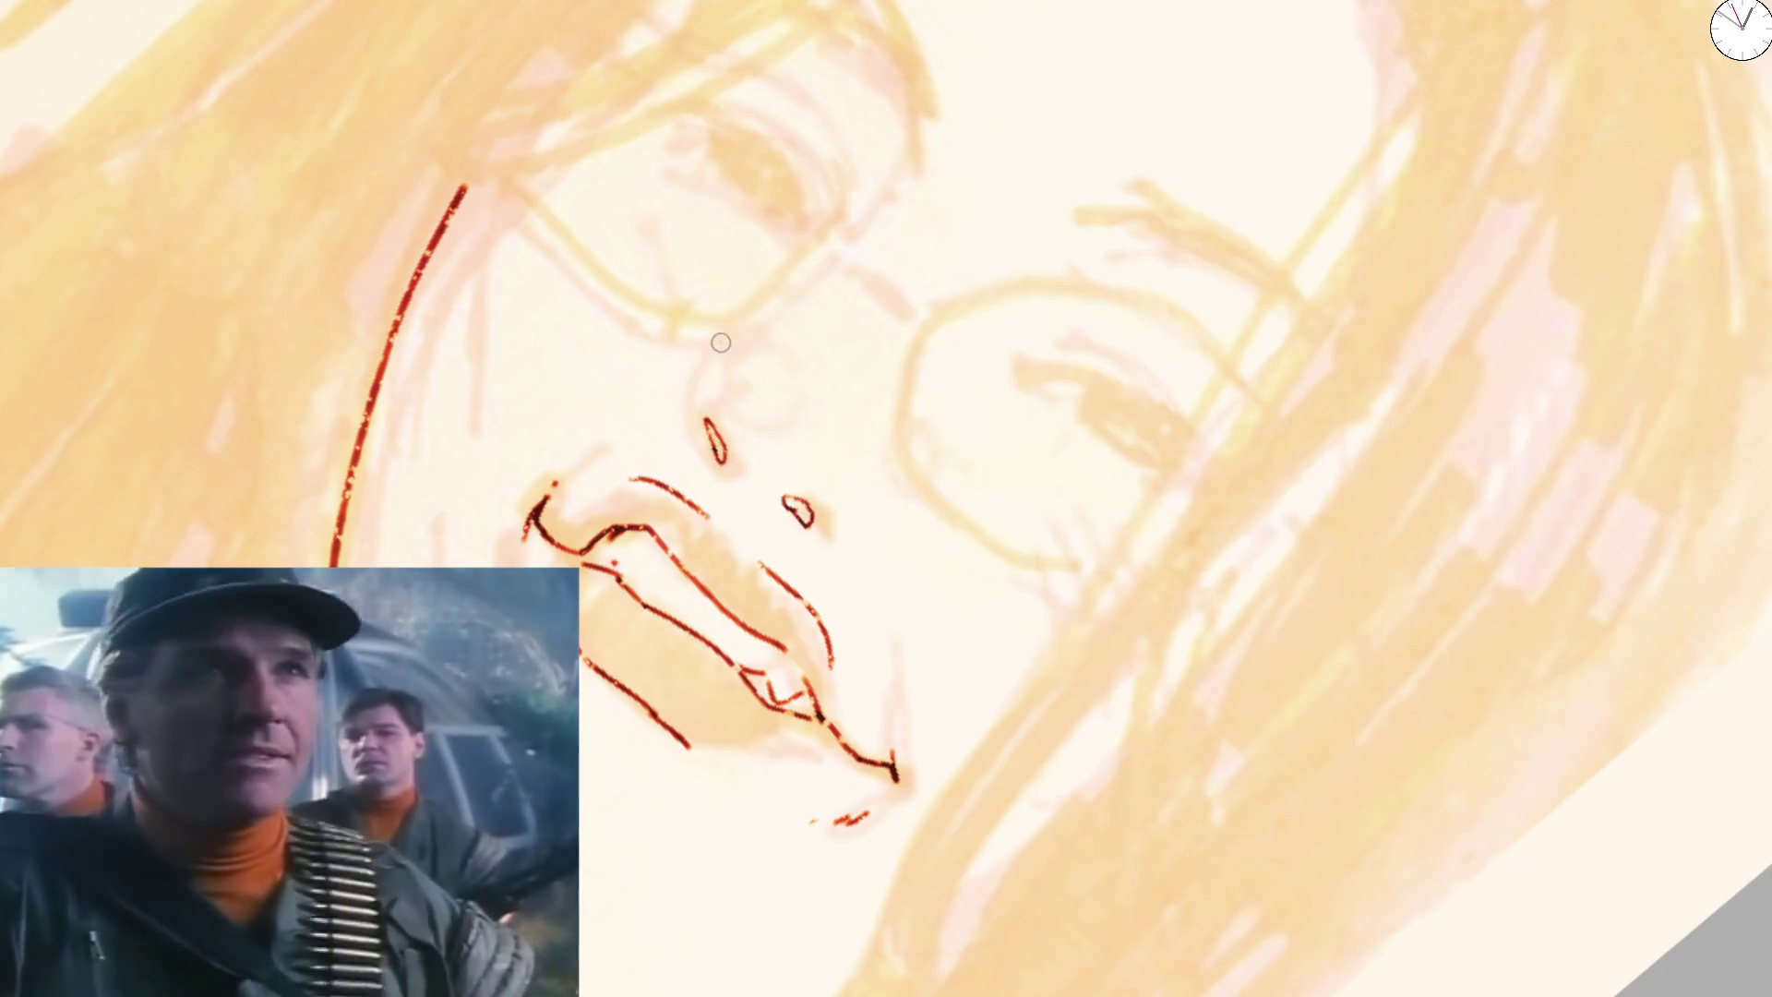
pyautogui.moveTo(721, 345); pyautogui.dragTo(730, 476)
pyautogui.hotkey('ctrl', 'z')
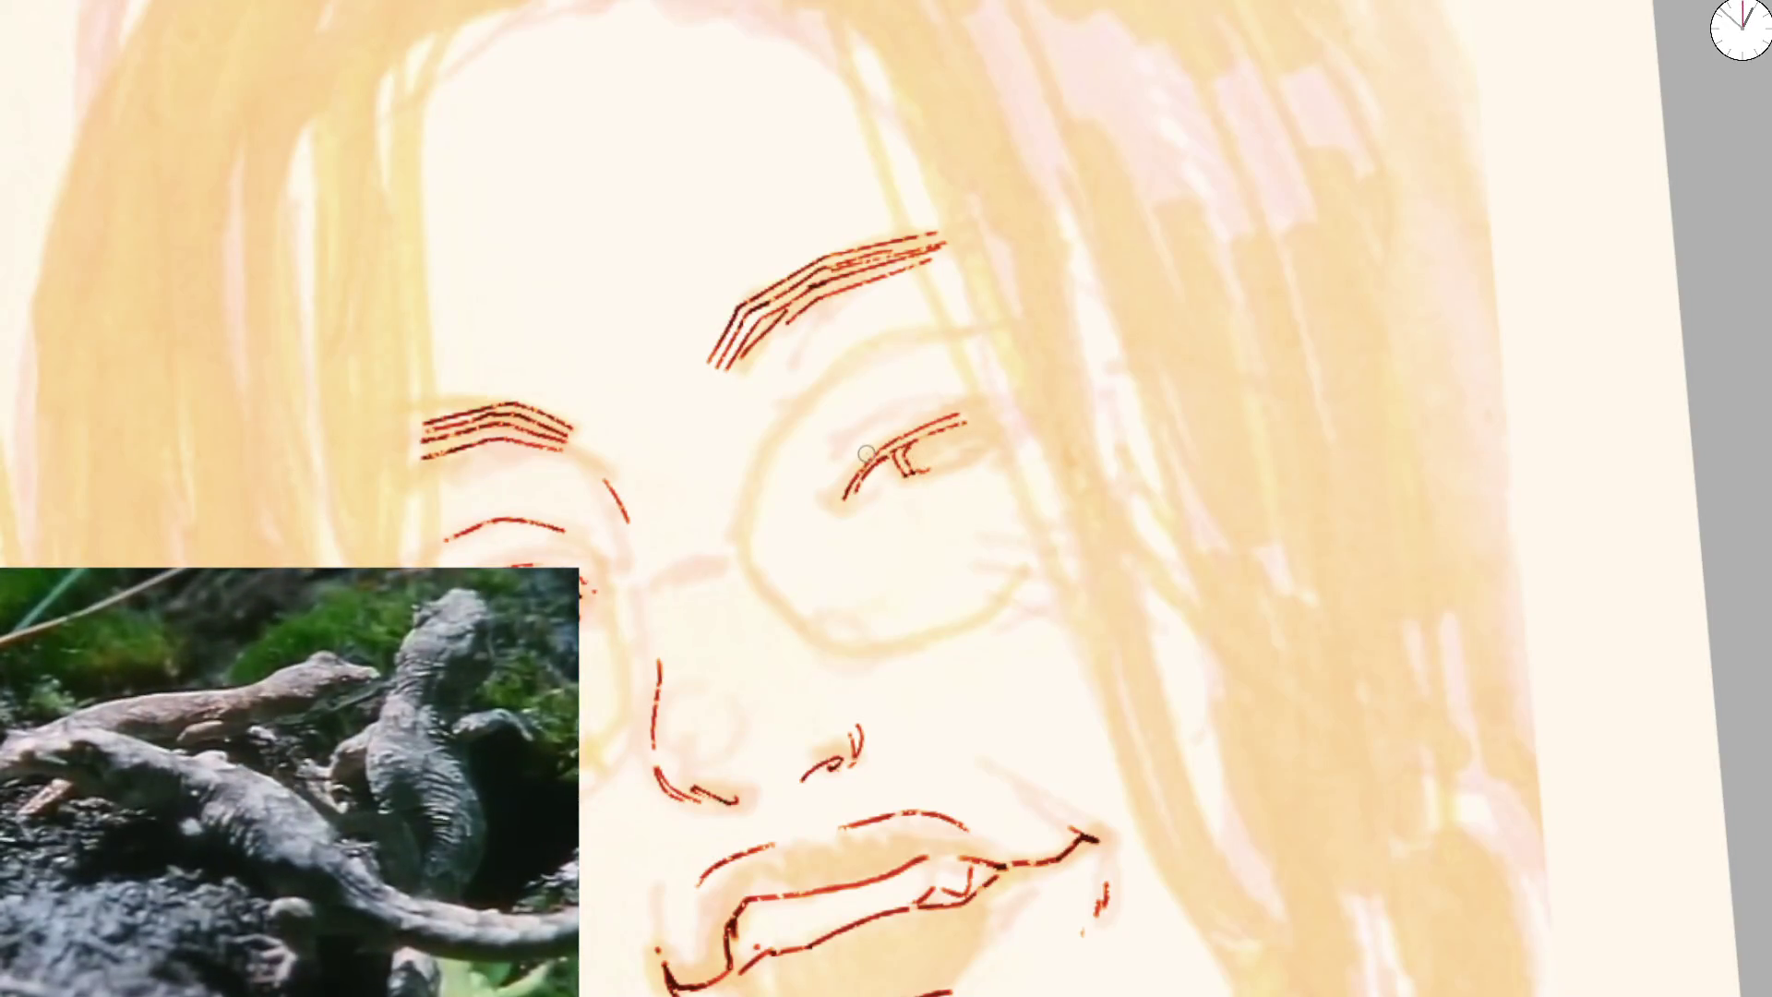
pyautogui.moveTo(857, 465)
pyautogui.mouseDown()
pyautogui.moveTo(995, 392)
pyautogui.moveTo(954, 443)
pyautogui.moveTo(1004, 431)
pyautogui.mouseUp()
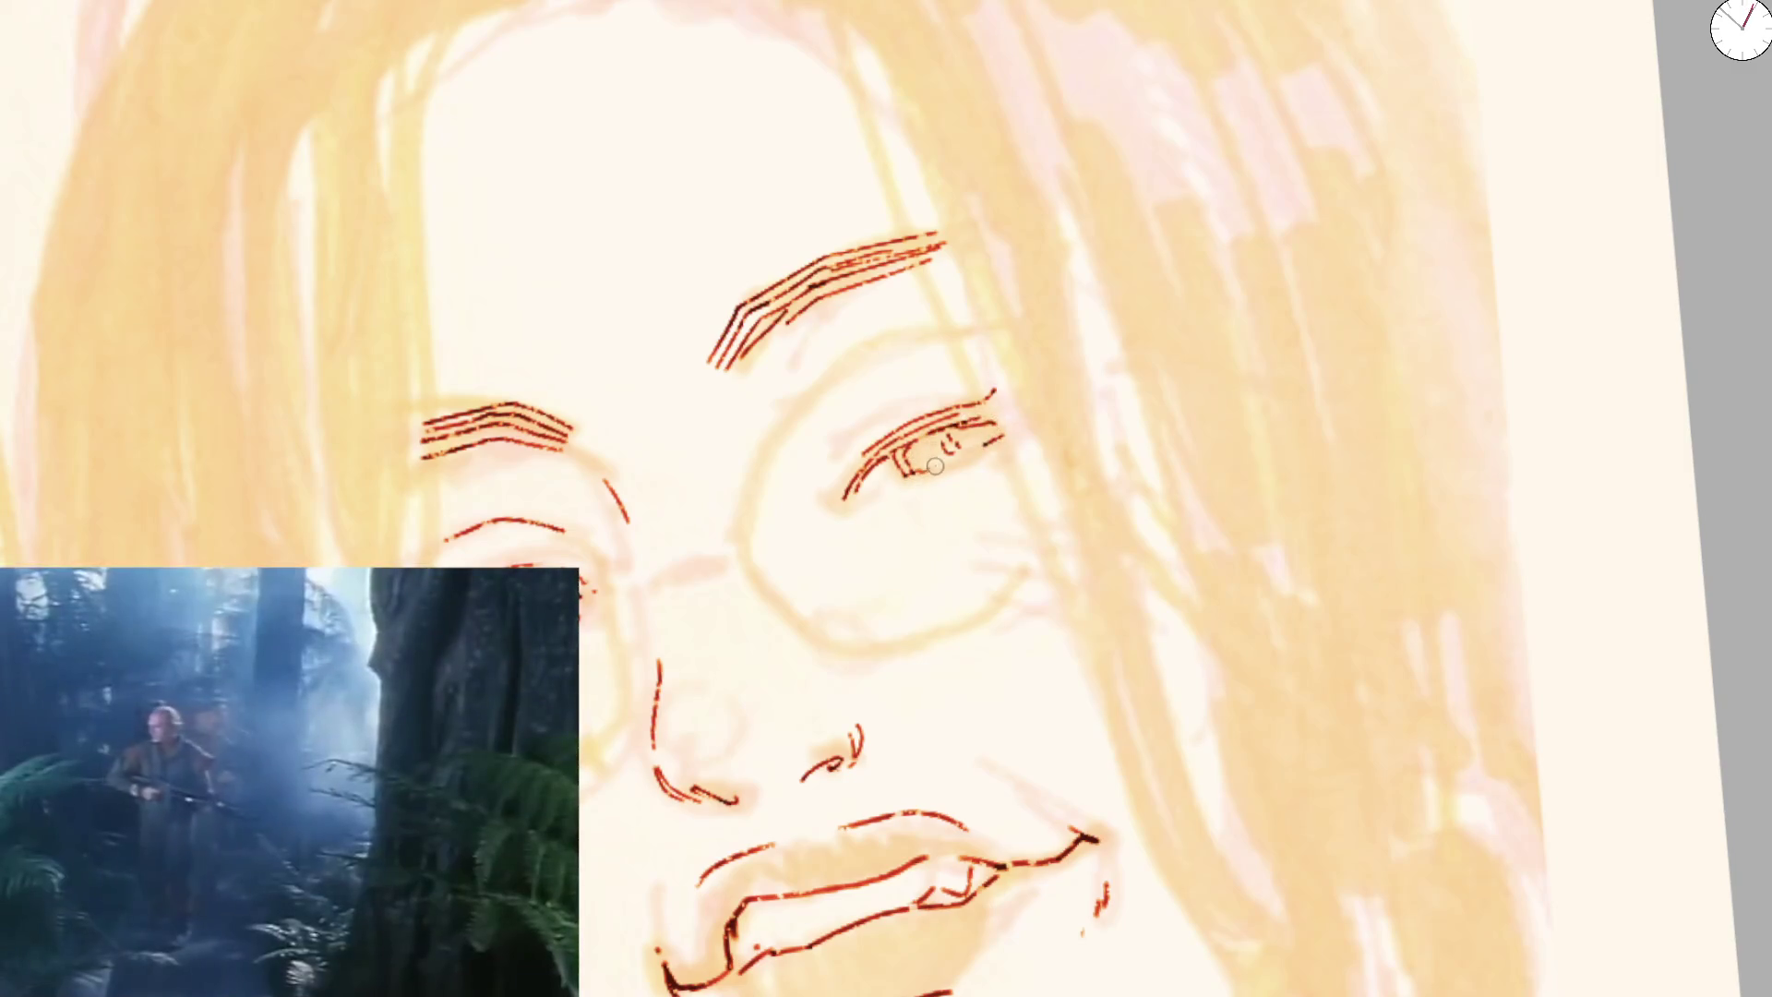
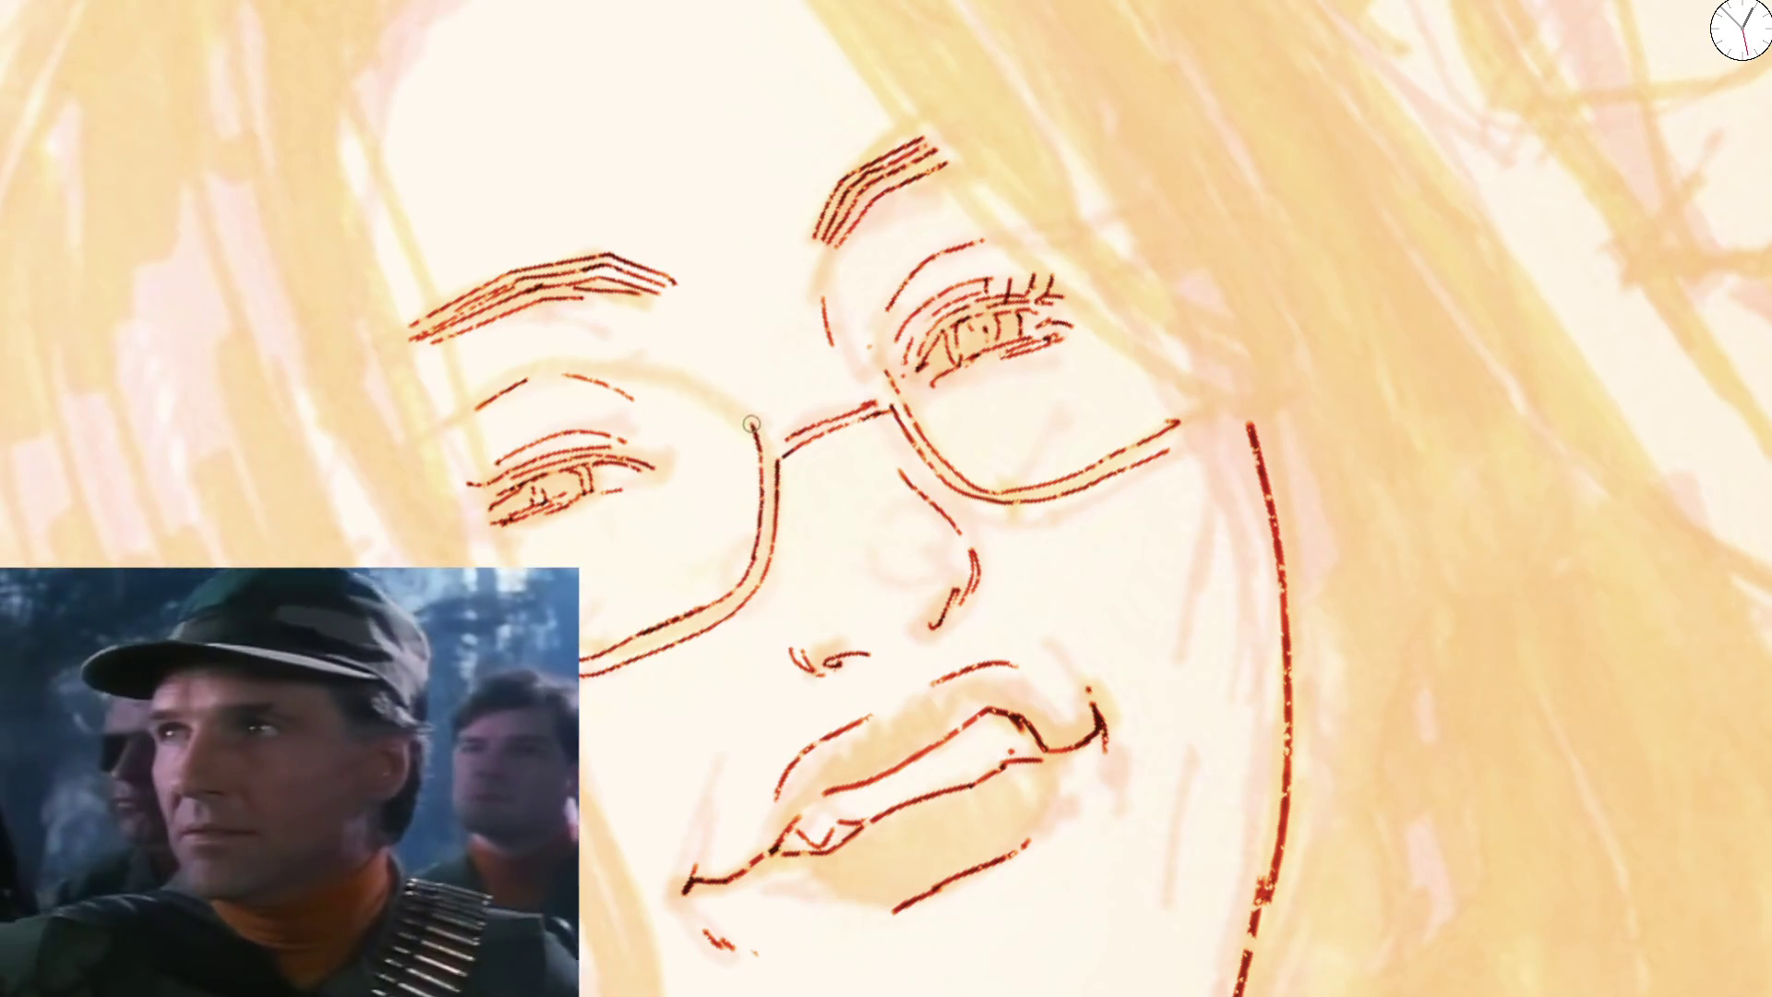
# Try a short ink stroke by the glasses, undo it, then fit and mirror the view to check the face
pyautogui.moveTo(876, 375); pyautogui.dragTo(870, 342)
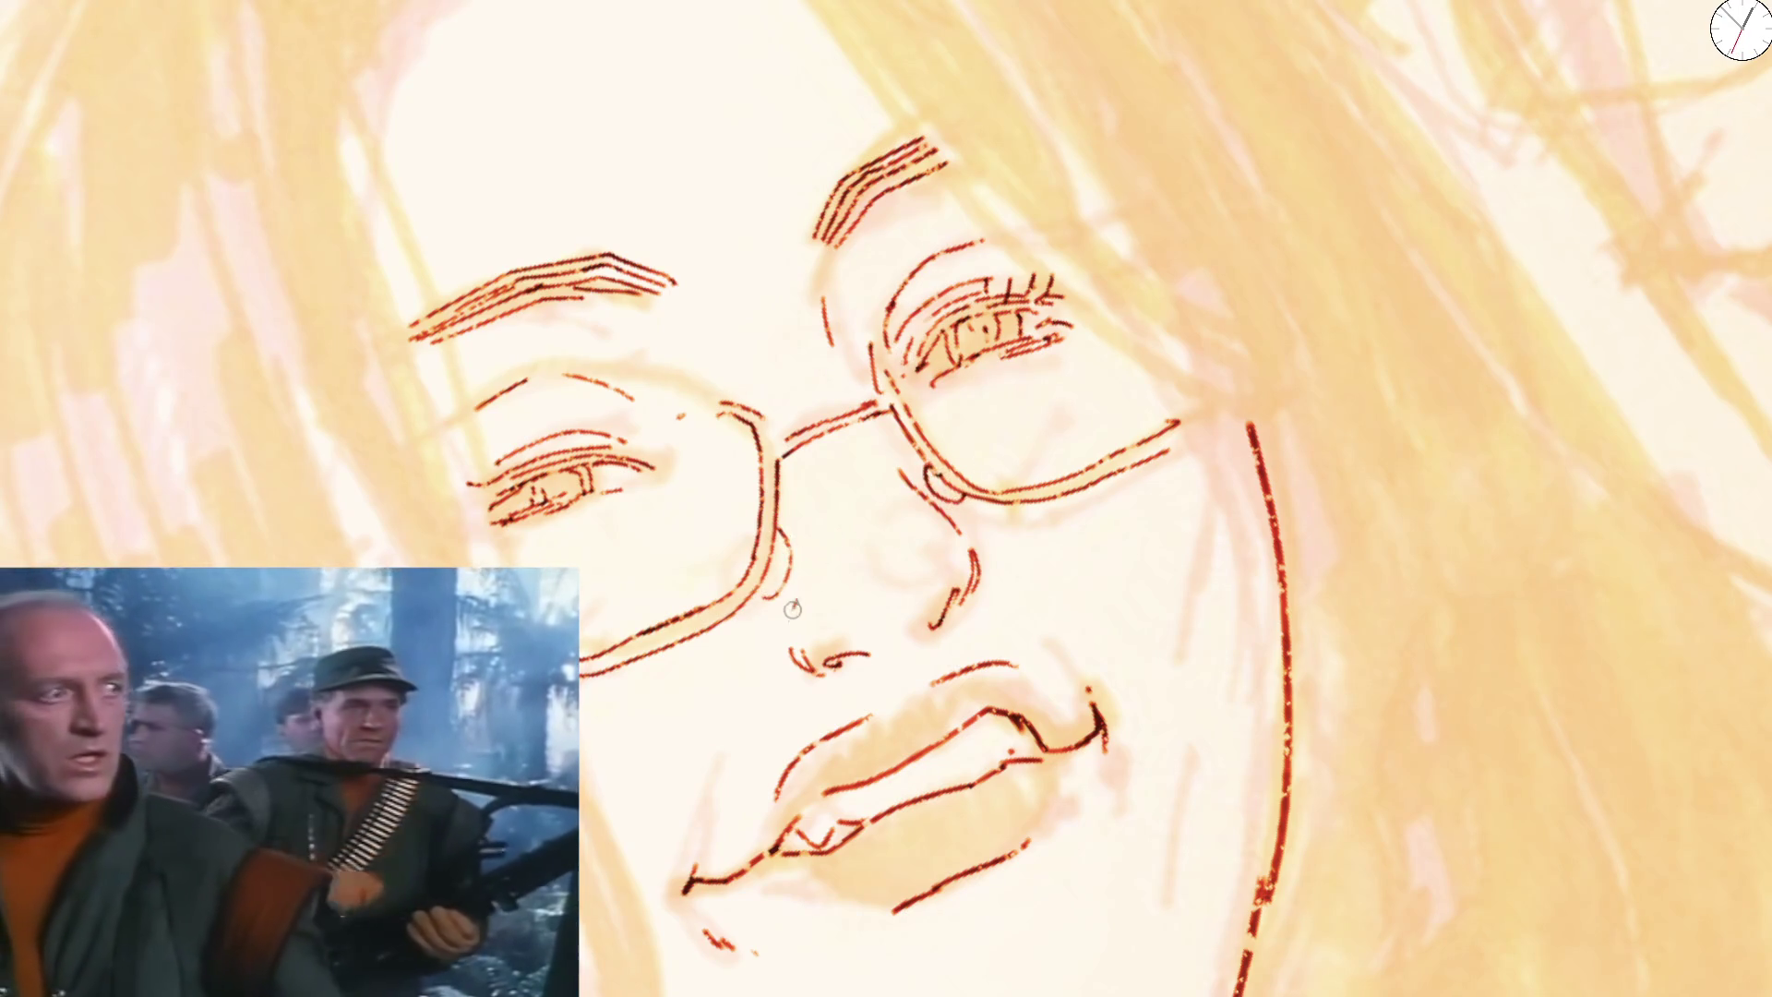
pyautogui.hotkey('ctrl', 'z')
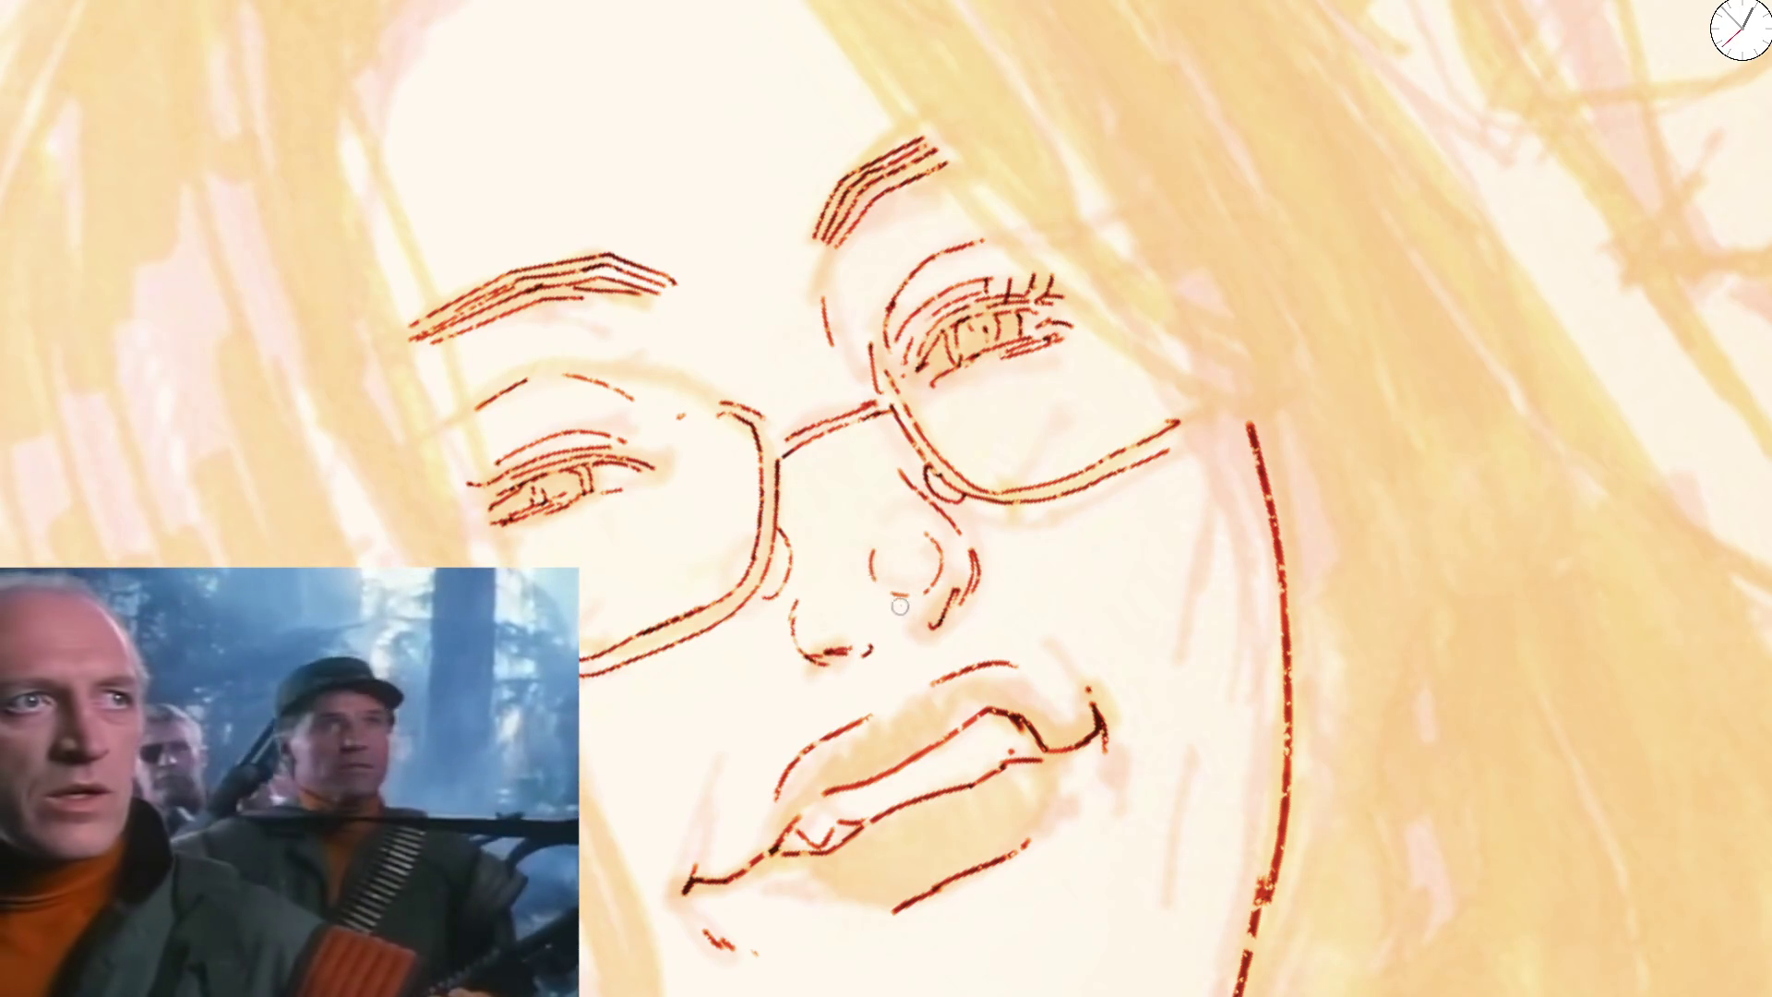
pyautogui.hotkey('ctrl', '0')
pyautogui.press('m')
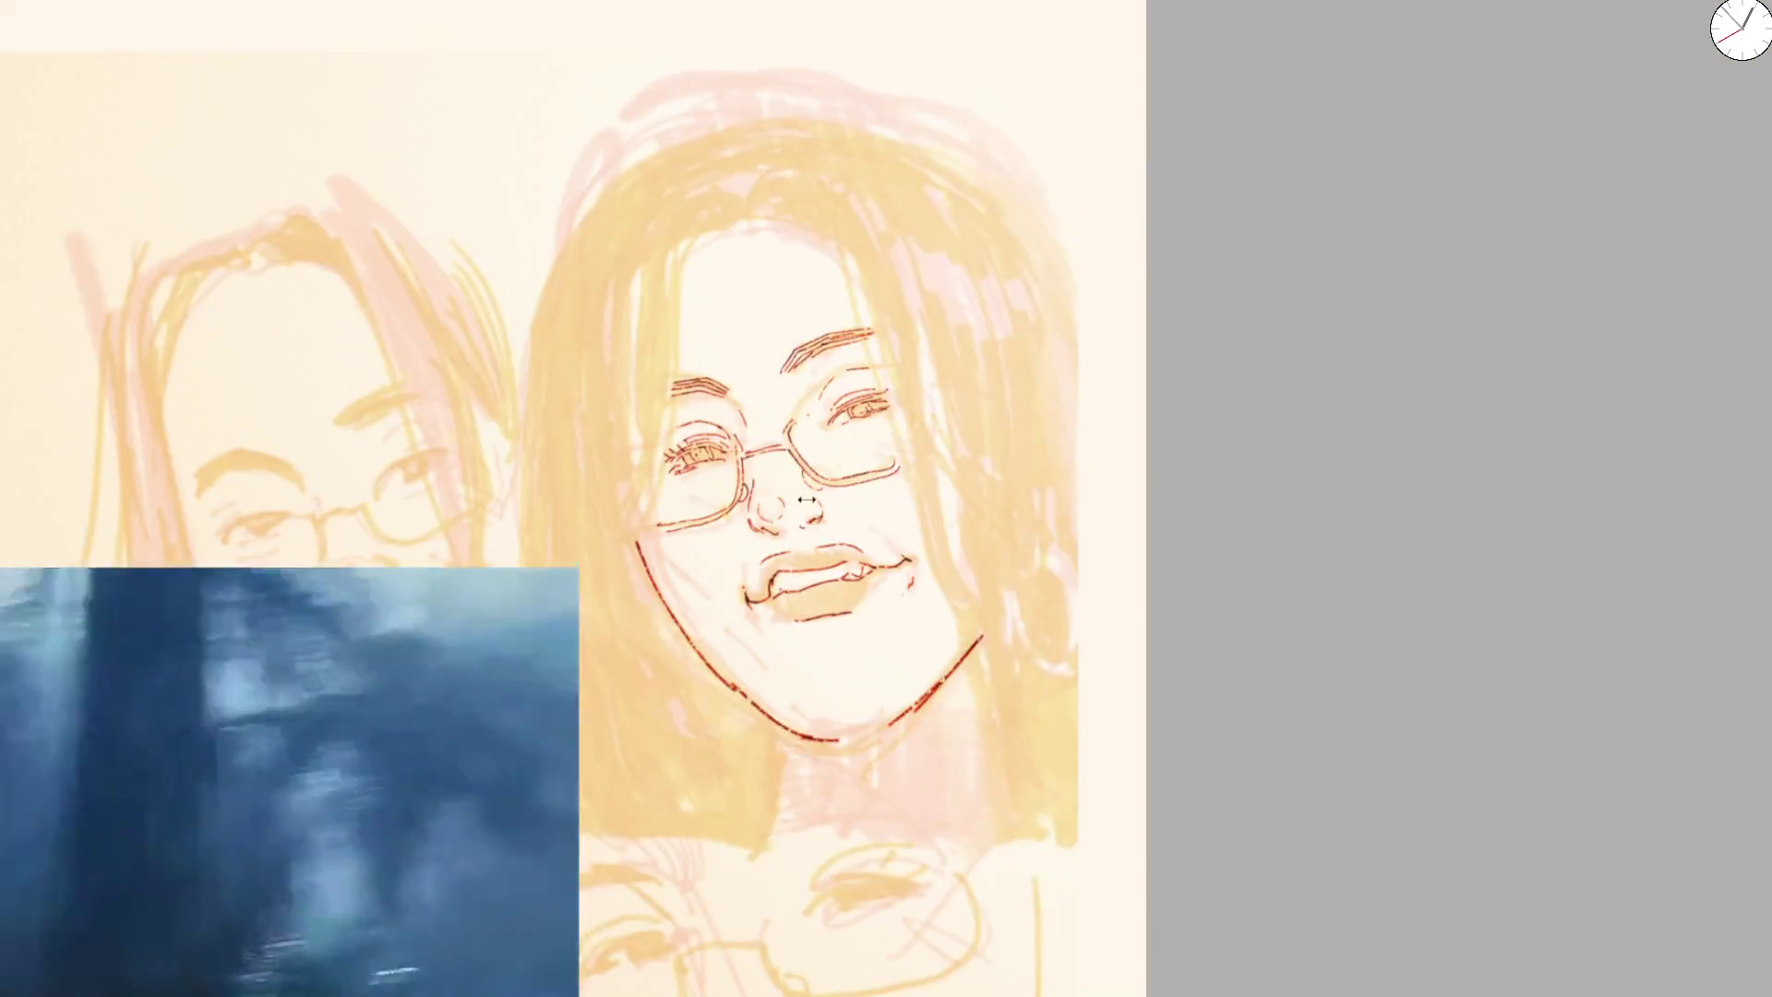
pyautogui.scroll(3, 804, 453)
pyautogui.scroll(3, 752, 456)
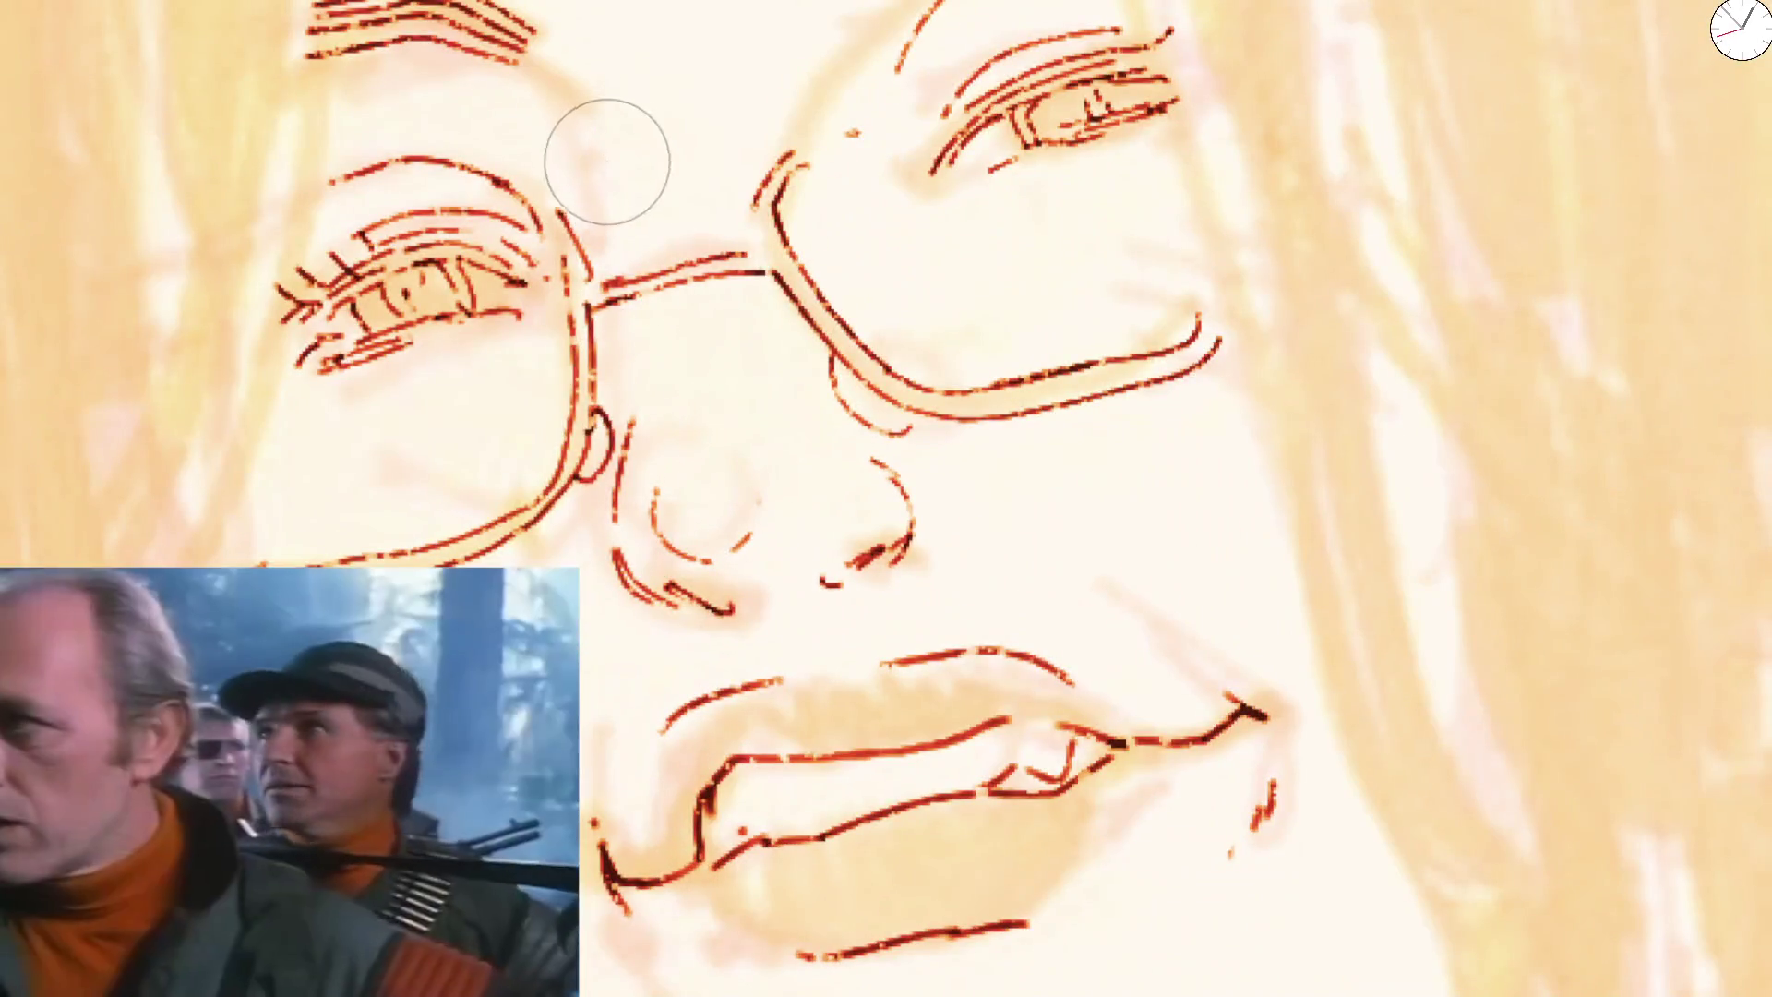
# Ink the eyebrow strokes, the glasses lens rim lines and the upper eyelid
pyautogui.moveTo(520, 56); pyautogui.dragTo(585, 114)
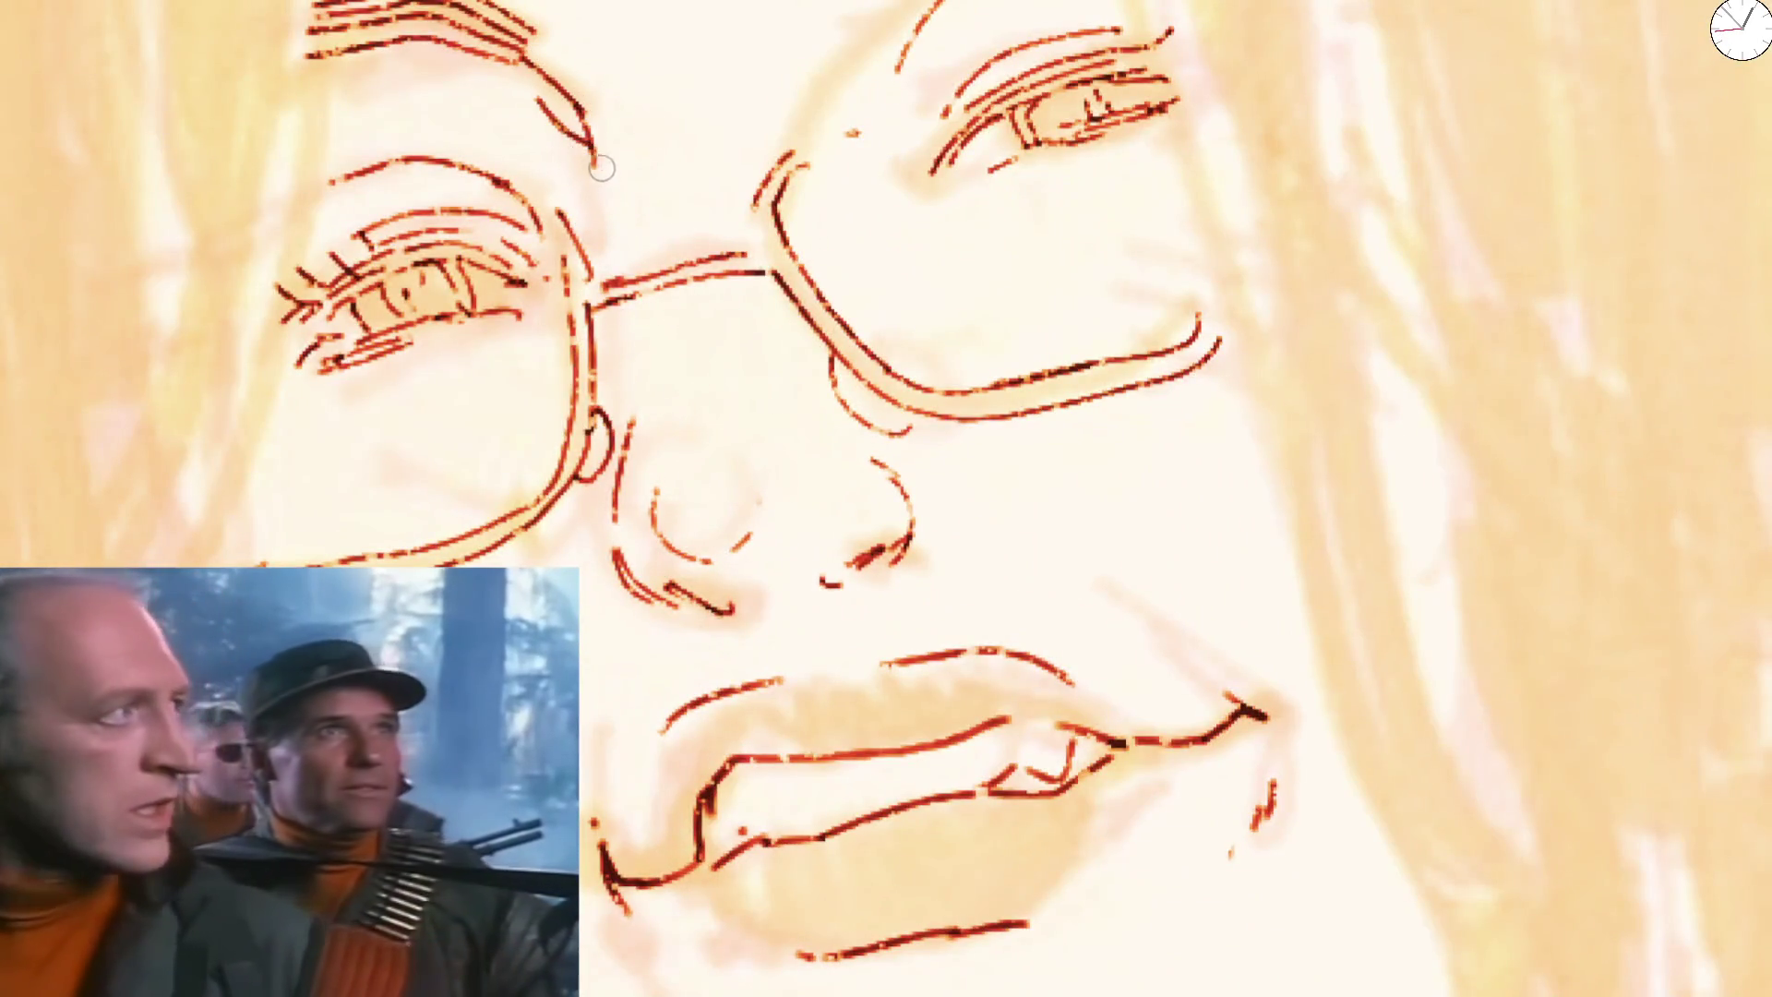
pyautogui.scroll(-3, 602, 172)
pyautogui.moveTo(844, 214); pyautogui.dragTo(1039, 169)
pyautogui.scroll(3, 800, 229)
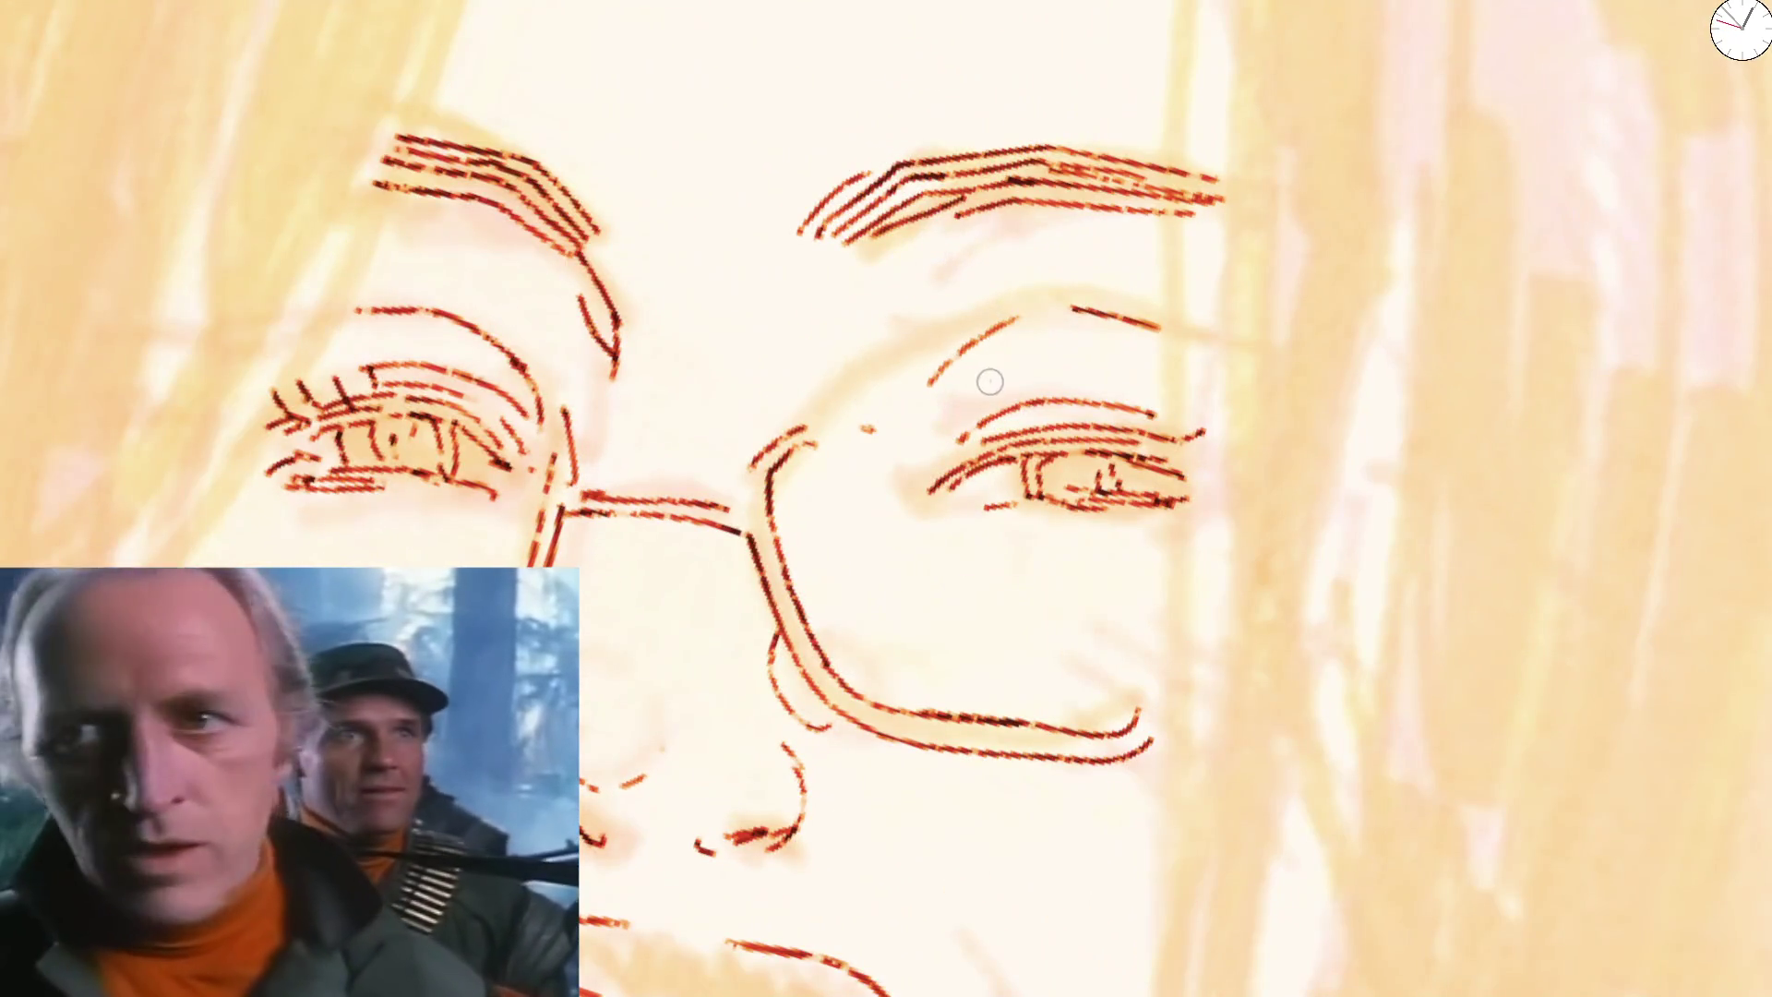
pyautogui.moveTo(762, 464)
pyautogui.mouseDown()
pyautogui.moveTo(810, 385)
pyautogui.moveTo(858, 381)
pyautogui.mouseUp()
pyautogui.scroll(-2, 934, 343)
pyautogui.moveTo(786, 515); pyautogui.dragTo(873, 302)
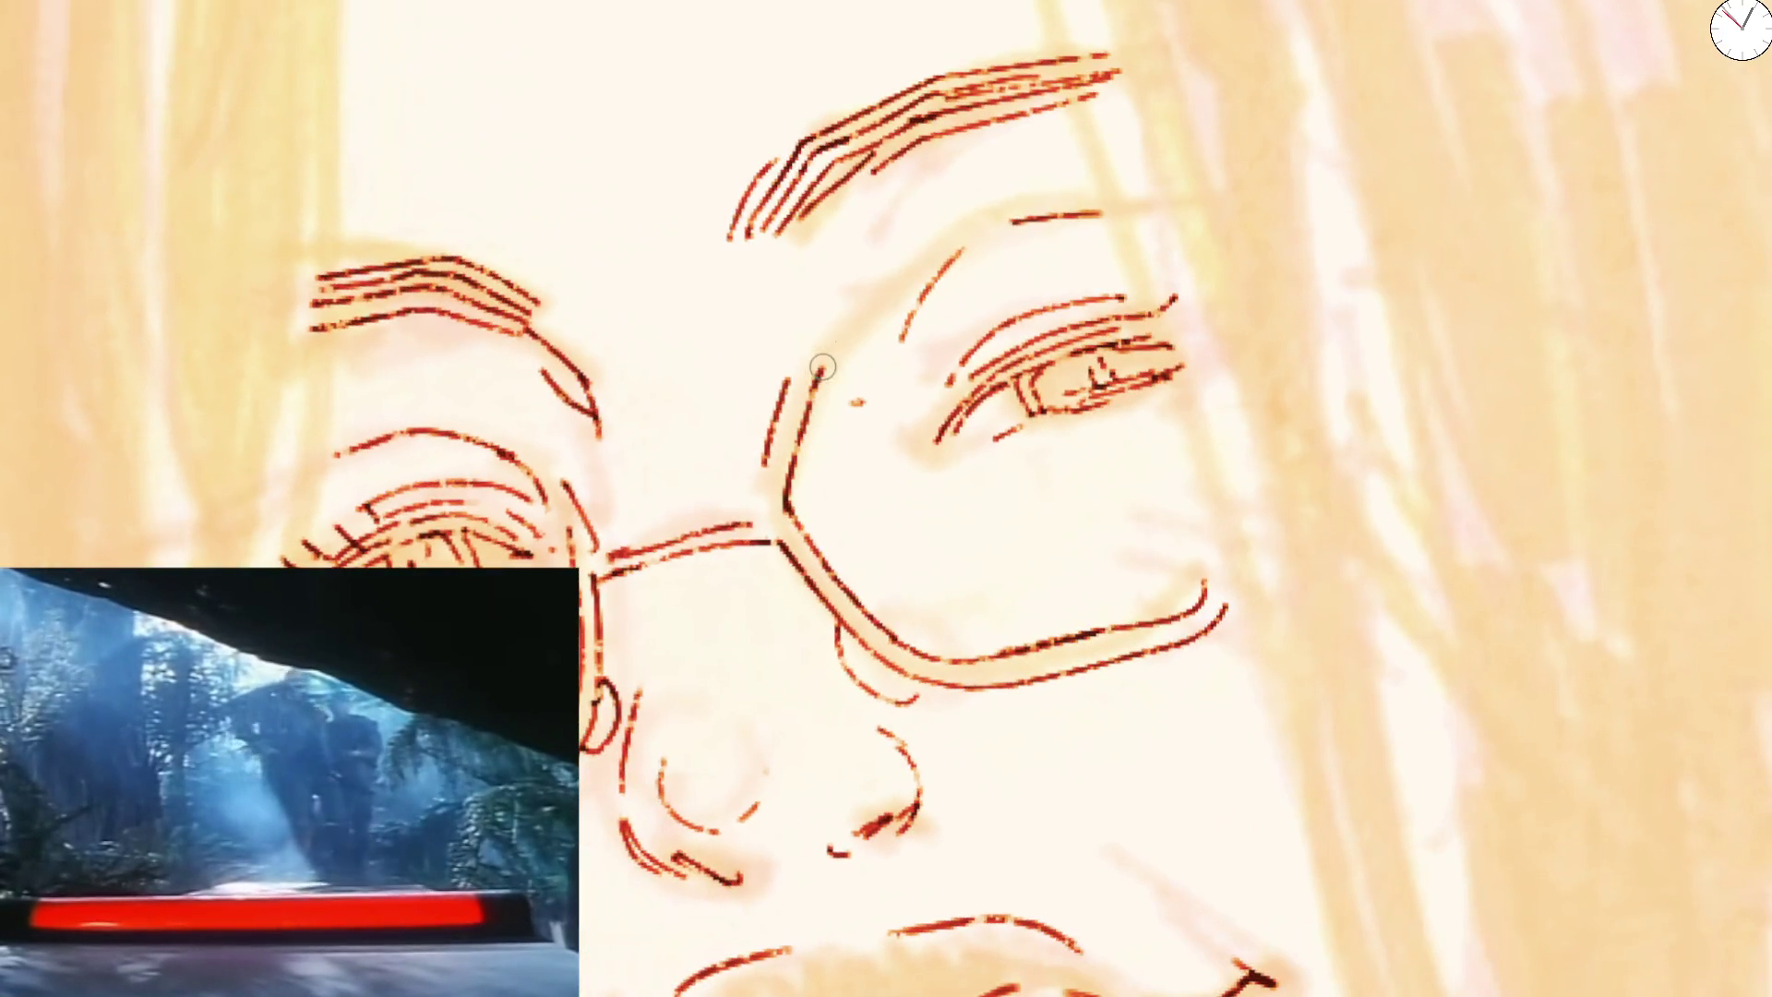
pyautogui.moveTo(806, 352); pyautogui.dragTo(890, 262)
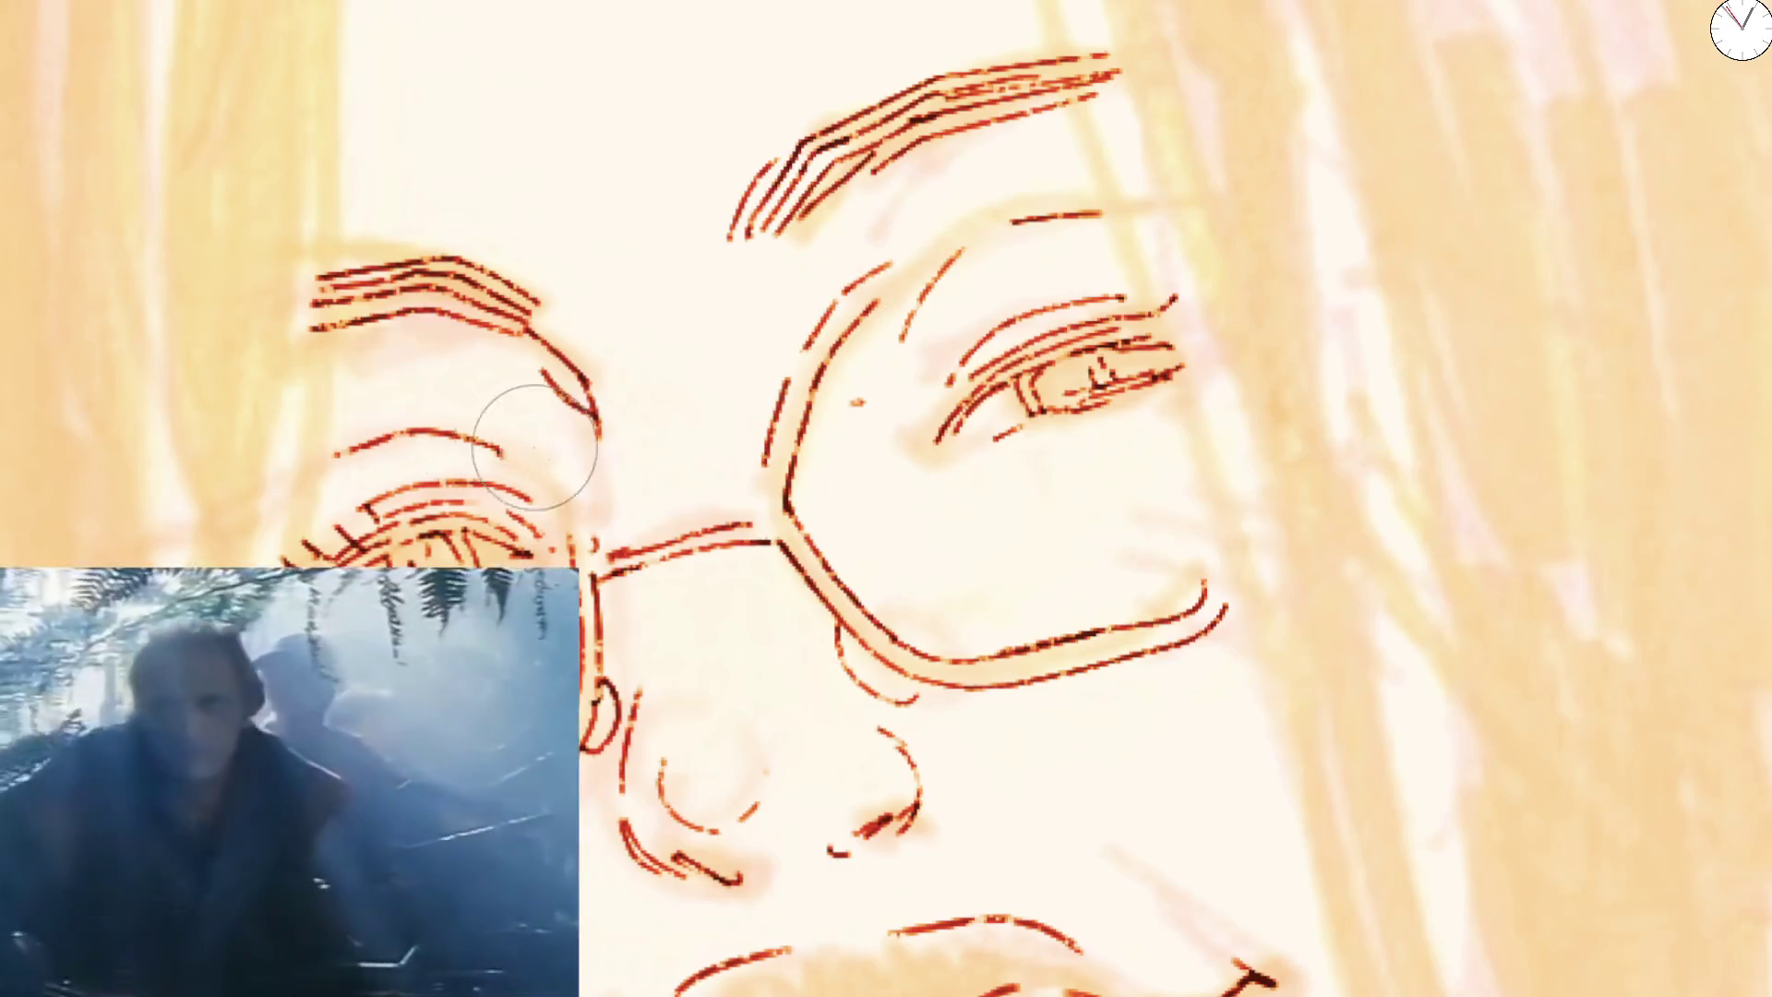
pyautogui.moveTo(582, 540)
pyautogui.mouseDown()
pyautogui.moveTo(520, 463)
pyautogui.moveTo(372, 453)
pyautogui.mouseUp()
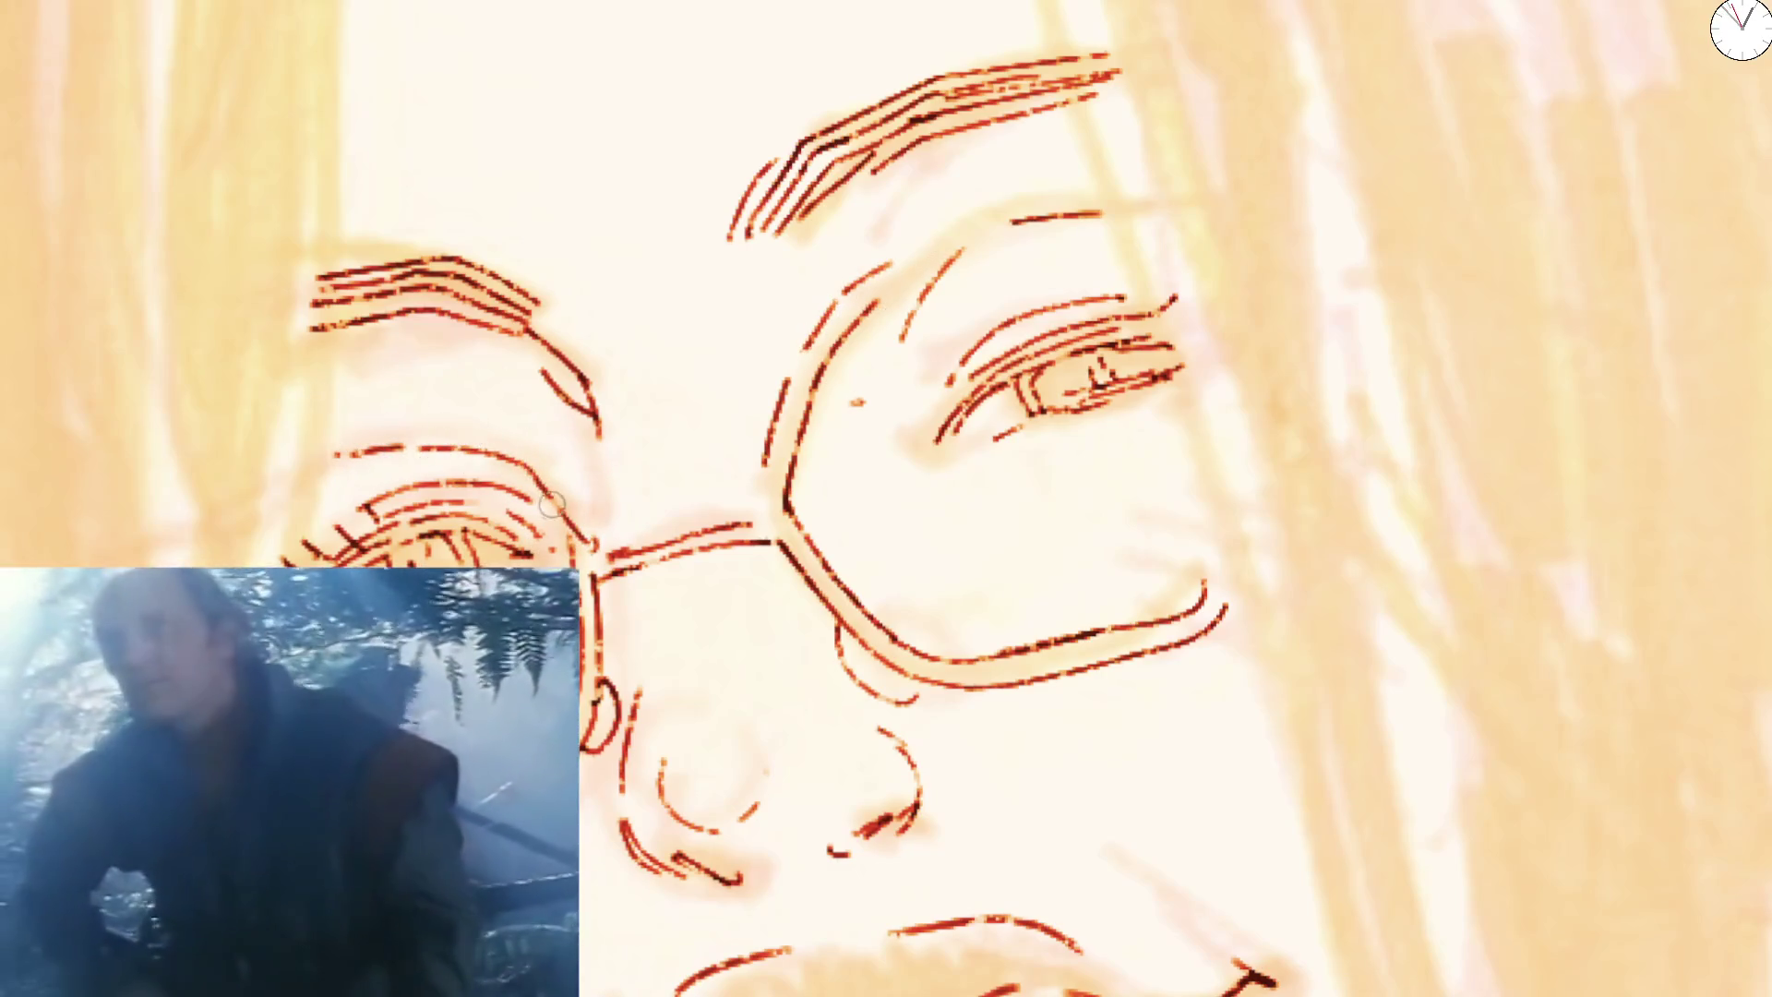
pyautogui.scroll(-3, 1064, 340)
pyautogui.scroll(-3, 1064, 340)
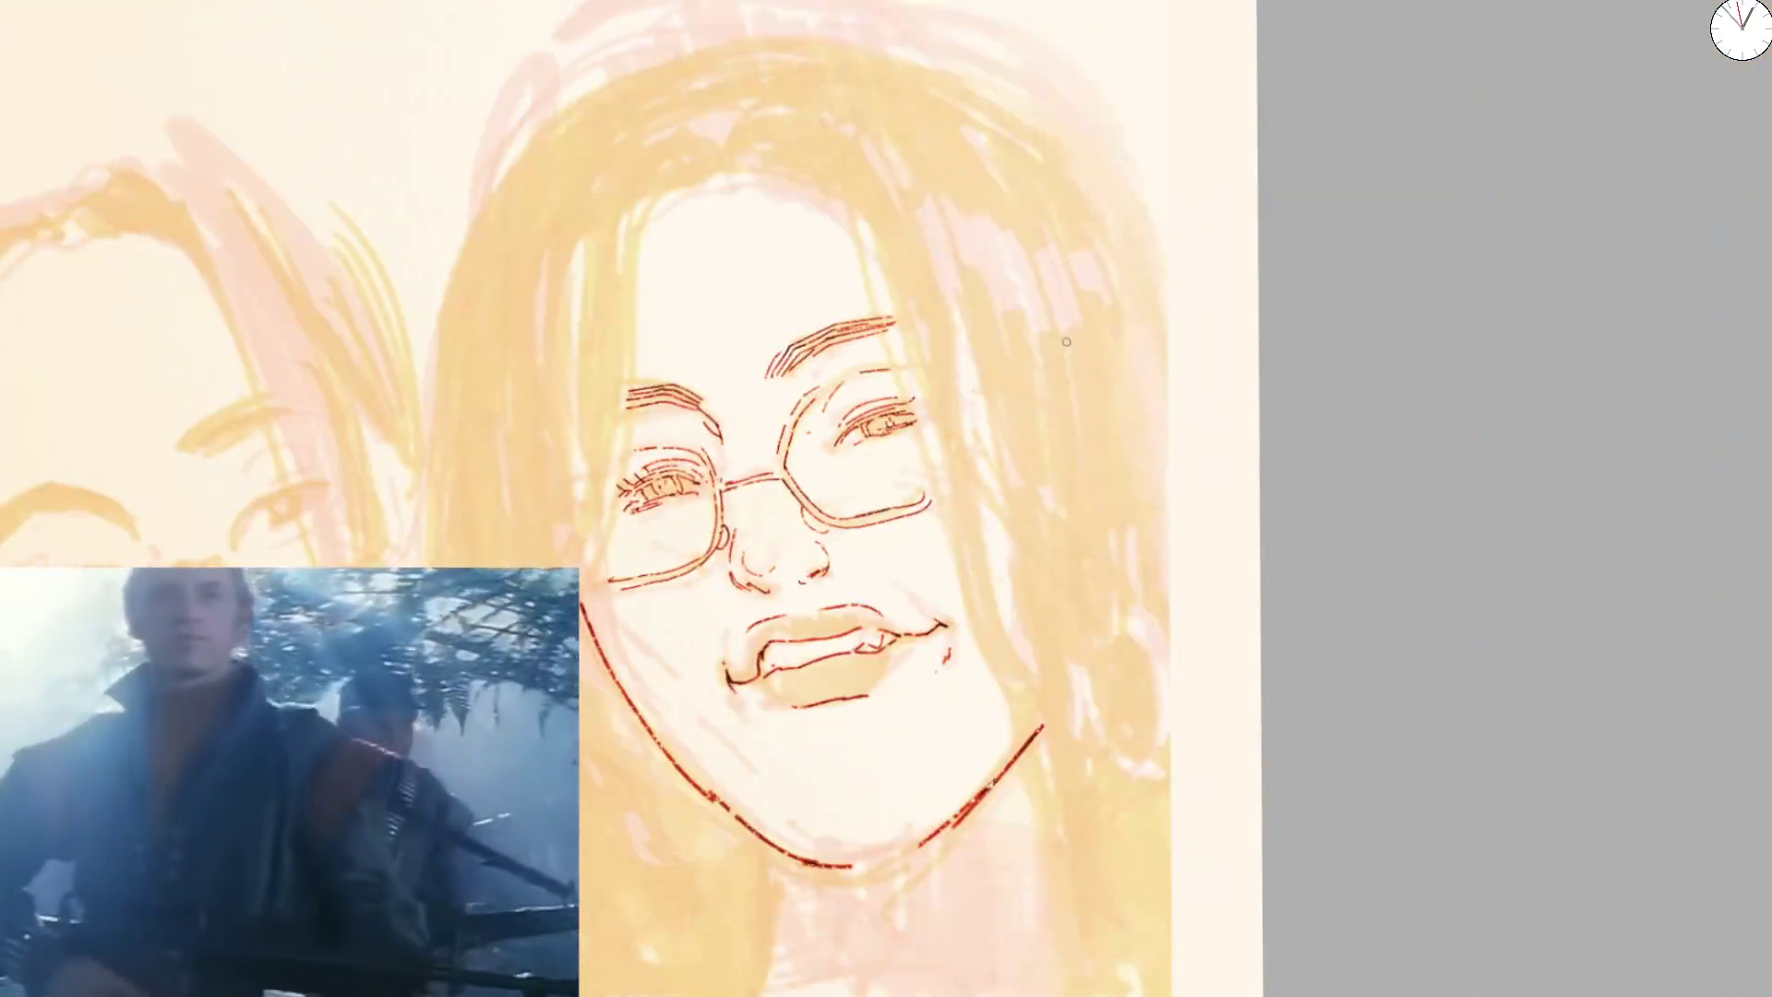
pyautogui.scroll(-2, 1333, 476)
pyautogui.scroll(5, 813, 401)
pyautogui.scroll(3, 813, 401)
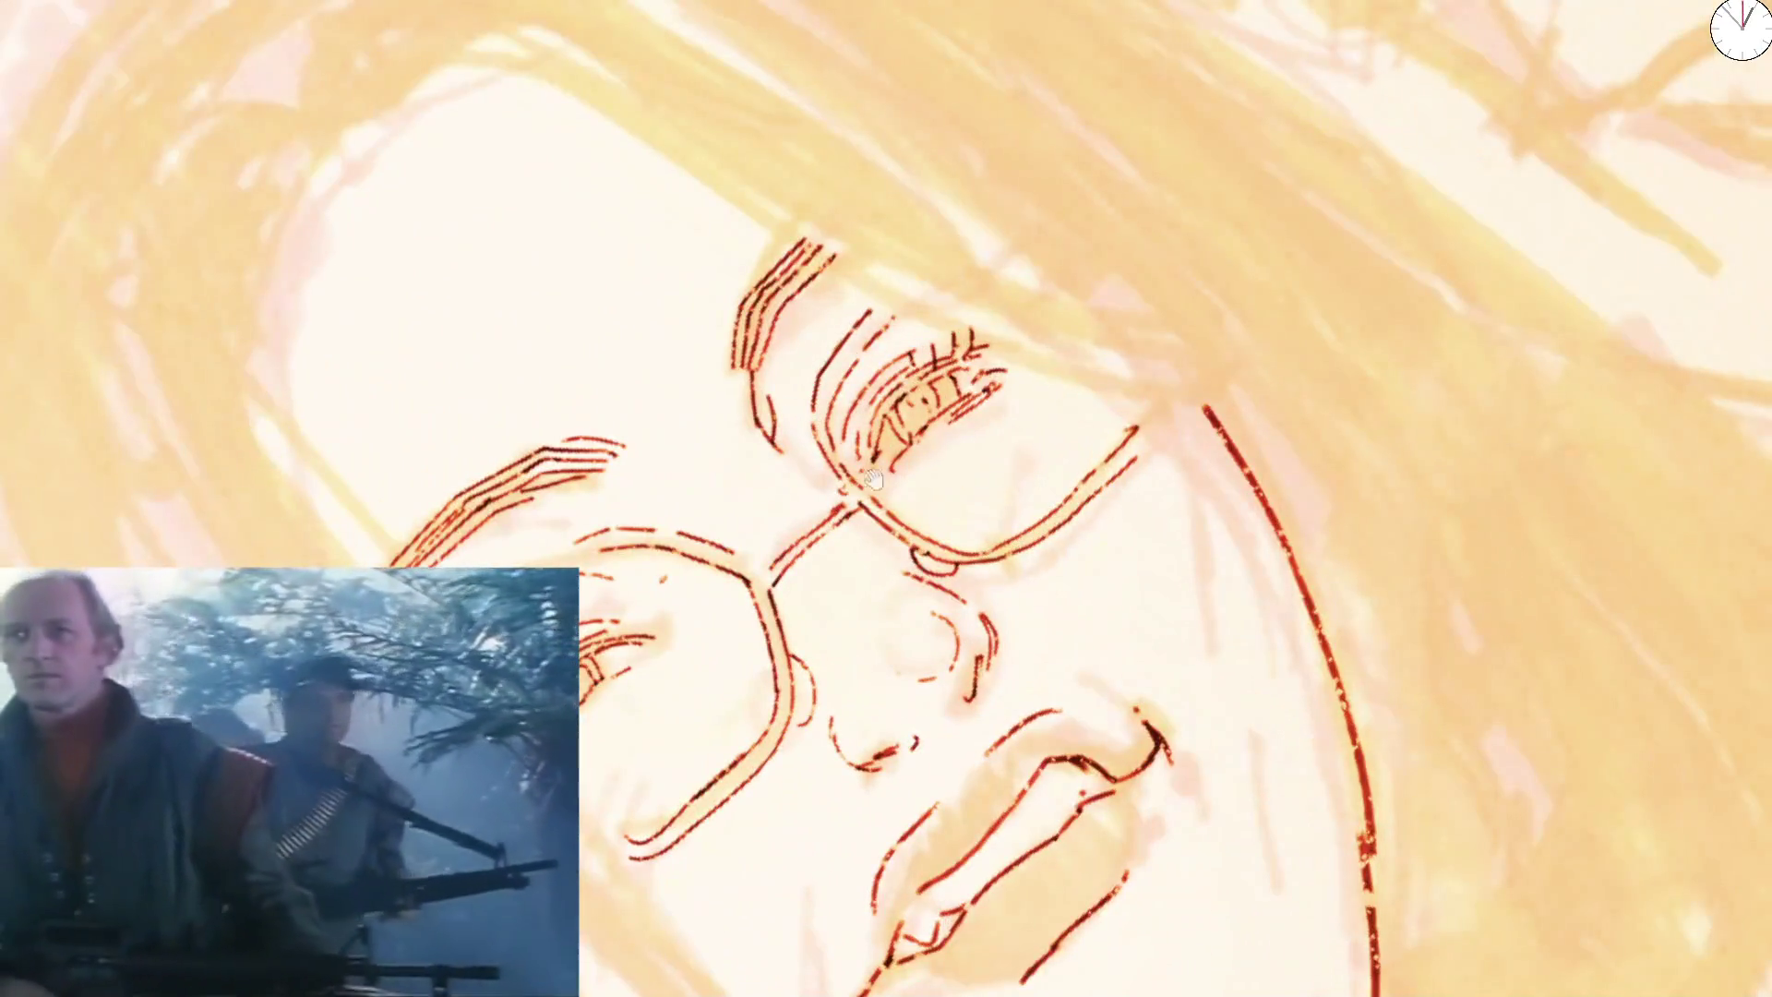
pyautogui.scroll(-3, 880, 446)
# Undo the chin stroke and ink the mouth corner lines plus a thin line below the lip
pyautogui.hotkey('ctrl', 'z')
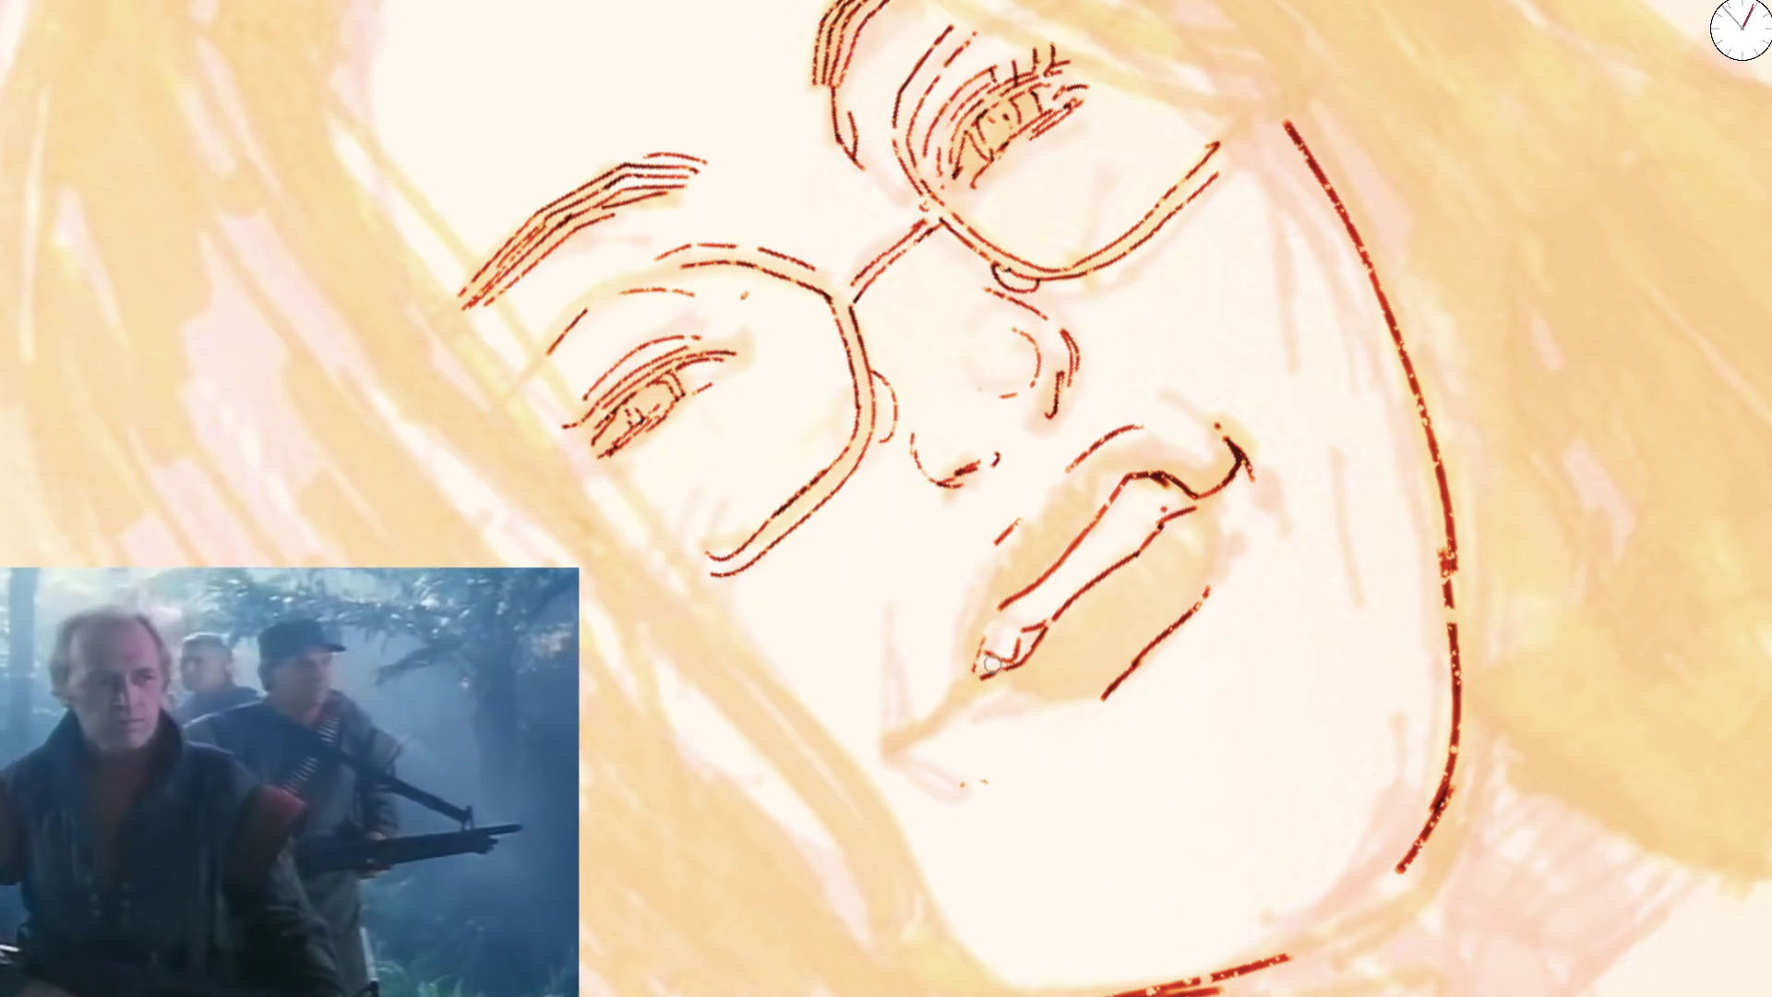
pyautogui.moveTo(981, 659); pyautogui.dragTo(967, 690)
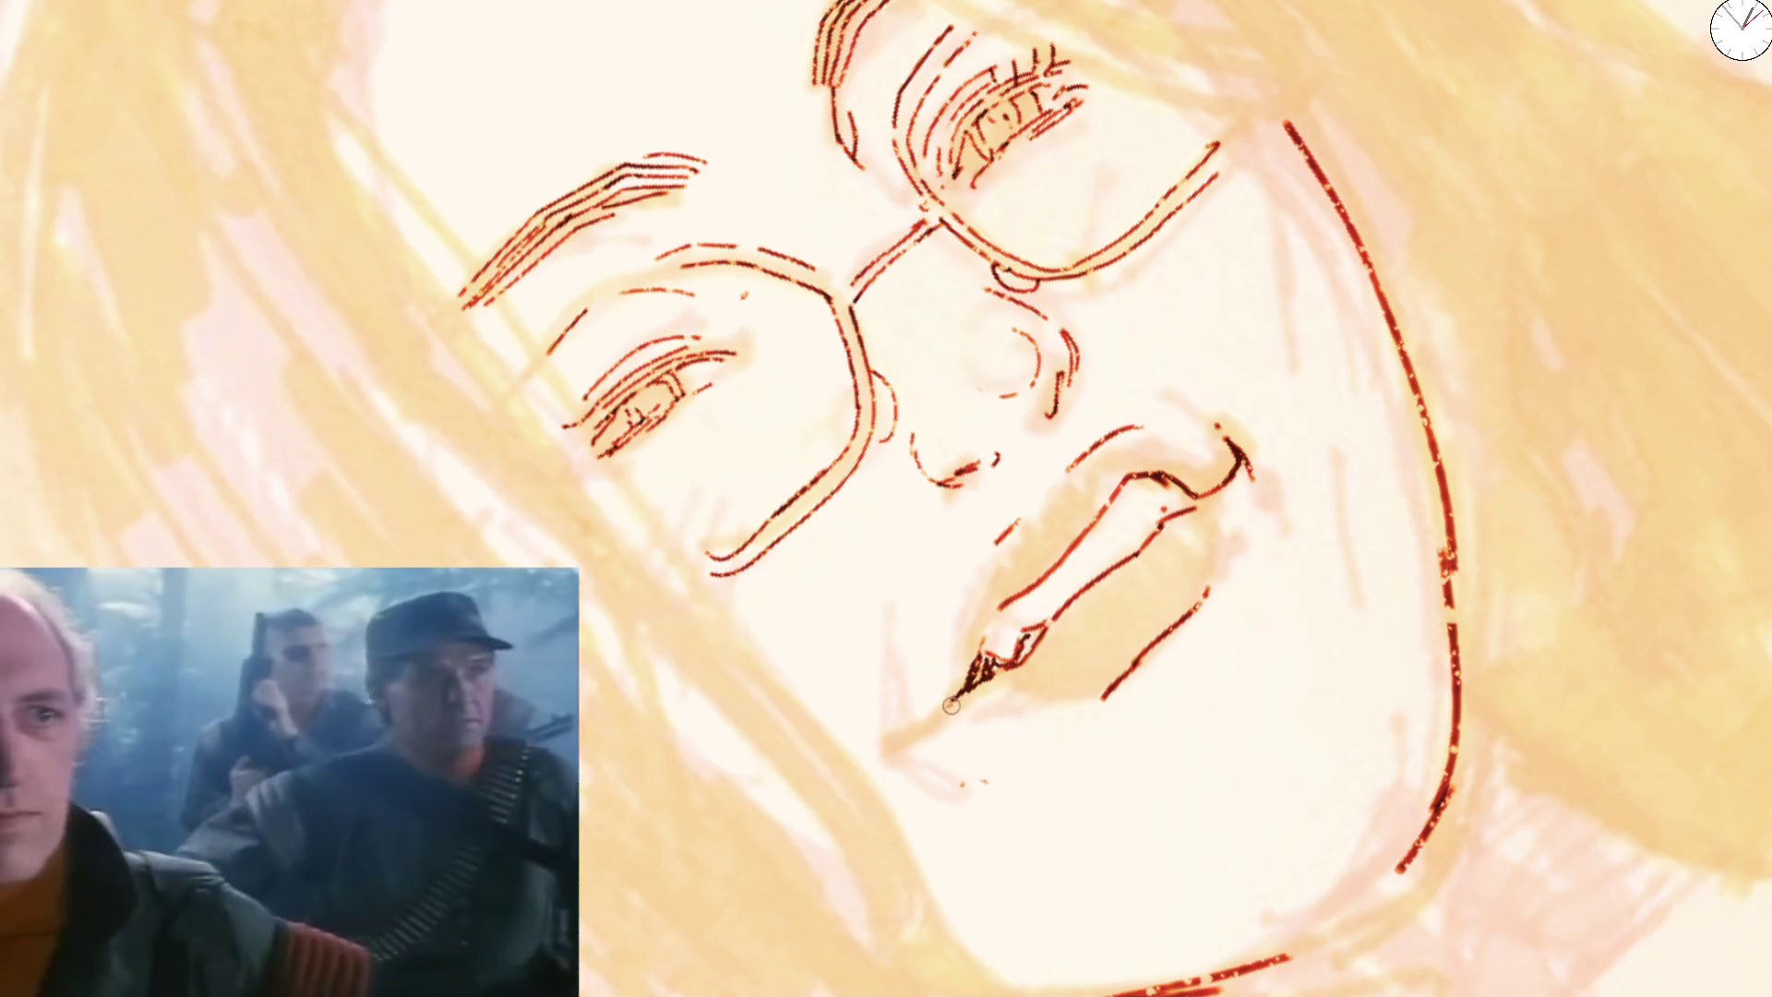
pyautogui.moveTo(977, 673); pyautogui.dragTo(920, 718)
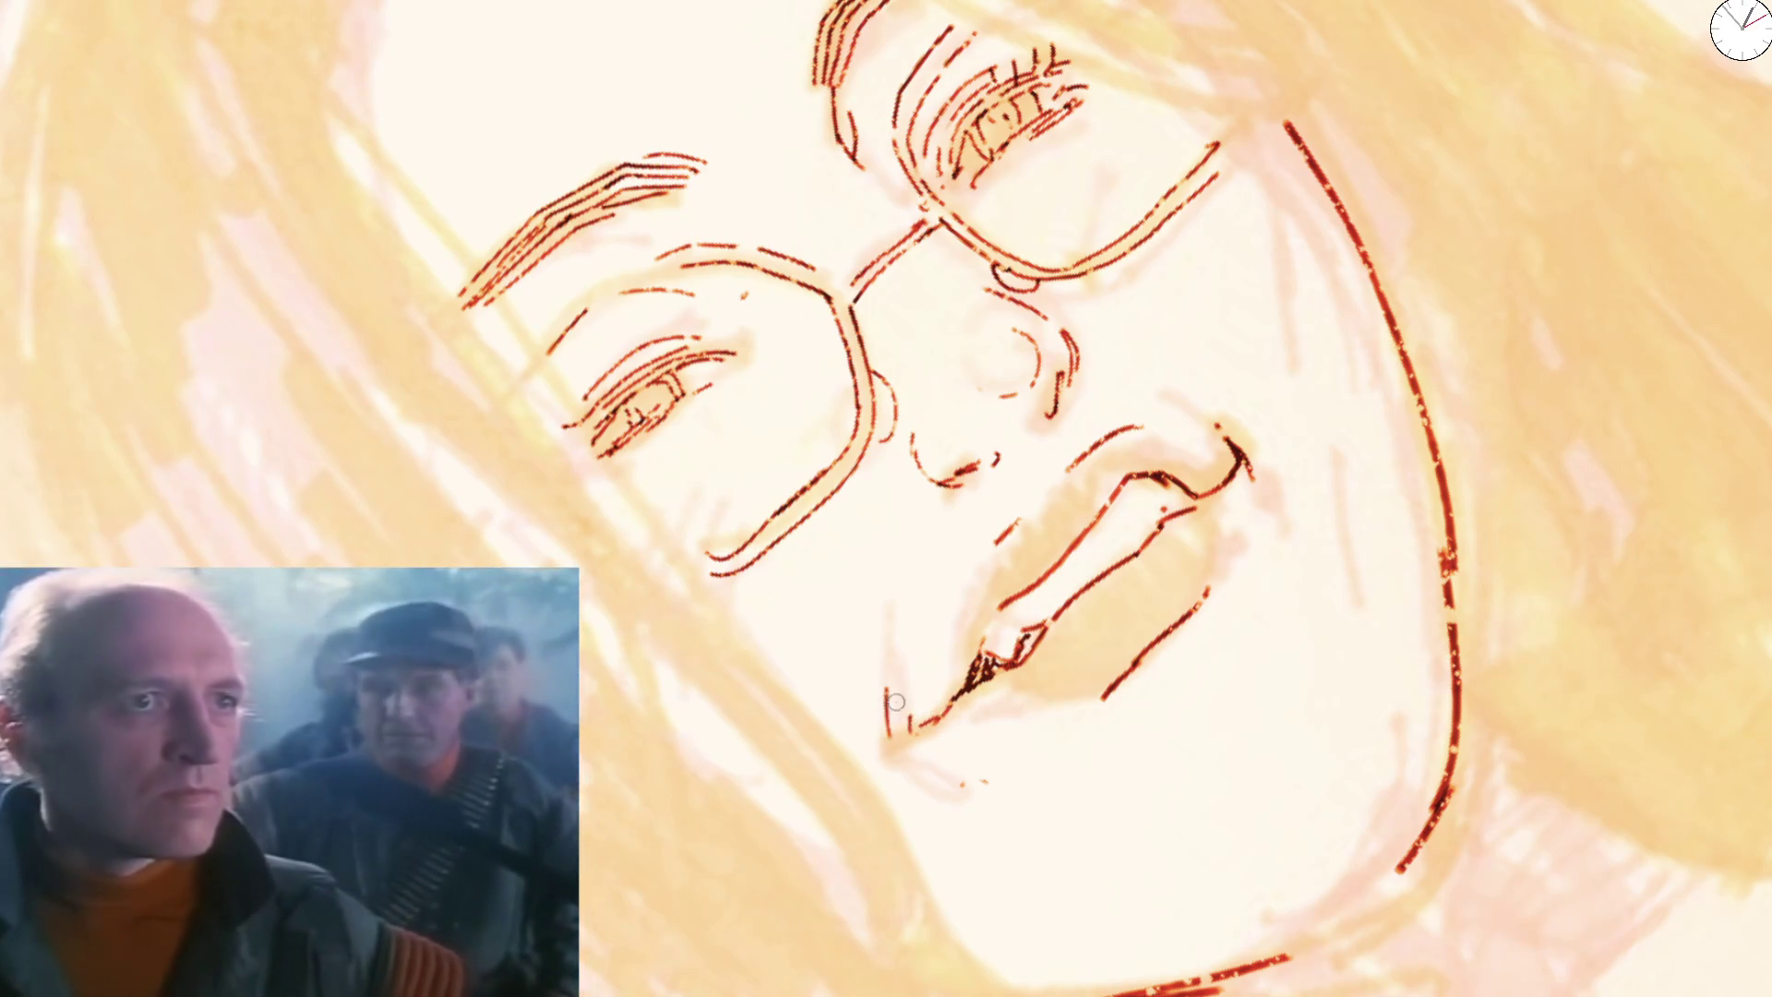
pyautogui.moveTo(1006, 698)
pyautogui.mouseDown()
pyautogui.moveTo(1066, 689)
pyautogui.moveTo(1220, 579)
pyautogui.mouseUp()
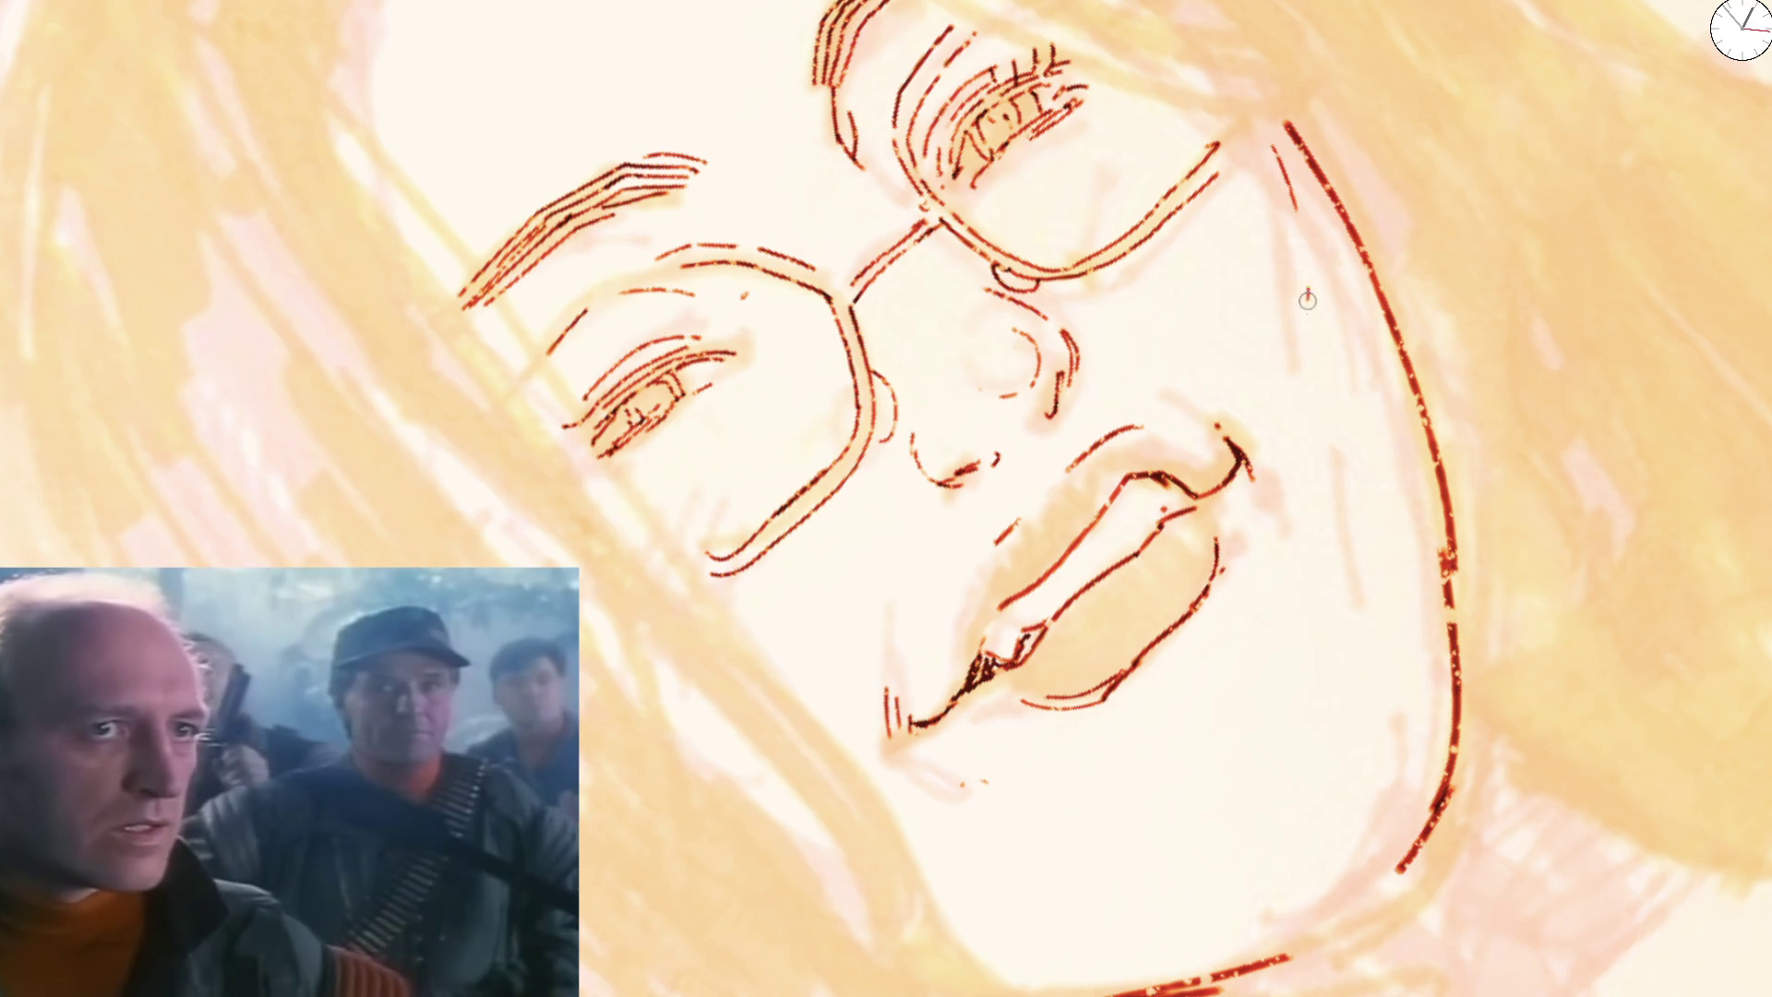
# Extend the cheek outline downward, then undo that stray cheek stroke
pyautogui.moveTo(1293, 221); pyautogui.dragTo(1320, 336)
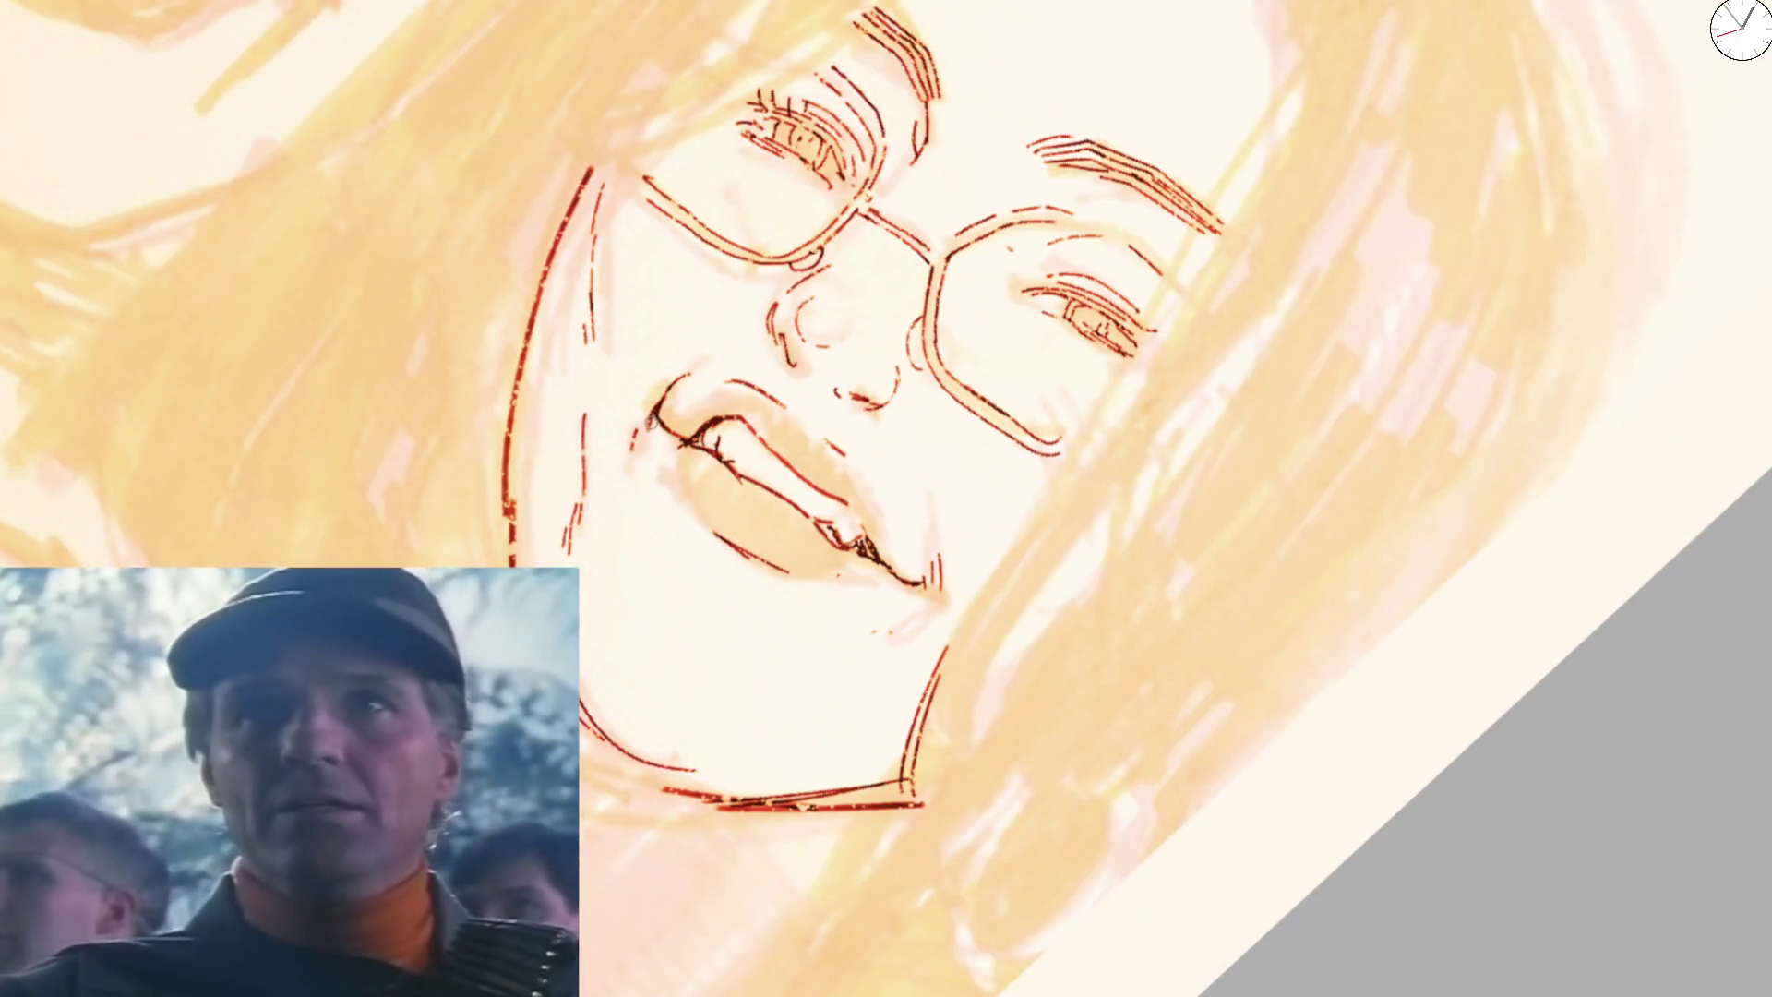
pyautogui.hotkey('ctrl', 'z')
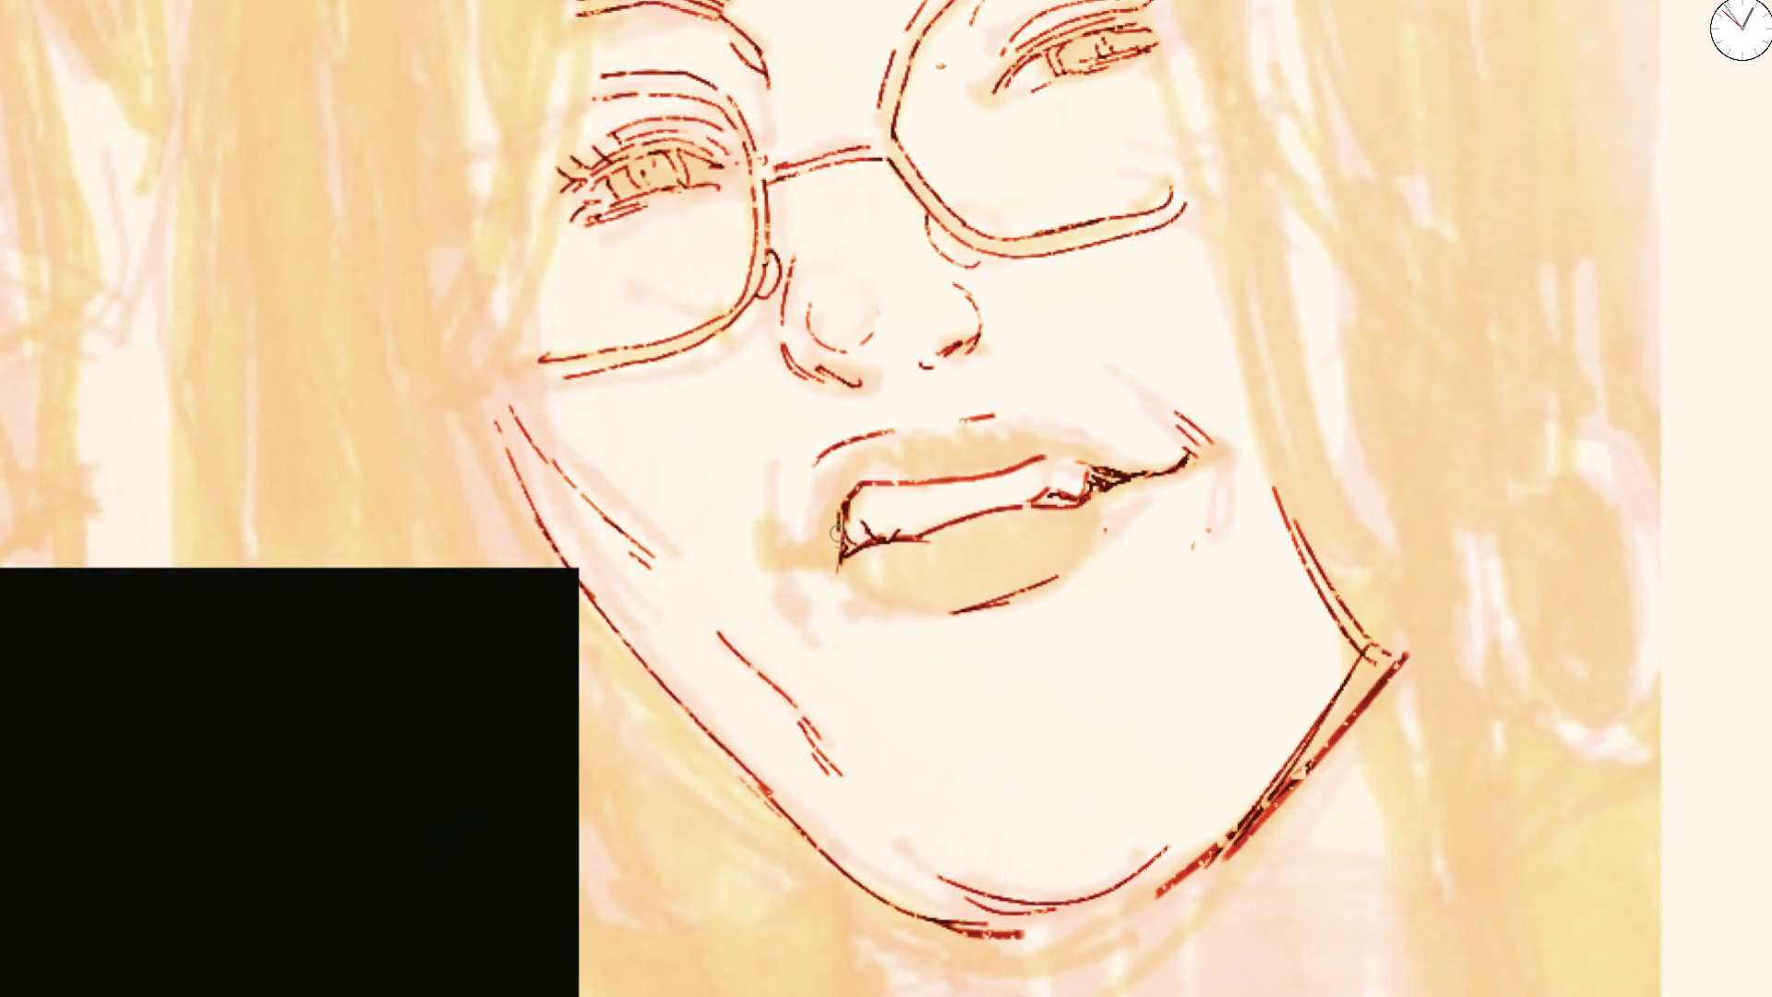
# Darken the left lip corner with ink strokes and hatch short parallel strokes across the upper lip
pyautogui.moveTo(838, 530)
pyautogui.mouseDown()
pyautogui.moveTo(825, 561)
pyautogui.moveTo(776, 568)
pyautogui.moveTo(794, 612)
pyautogui.mouseUp()
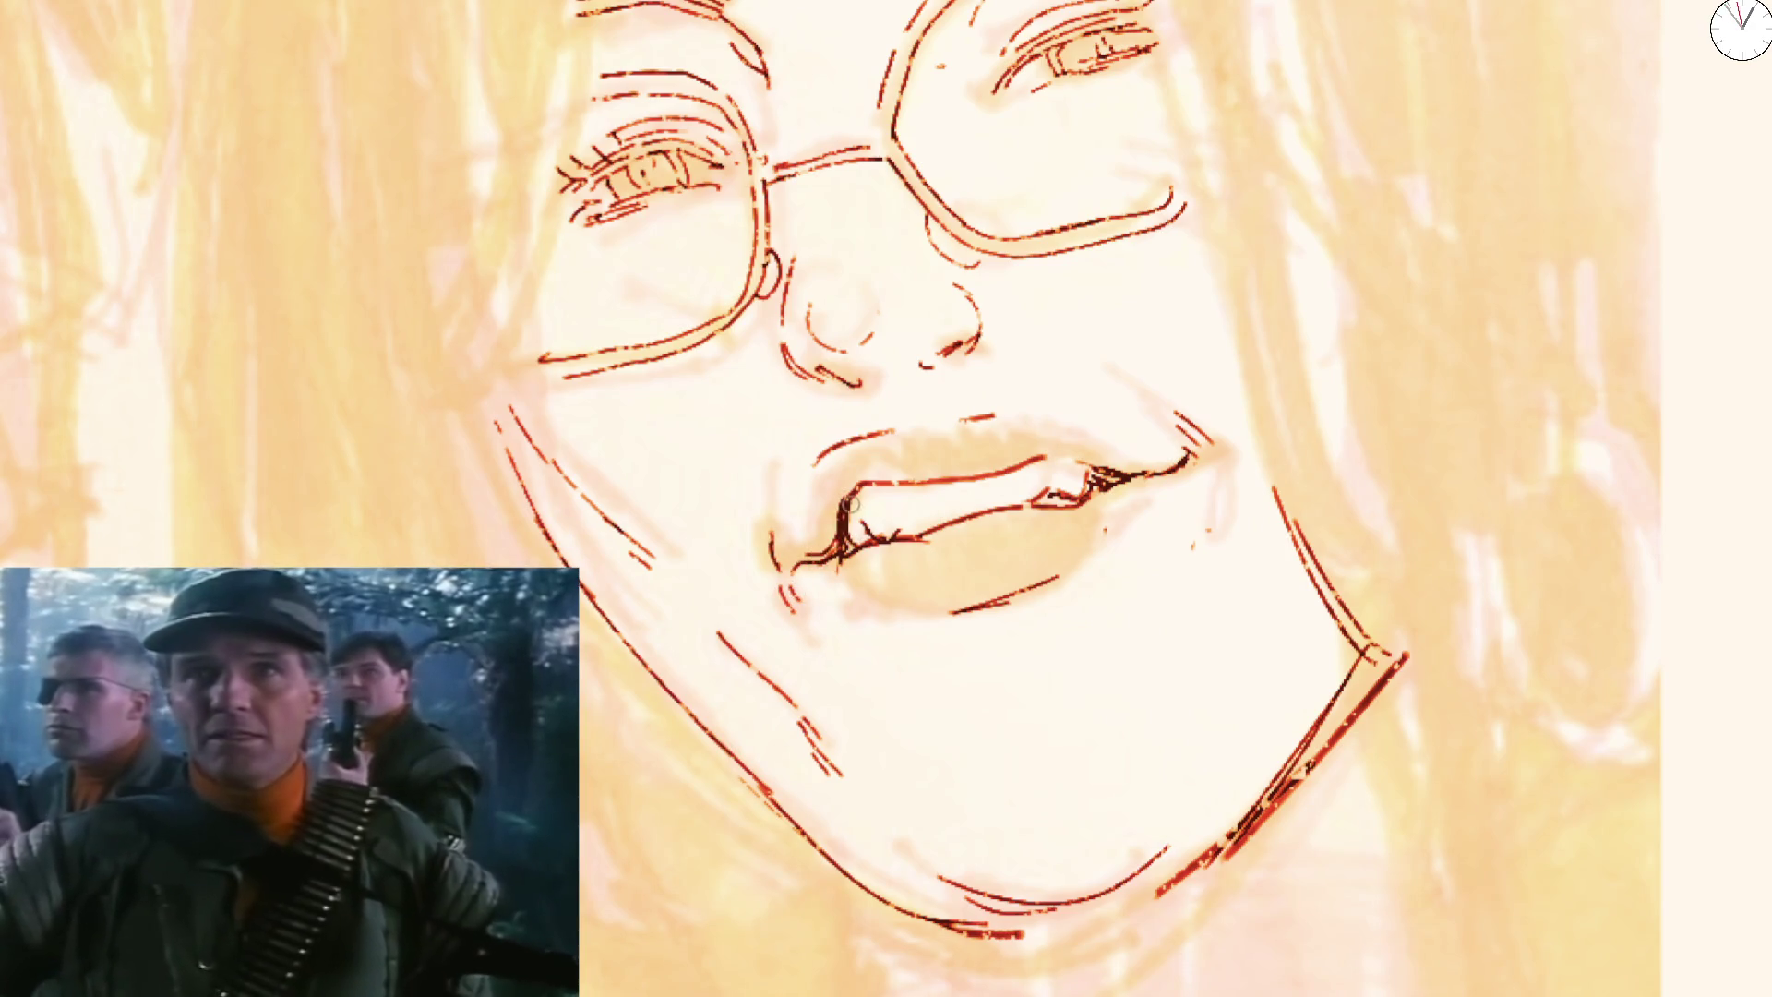
pyautogui.moveTo(855, 500)
pyautogui.mouseDown()
pyautogui.moveTo(842, 551)
pyautogui.moveTo(887, 483)
pyautogui.moveTo(834, 557)
pyautogui.mouseUp()
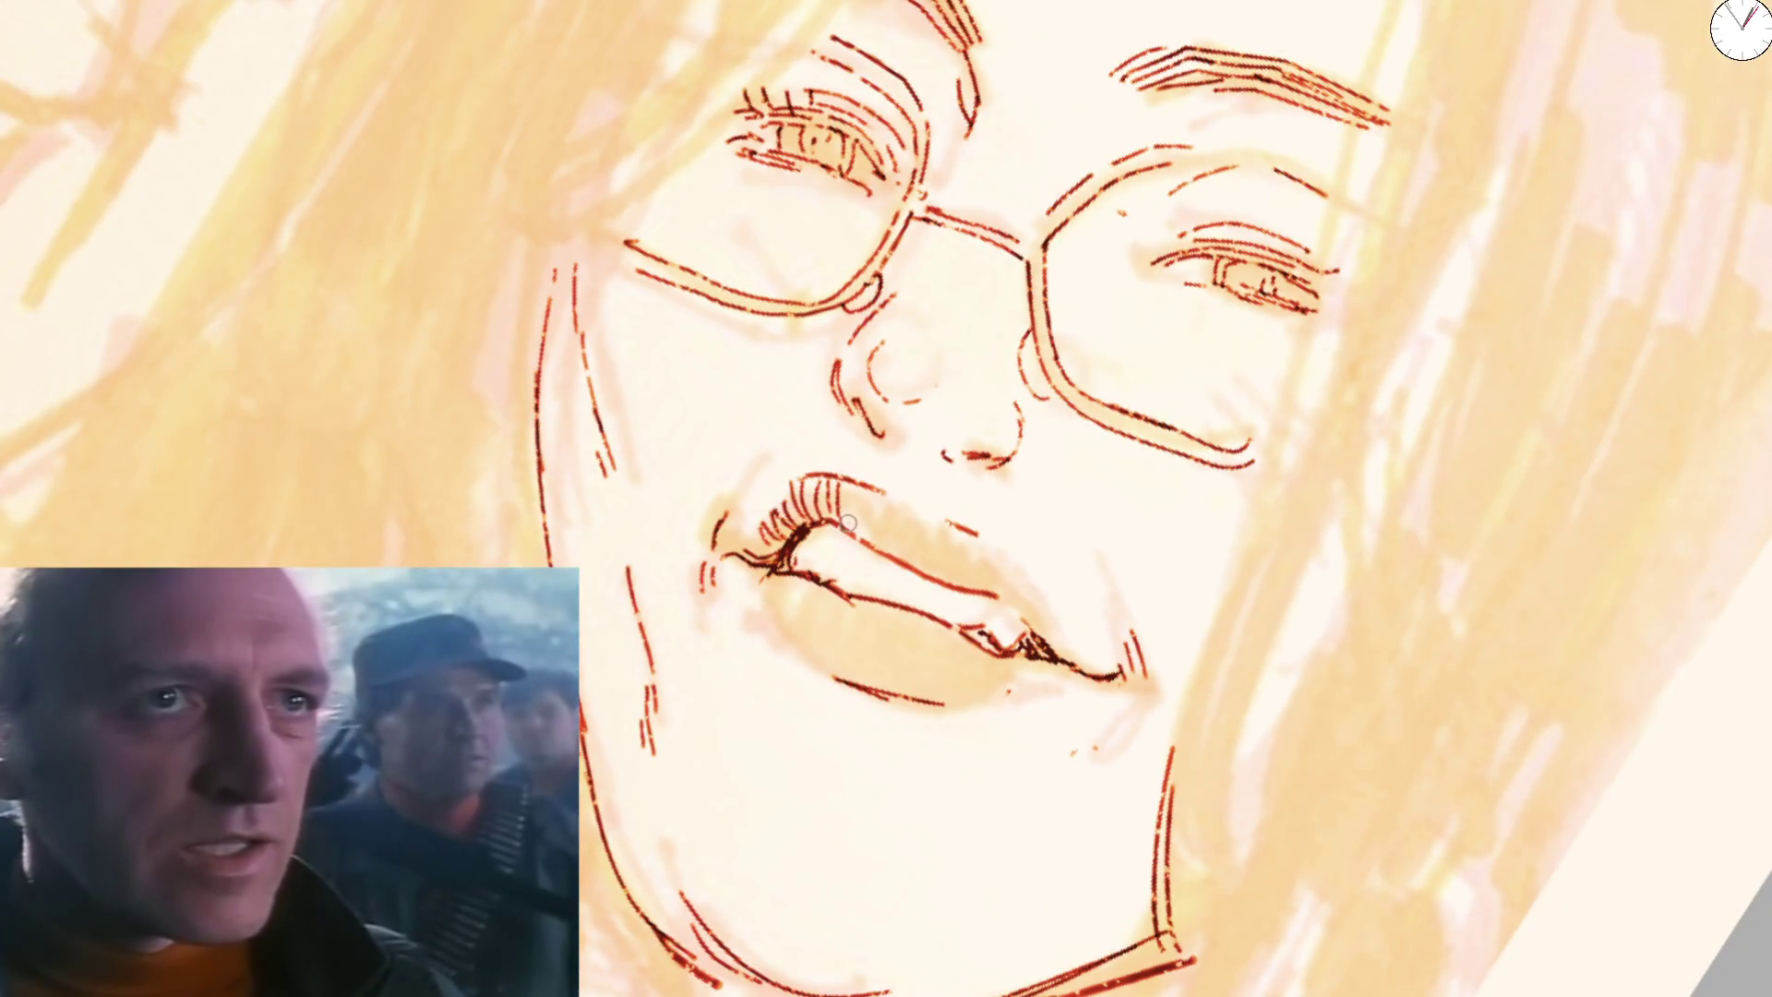
pyautogui.moveTo(847, 524)
pyautogui.mouseDown()
pyautogui.moveTo(855, 486)
pyautogui.moveTo(875, 491)
pyautogui.mouseUp()
pyautogui.moveTo(887, 552)
pyautogui.mouseDown()
pyautogui.moveTo(892, 503)
pyautogui.moveTo(923, 524)
pyautogui.mouseUp()
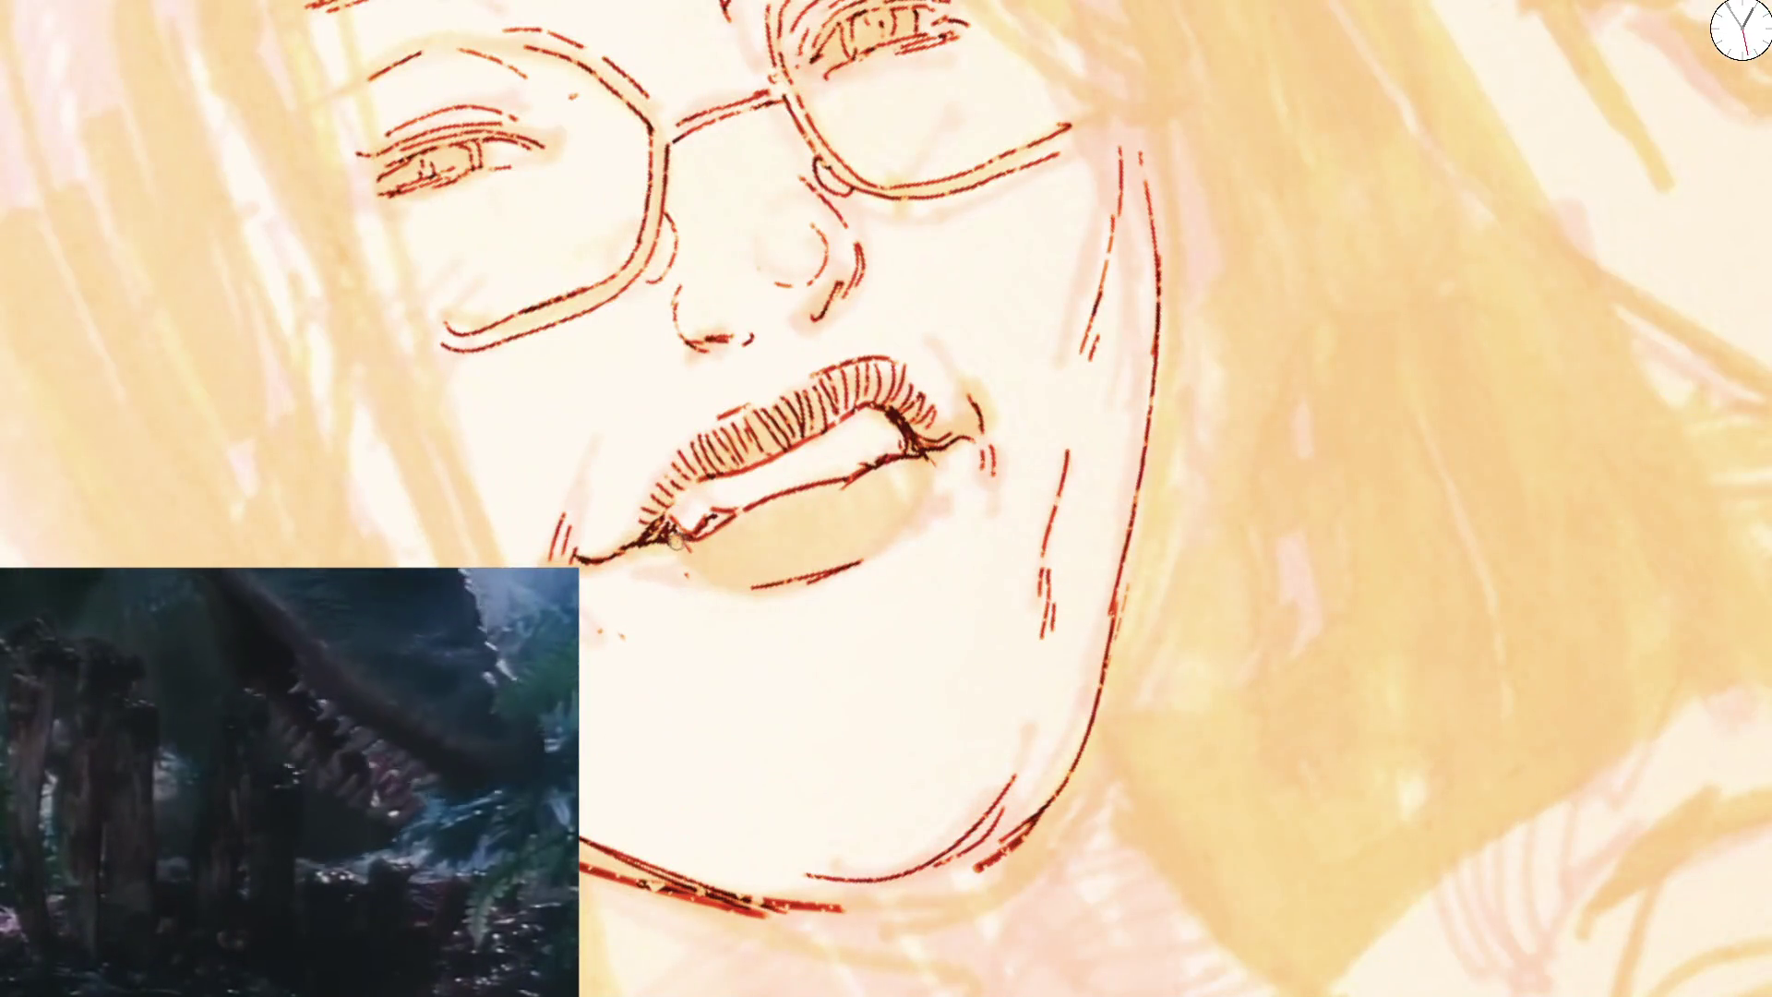
# Hatch the lower lip with short strokes, rotating and zooming the view between passes
pyautogui.moveTo(704, 531); pyautogui.dragTo(706, 568)
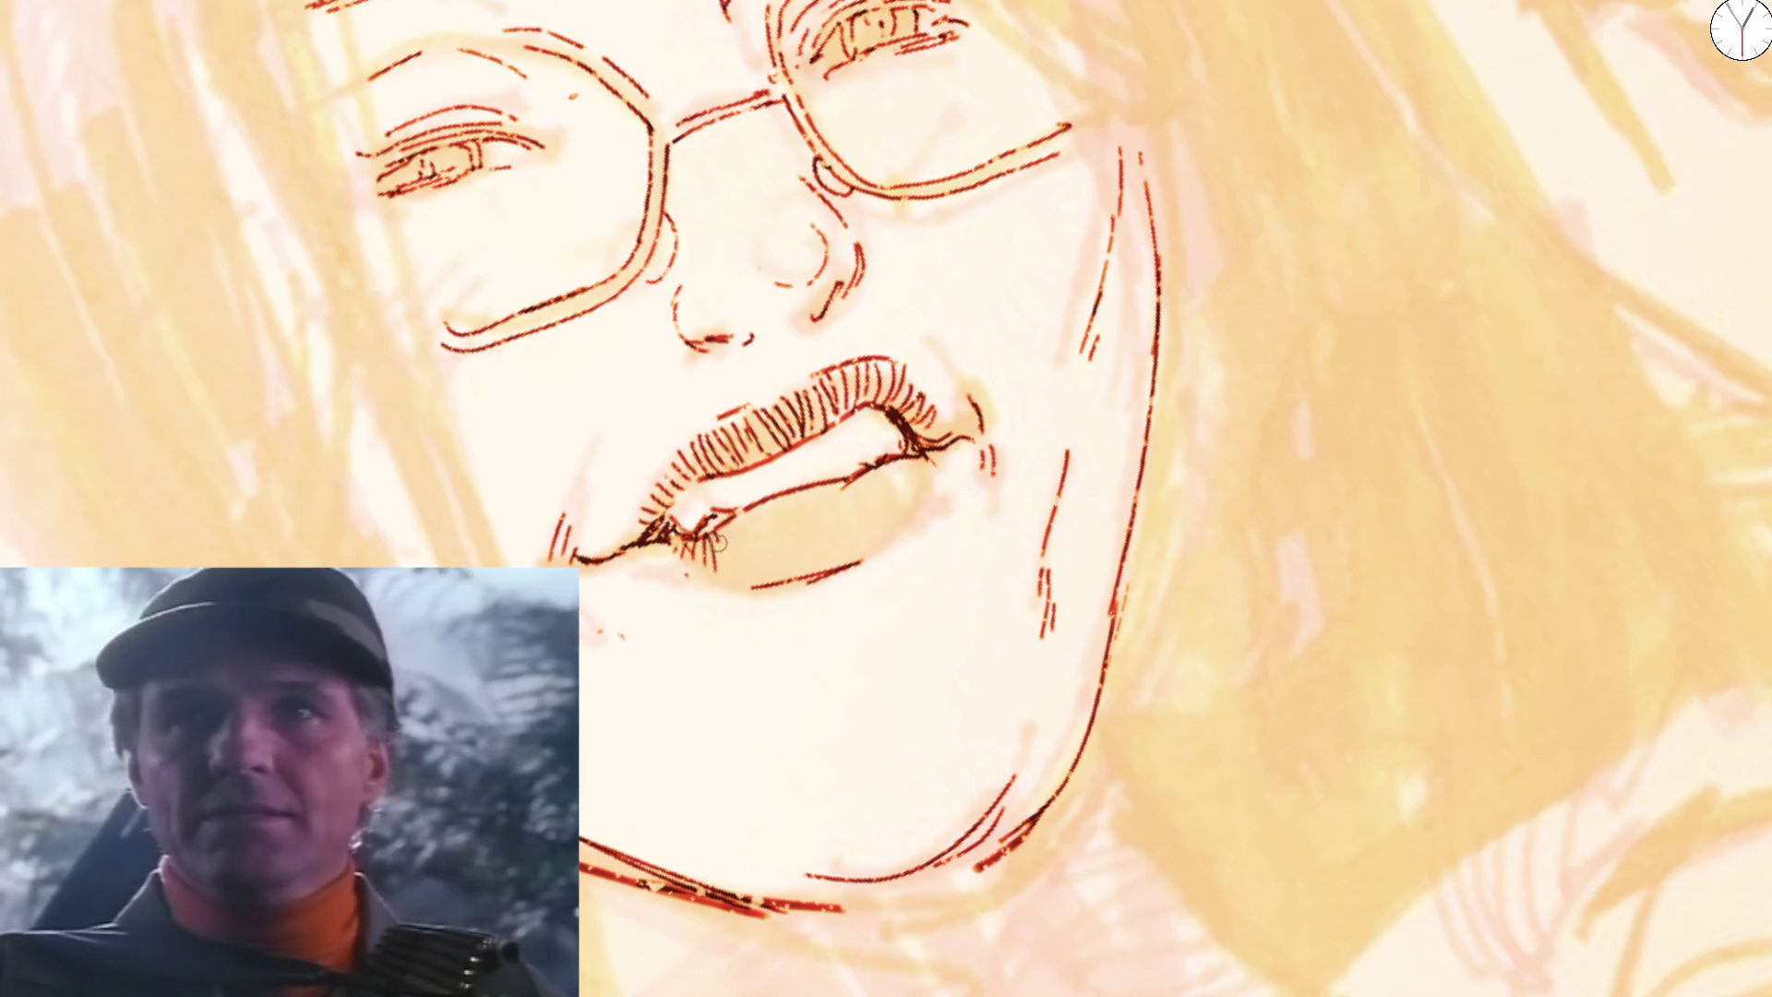
pyautogui.moveTo(767, 507)
pyautogui.mouseDown()
pyautogui.moveTo(744, 565)
pyautogui.moveTo(756, 554)
pyautogui.mouseUp()
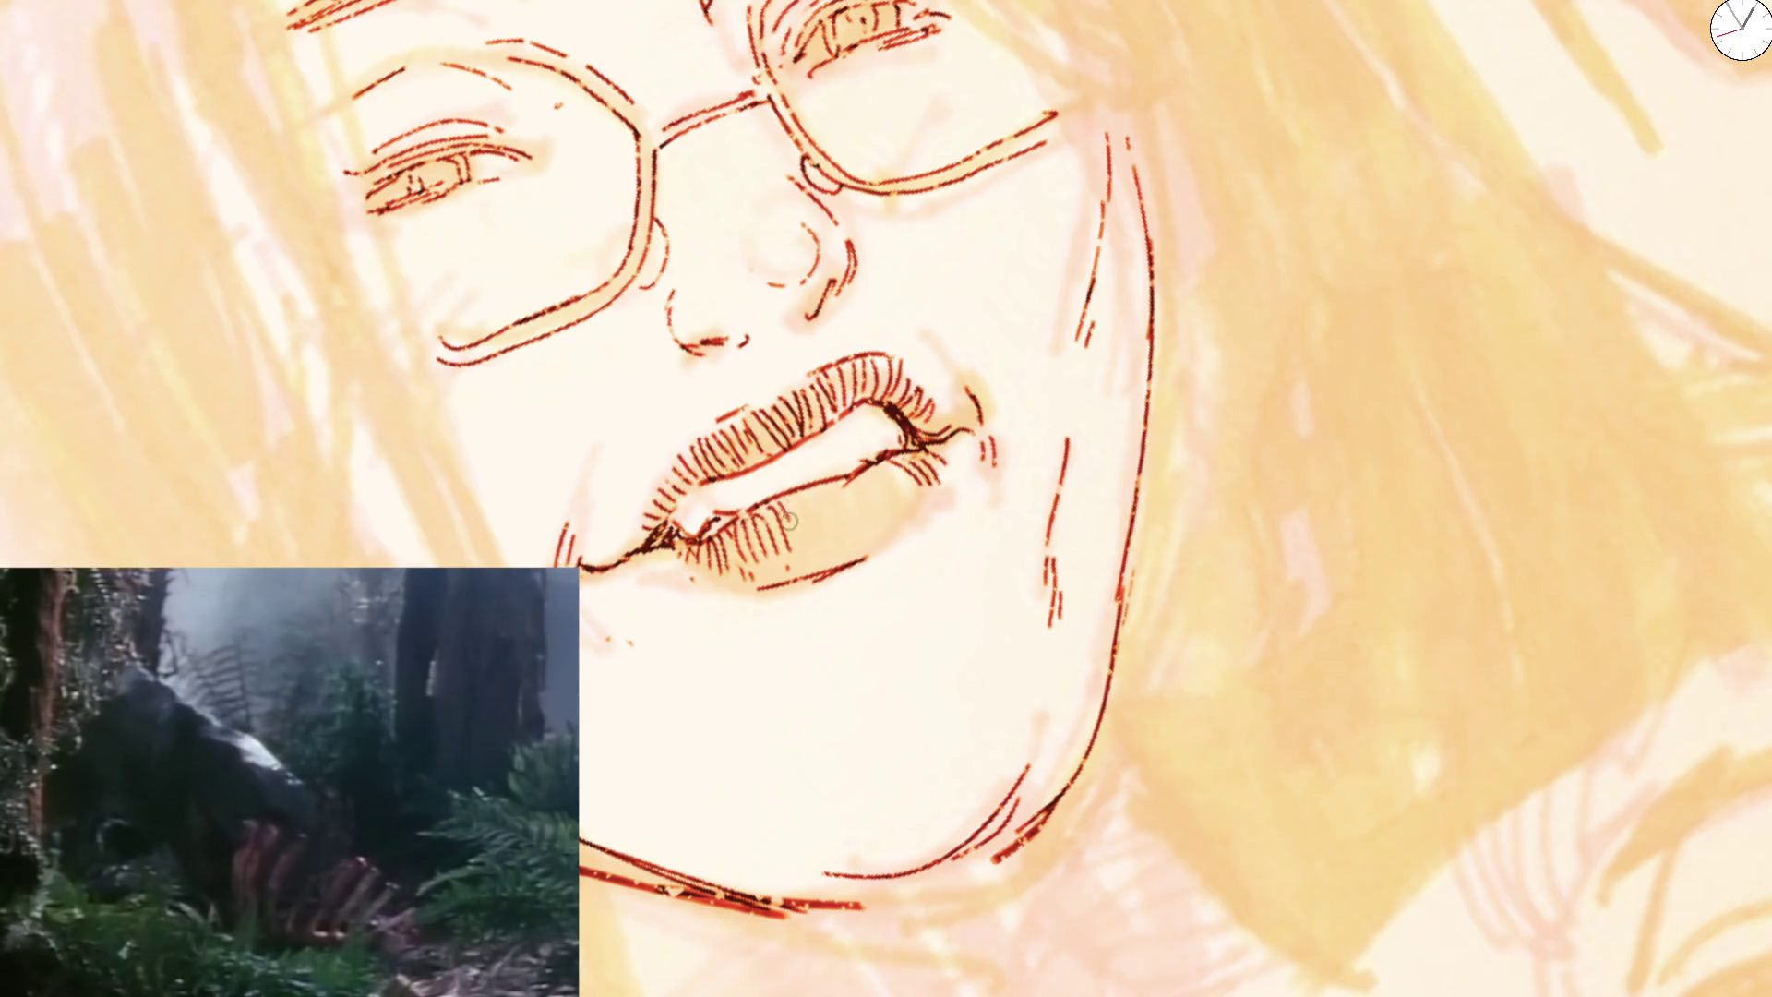
pyautogui.press('4')
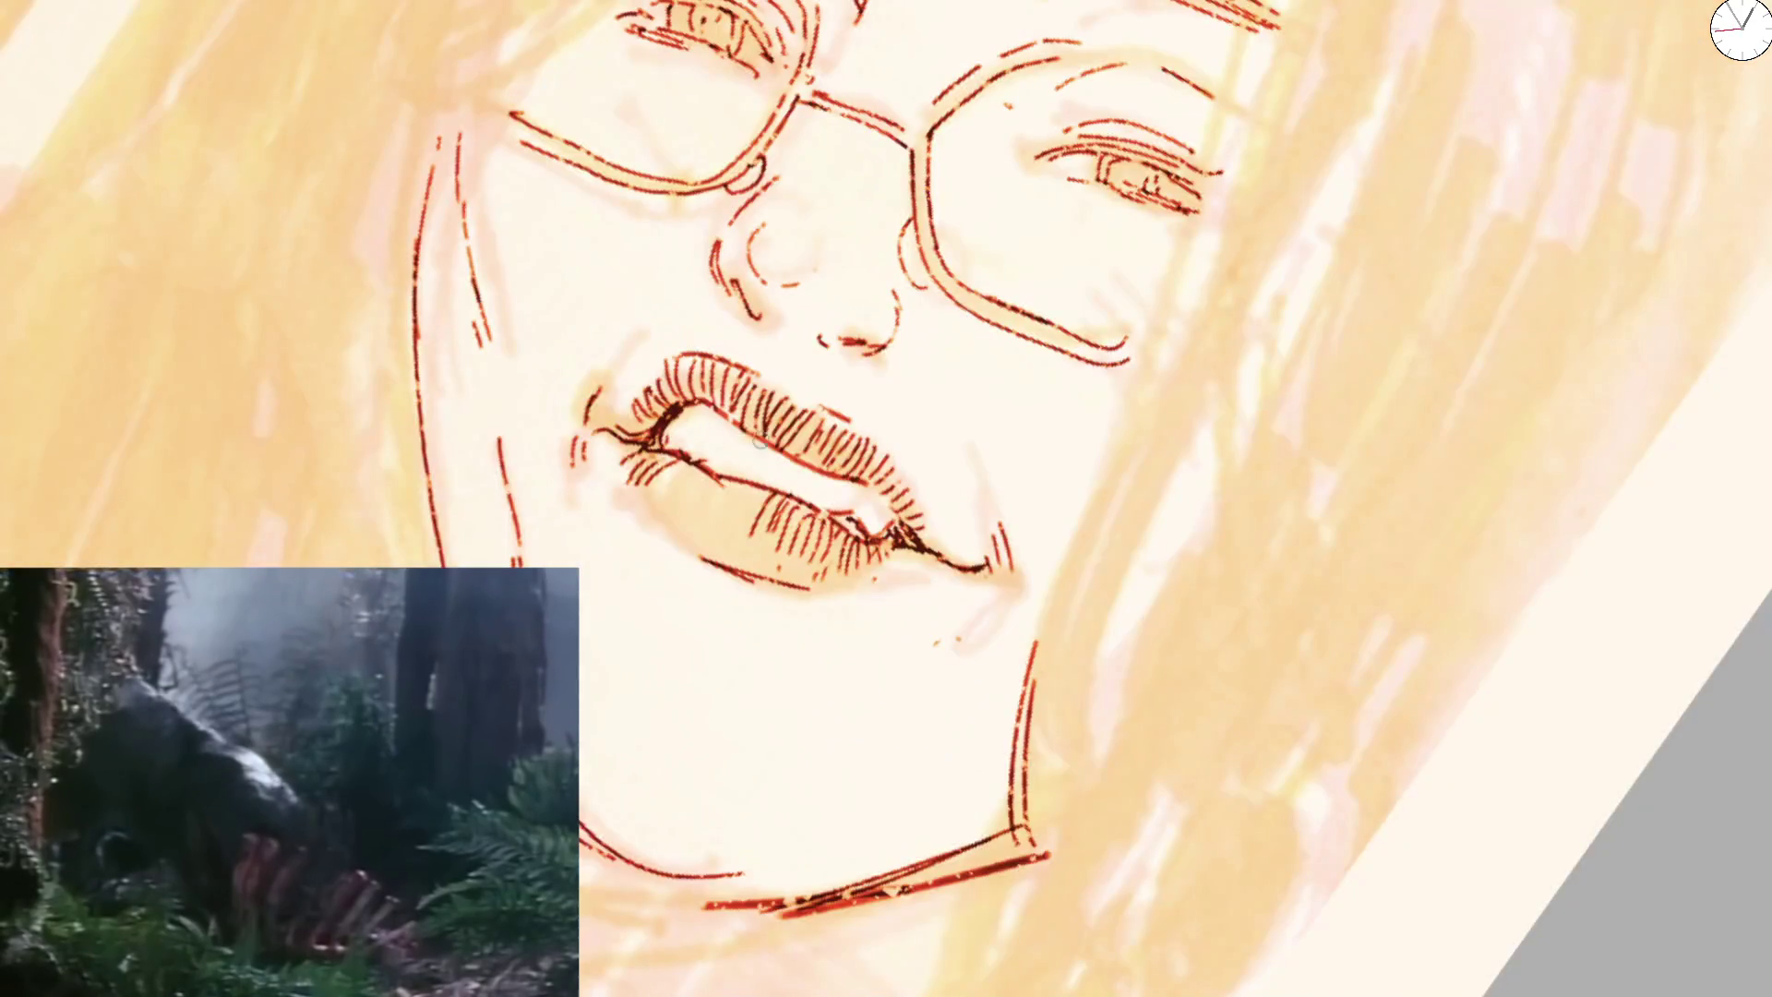
pyautogui.press('4')
pyautogui.moveTo(778, 529); pyautogui.dragTo(750, 591)
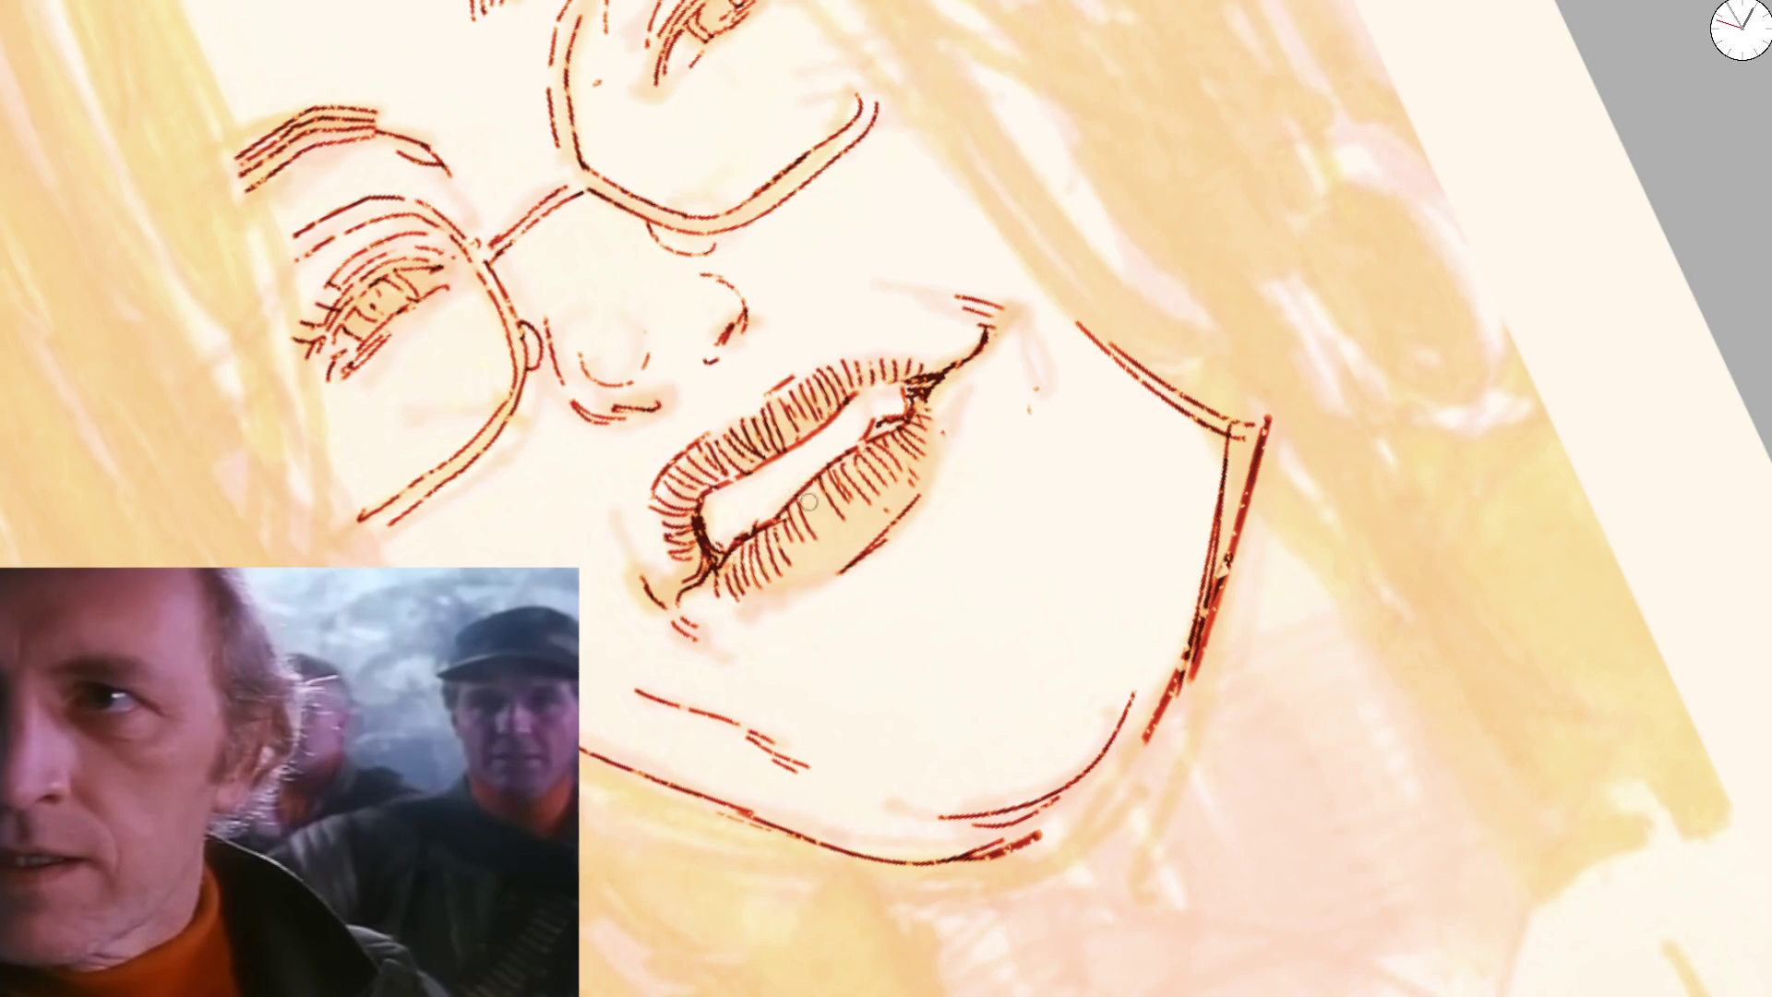
# Reset and mirror the view to check proportions, then add small hatch marks along the lower lip
pyautogui.press('5')
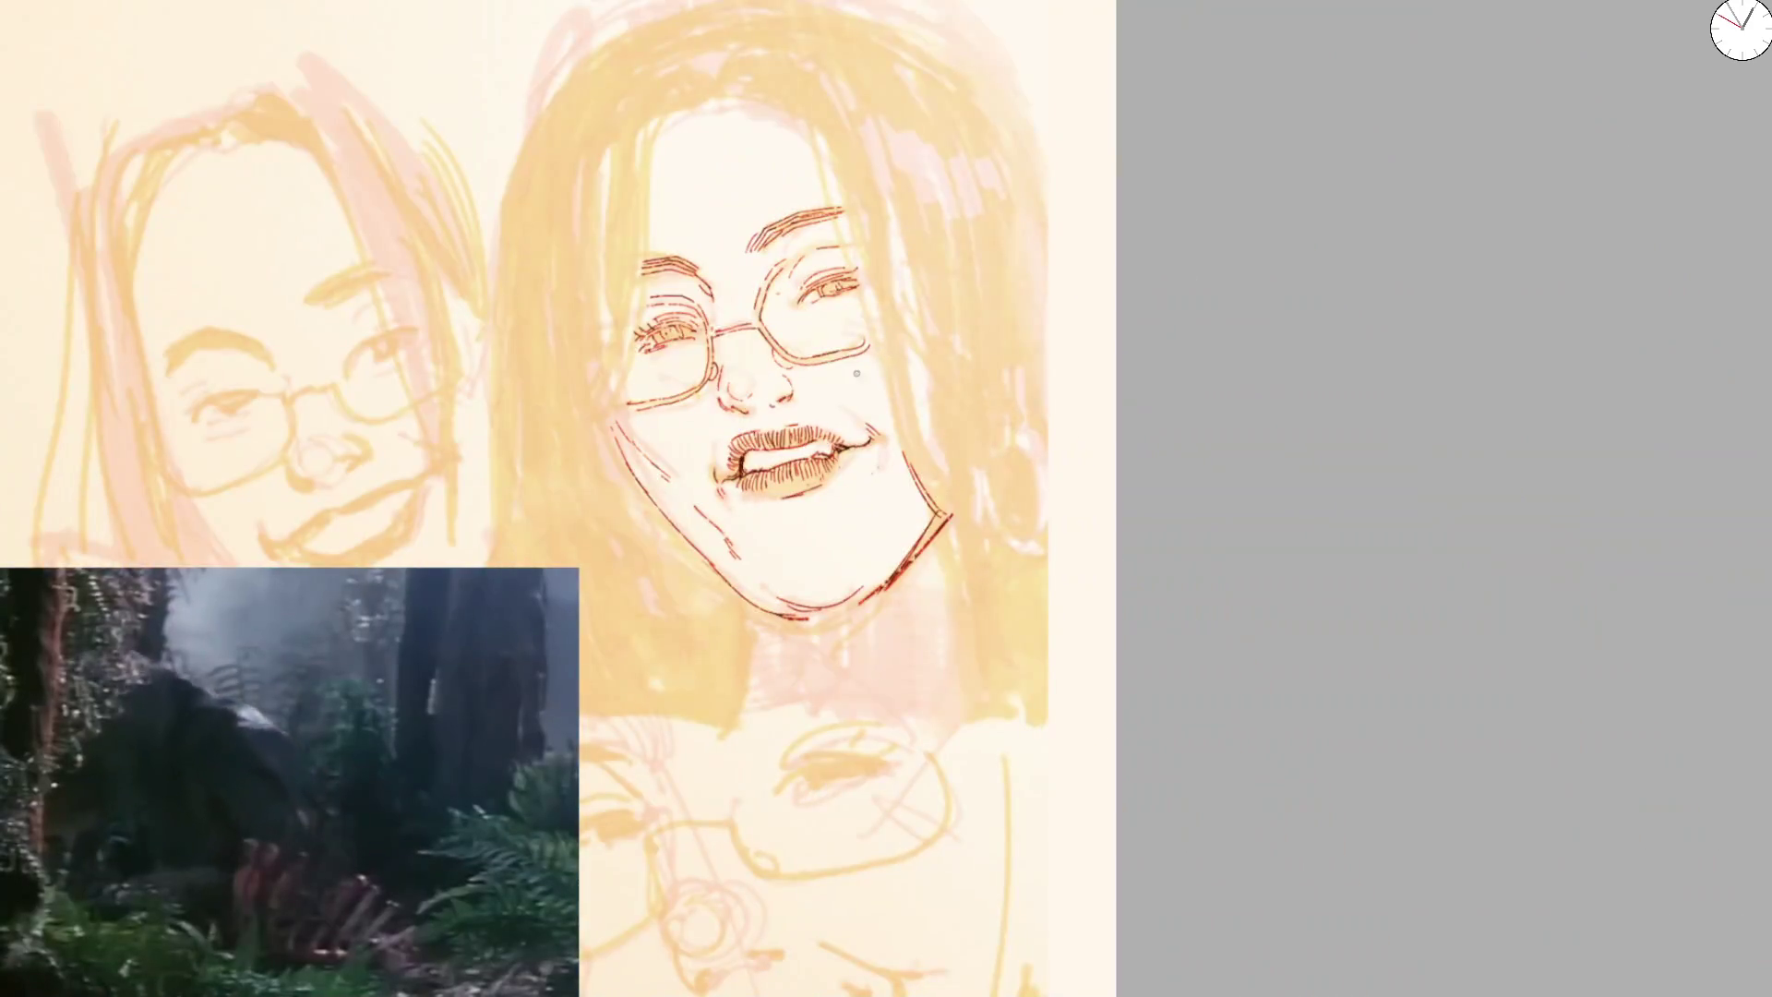
pyautogui.press('m')
pyautogui.press('4')
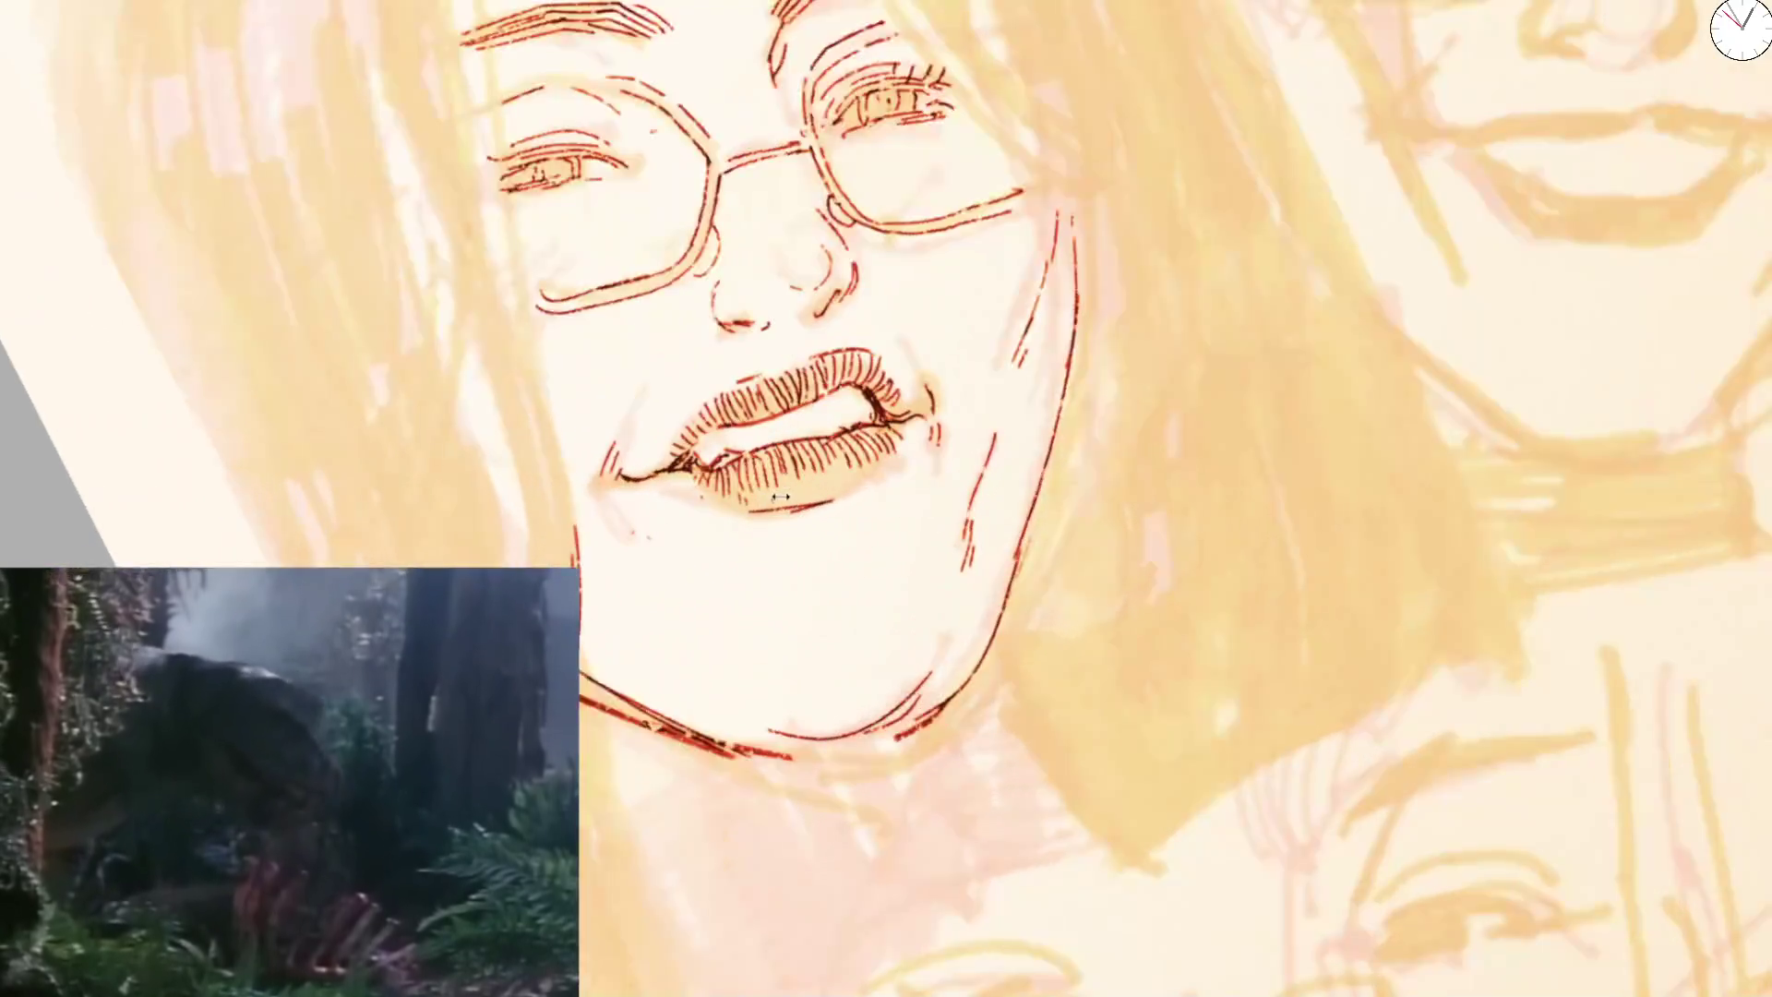
pyautogui.press('5')
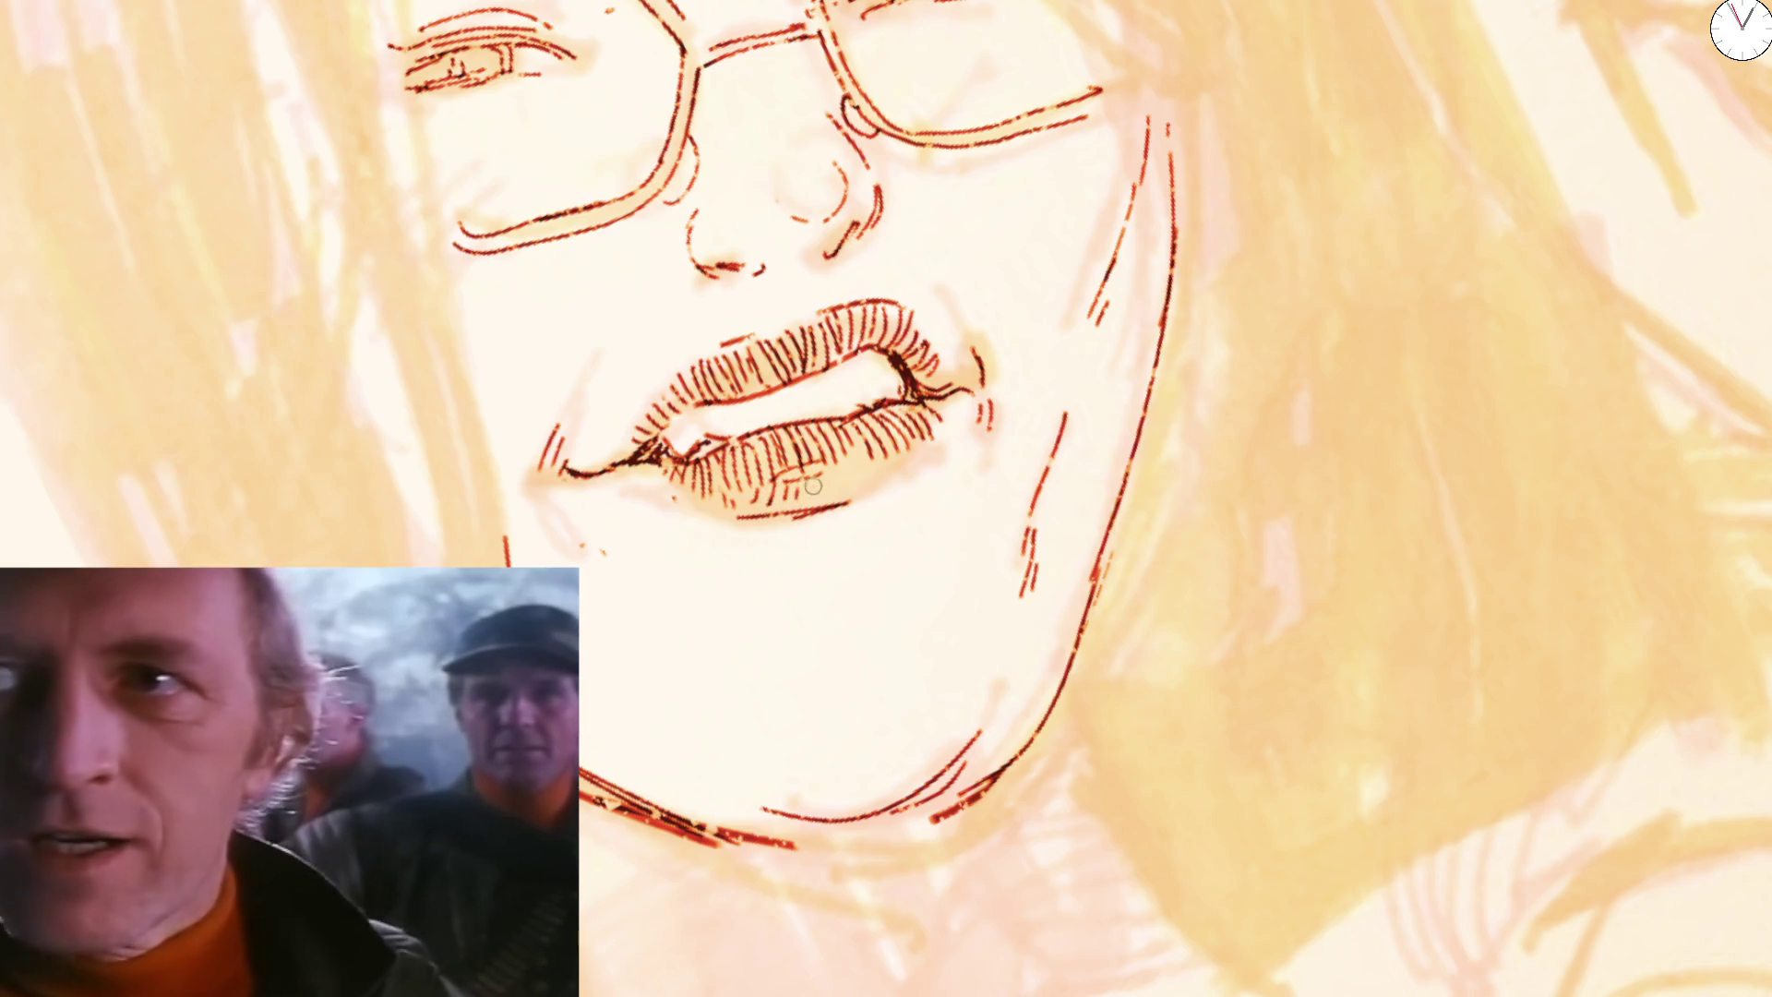
pyautogui.moveTo(828, 472); pyautogui.dragTo(849, 468)
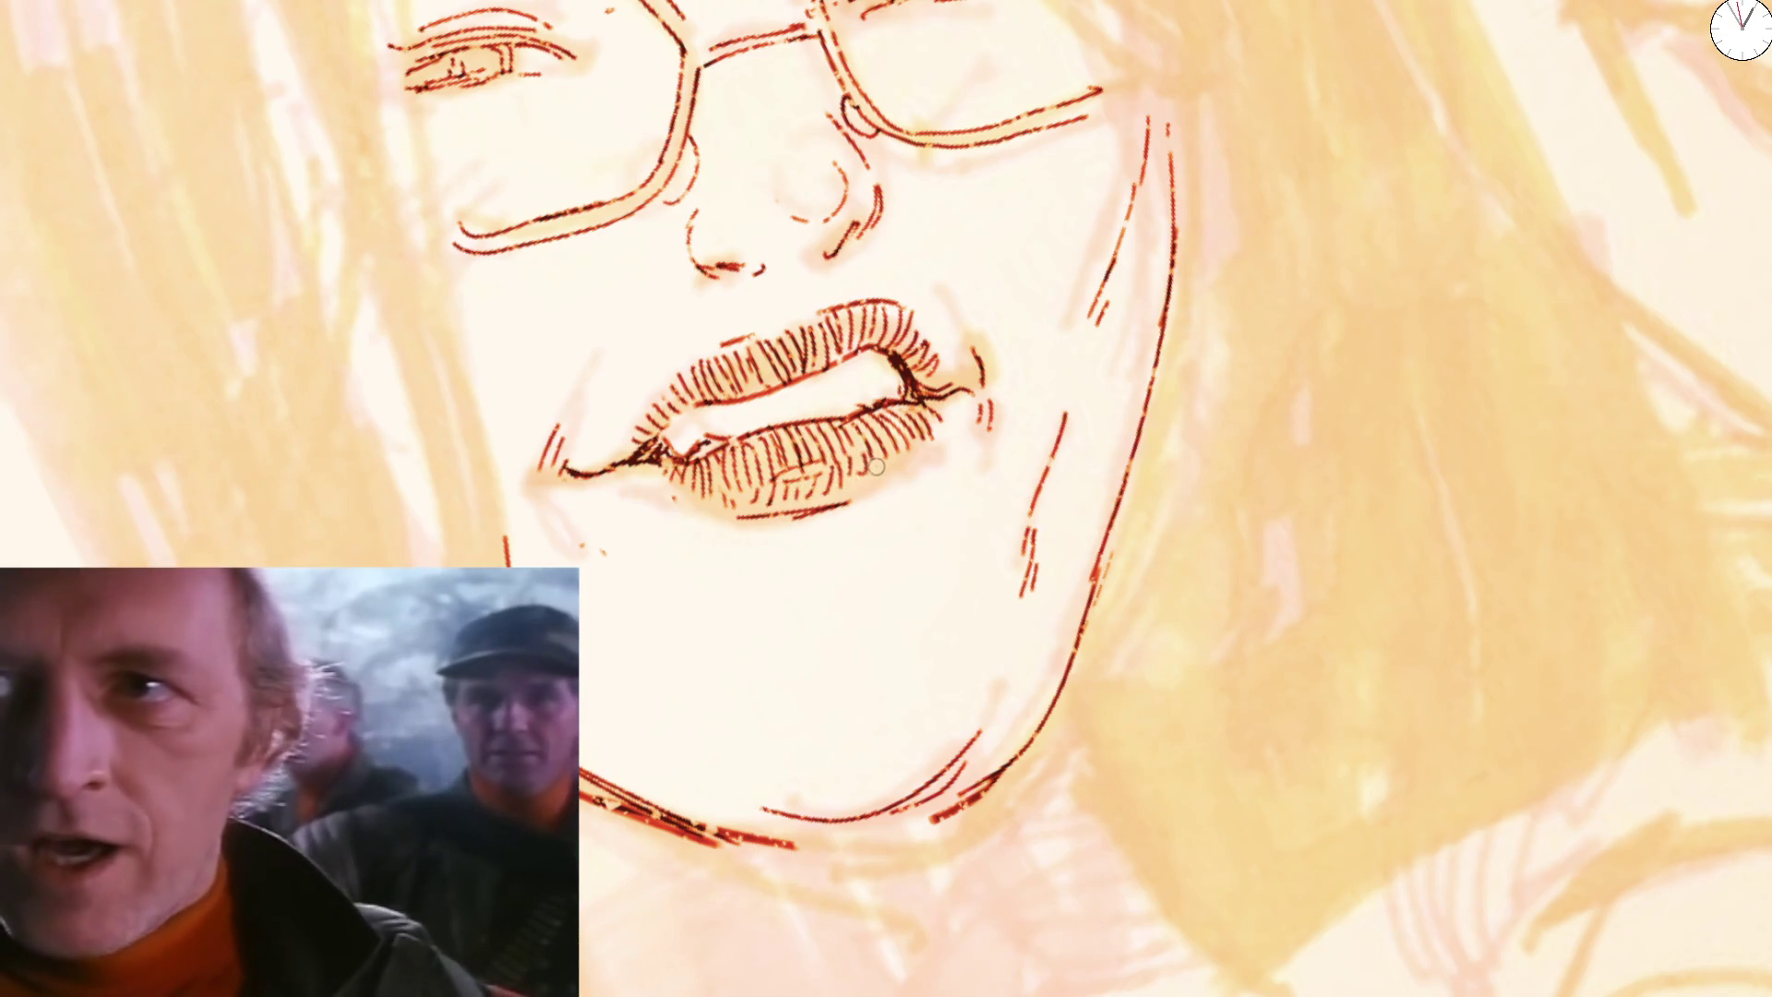
pyautogui.scroll(-5, 875, 466)
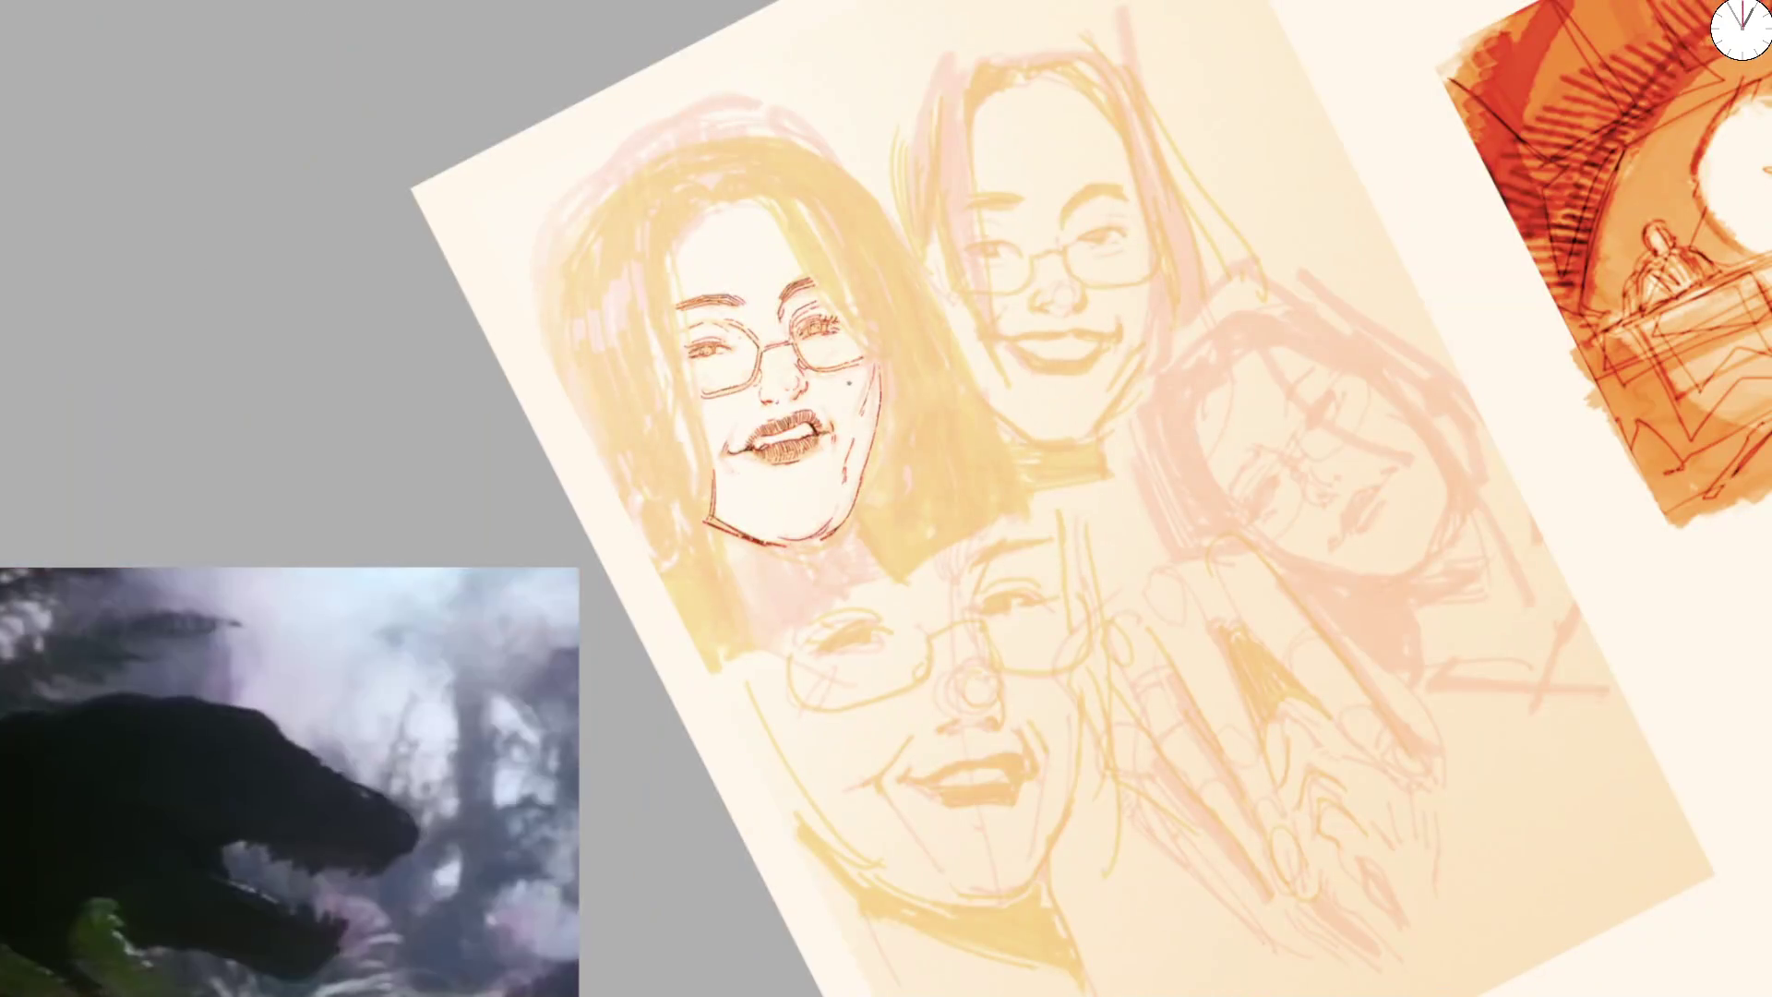
pyautogui.scroll(1, 738, 325)
pyautogui.scroll(2, 737, 326)
pyautogui.scroll(3, 739, 325)
pyautogui.scroll(2, 738, 326)
# Ink long contour strokes down the side of the head and face past the glasses
pyautogui.moveTo(738, 326); pyautogui.dragTo(666, 554)
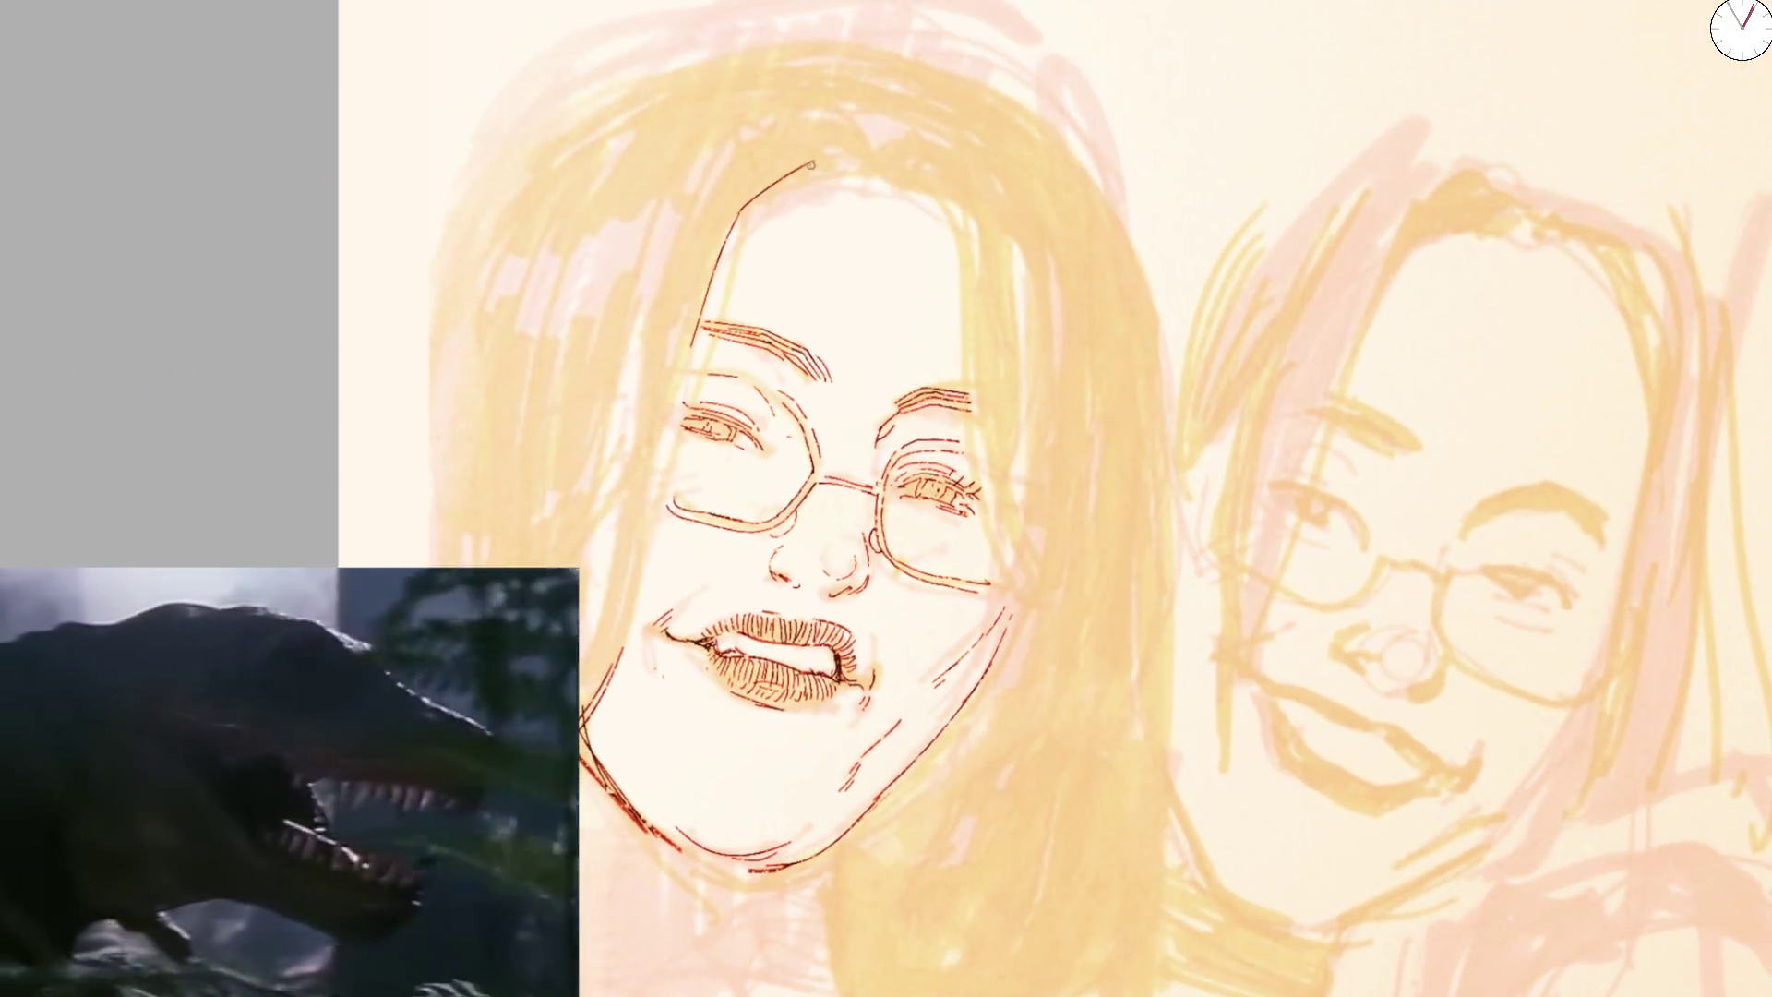
pyautogui.moveTo(815, 165); pyautogui.dragTo(980, 401)
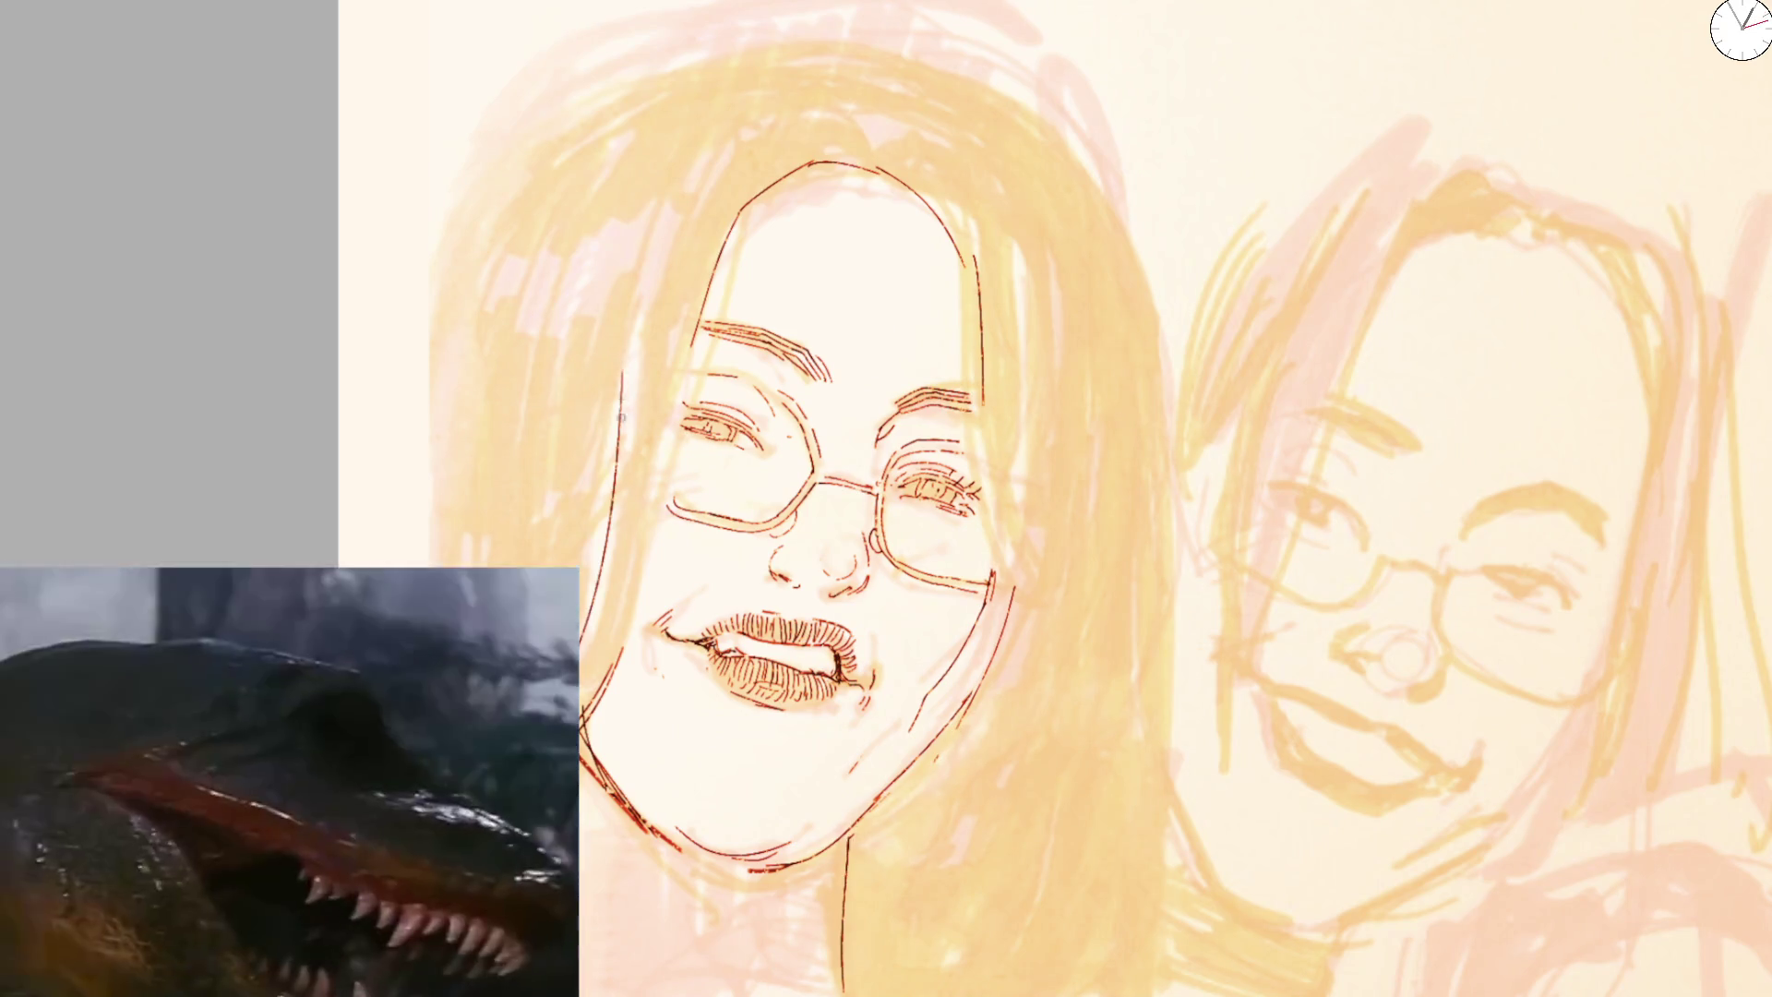
pyautogui.moveTo(620, 374); pyautogui.dragTo(599, 554)
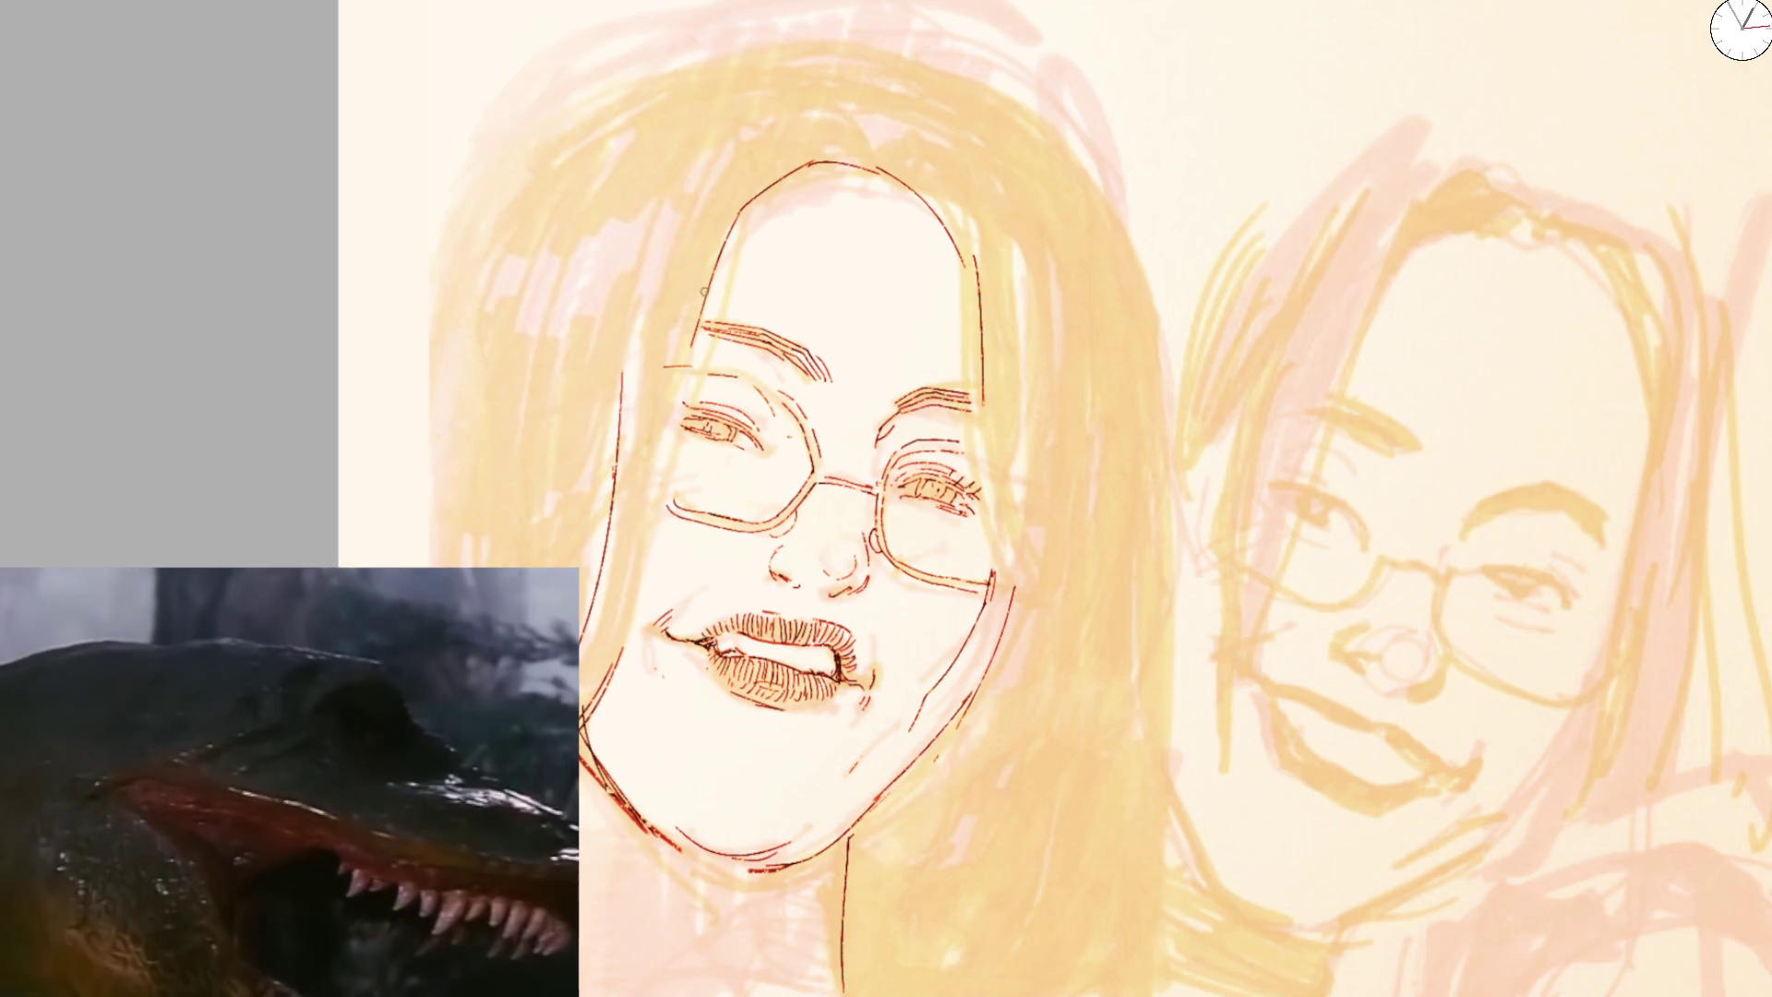
pyautogui.moveTo(719, 389); pyautogui.dragTo(654, 559)
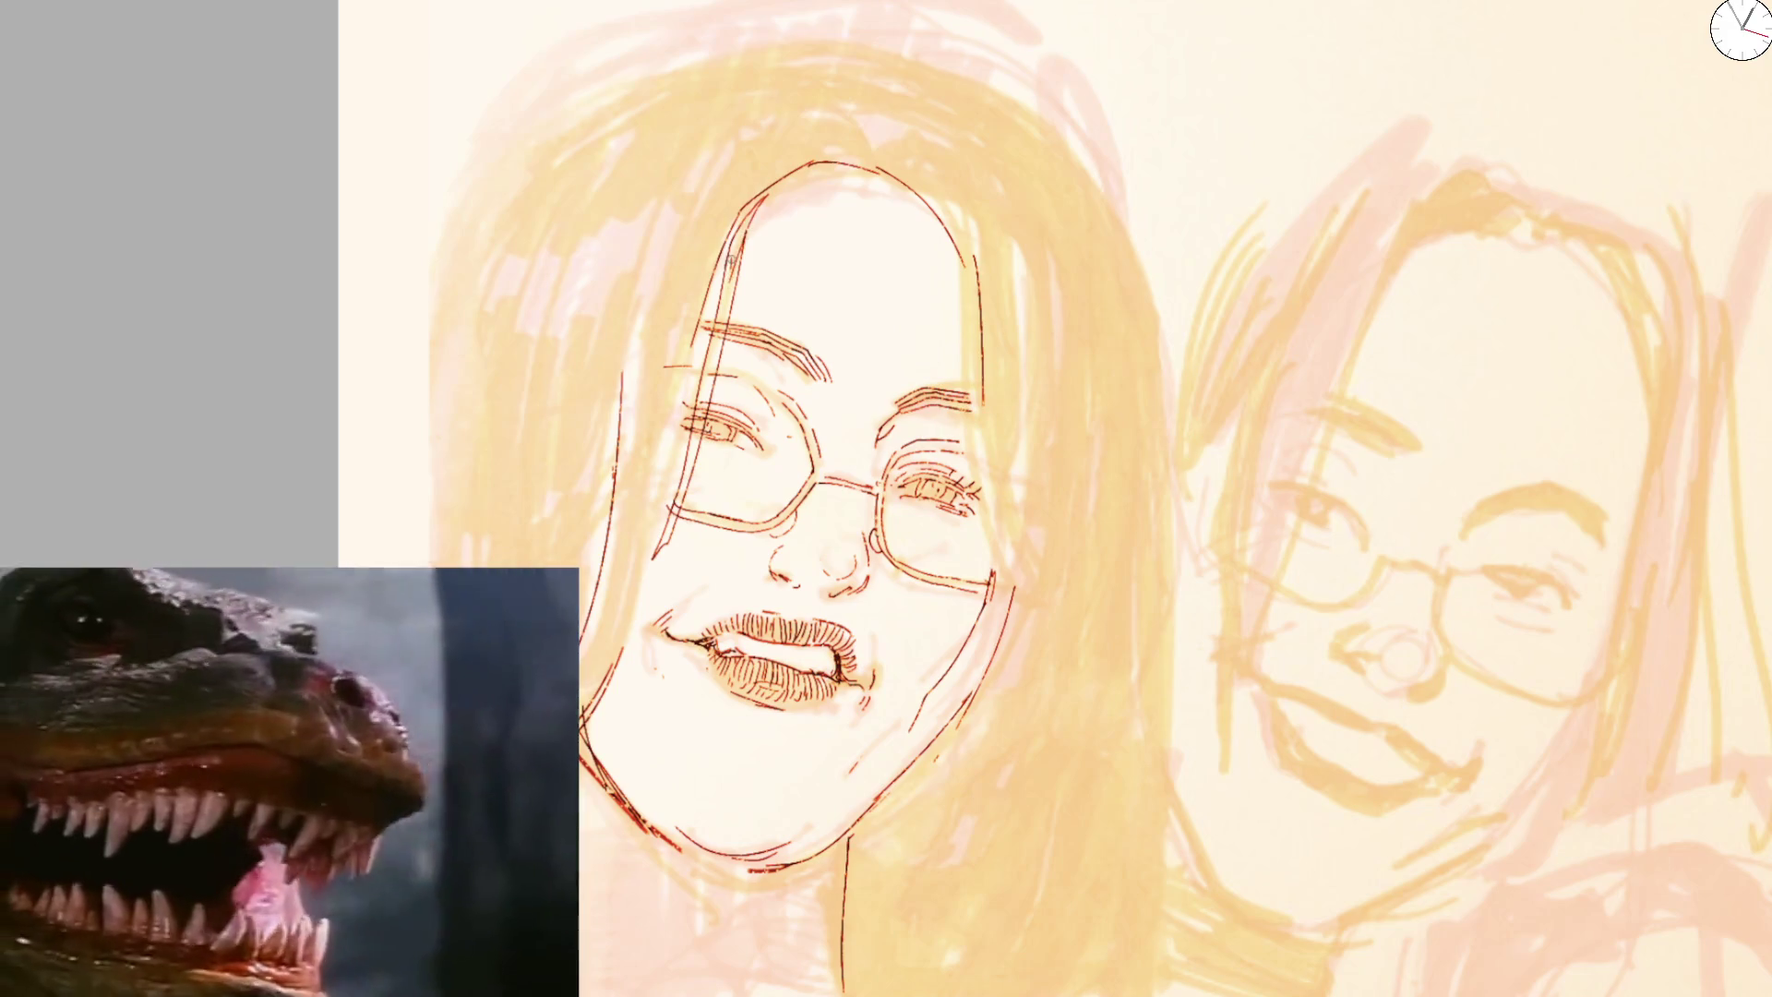
pyautogui.moveTo(714, 306); pyautogui.dragTo(651, 535)
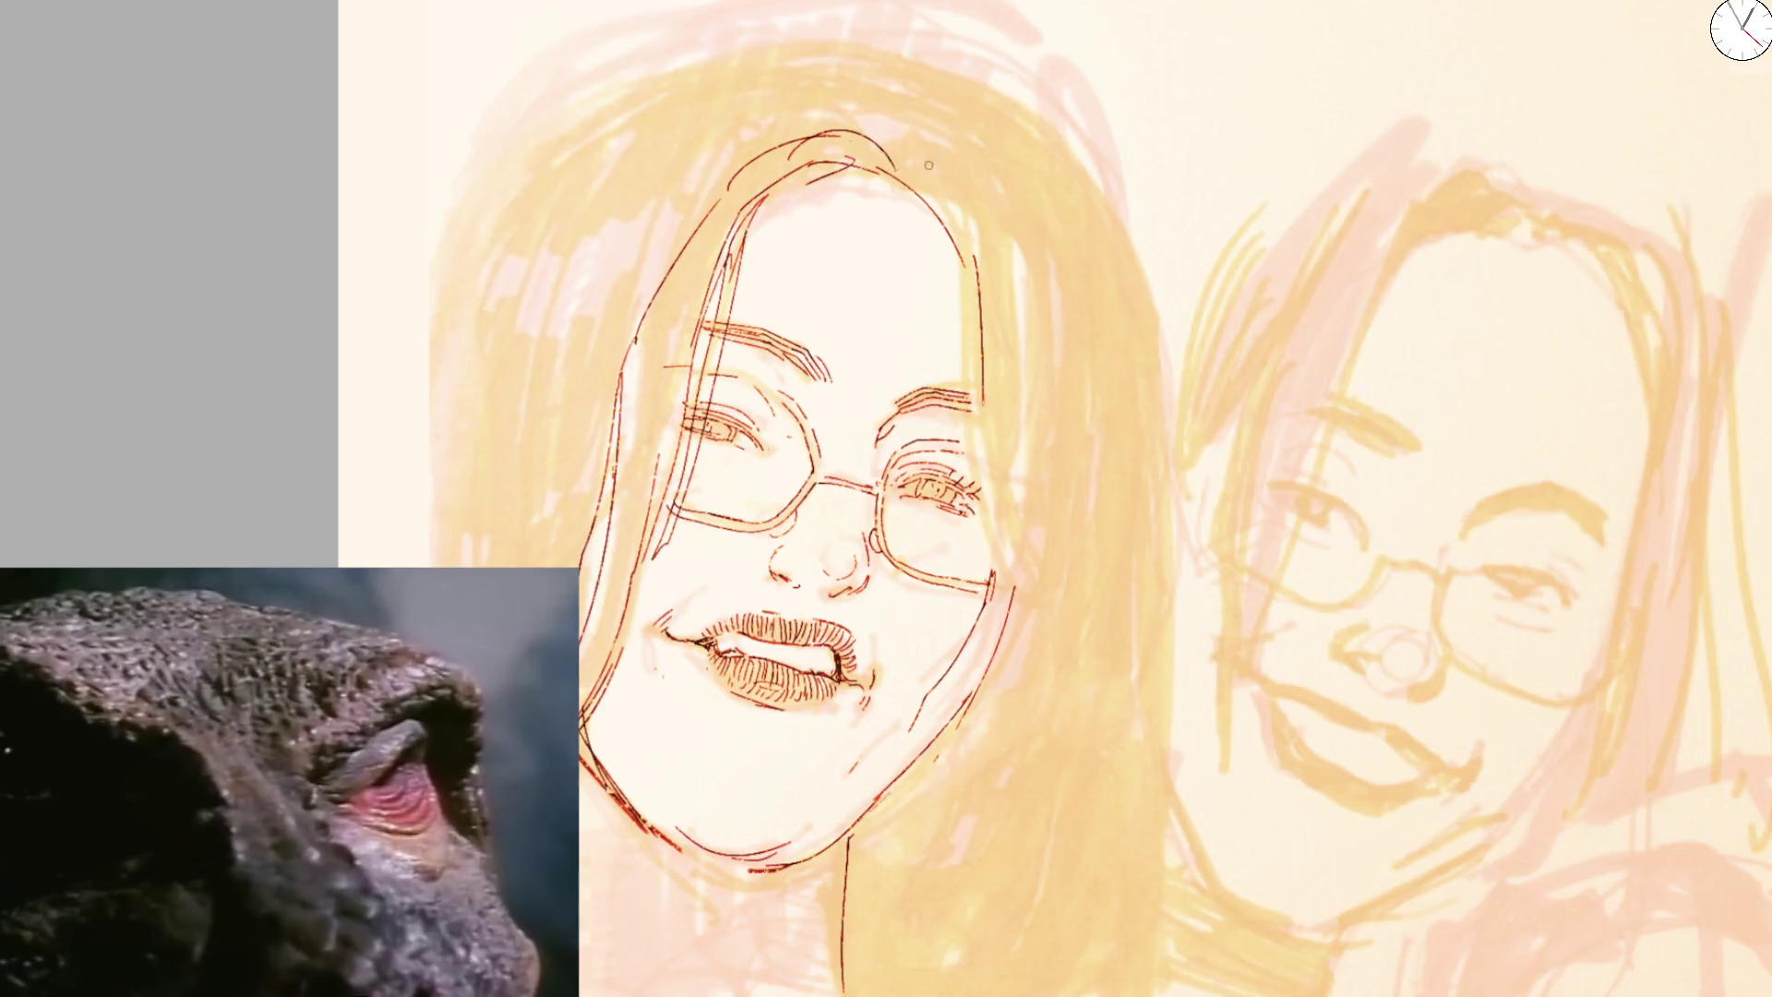
pyautogui.scroll(-3, 907, 200)
pyautogui.scroll(-1, 907, 200)
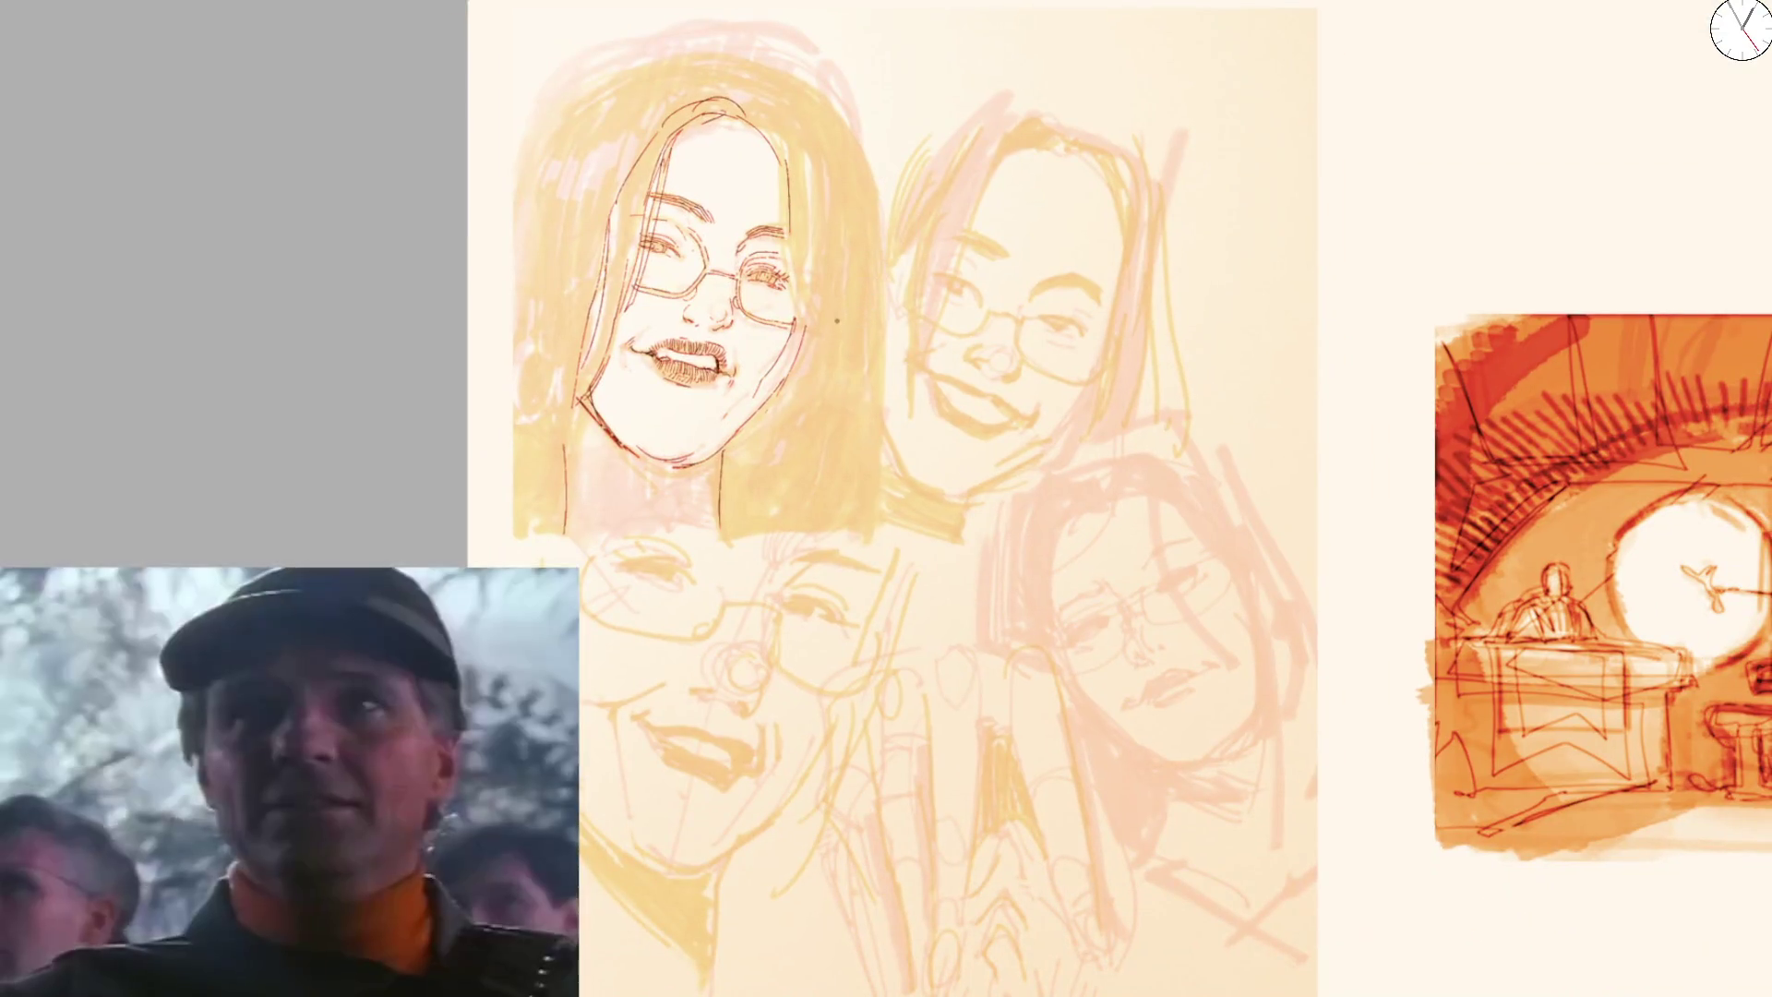
# Mirror and zoom onto the second face, then ink the right eyebrow arc and the left eyebrow outline
pyautogui.press('m')
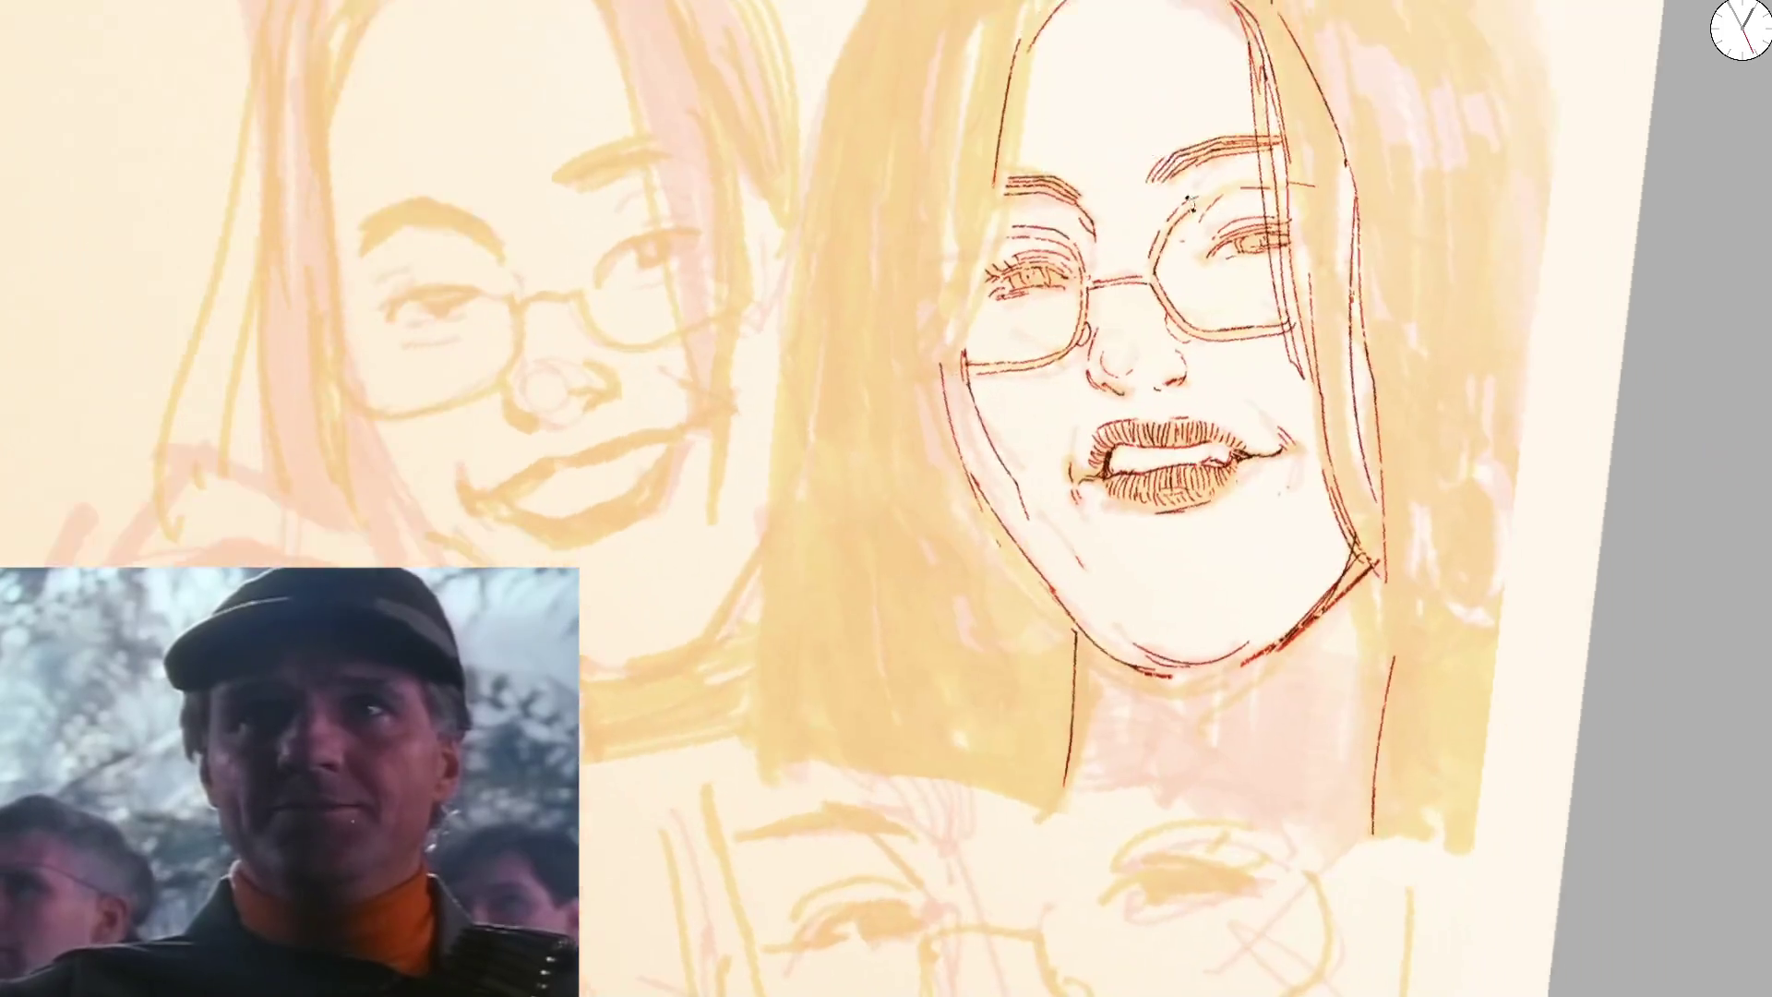
pyautogui.moveTo(596, 308); pyautogui.dragTo(626, 439)
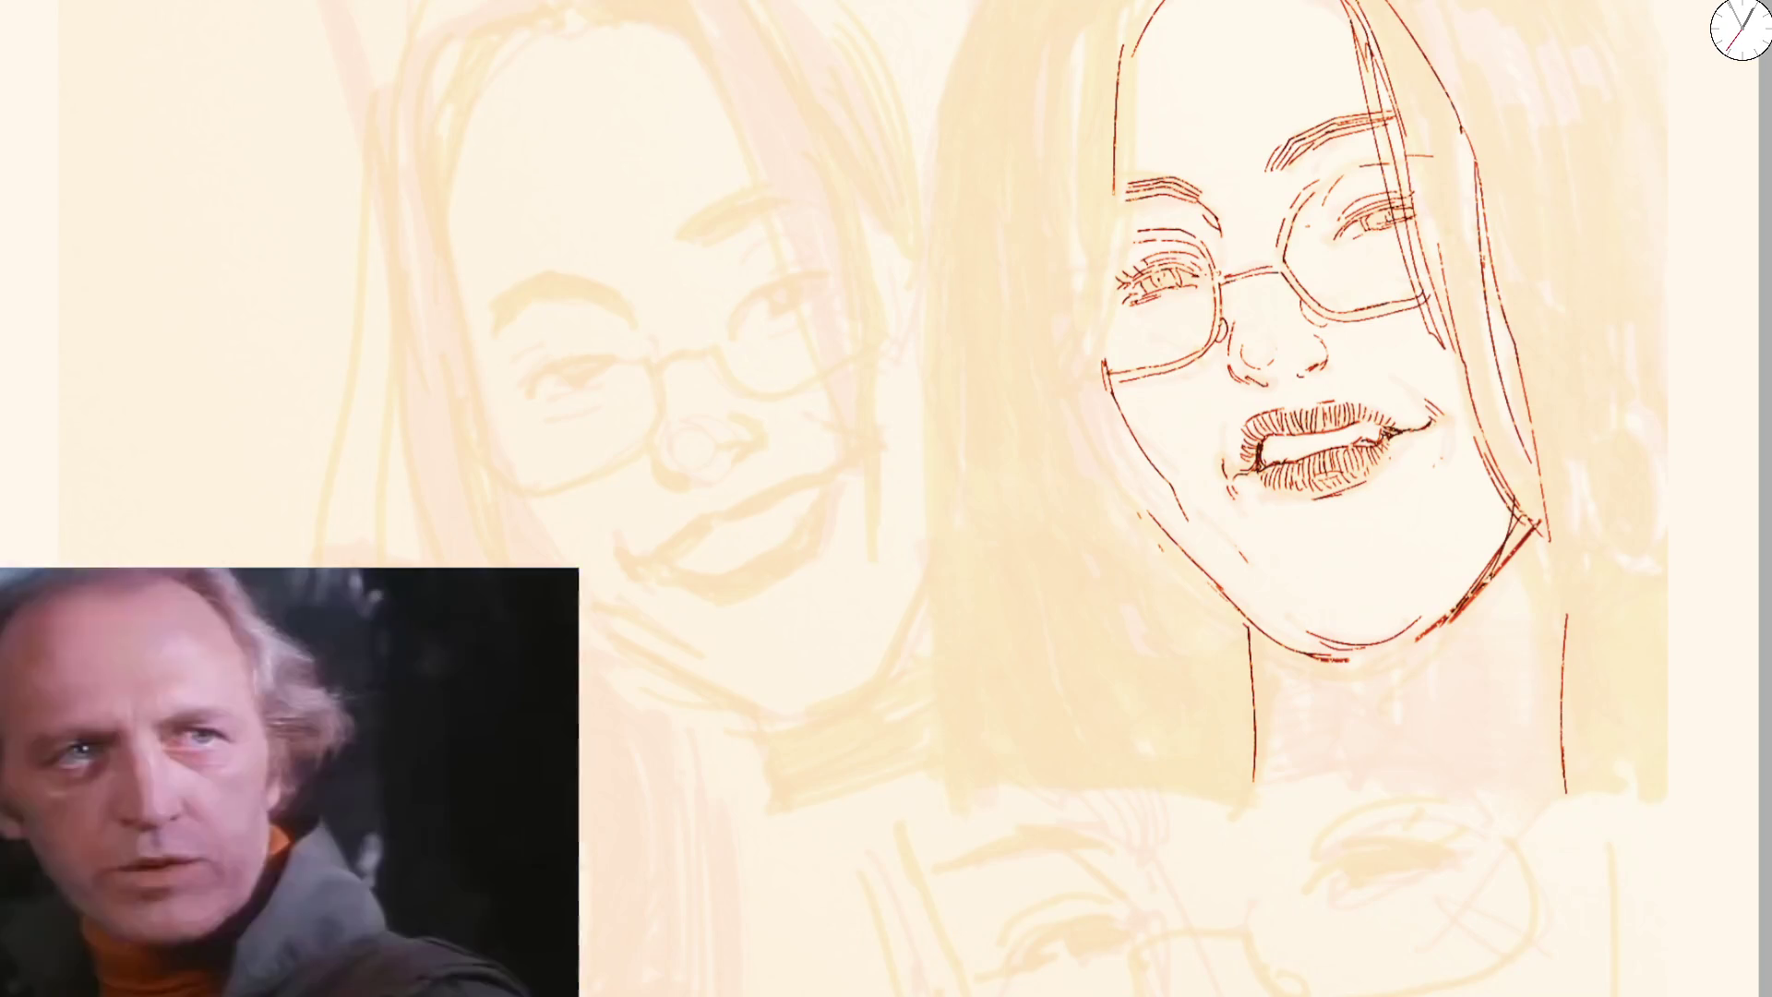
pyautogui.moveTo(406, 399)
pyautogui.mouseDown()
pyautogui.moveTo(421, 566)
pyautogui.moveTo(890, 256)
pyautogui.moveTo(831, 159)
pyautogui.moveTo(930, 127)
pyautogui.mouseUp()
pyautogui.moveTo(783, 236); pyautogui.dragTo(861, 164)
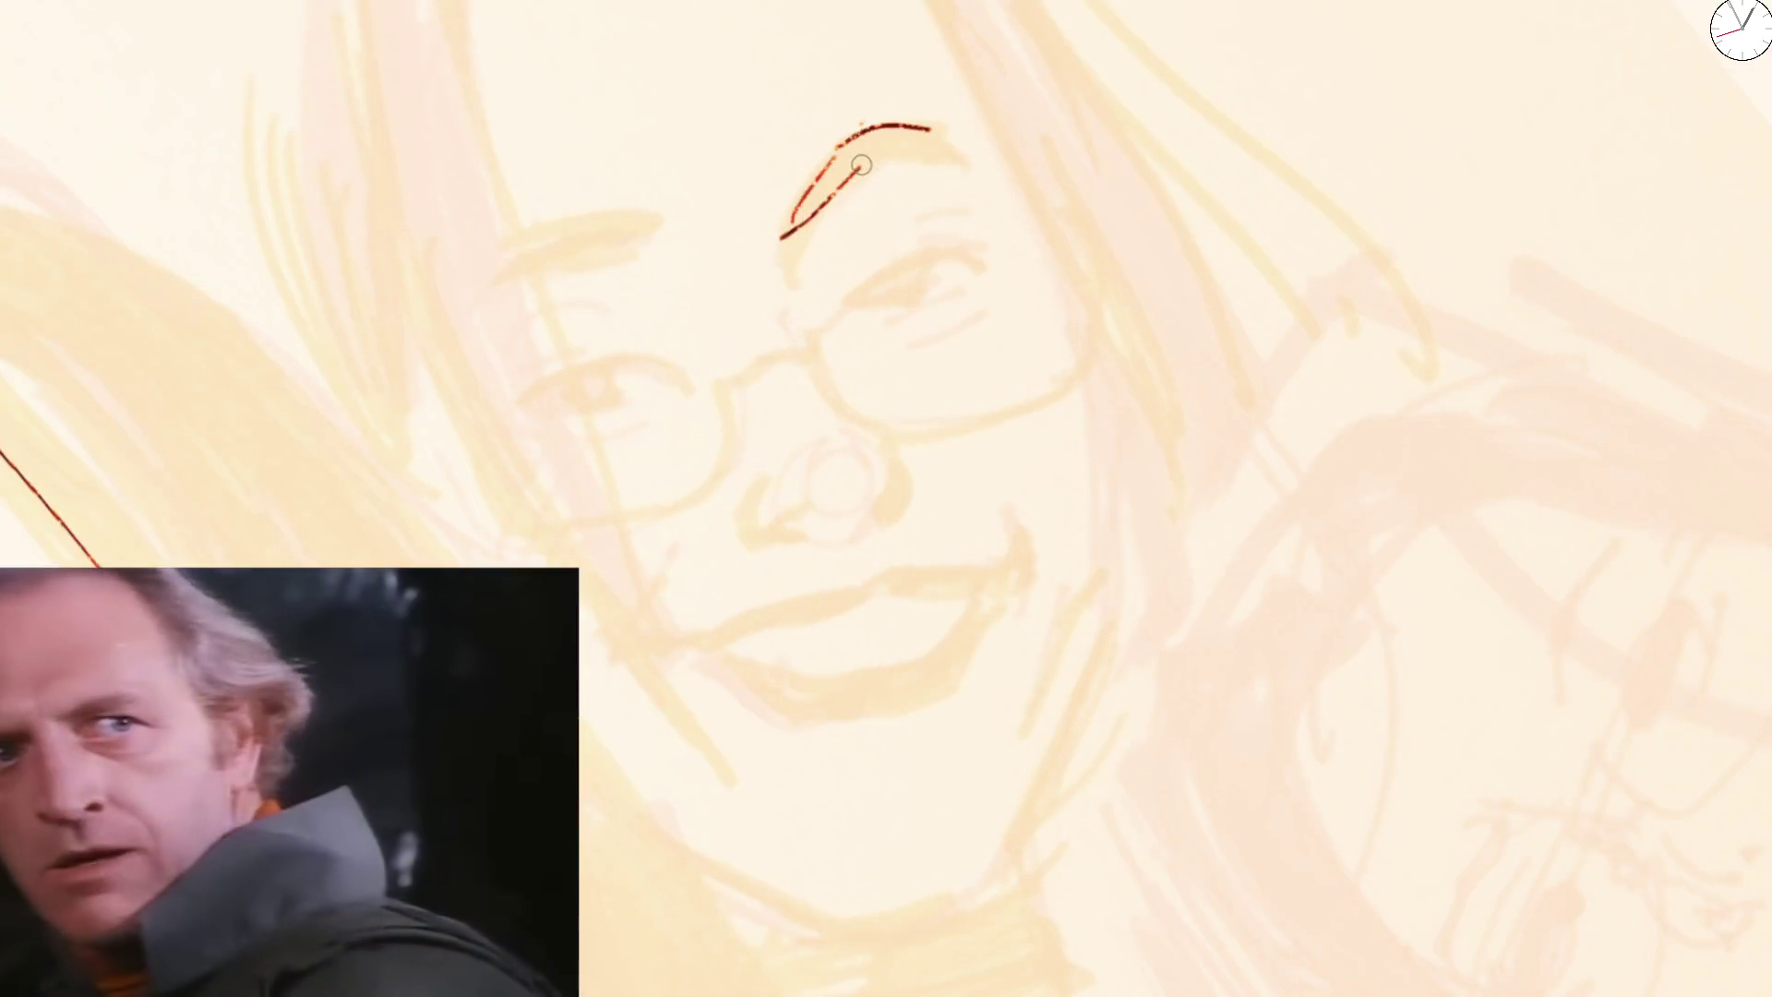
pyautogui.moveTo(472, 388)
pyautogui.mouseDown()
pyautogui.moveTo(571, 322)
pyautogui.moveTo(651, 307)
pyautogui.mouseUp()
pyautogui.moveTo(478, 381); pyautogui.dragTo(668, 304)
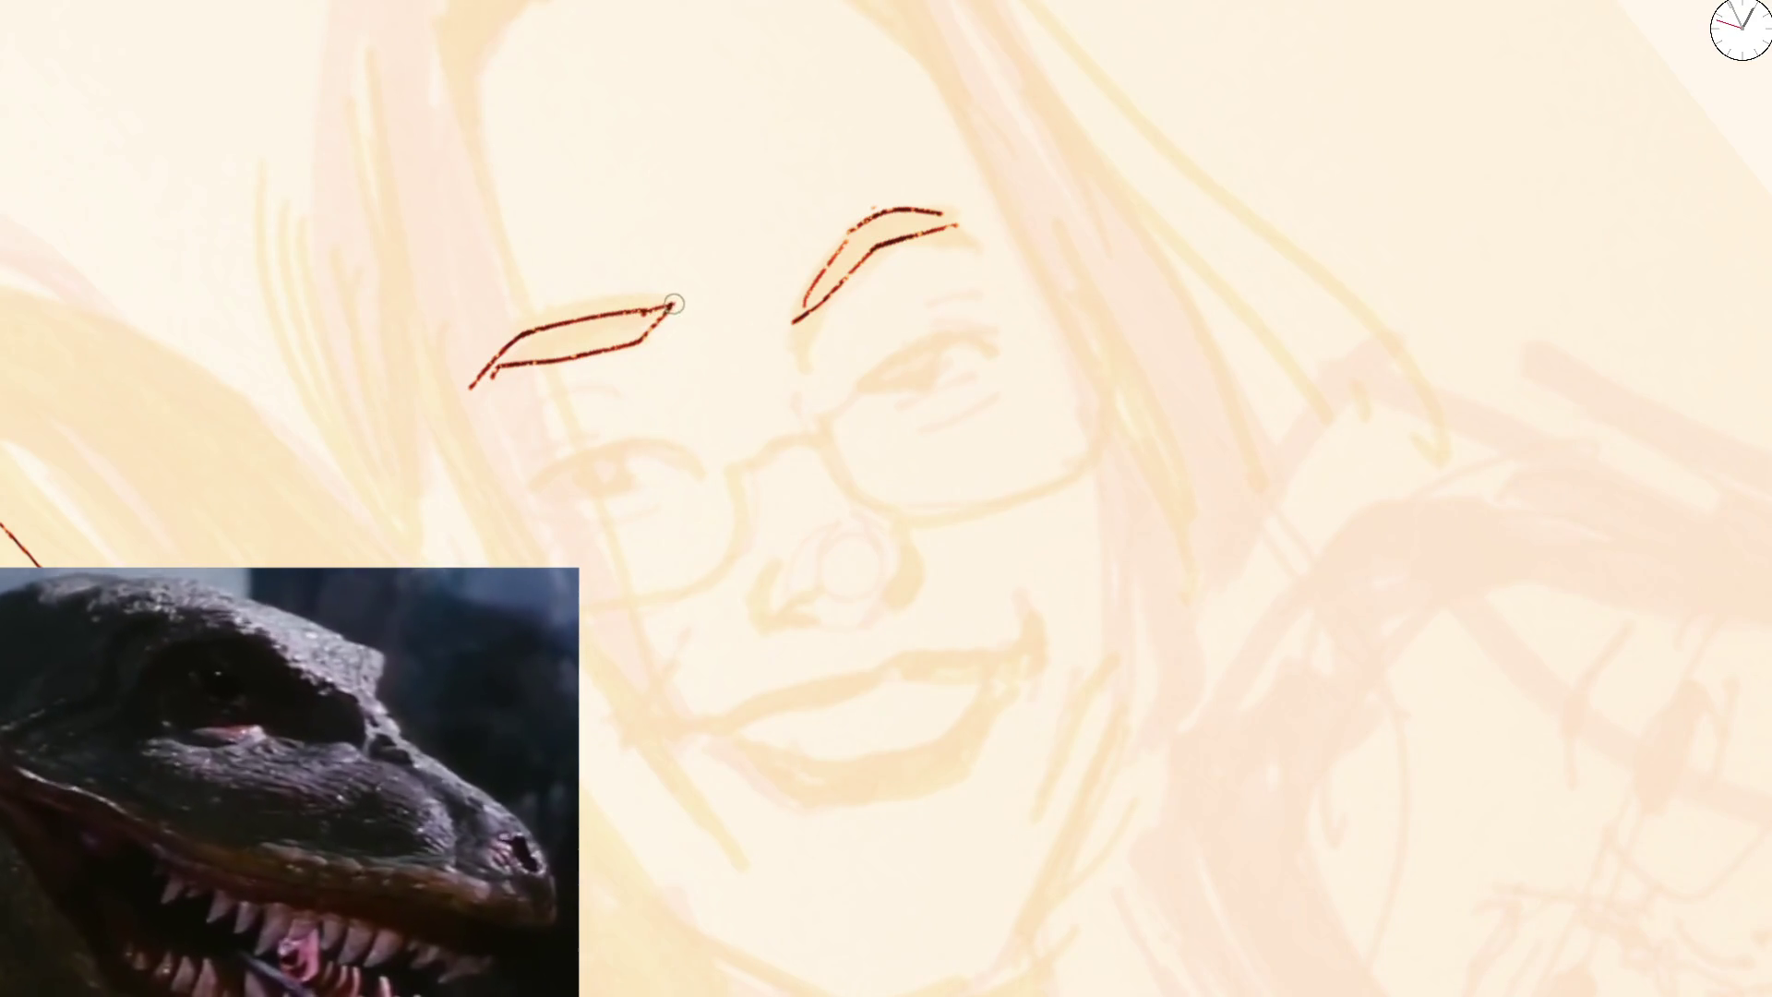
pyautogui.scroll(2, 672, 305)
# Erase and redraw the right eyebrow's lower edge, tip and inner end
pyautogui.moveTo(830, 291); pyautogui.dragTo(1044, 205)
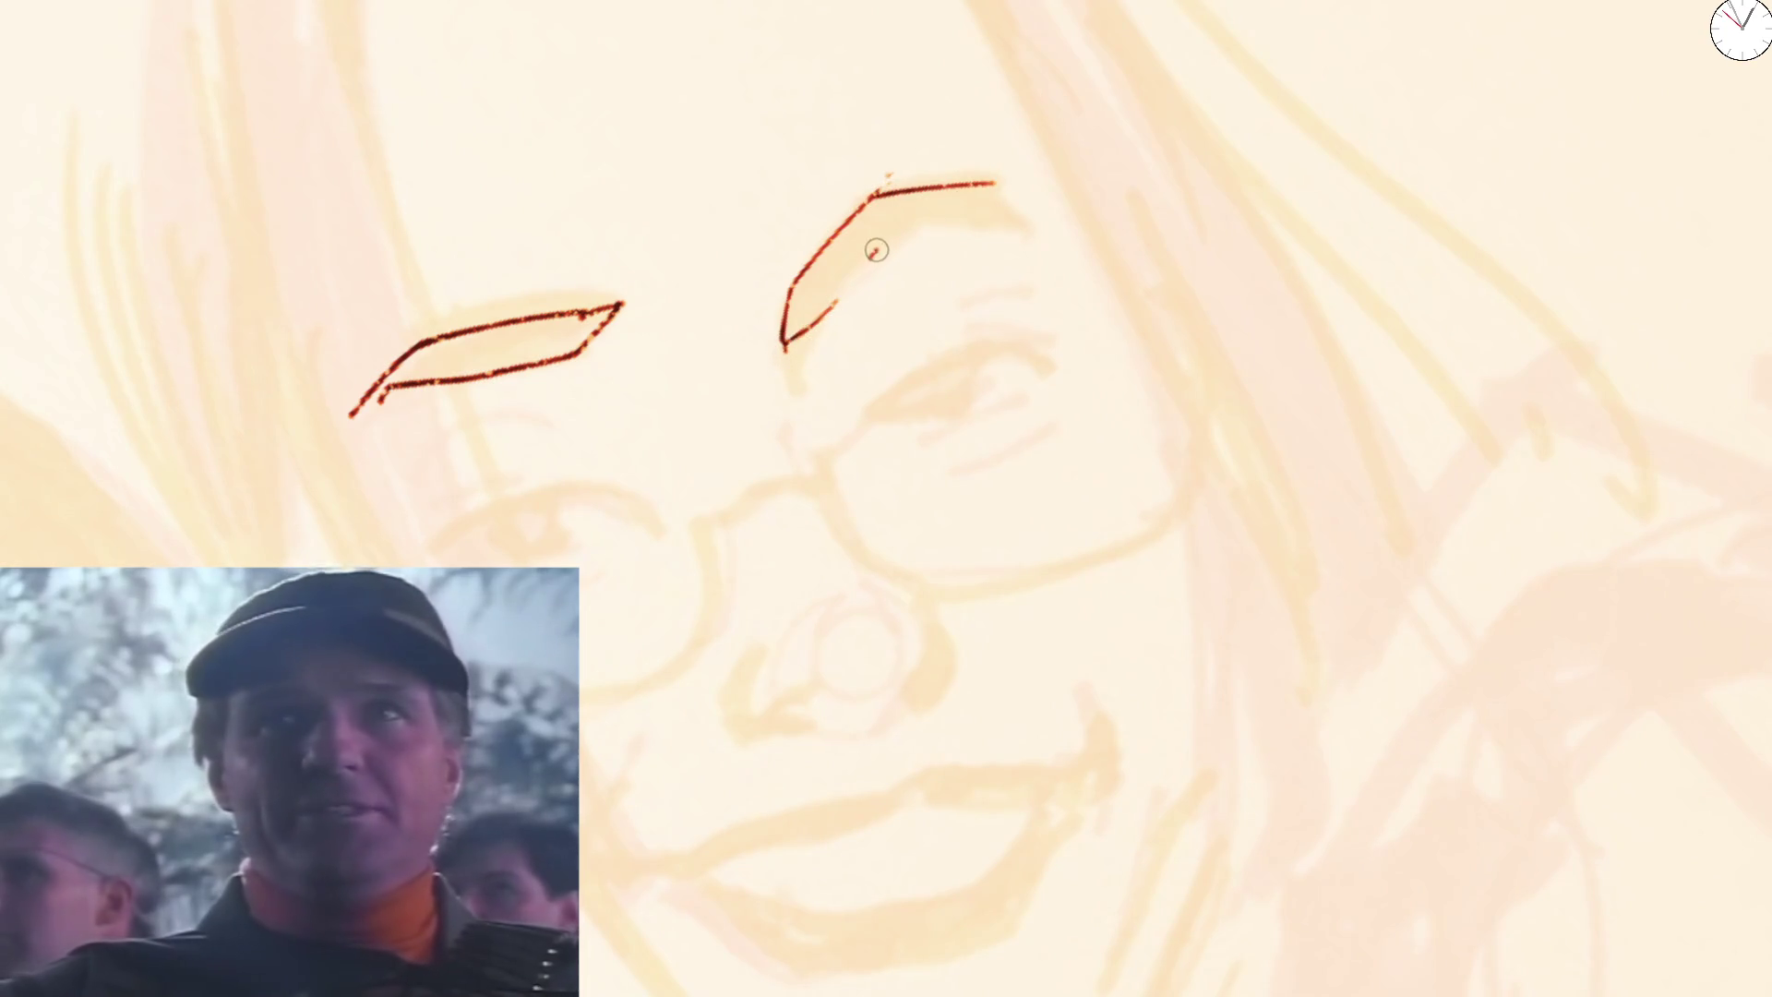
pyautogui.moveTo(825, 316); pyautogui.dragTo(906, 239)
pyautogui.moveTo(970, 183); pyautogui.dragTo(1035, 216)
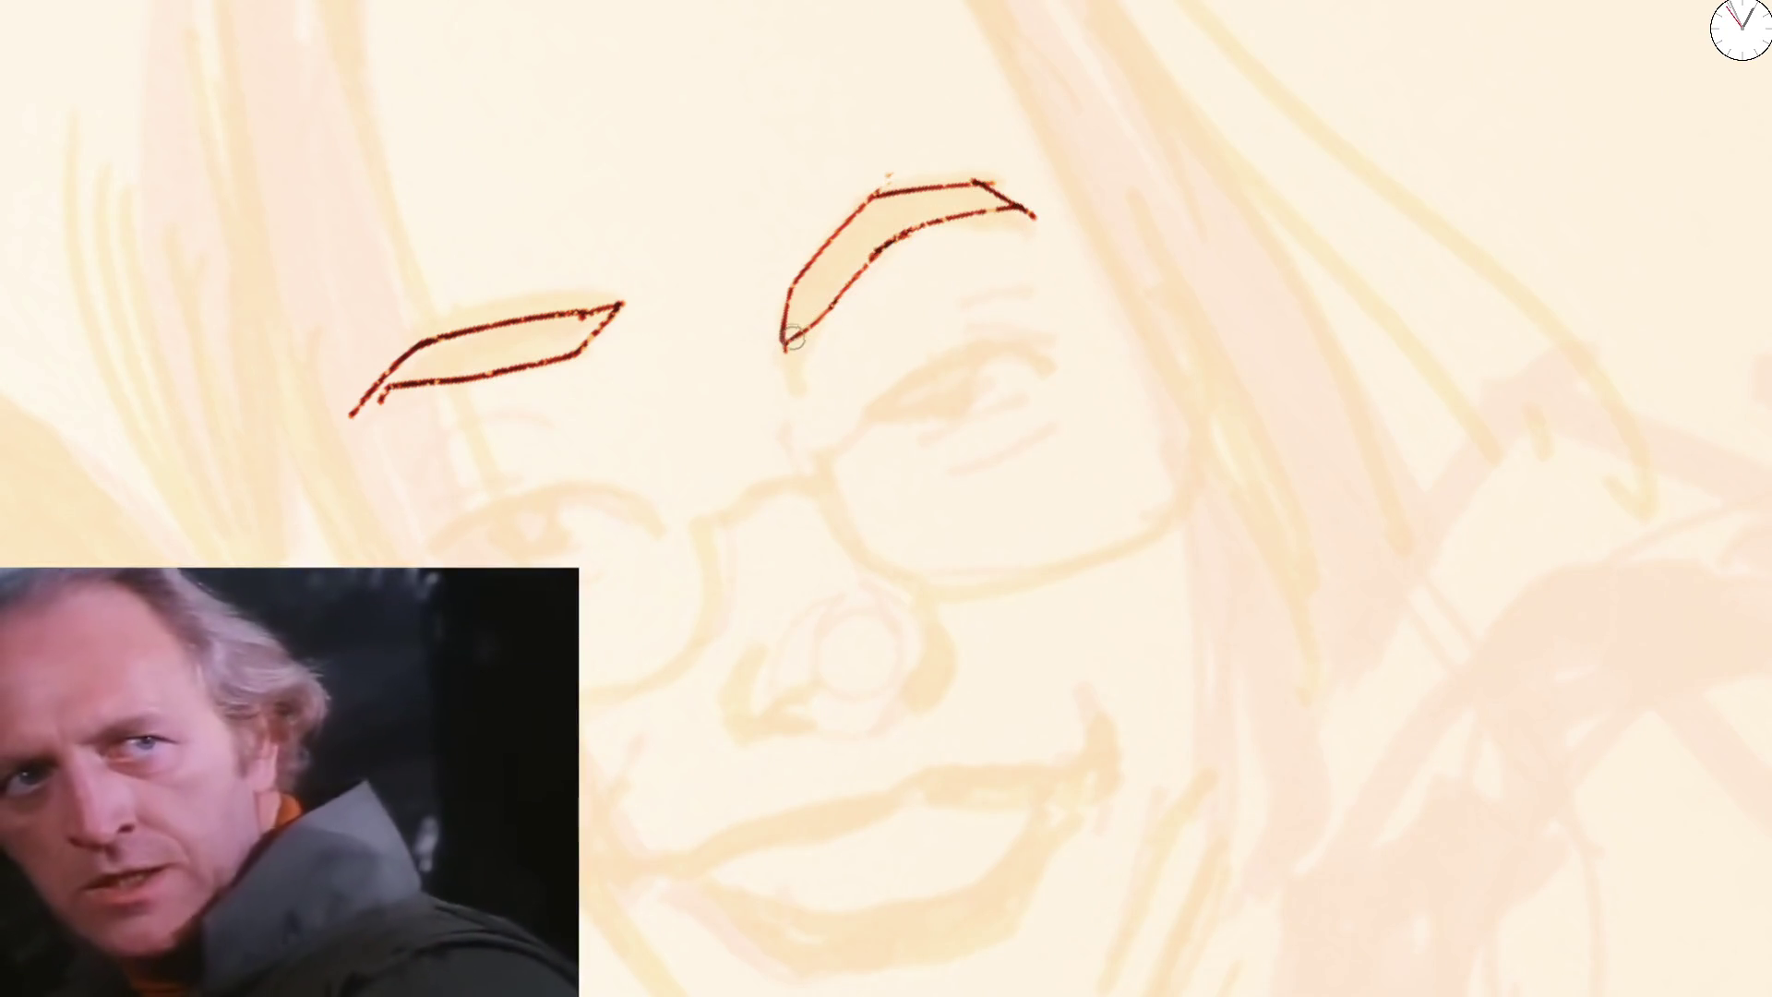
pyautogui.moveTo(780, 335)
pyautogui.mouseDown()
pyautogui.moveTo(786, 356)
pyautogui.moveTo(956, 197)
pyautogui.mouseUp()
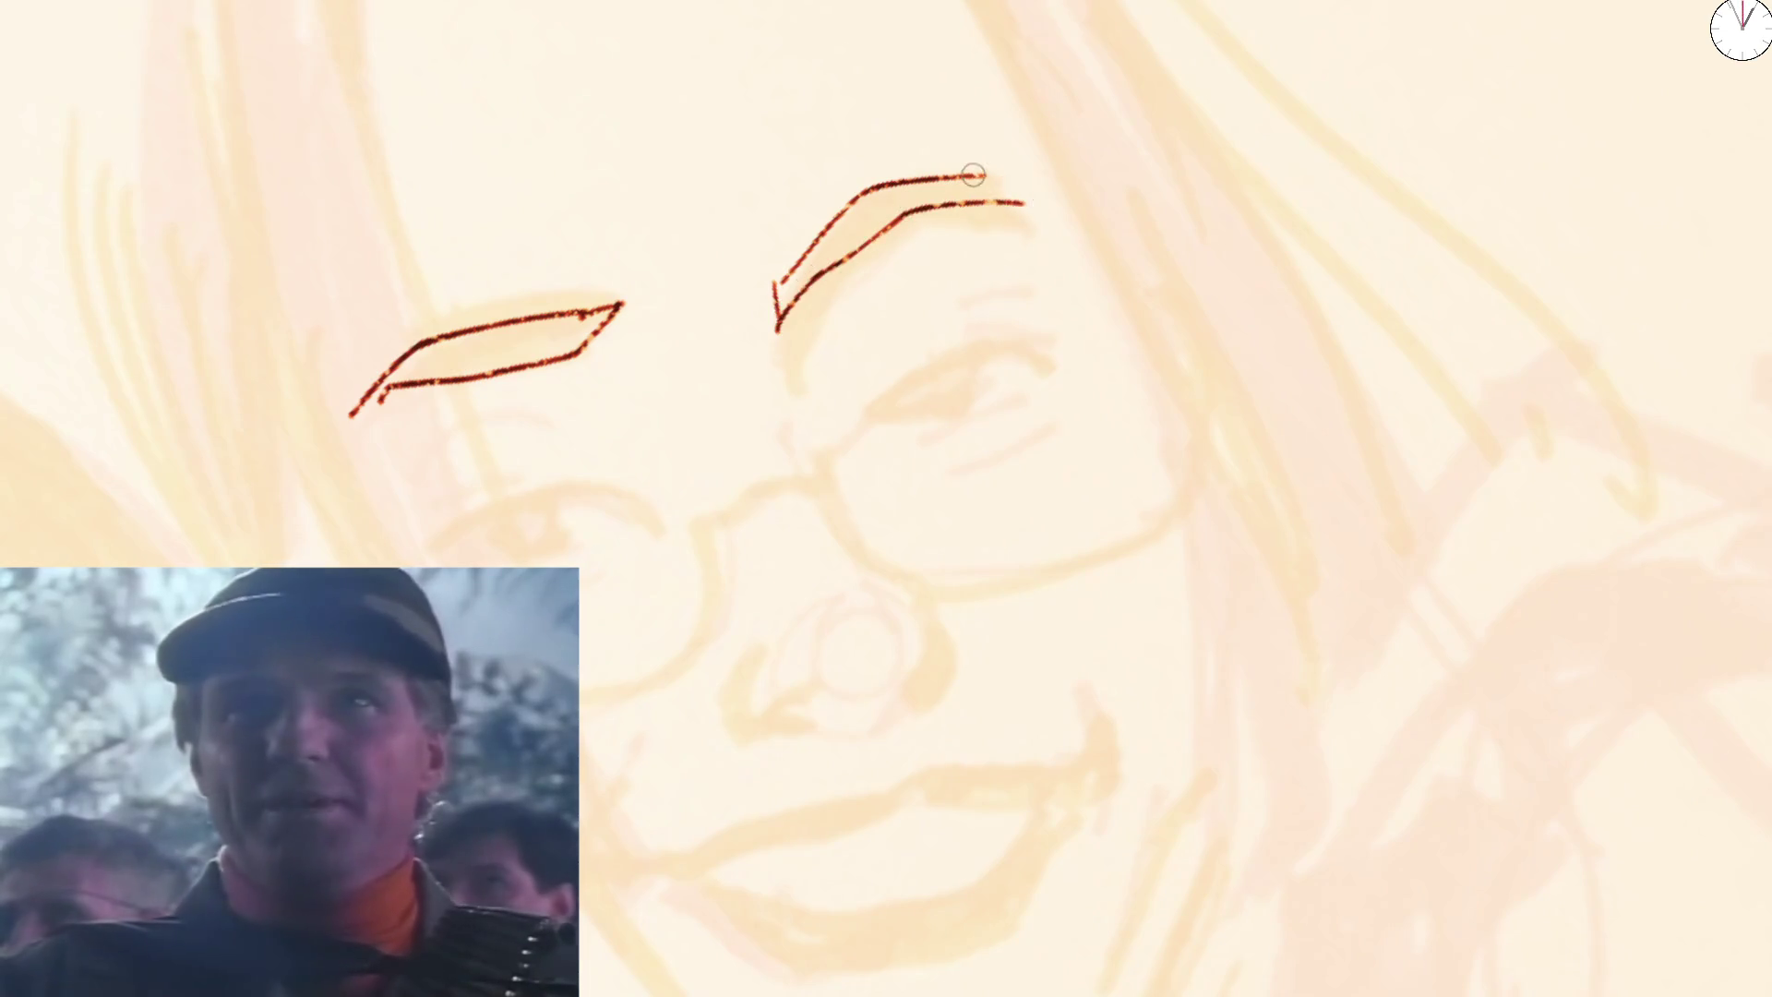
pyautogui.moveTo(974, 176); pyautogui.dragTo(1036, 213)
pyautogui.moveTo(886, 241)
pyautogui.mouseDown()
pyautogui.moveTo(784, 342)
pyautogui.moveTo(900, 209)
pyautogui.mouseUp()
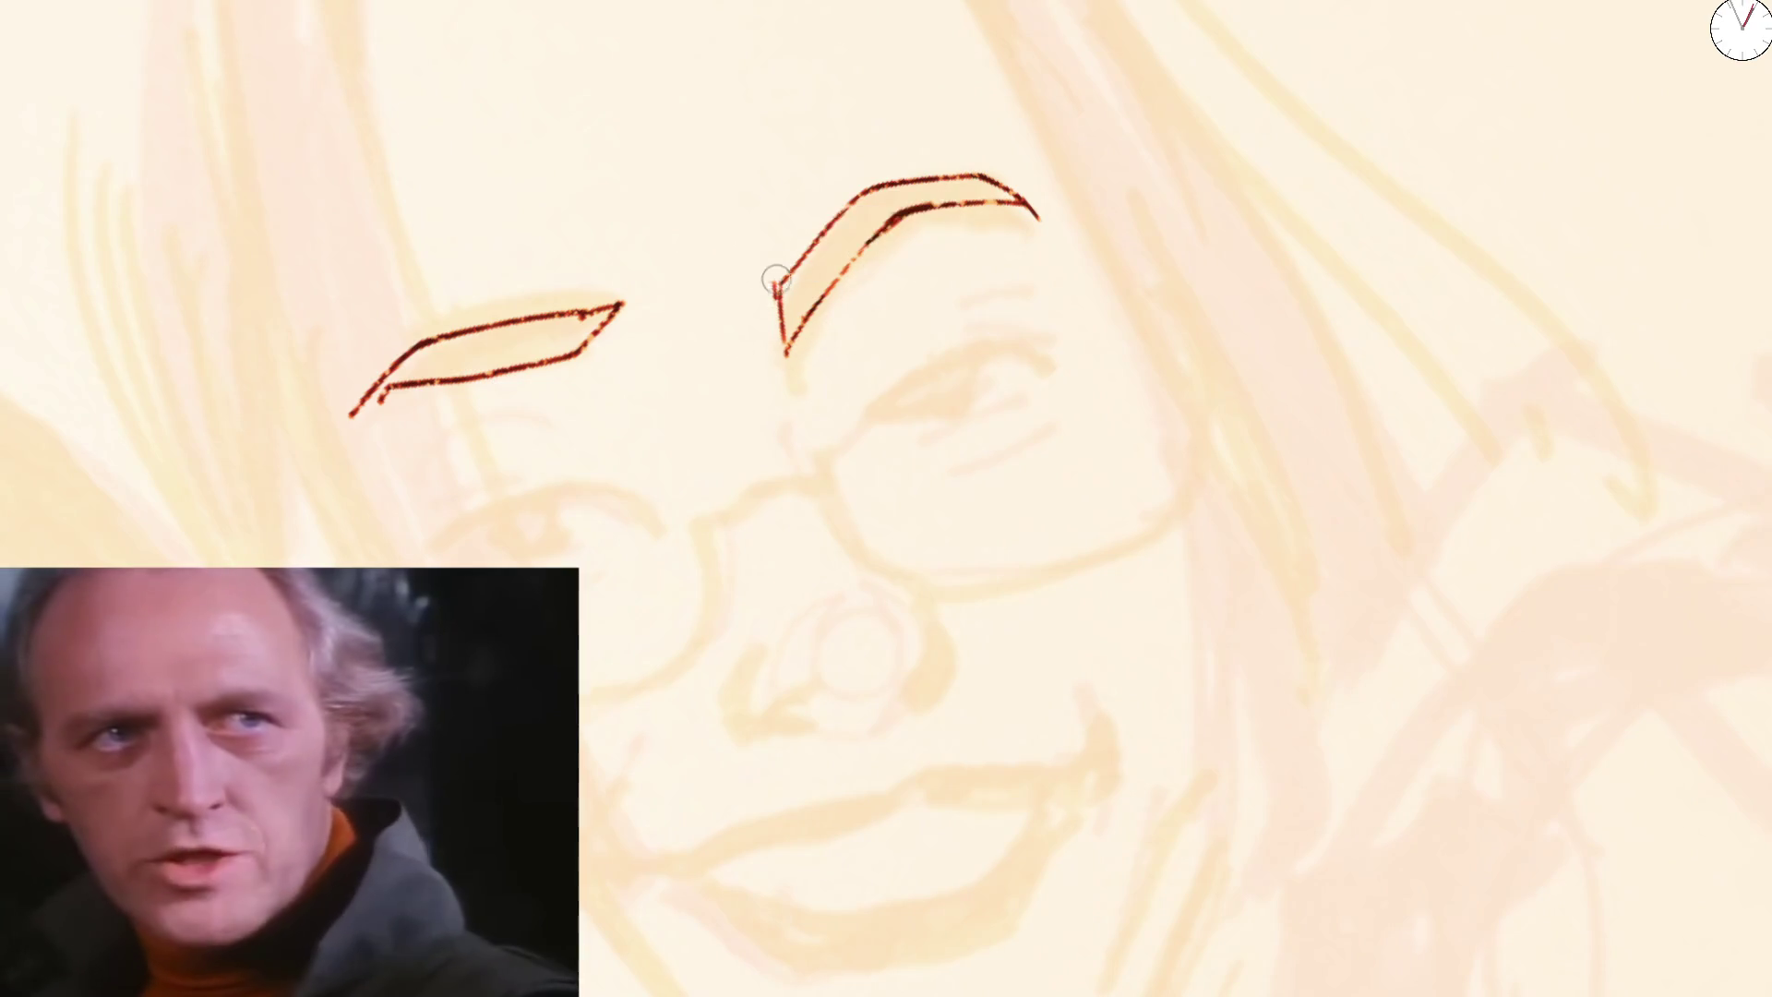
# Erase the left eyebrow's inner end, redraw the right eyebrow's inner leg and start the nose side line
pyautogui.moveTo(569, 357)
pyautogui.mouseDown()
pyautogui.moveTo(623, 300)
pyautogui.moveTo(609, 327)
pyautogui.moveTo(639, 308)
pyautogui.mouseUp()
pyautogui.moveTo(807, 229); pyautogui.dragTo(786, 363)
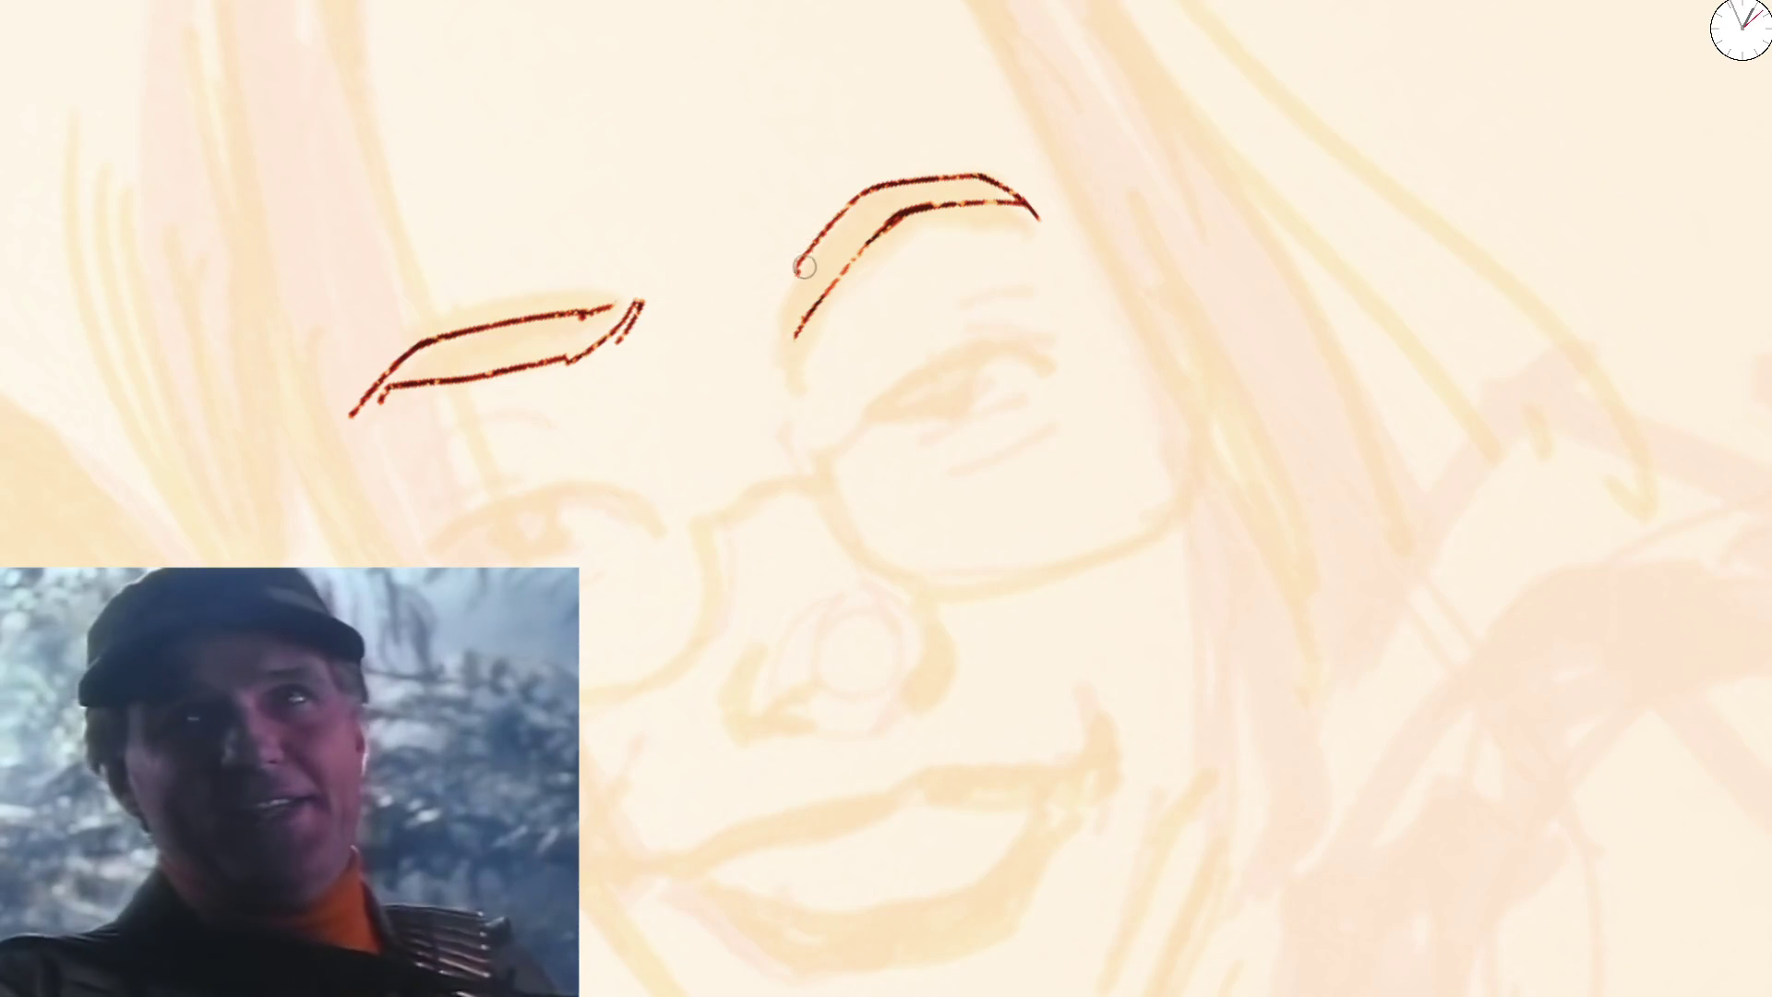
pyautogui.moveTo(810, 249); pyautogui.dragTo(789, 337)
pyautogui.moveTo(795, 416)
pyautogui.mouseDown()
pyautogui.moveTo(823, 503)
pyautogui.moveTo(873, 561)
pyautogui.mouseUp()
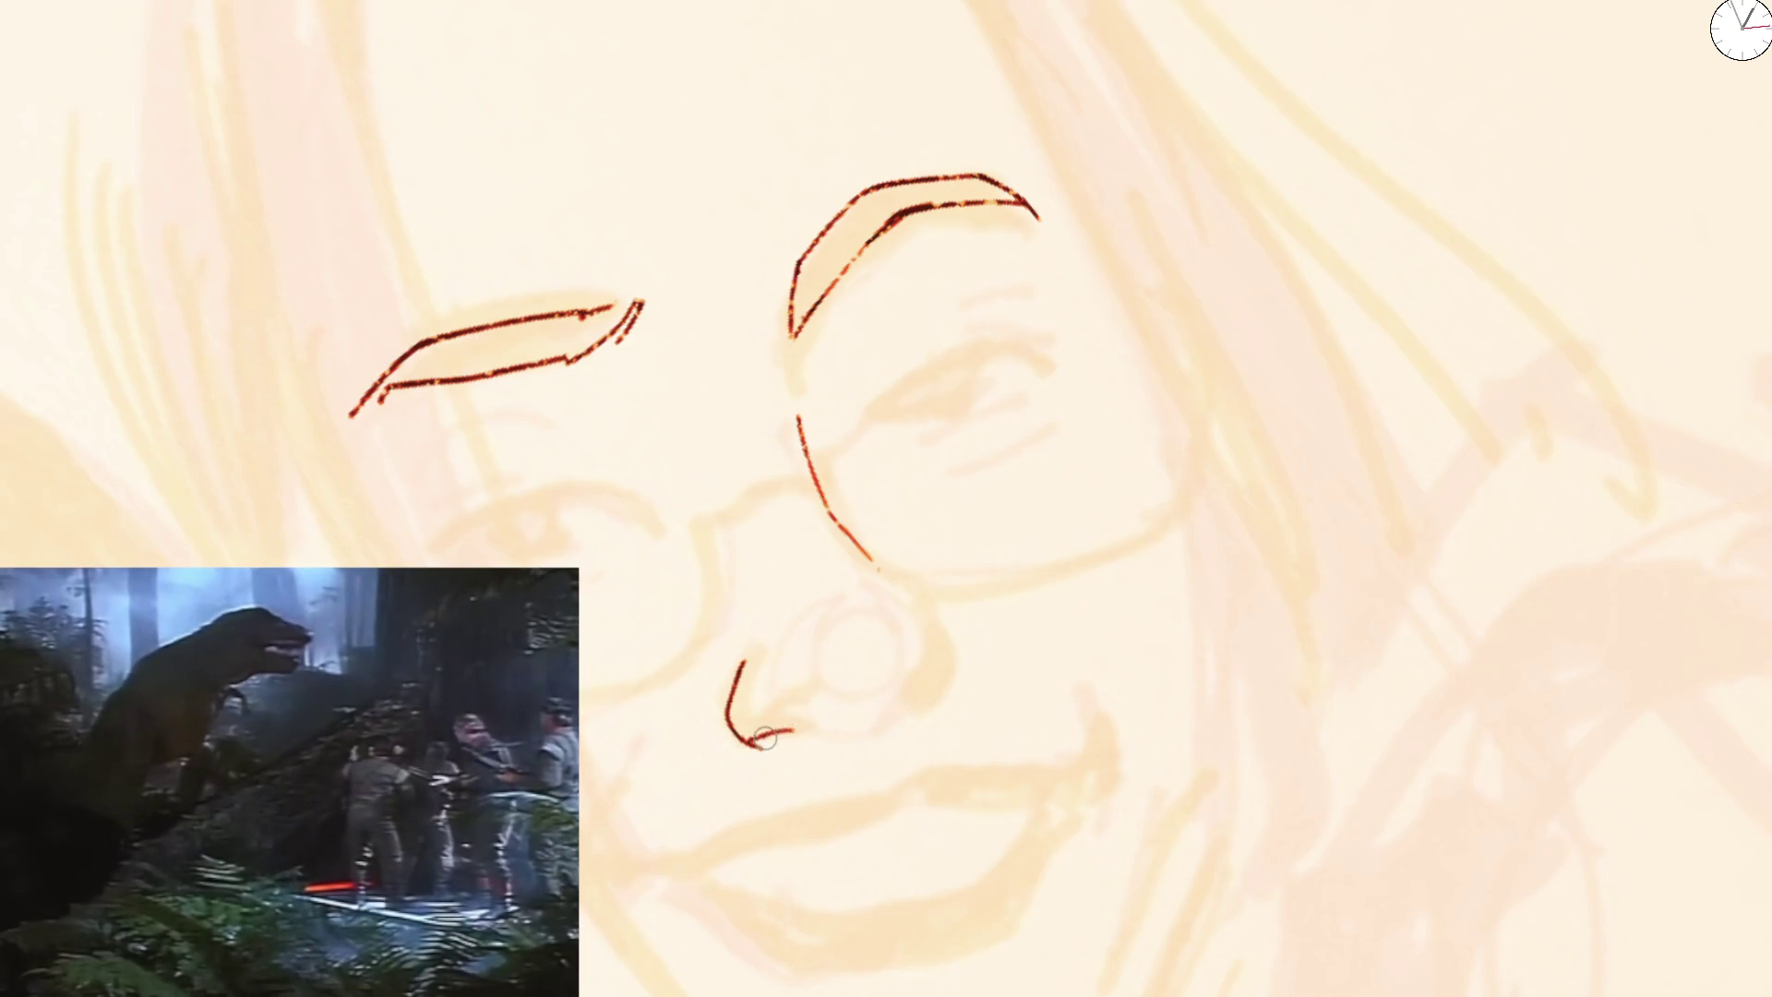
# Ink the nose's bottom line, a nostril and strokes inside and beside it, mirroring to check
pyautogui.moveTo(801, 729)
pyautogui.mouseDown()
pyautogui.moveTo(857, 734)
pyautogui.moveTo(942, 687)
pyautogui.mouseUp()
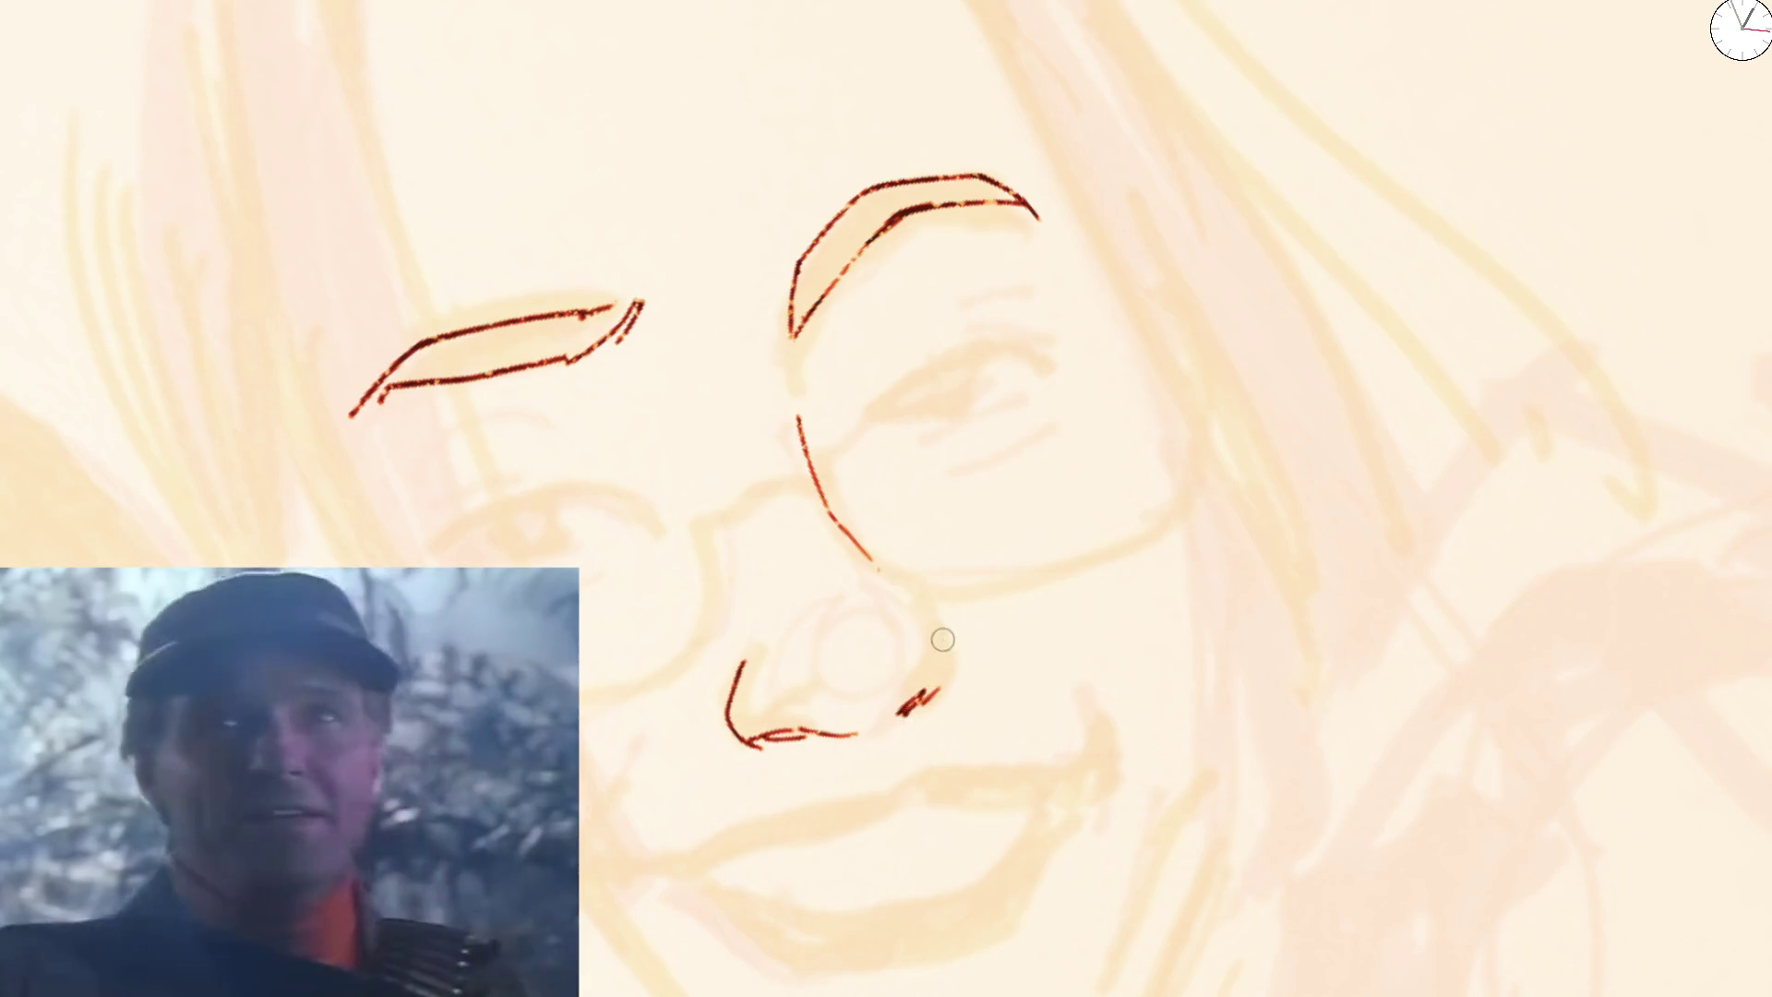
pyautogui.scroll(-5, 919, 702)
pyautogui.scroll(-3, 832, 554)
pyautogui.scroll(4, 797, 490)
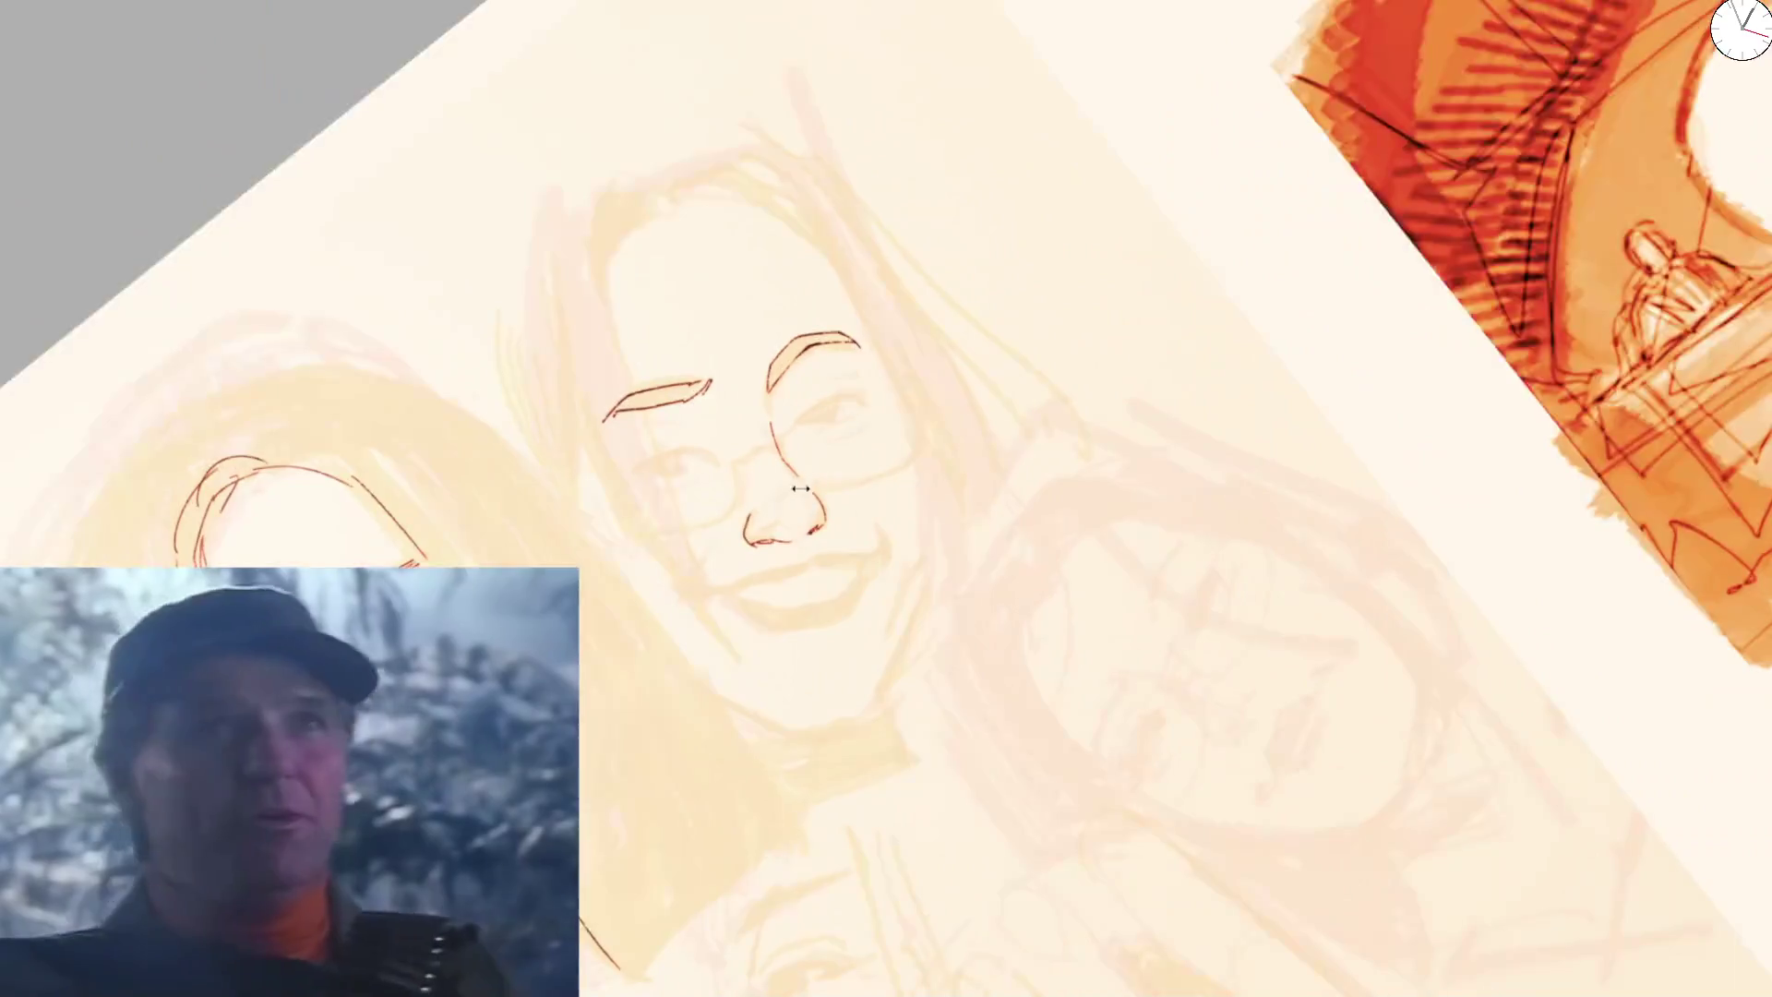
pyautogui.scroll(-2, 796, 490)
pyautogui.scroll(5, 668, 531)
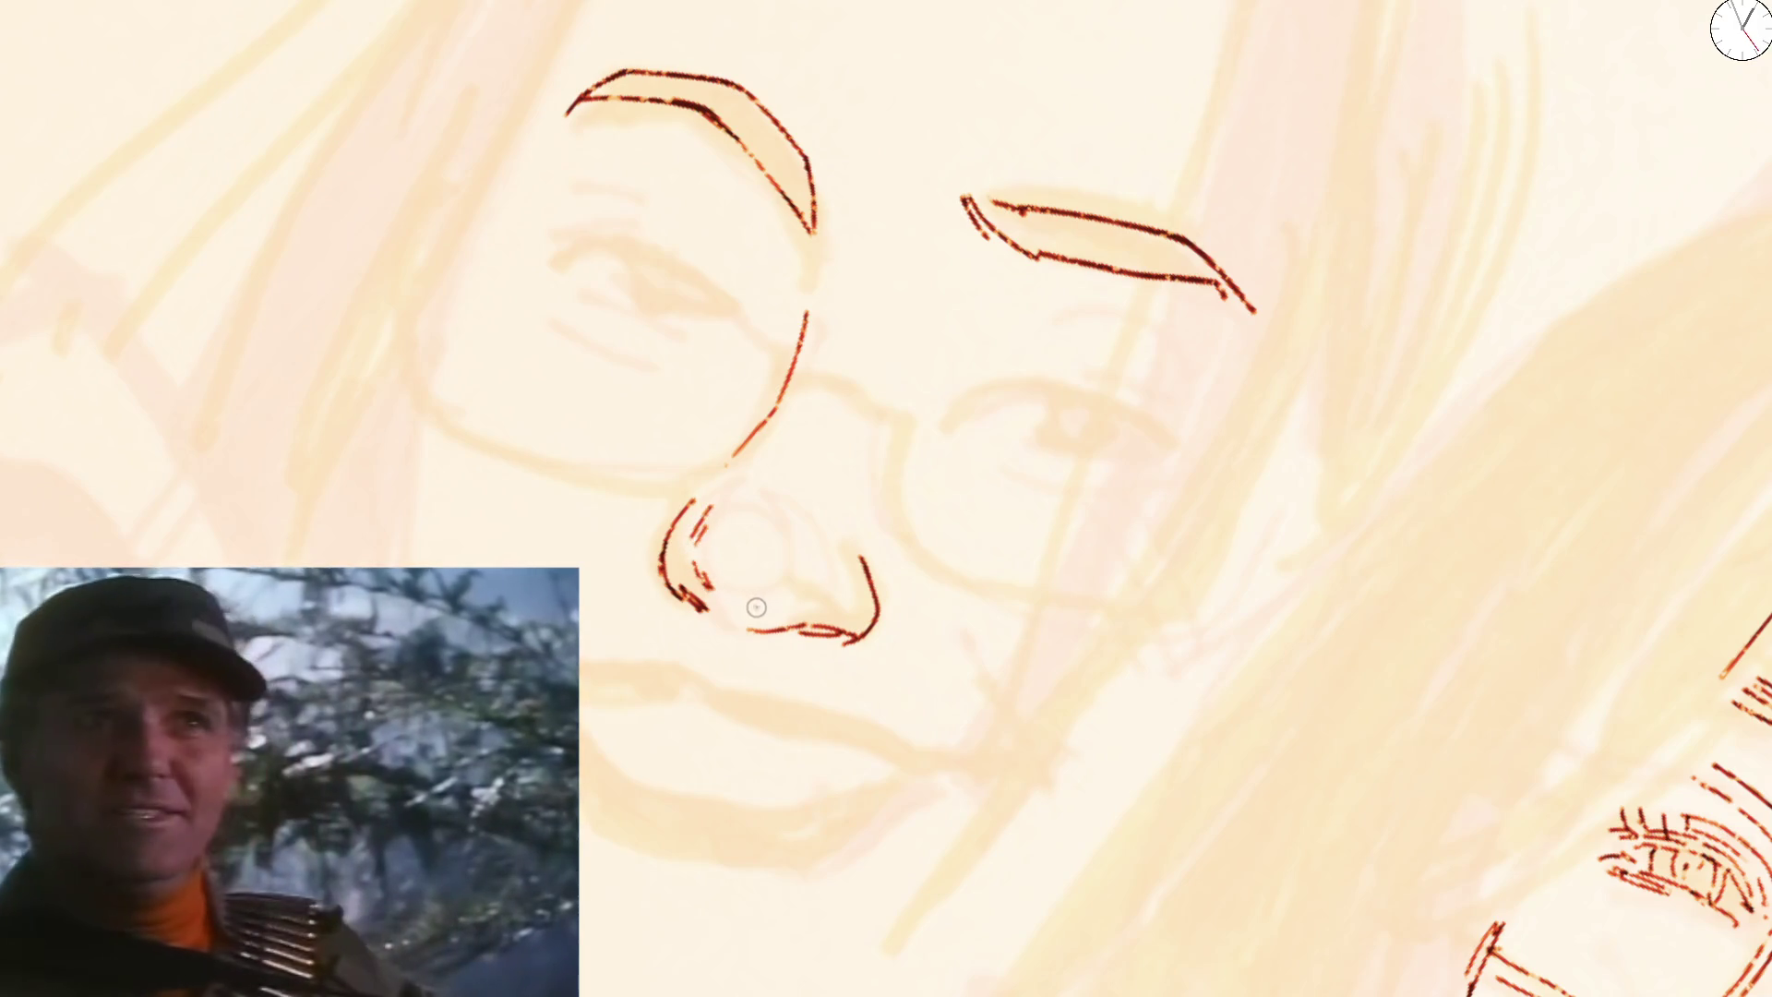
pyautogui.moveTo(755, 607); pyautogui.dragTo(779, 581)
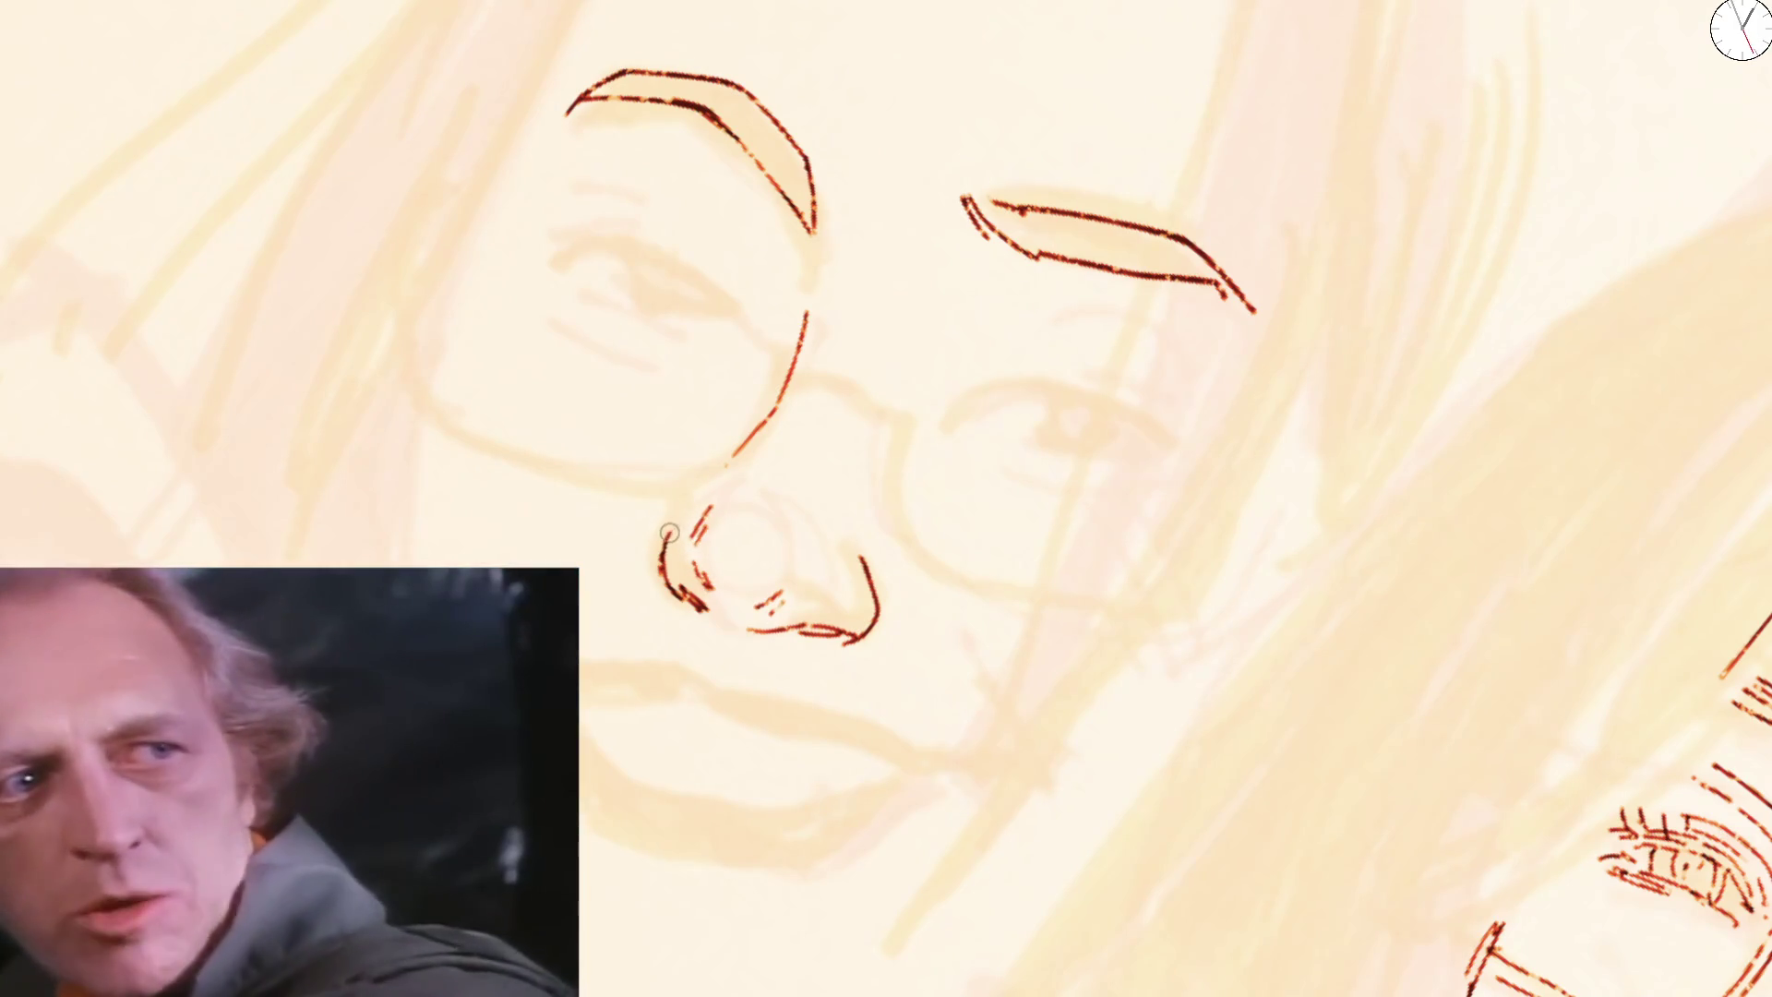
pyautogui.moveTo(848, 554); pyautogui.dragTo(858, 588)
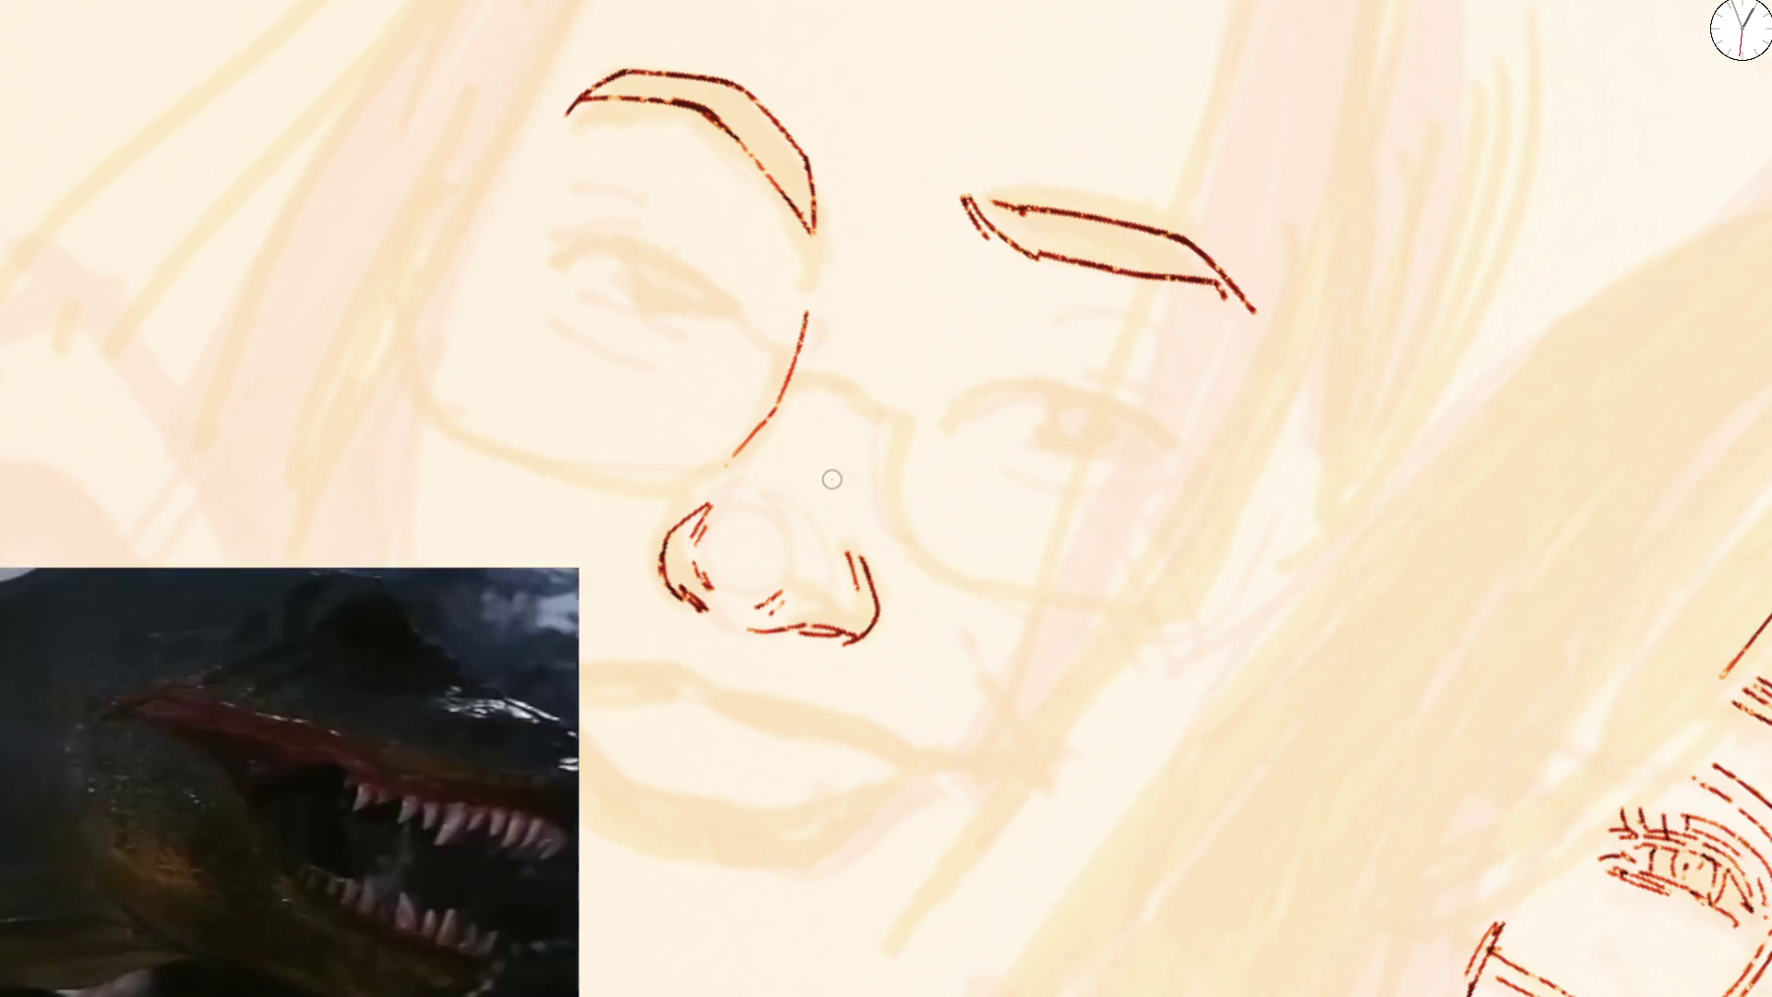
pyautogui.press('m')
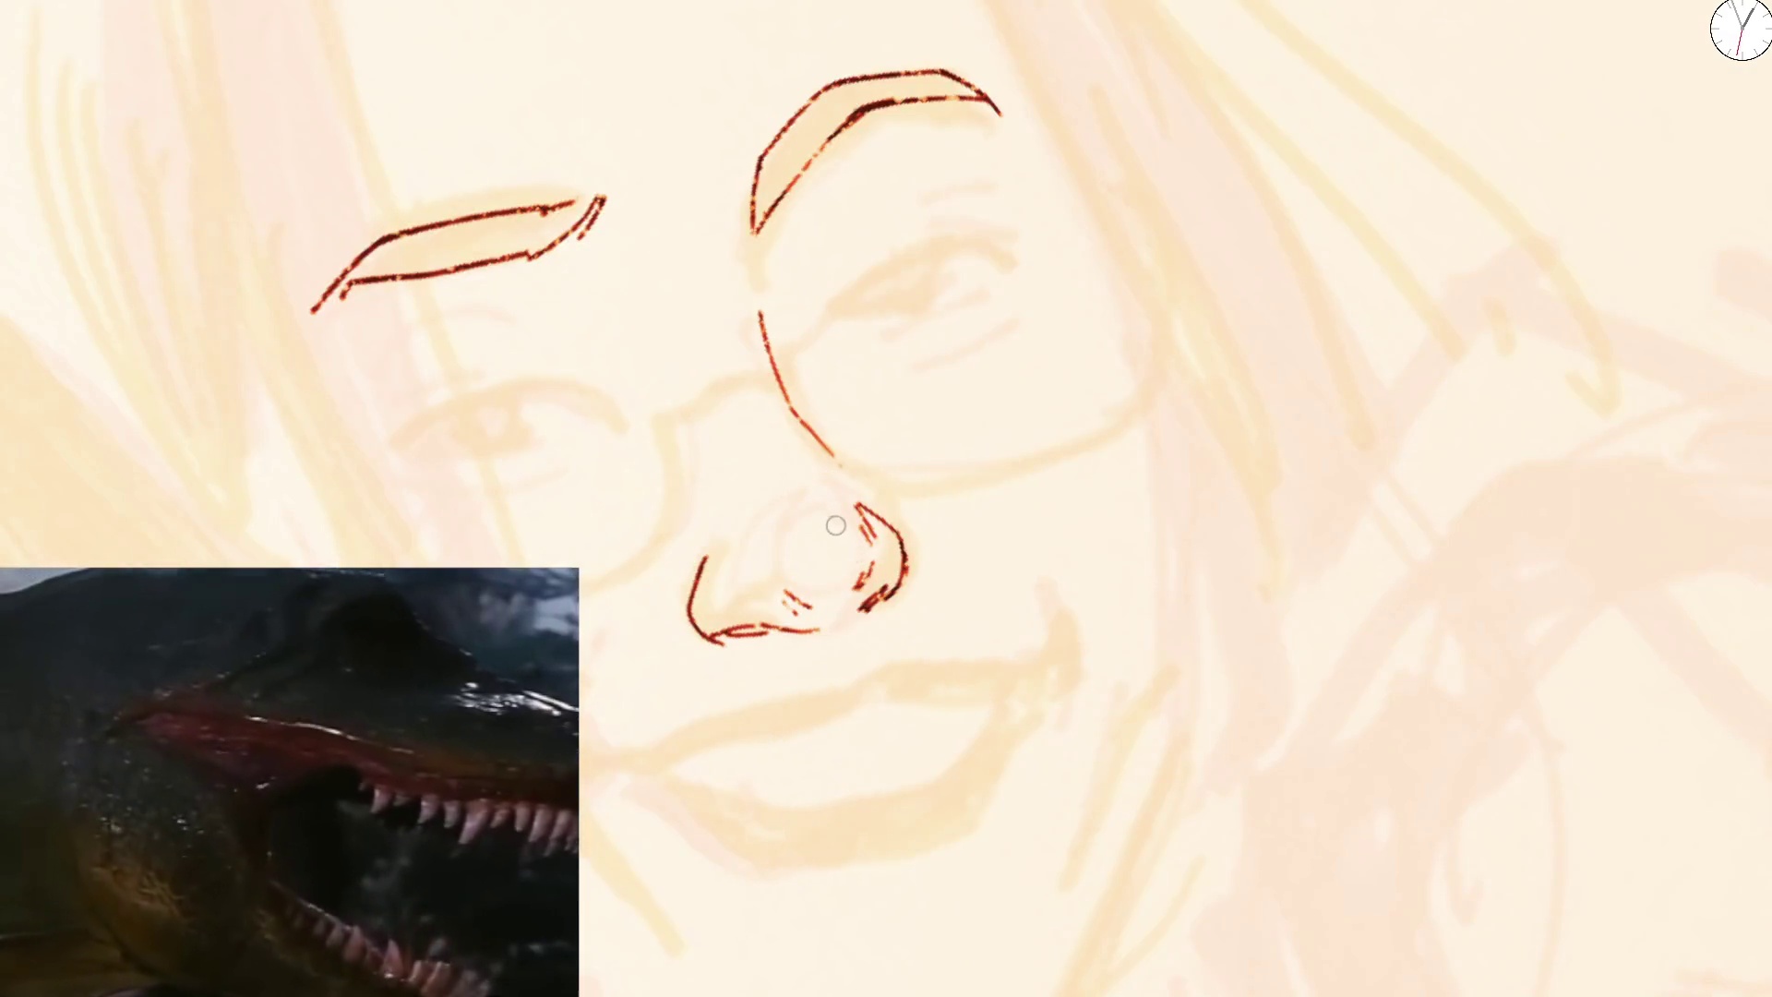
pyautogui.scroll(3, 775, 556)
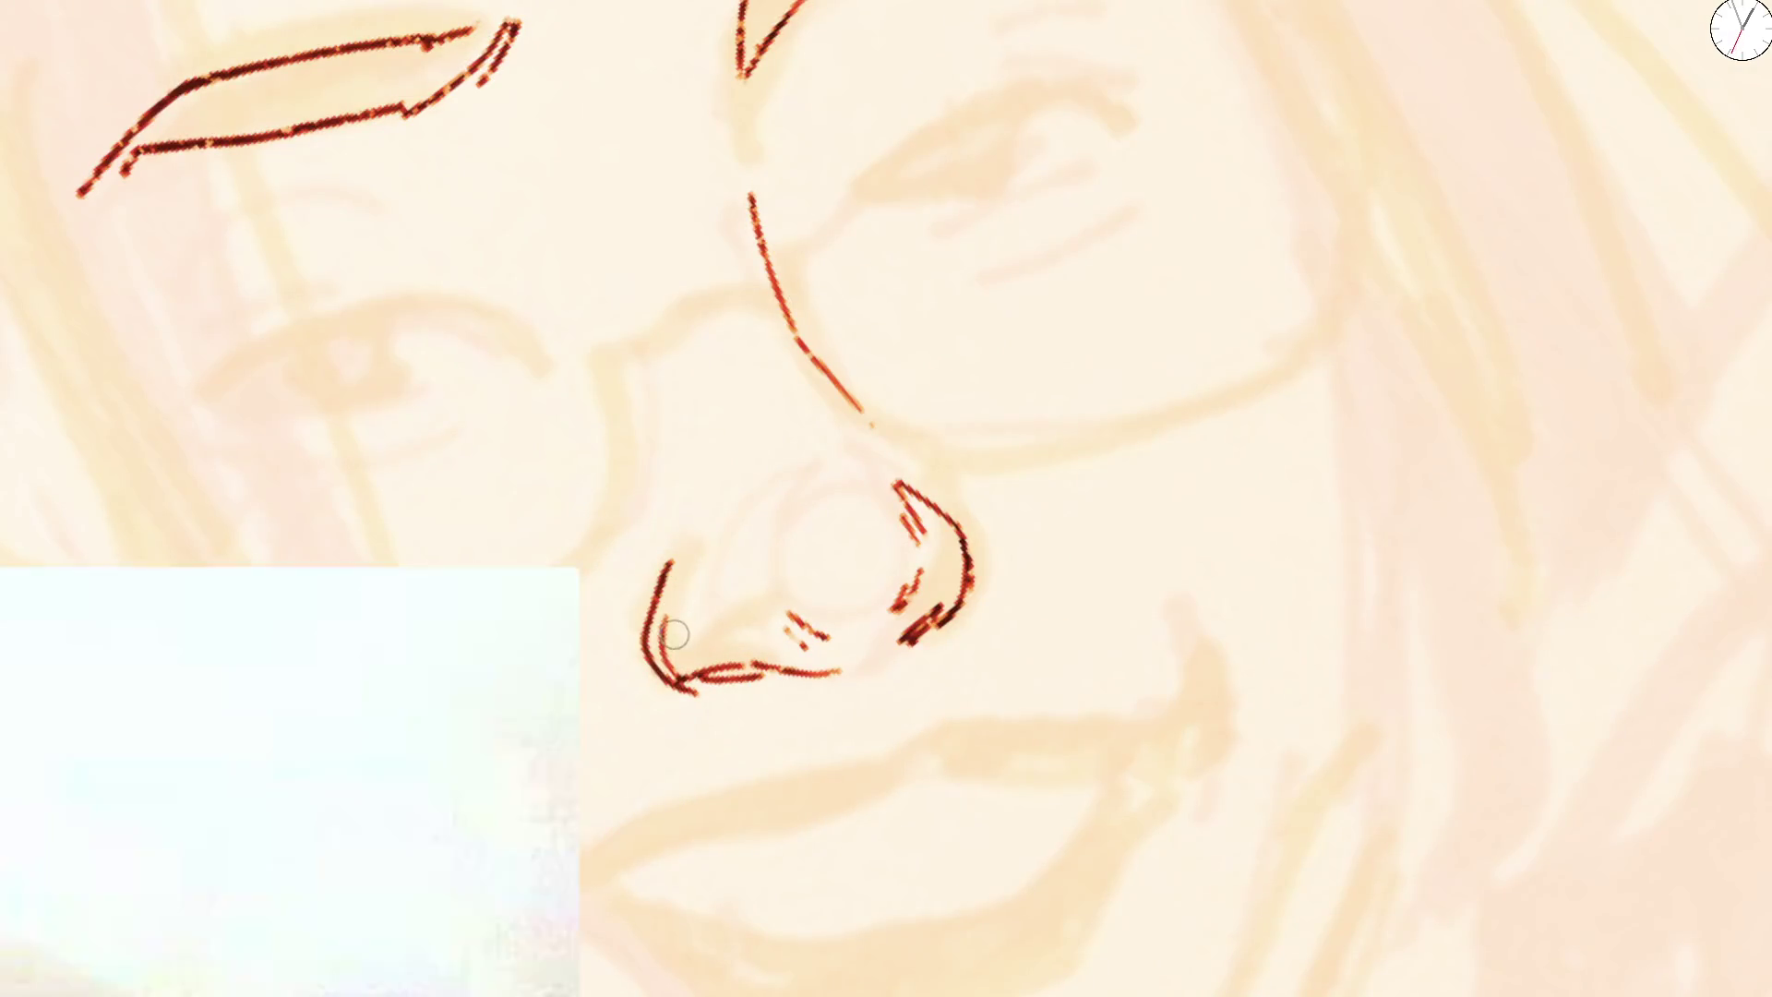
# Add the nostril's lower edge, undo the extra inner stroke and tick the end of the eye line
pyautogui.moveTo(666, 620); pyautogui.dragTo(703, 678)
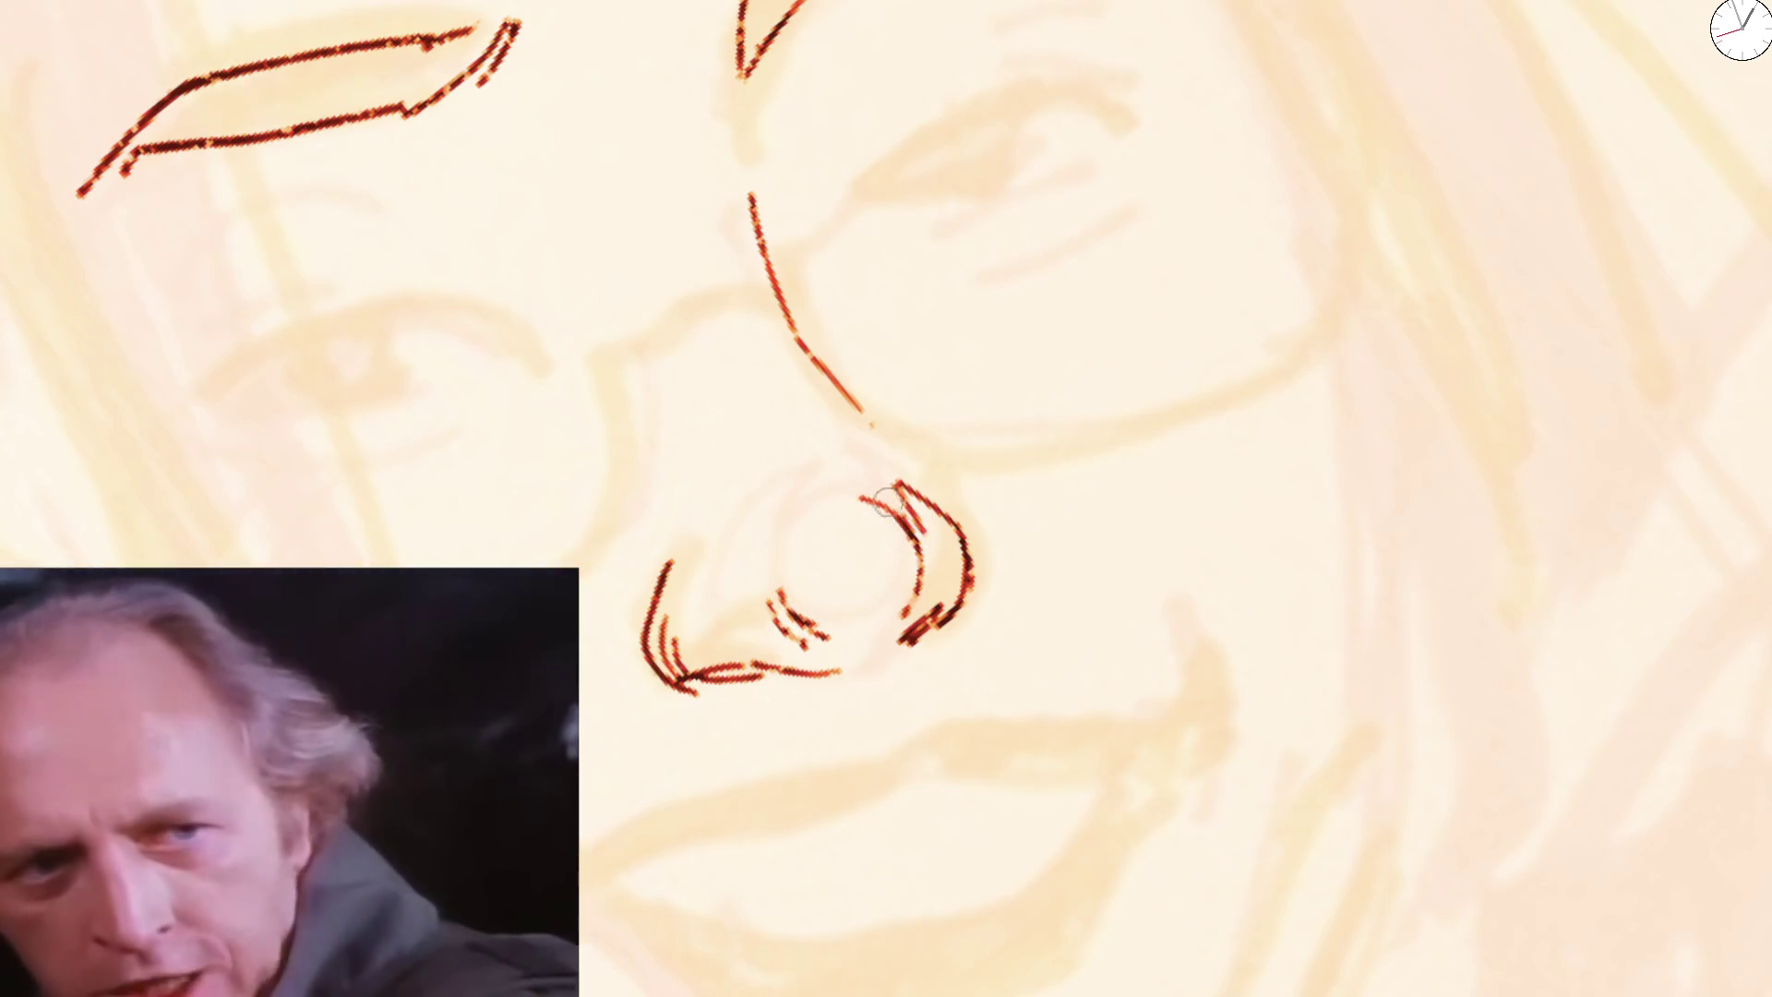
pyautogui.scroll(-3, 881, 439)
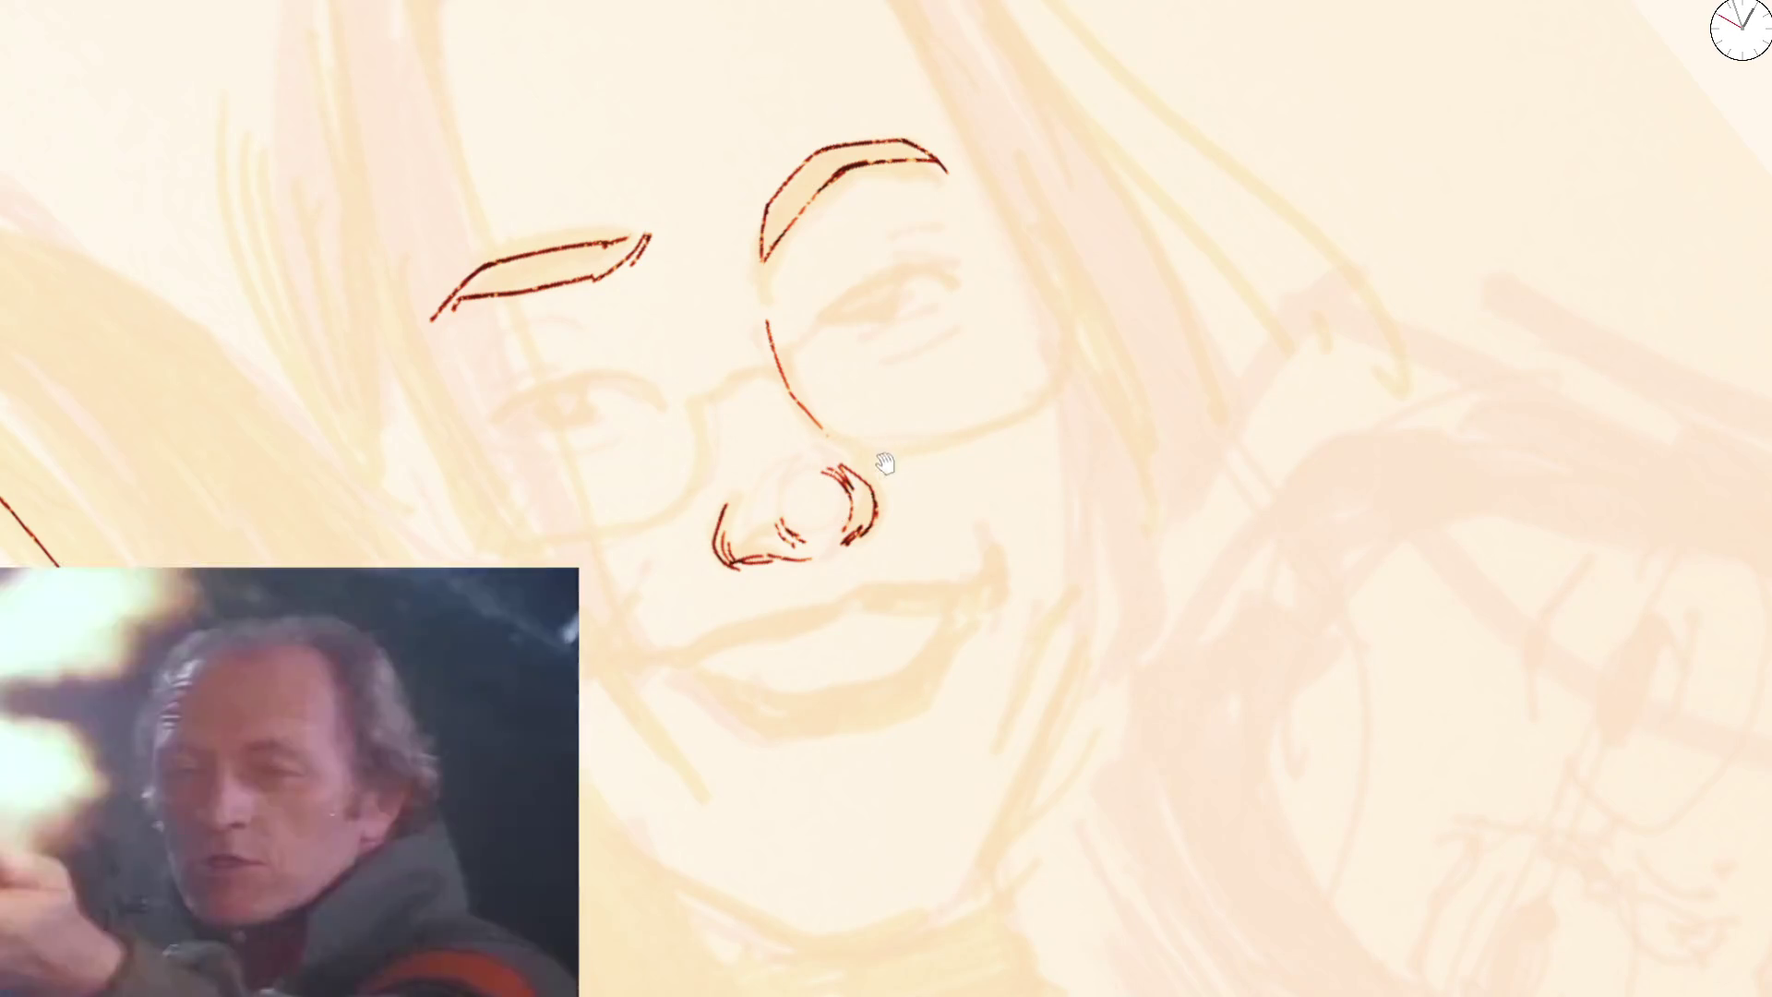
pyautogui.scroll(2, 832, 478)
pyautogui.hotkey('ctrl', 'z')
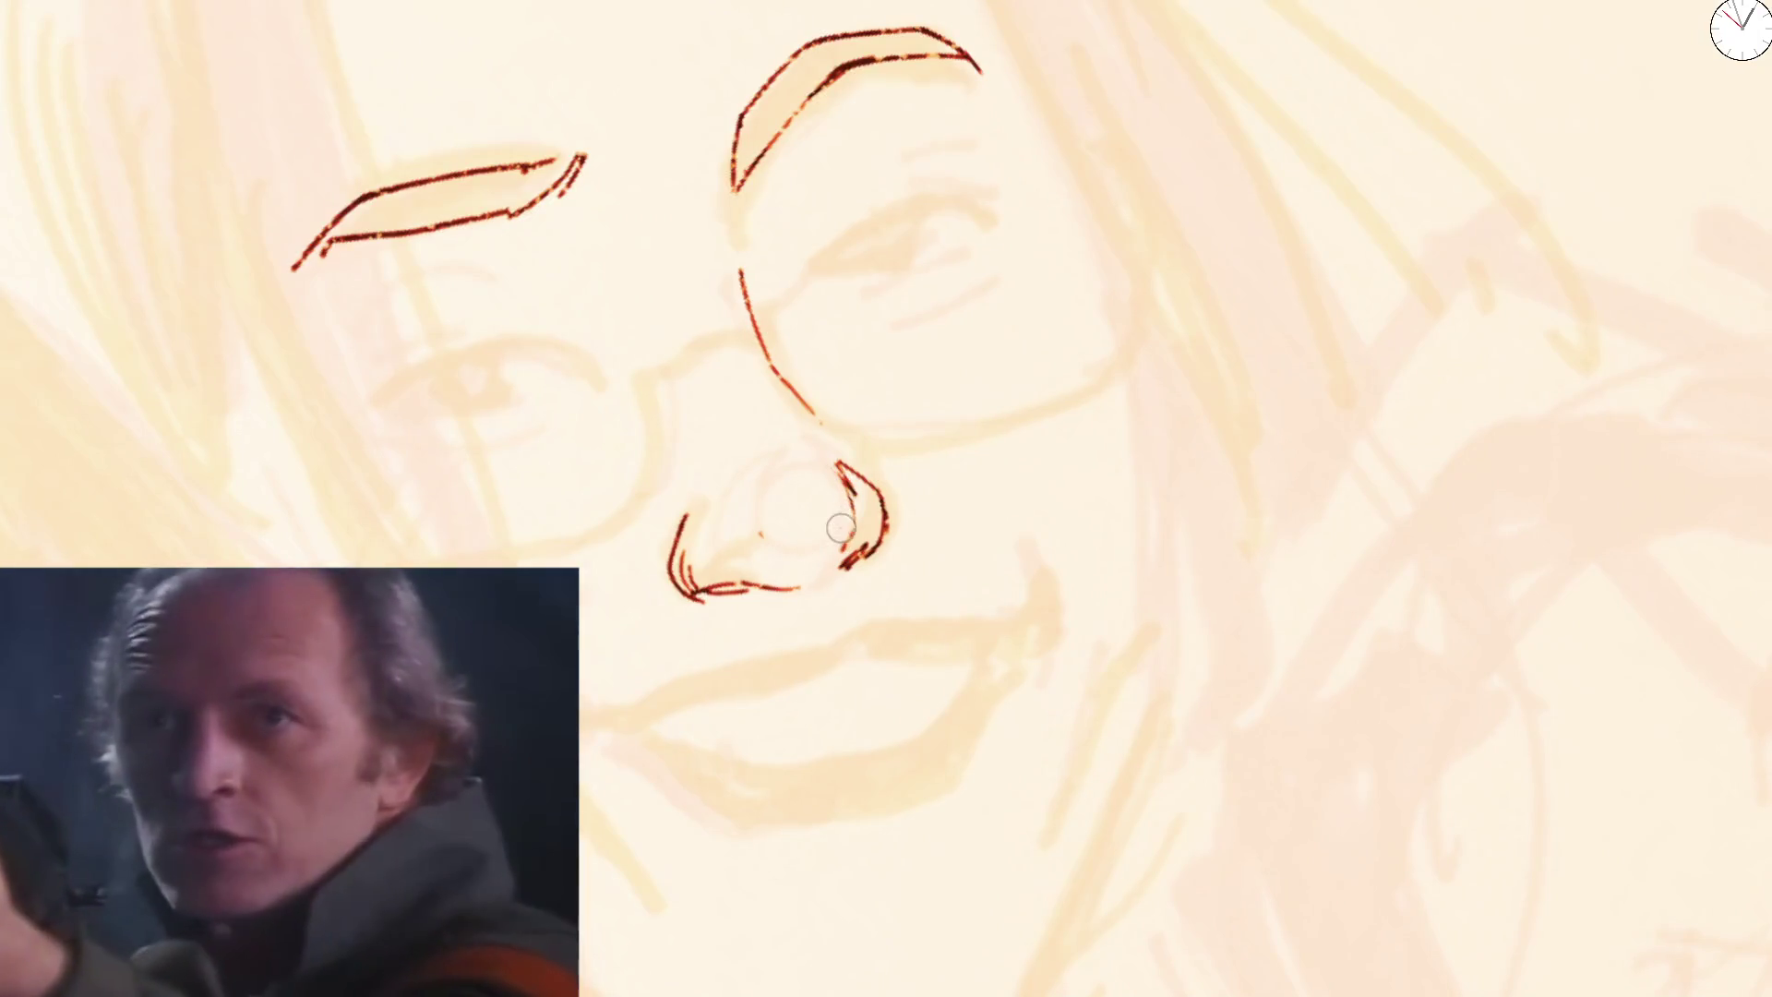
pyautogui.scroll(-3, 827, 471)
pyautogui.moveTo(826, 472); pyautogui.dragTo(850, 241)
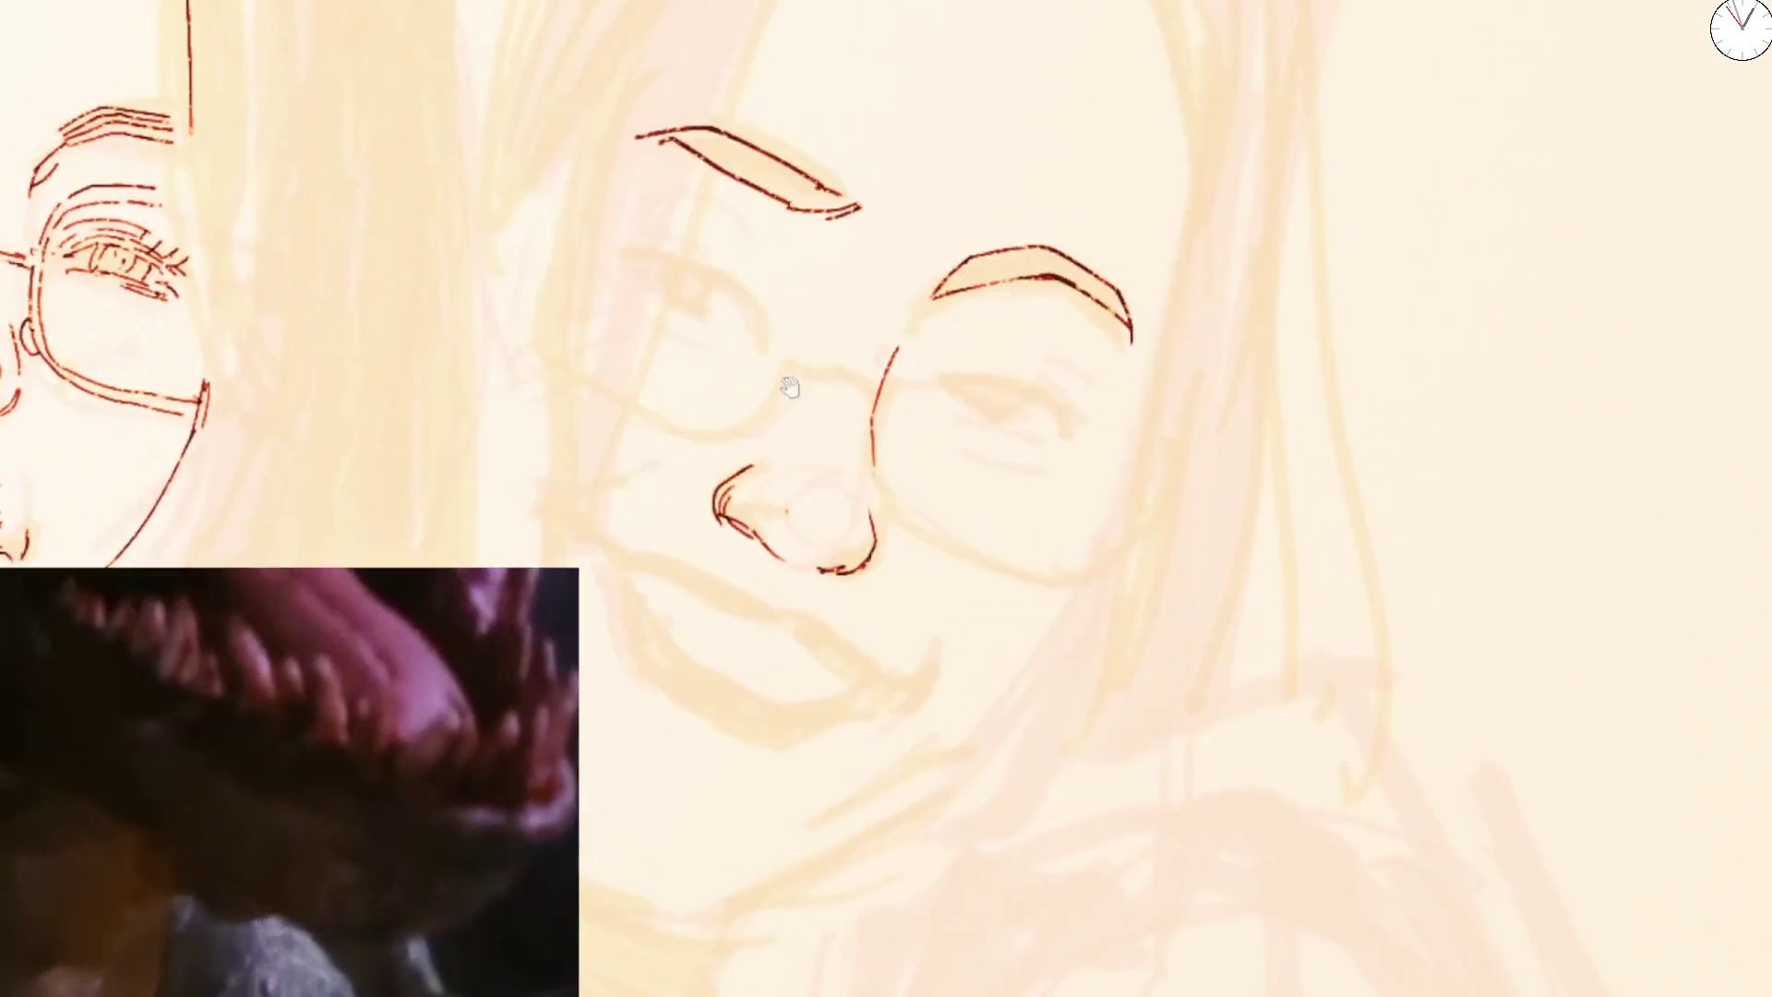
pyautogui.scroll(3, 850, 242)
pyautogui.scroll(1, 875, 367)
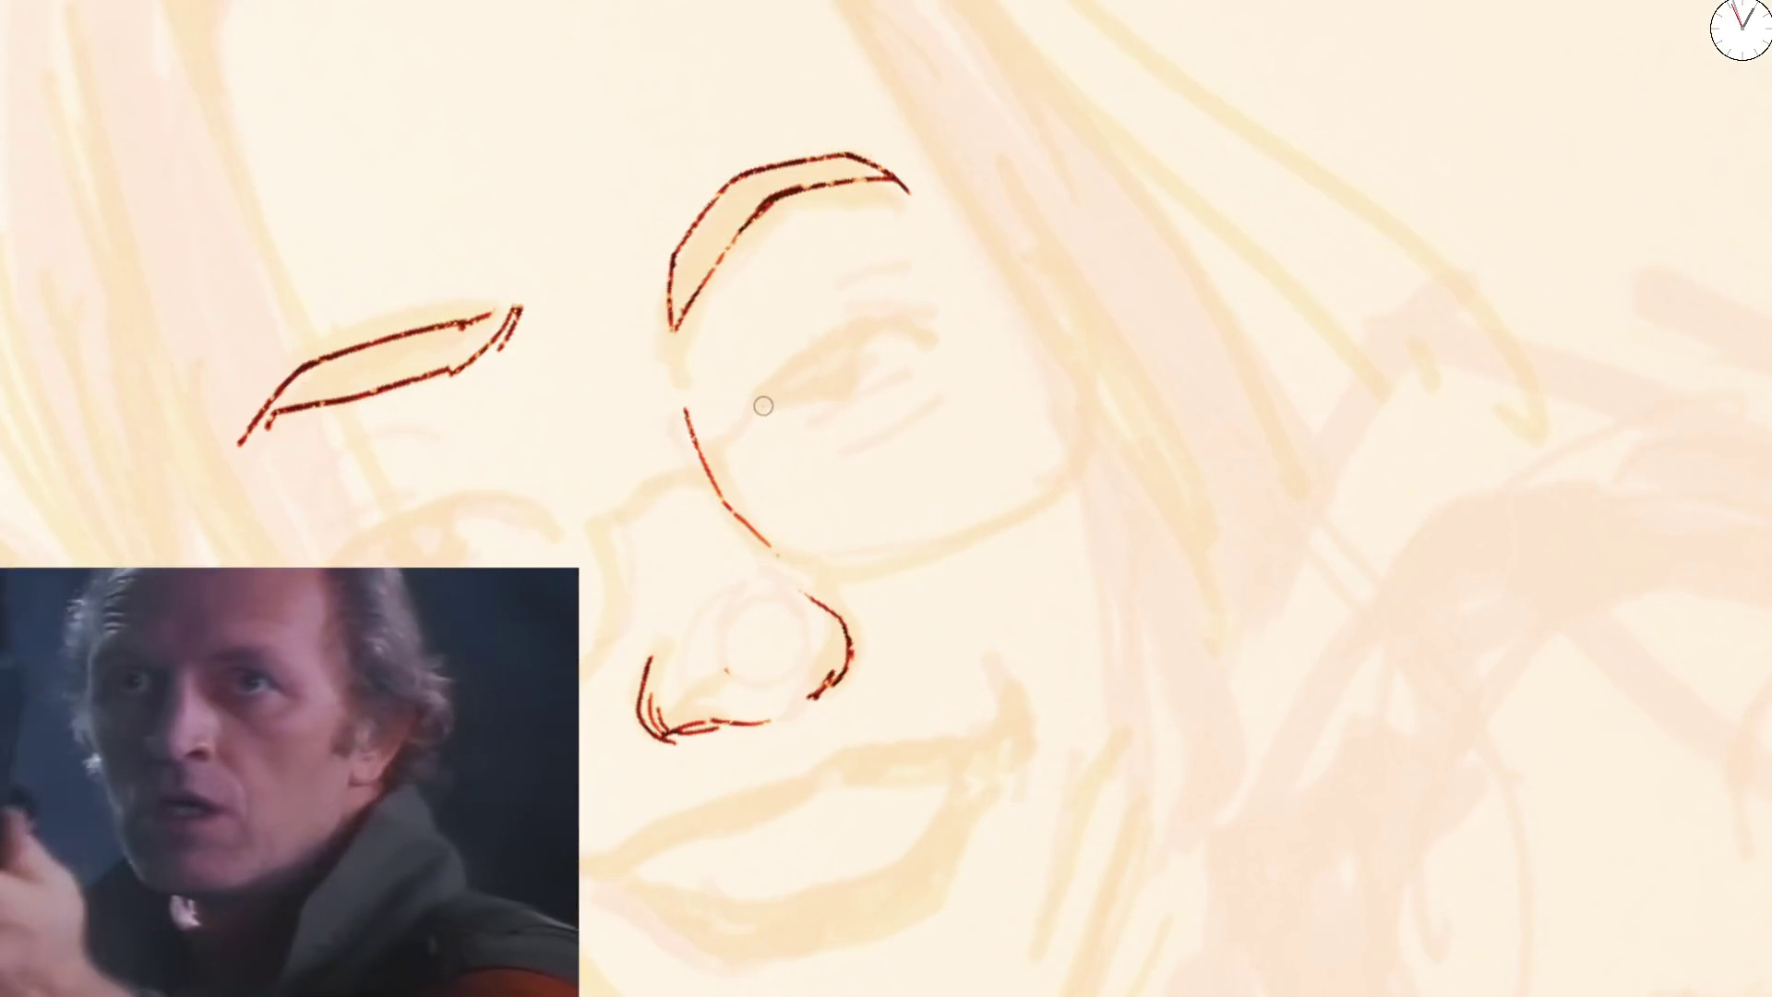
pyautogui.moveTo(853, 343)
pyautogui.mouseDown()
pyautogui.moveTo(856, 378)
pyautogui.moveTo(775, 402)
pyautogui.moveTo(891, 329)
pyautogui.mouseUp()
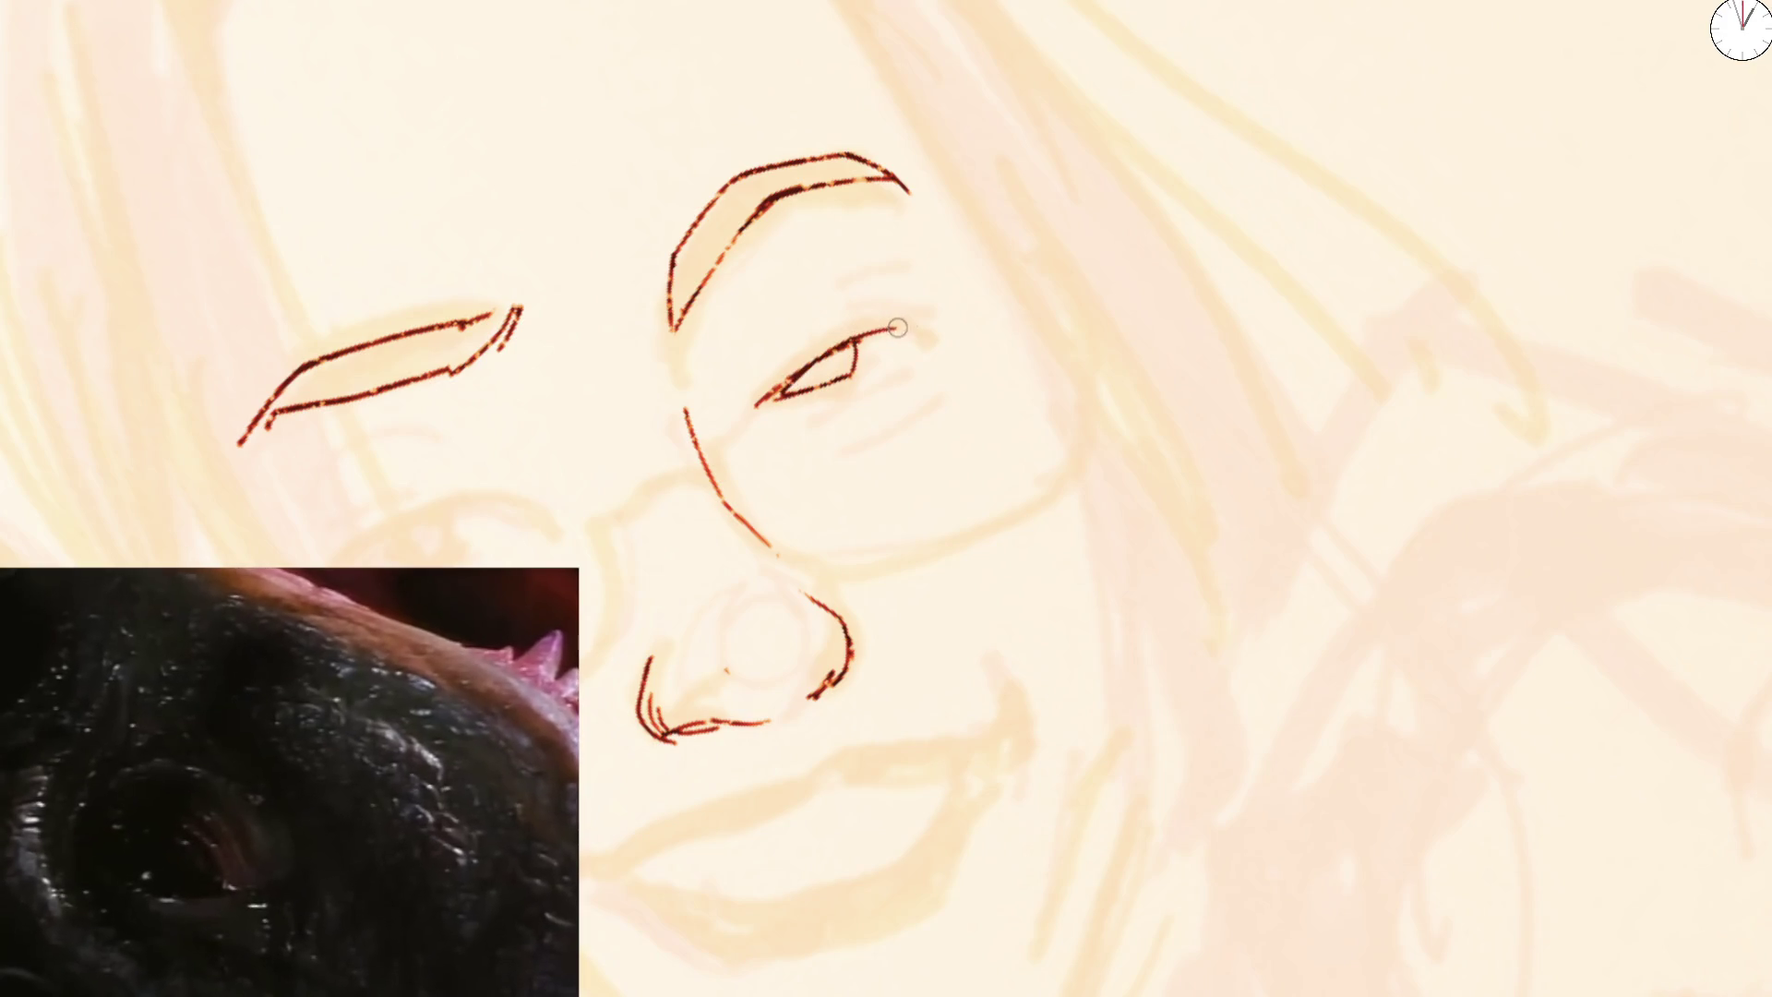
# Ink the first eye's lids with dark iris shading, then erase the attempt to redo it
pyautogui.moveTo(773, 399); pyautogui.dragTo(925, 328)
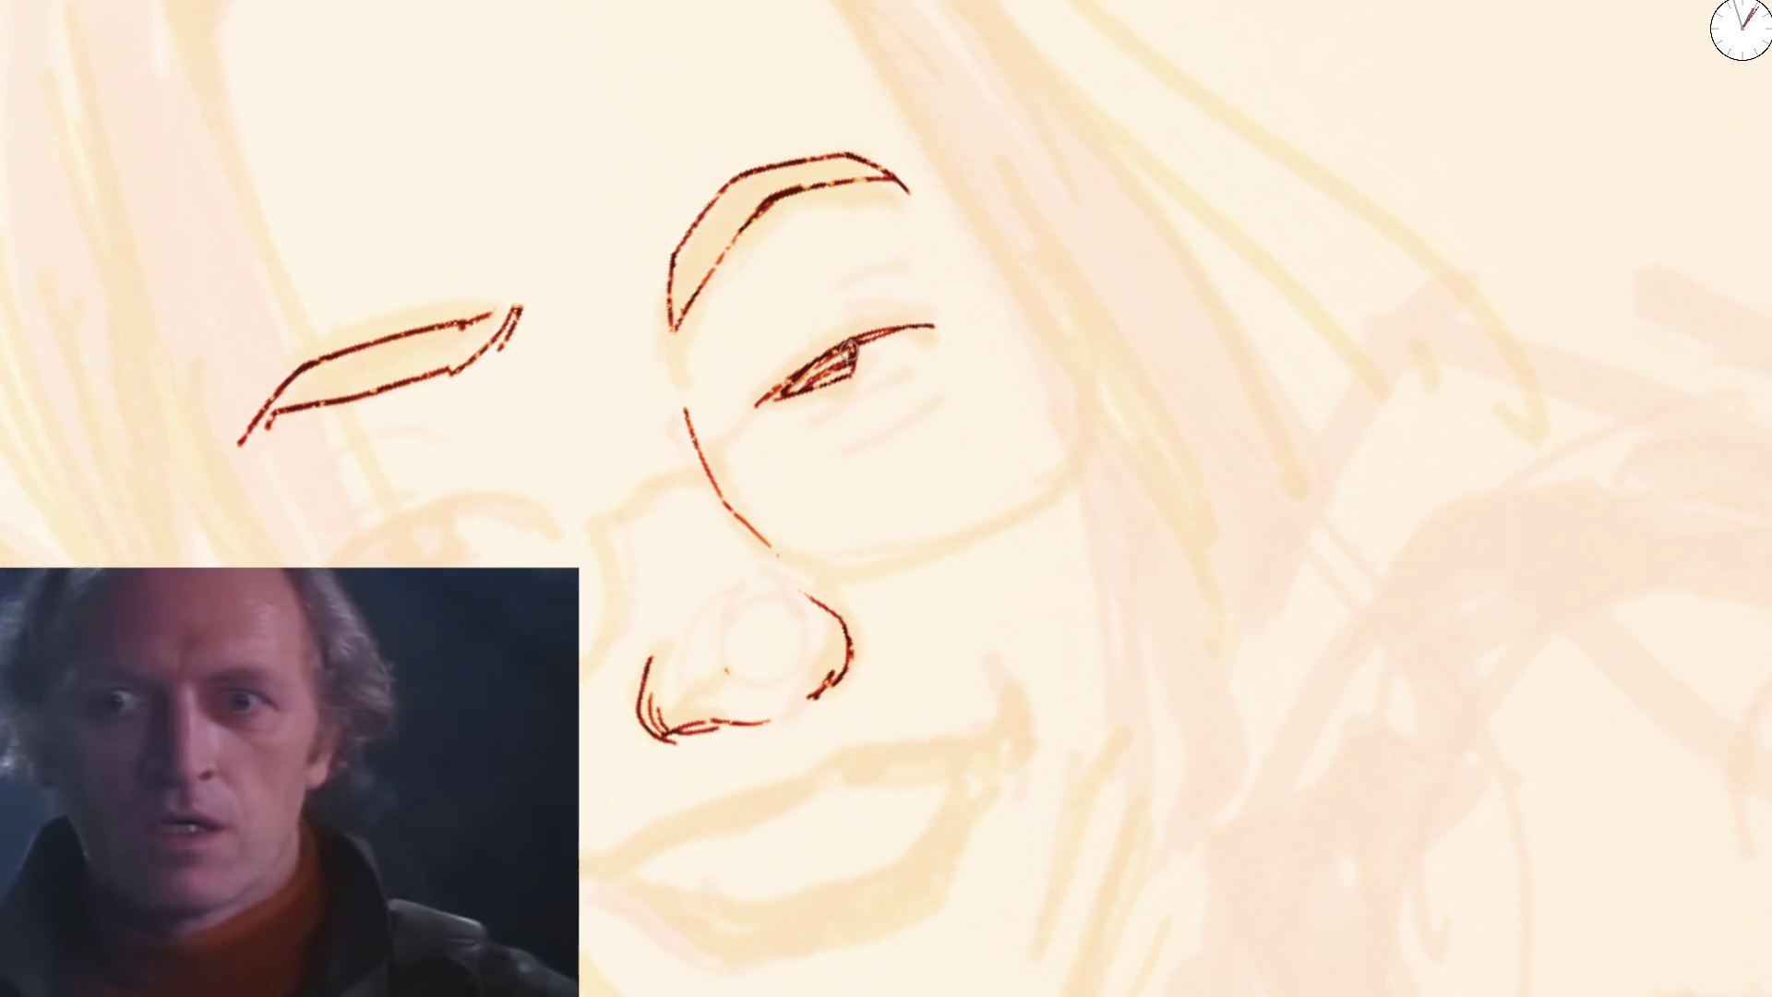
pyautogui.moveTo(850, 353); pyautogui.dragTo(797, 382)
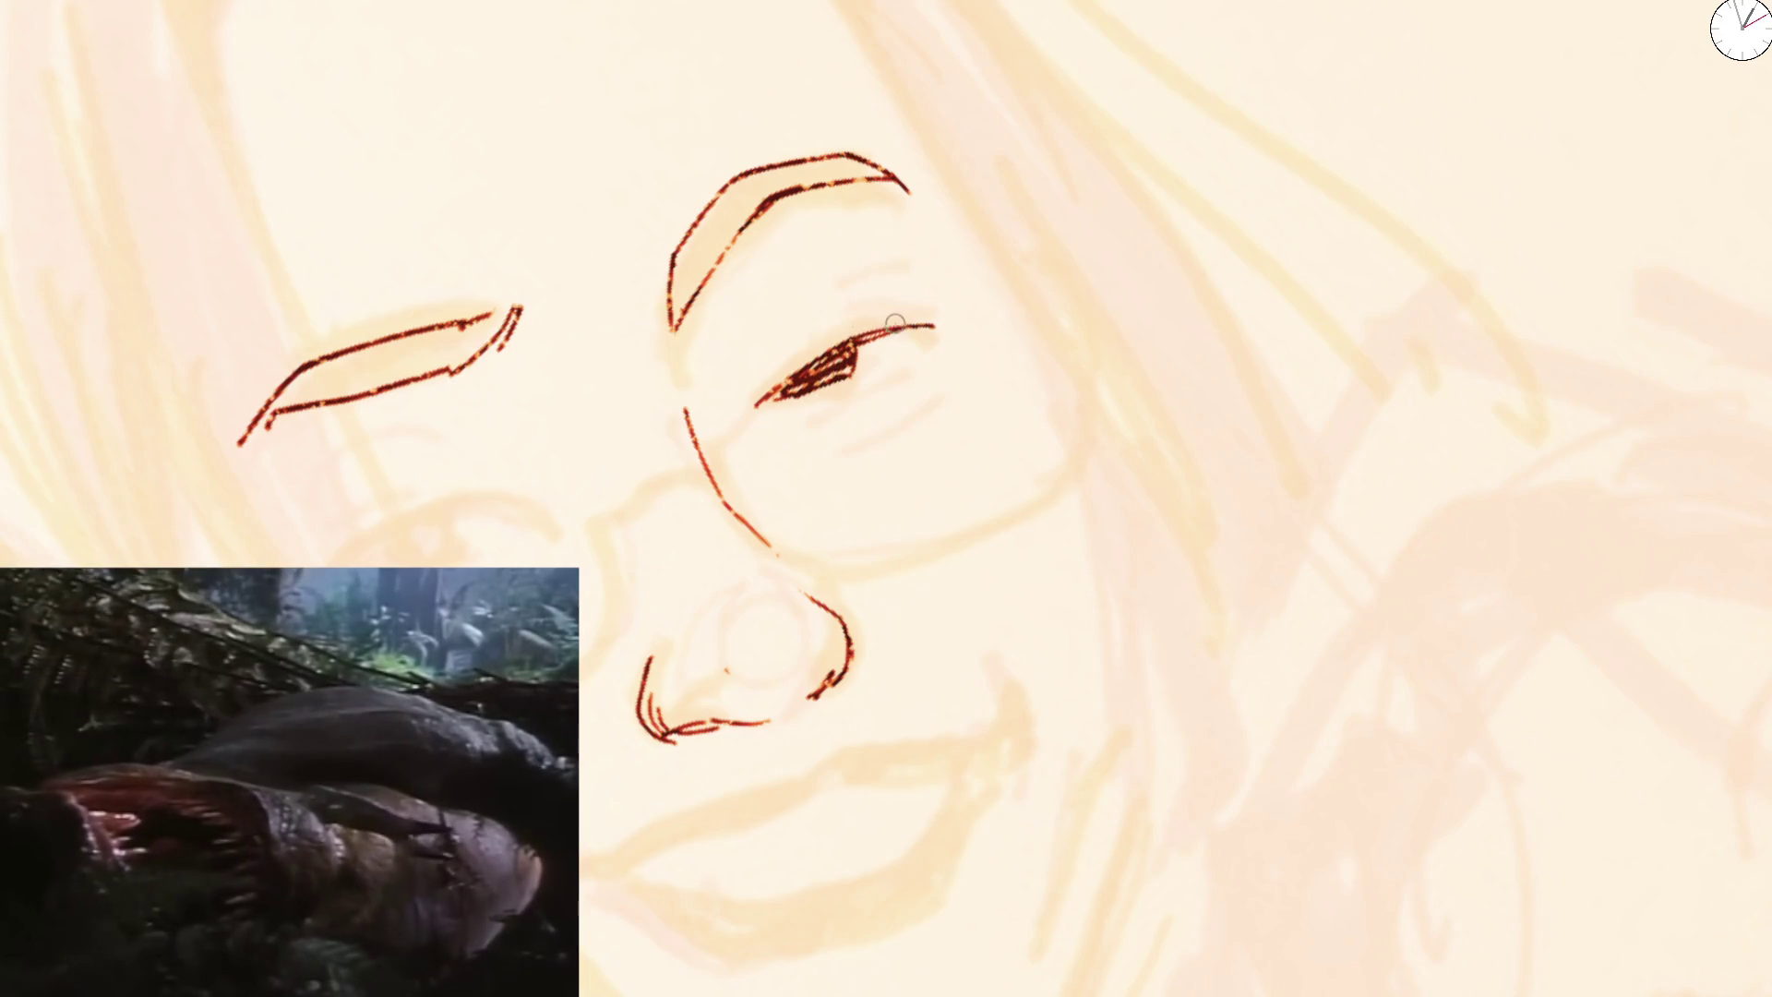
pyautogui.moveTo(858, 380); pyautogui.dragTo(894, 364)
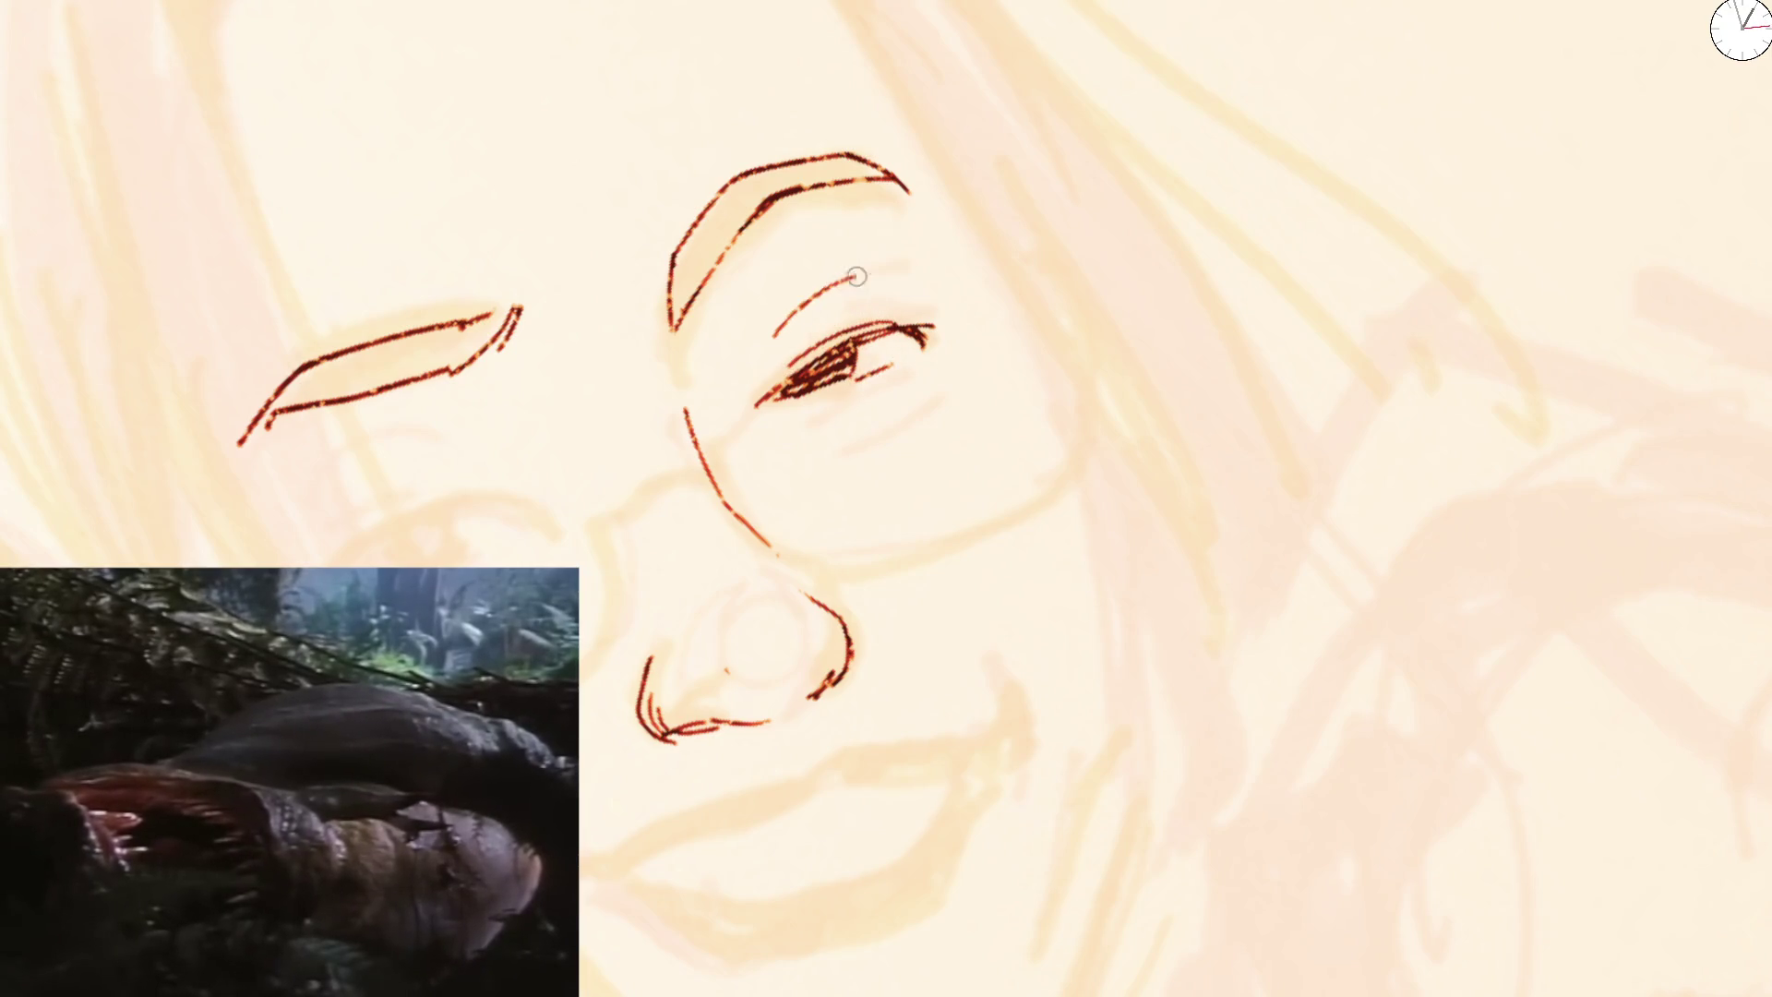
pyautogui.moveTo(814, 399); pyautogui.dragTo(920, 343)
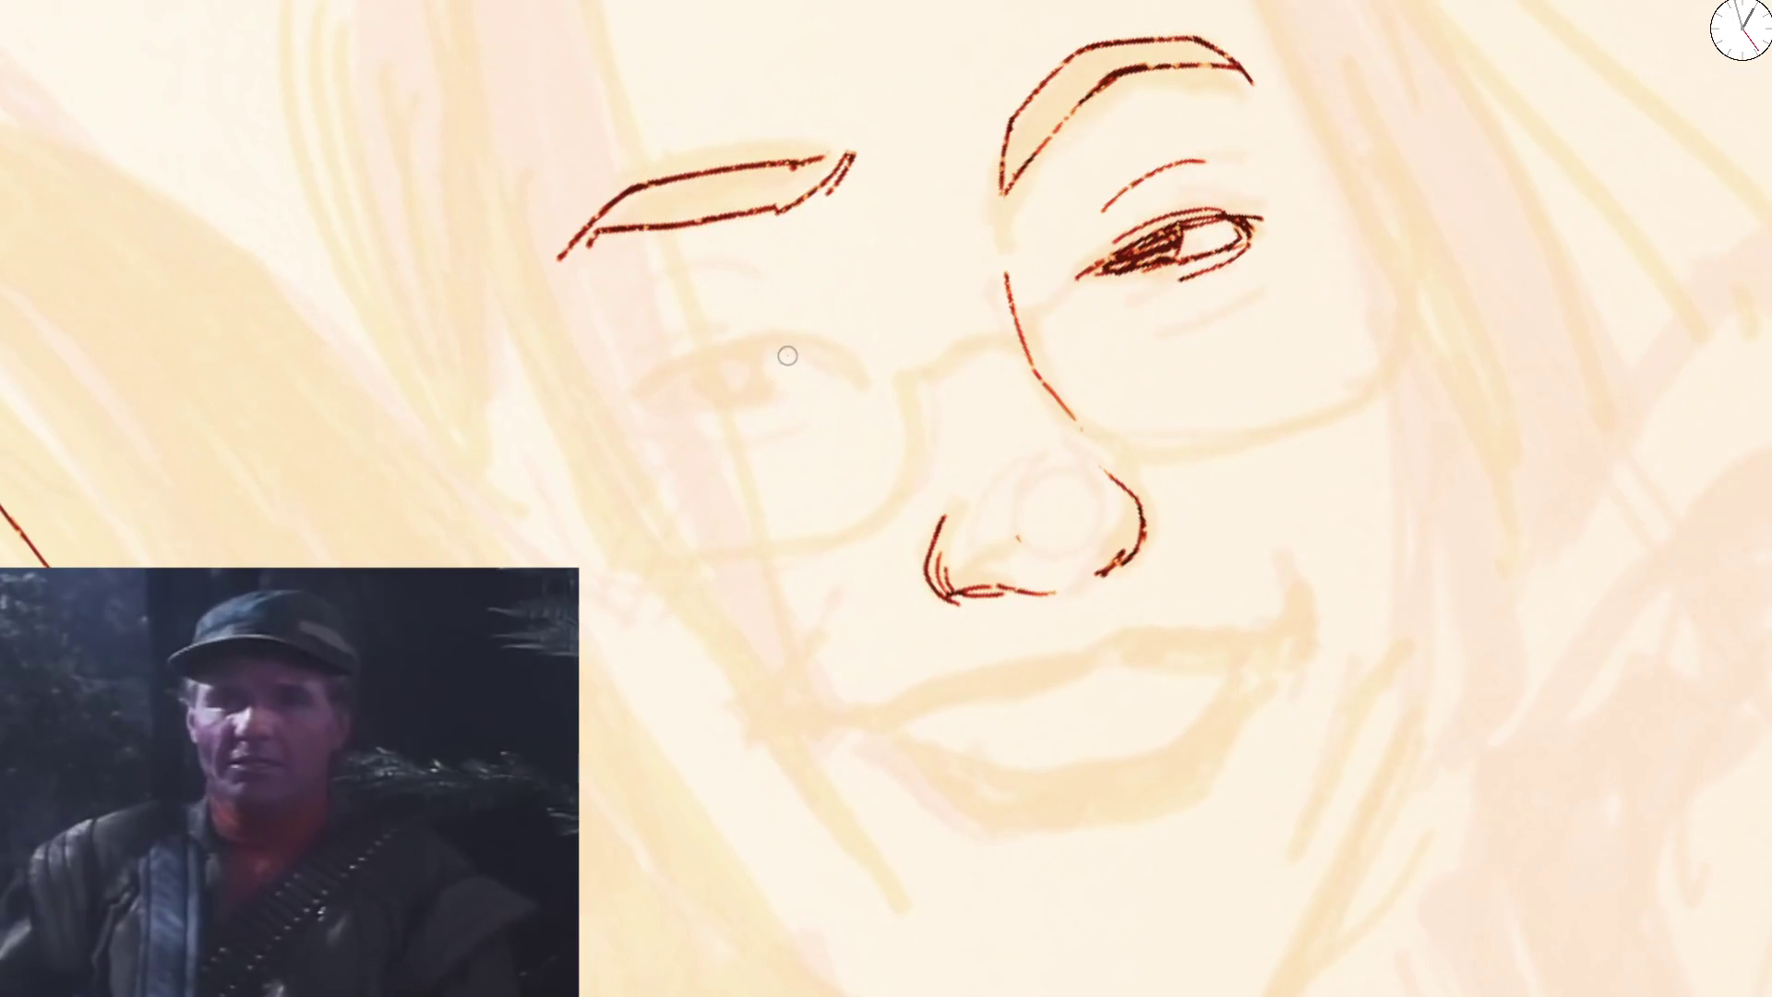
pyautogui.moveTo(1161, 218)
pyautogui.mouseDown()
pyautogui.moveTo(1234, 246)
pyautogui.moveTo(1173, 249)
pyautogui.moveTo(1247, 223)
pyautogui.mouseUp()
# Redraw the eye with layered lid lines, an eyelid crease, lash ticks and the lower lid
pyautogui.moveTo(1090, 267); pyautogui.dragTo(1243, 219)
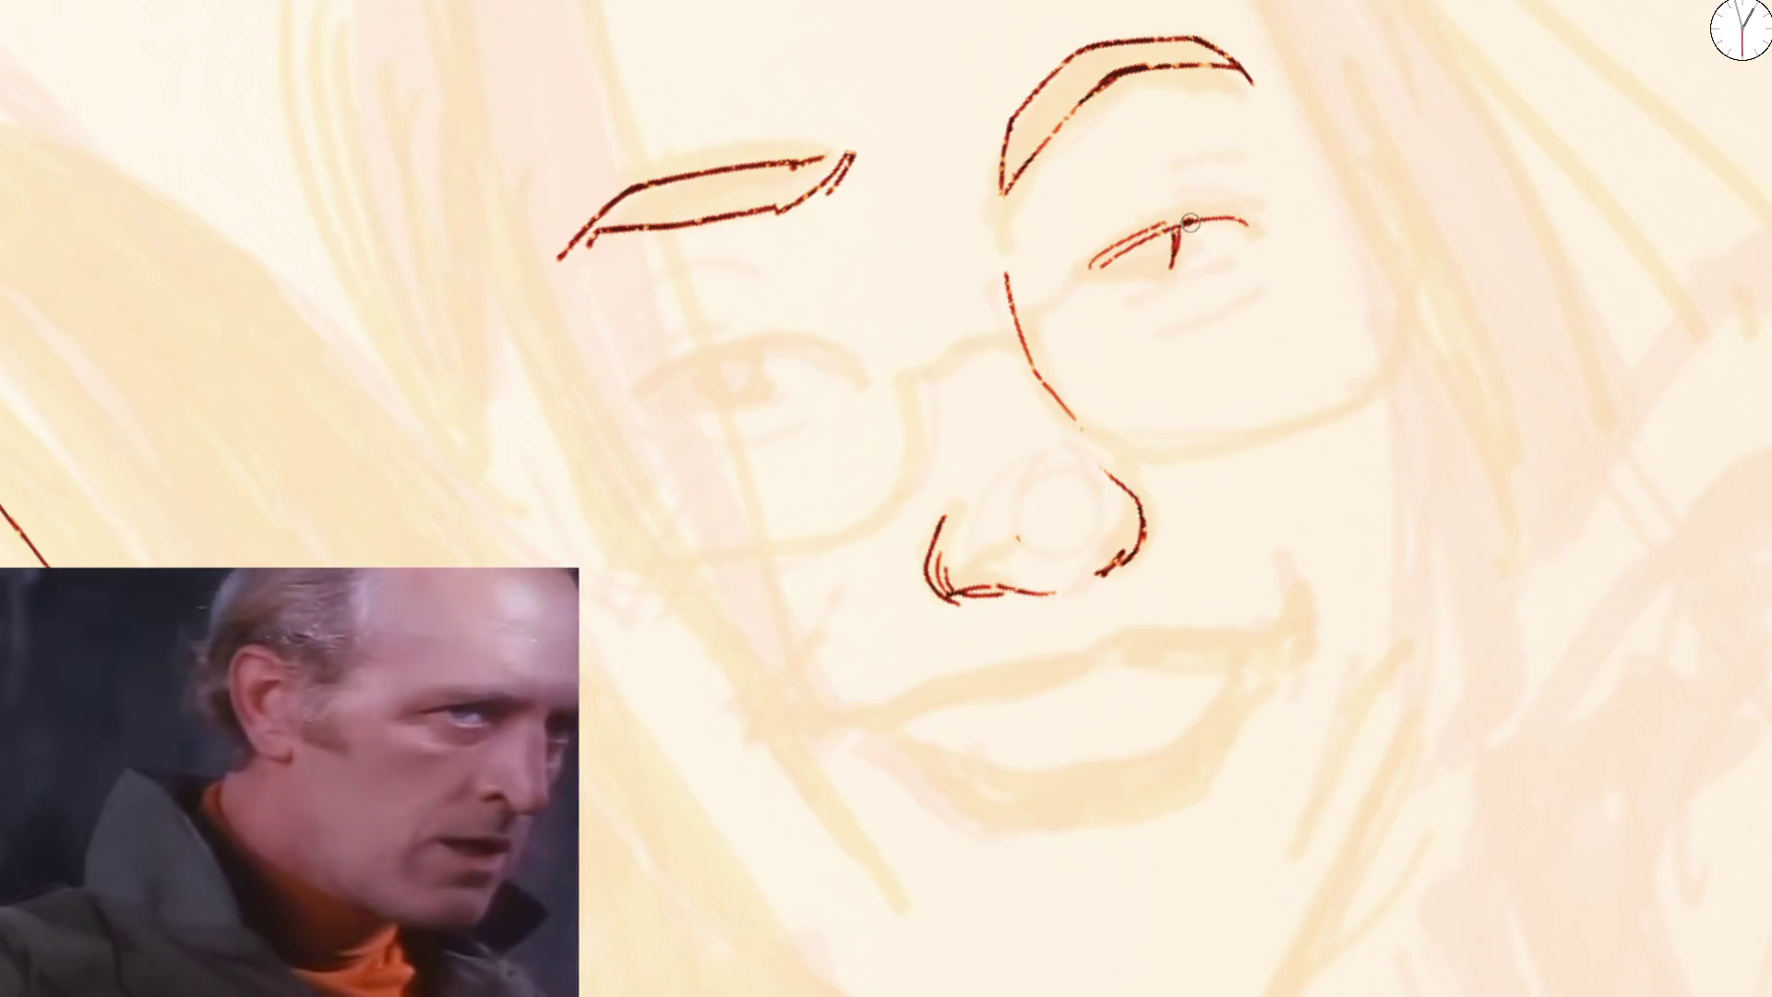
pyautogui.moveTo(1109, 259); pyautogui.dragTo(1267, 194)
pyautogui.moveTo(1174, 163); pyautogui.dragTo(1216, 164)
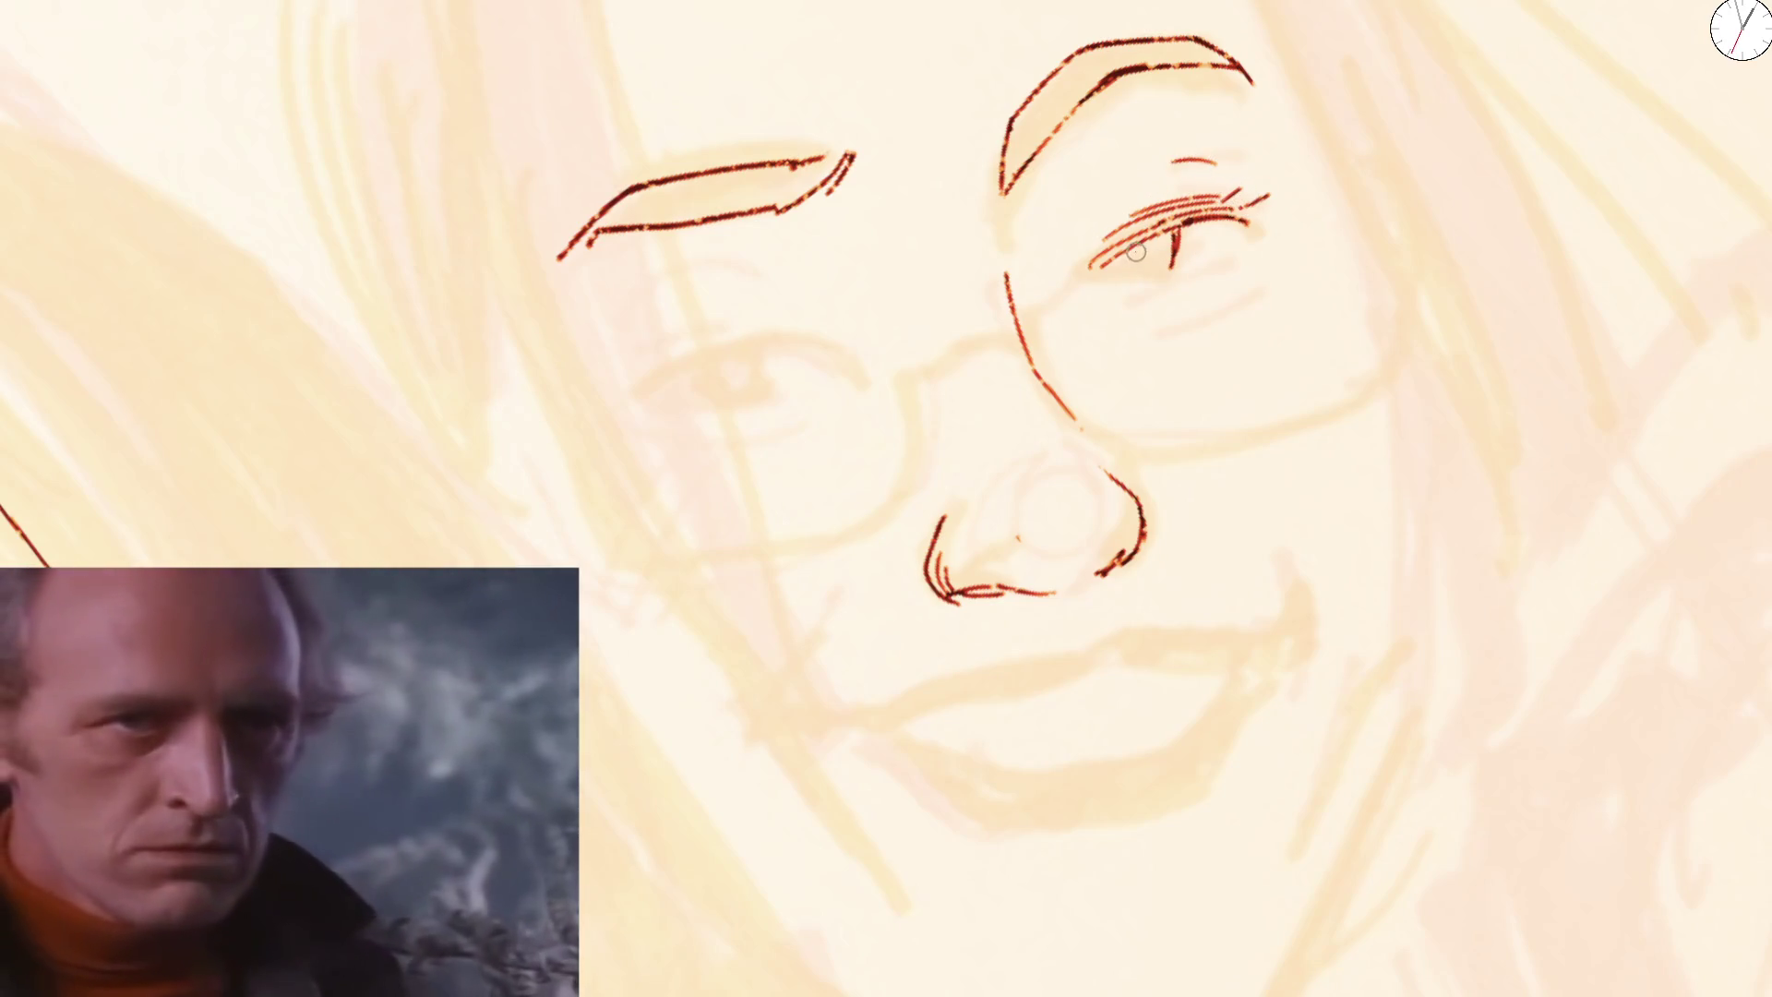
pyautogui.moveTo(1139, 258)
pyautogui.mouseDown()
pyautogui.moveTo(1143, 272)
pyautogui.moveTo(1260, 247)
pyautogui.mouseUp()
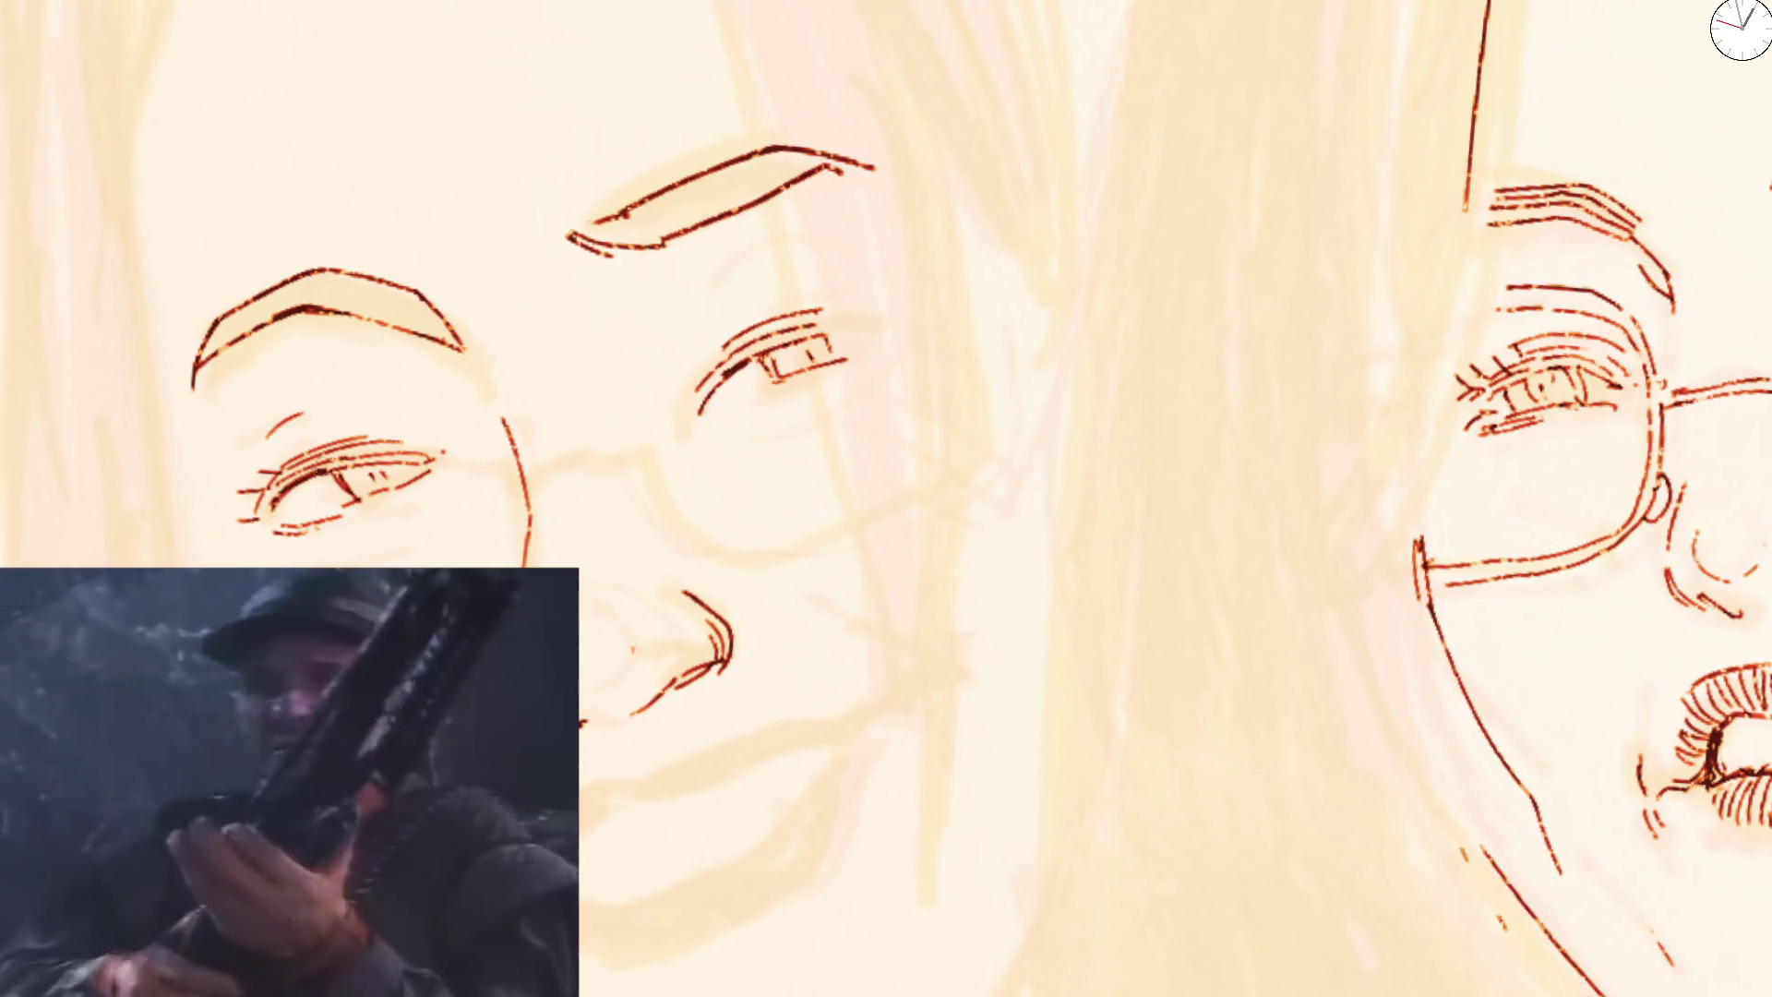
# Ink creases above both eyes plus short strokes under the left eye and at the right eye's corner
pyautogui.moveTo(270, 440); pyautogui.dragTo(357, 396)
pyautogui.moveTo(687, 316)
pyautogui.mouseDown()
pyautogui.moveTo(780, 277)
pyautogui.moveTo(876, 355)
pyautogui.mouseUp()
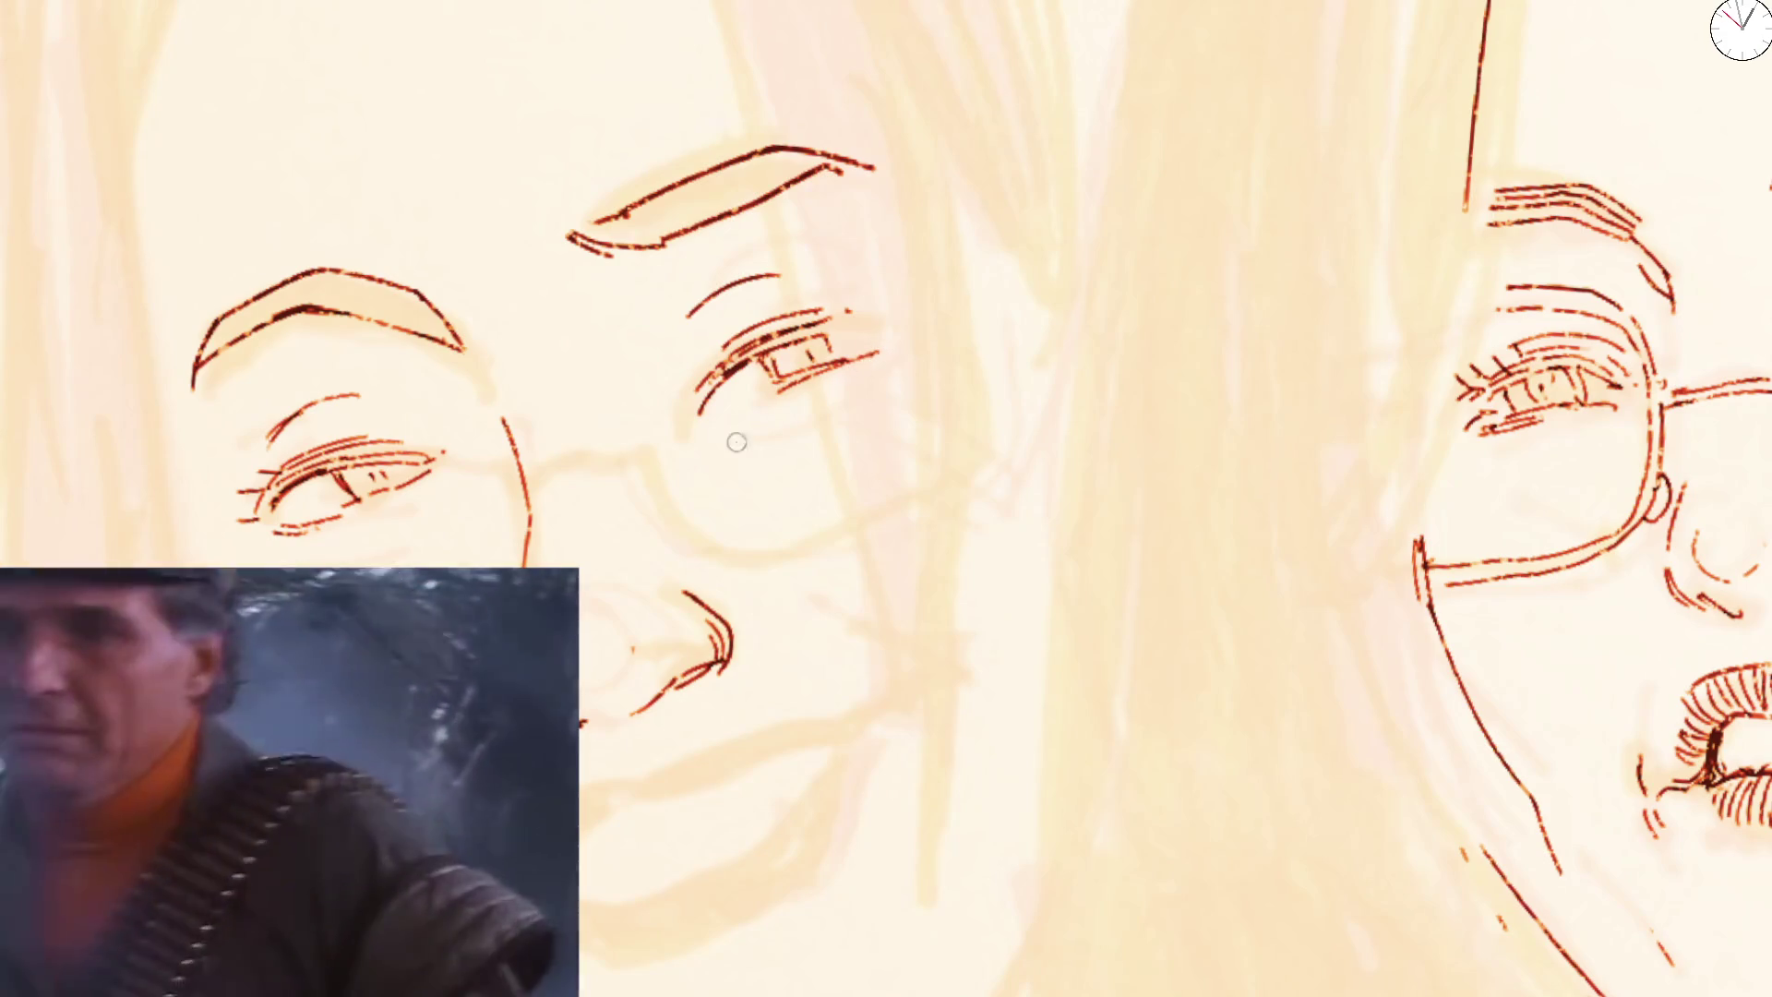
pyautogui.moveTo(263, 553); pyautogui.dragTo(324, 549)
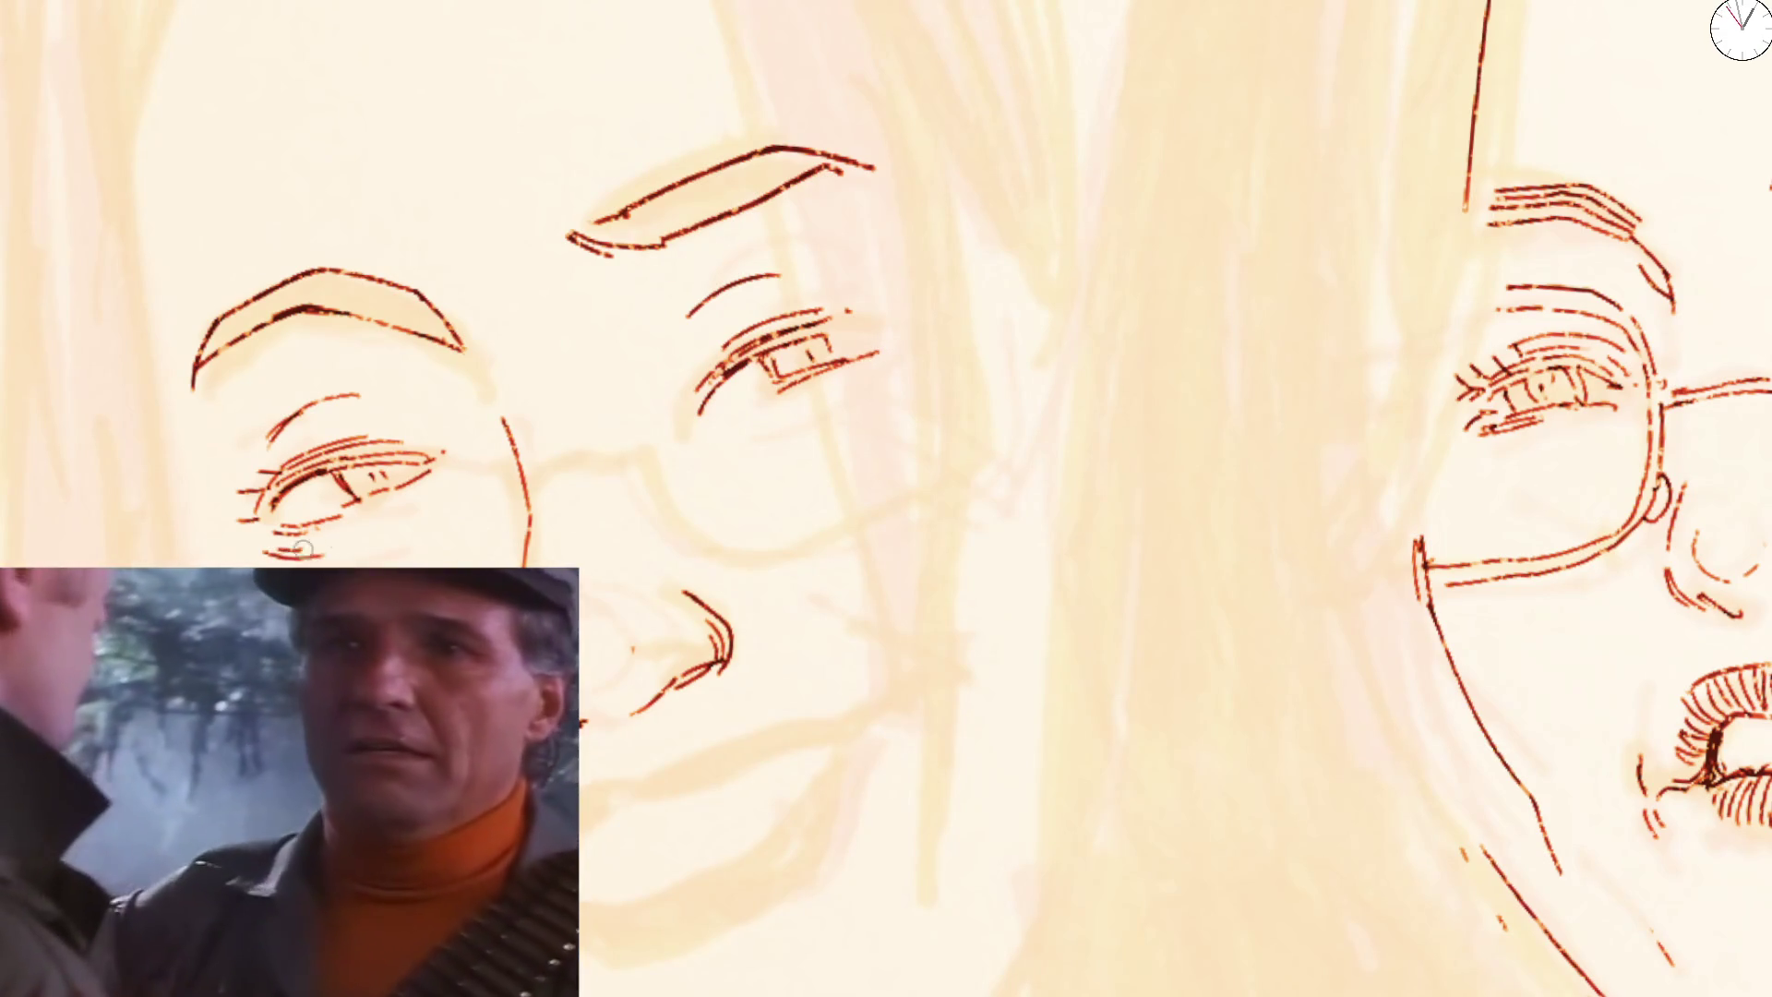
pyautogui.moveTo(836, 389); pyautogui.dragTo(894, 347)
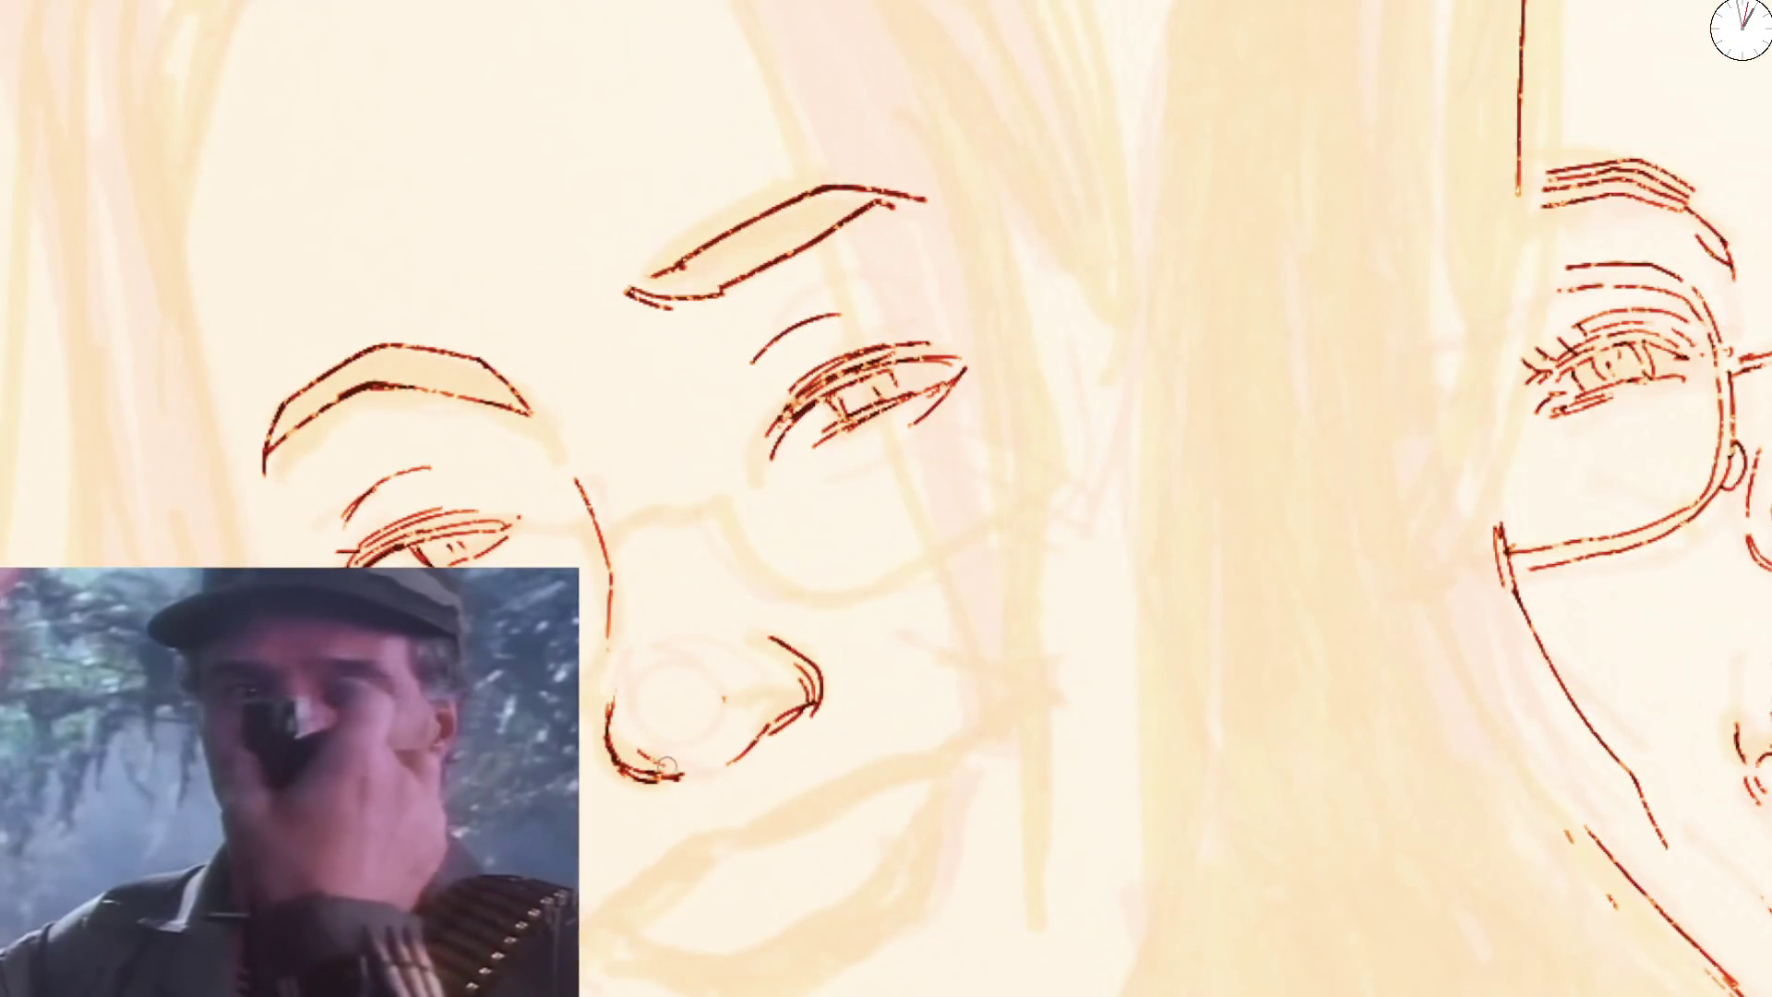
# Erase the stray chin curve, redraw the chin and nose stroke, and draw the lower lip and jaw lines
pyautogui.moveTo(809, 709); pyautogui.dragTo(678, 782)
pyautogui.moveTo(815, 697); pyautogui.dragTo(745, 756)
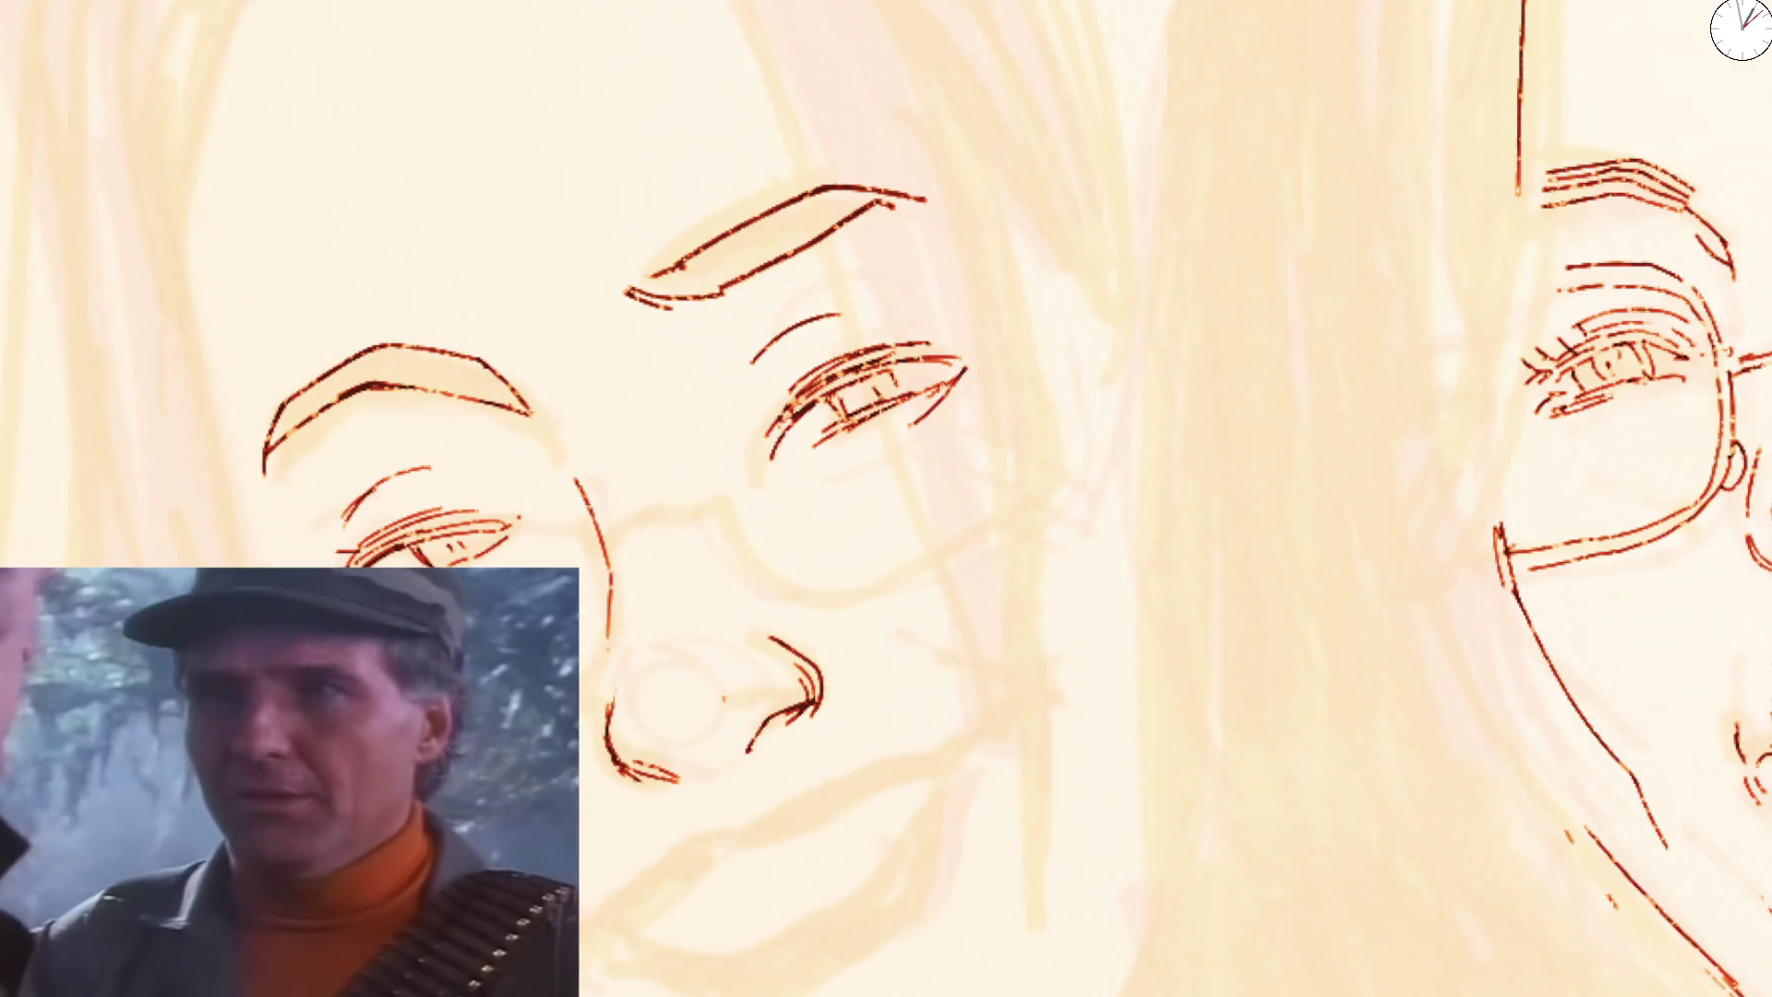
pyautogui.moveTo(584, 928)
pyautogui.mouseDown()
pyautogui.moveTo(676, 847)
pyautogui.moveTo(925, 755)
pyautogui.mouseUp()
pyautogui.moveTo(614, 917); pyautogui.dragTo(660, 901)
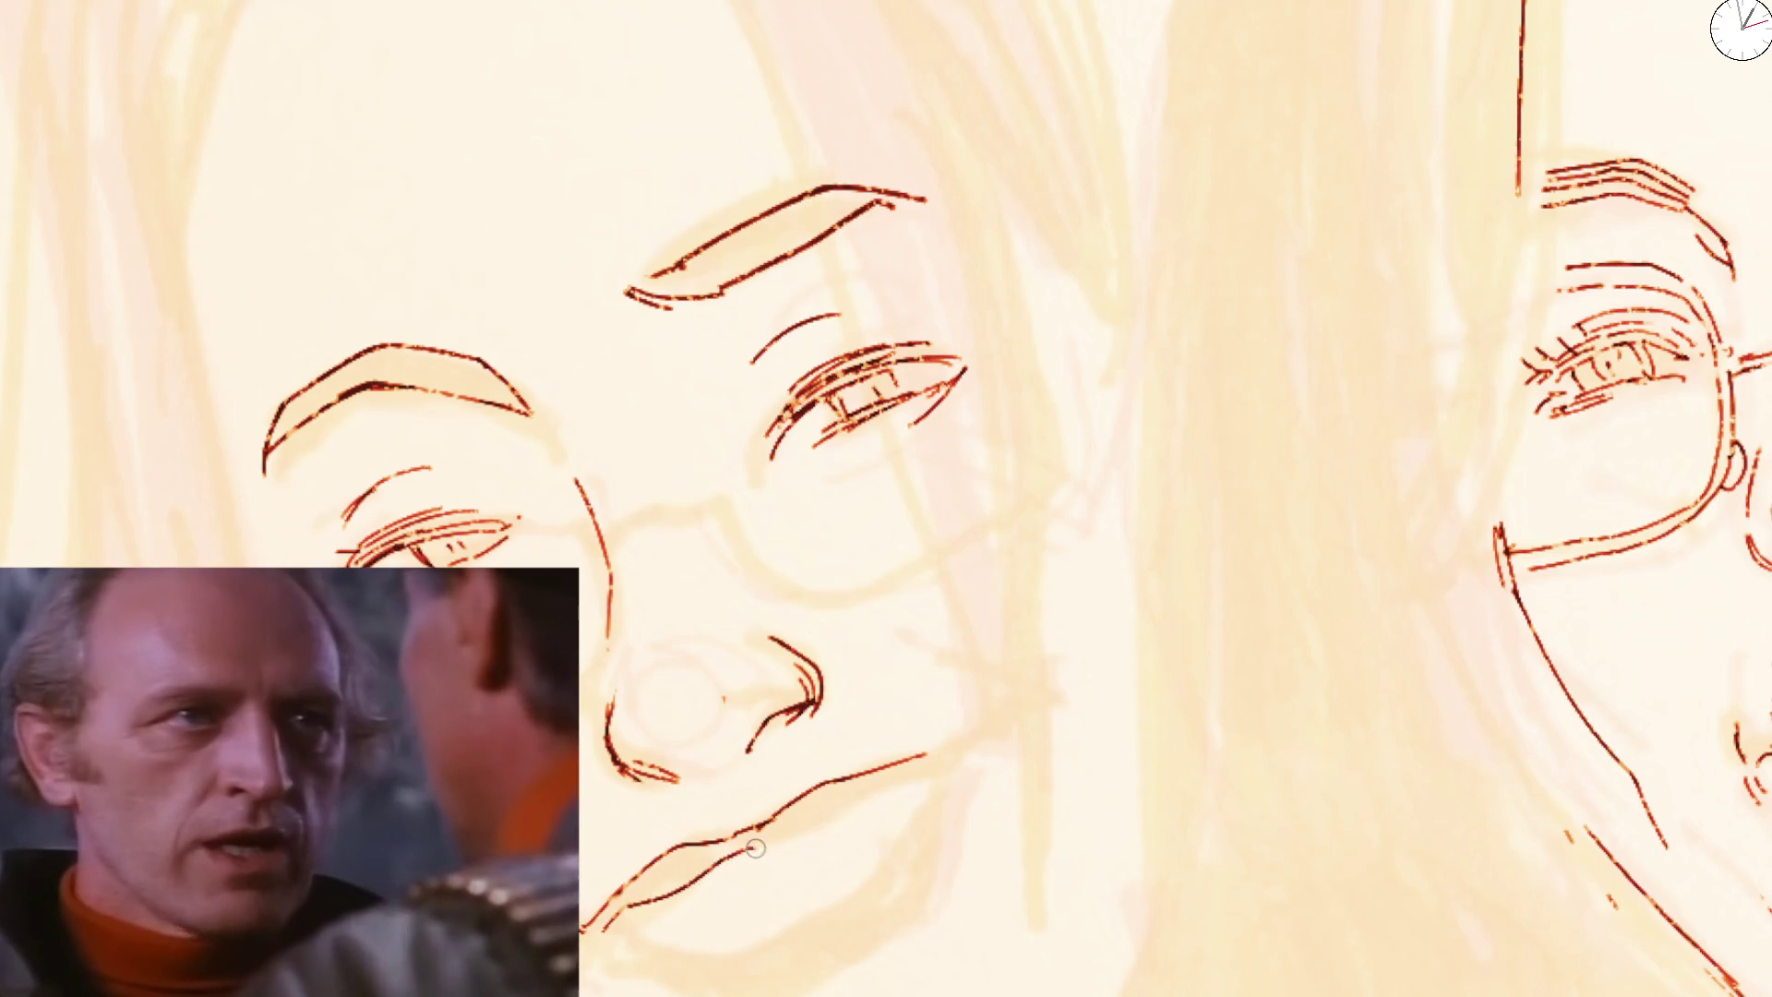
pyautogui.scroll(-5, 881, 792)
pyautogui.scroll(-2, 880, 792)
# Pan to the tilted face, draw its lower lip line and hatch the inside of the lower lip
pyautogui.moveTo(1257, 685)
pyautogui.mouseDown()
pyautogui.moveTo(911, 588)
pyautogui.moveTo(978, 527)
pyautogui.mouseUp()
pyautogui.scroll(5, 978, 527)
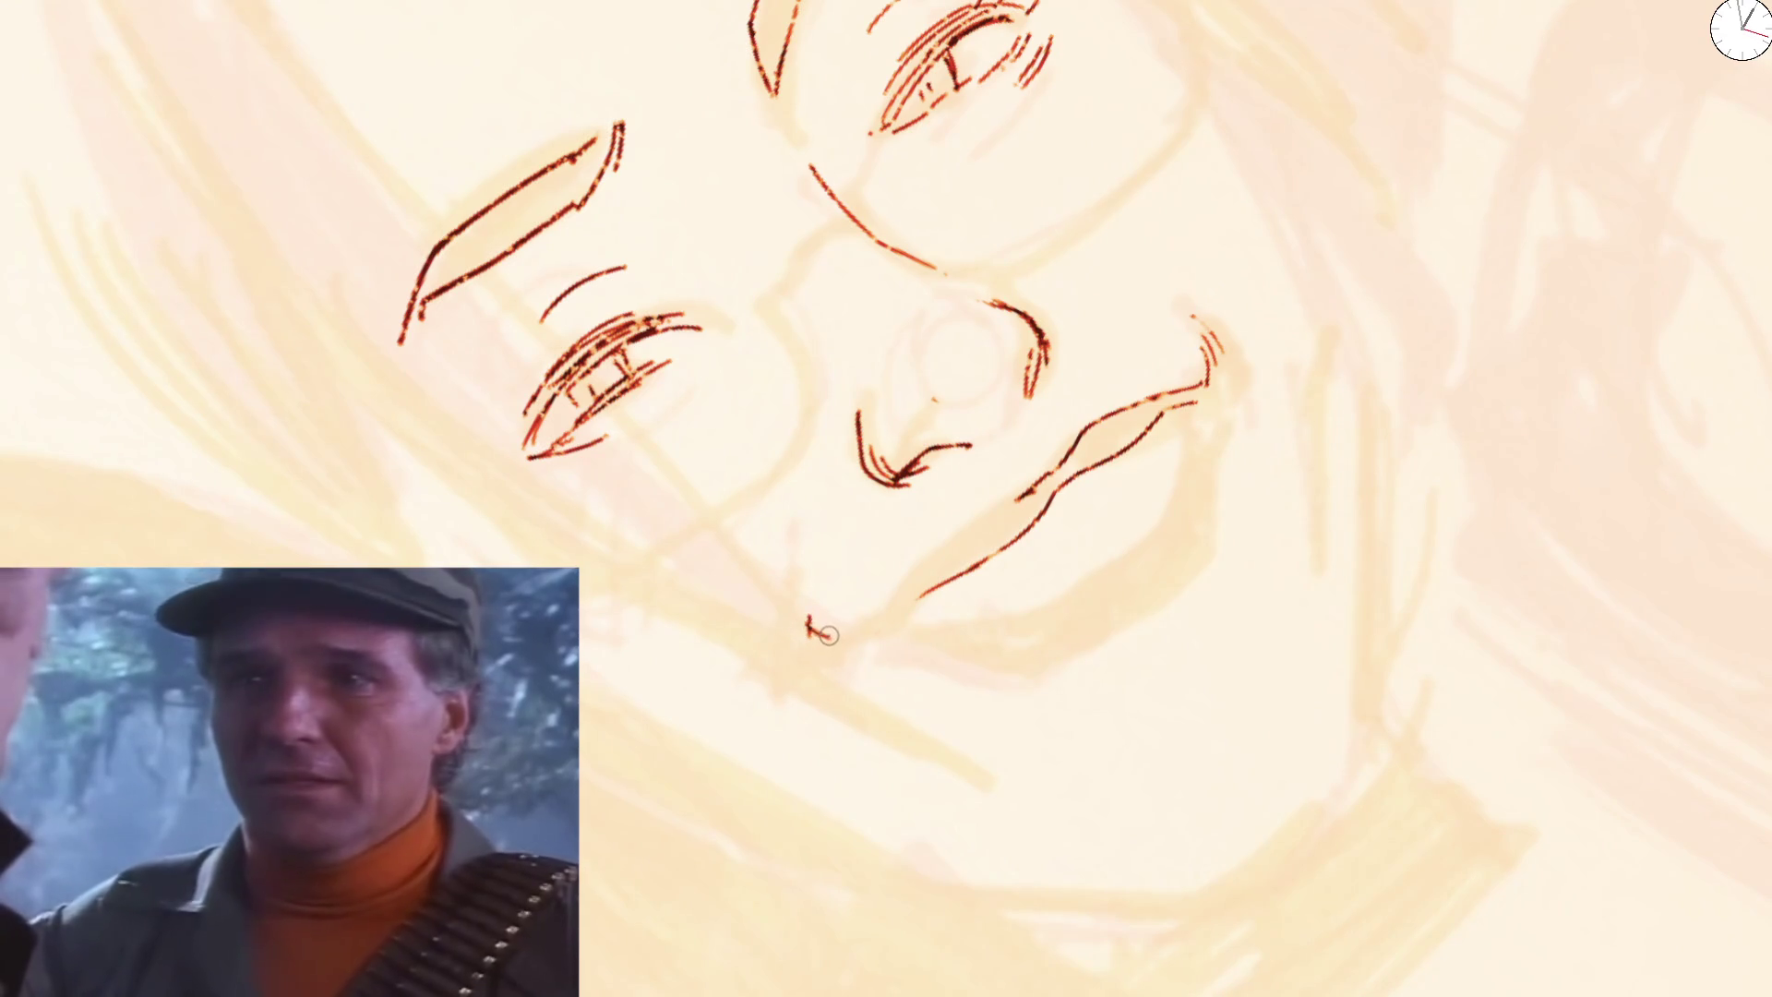
pyautogui.moveTo(855, 635); pyautogui.dragTo(961, 526)
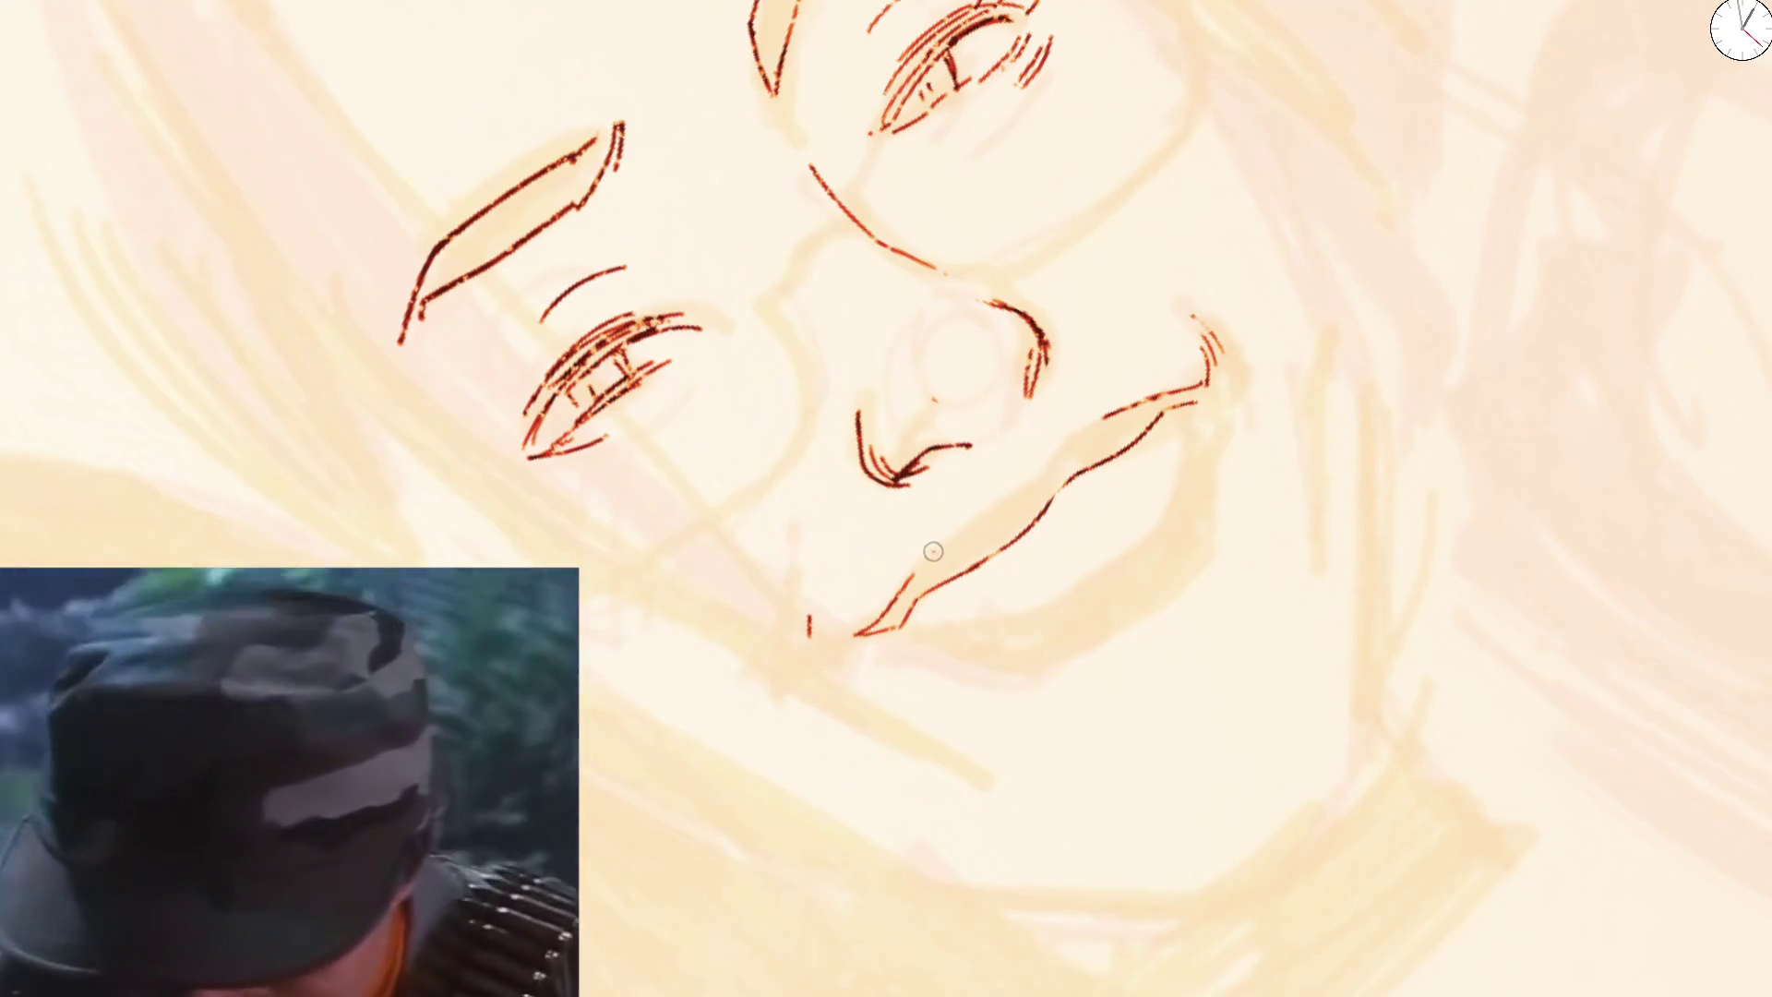
pyautogui.moveTo(928, 555); pyautogui.dragTo(1049, 476)
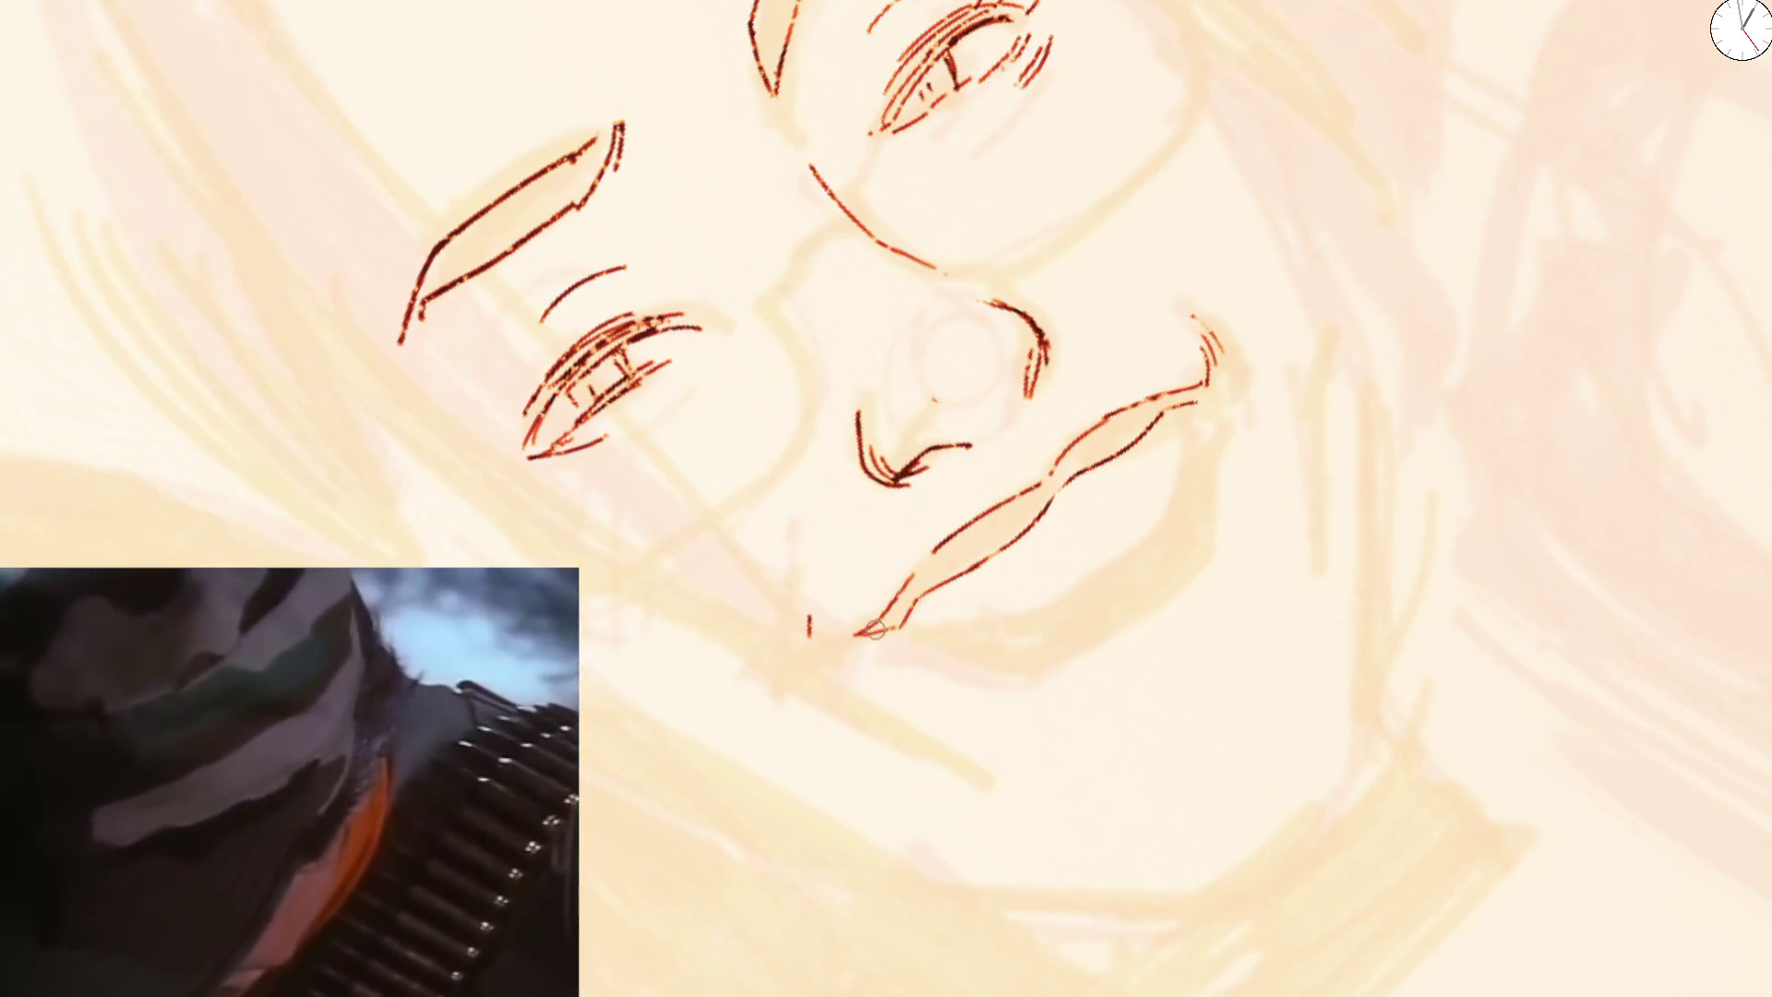
pyautogui.moveTo(957, 534); pyautogui.dragTo(881, 631)
pyautogui.moveTo(992, 510)
pyautogui.mouseDown()
pyautogui.moveTo(886, 634)
pyautogui.moveTo(1064, 465)
pyautogui.mouseUp()
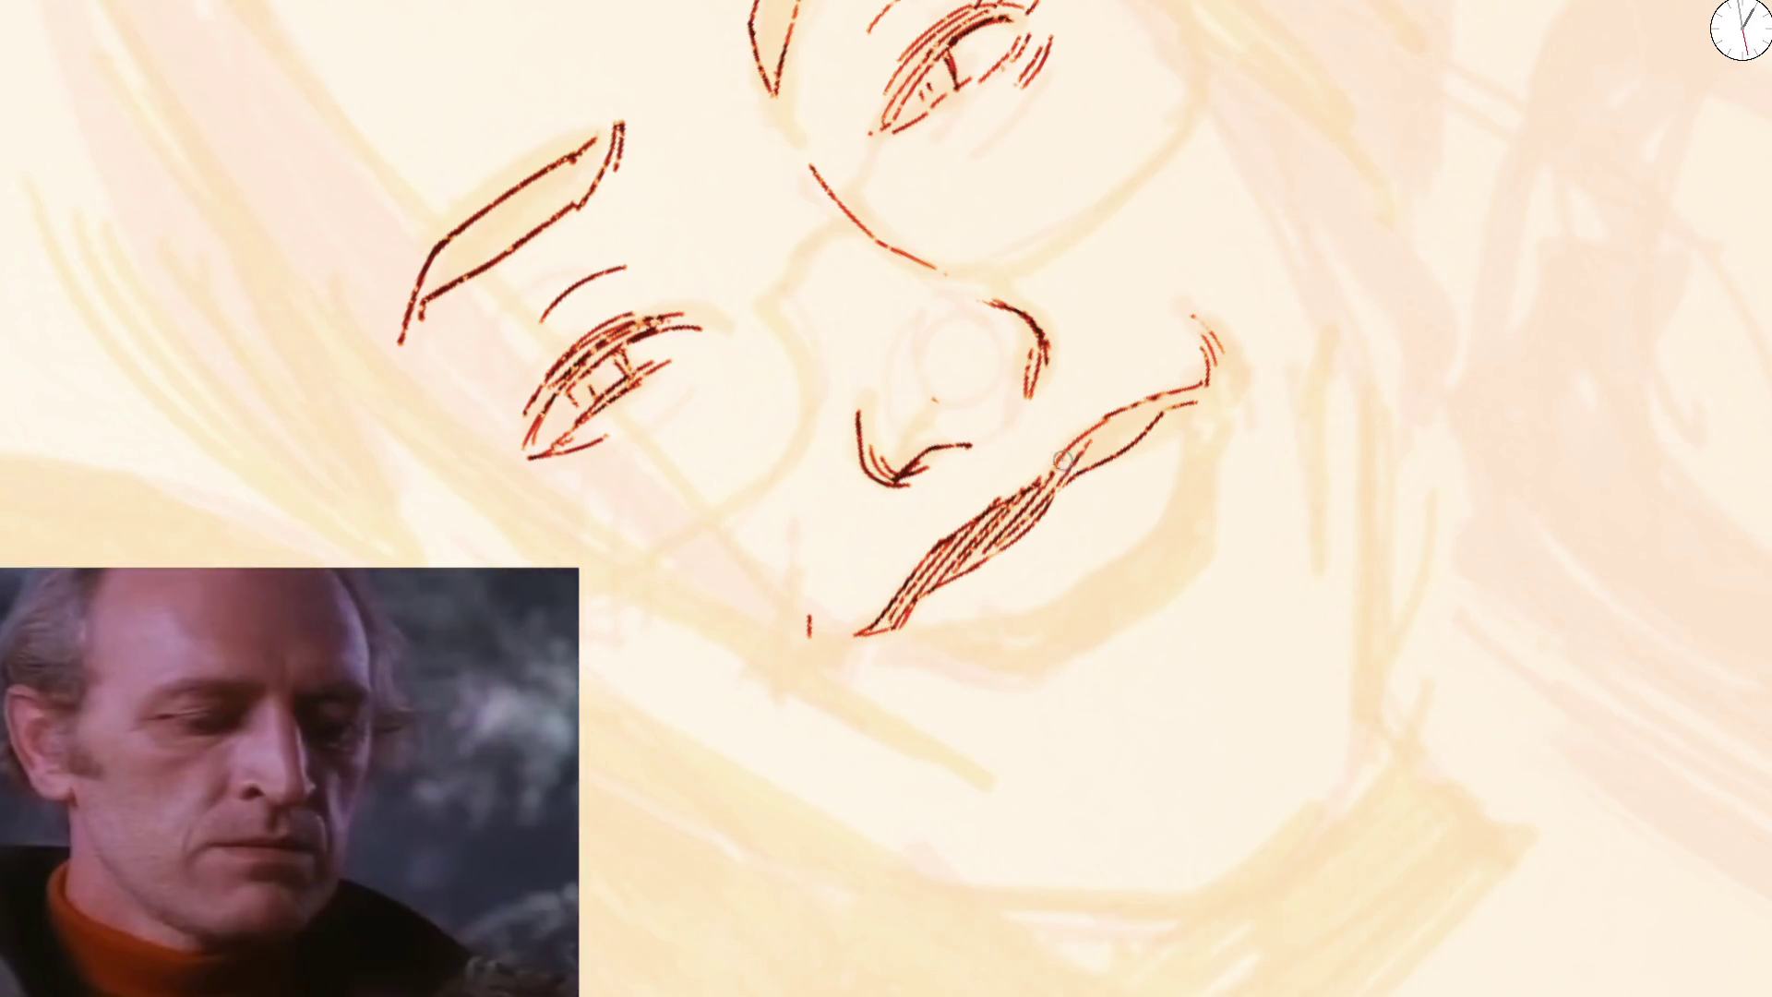
pyautogui.scroll(-2, 724, 526)
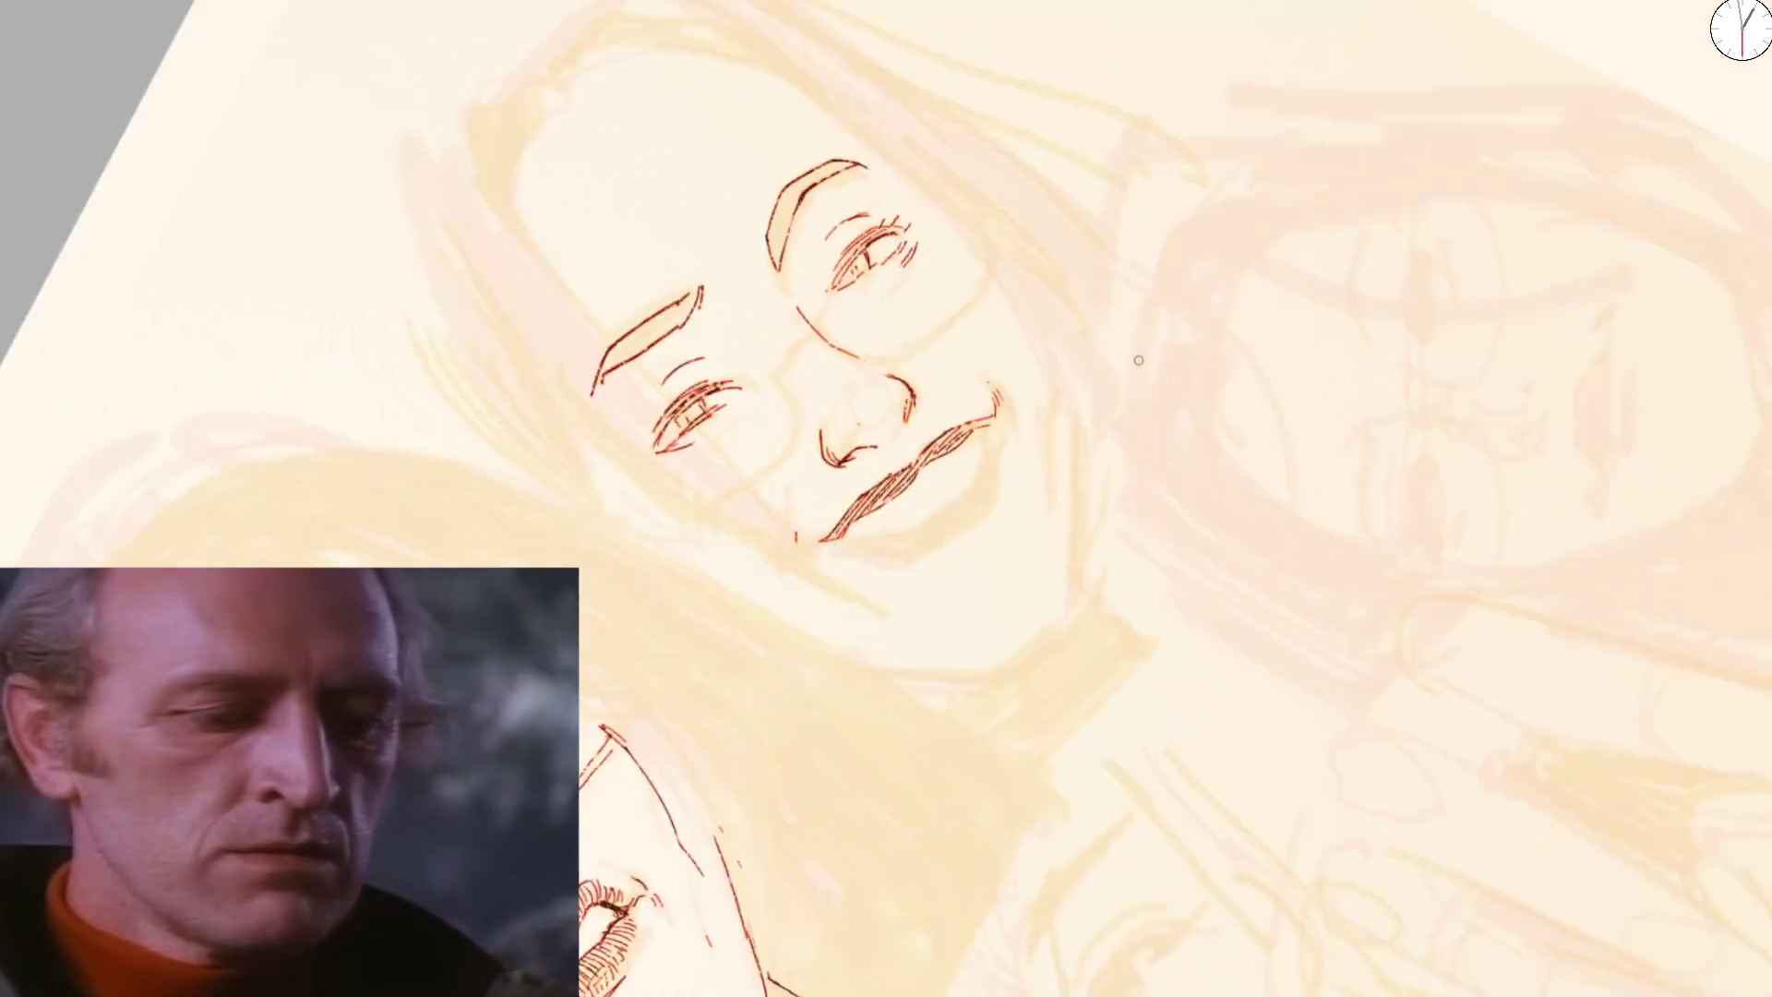
pyautogui.scroll(-2, 725, 527)
pyautogui.scroll(-2, 725, 526)
pyautogui.scroll(3, 725, 527)
pyautogui.scroll(3, 754, 444)
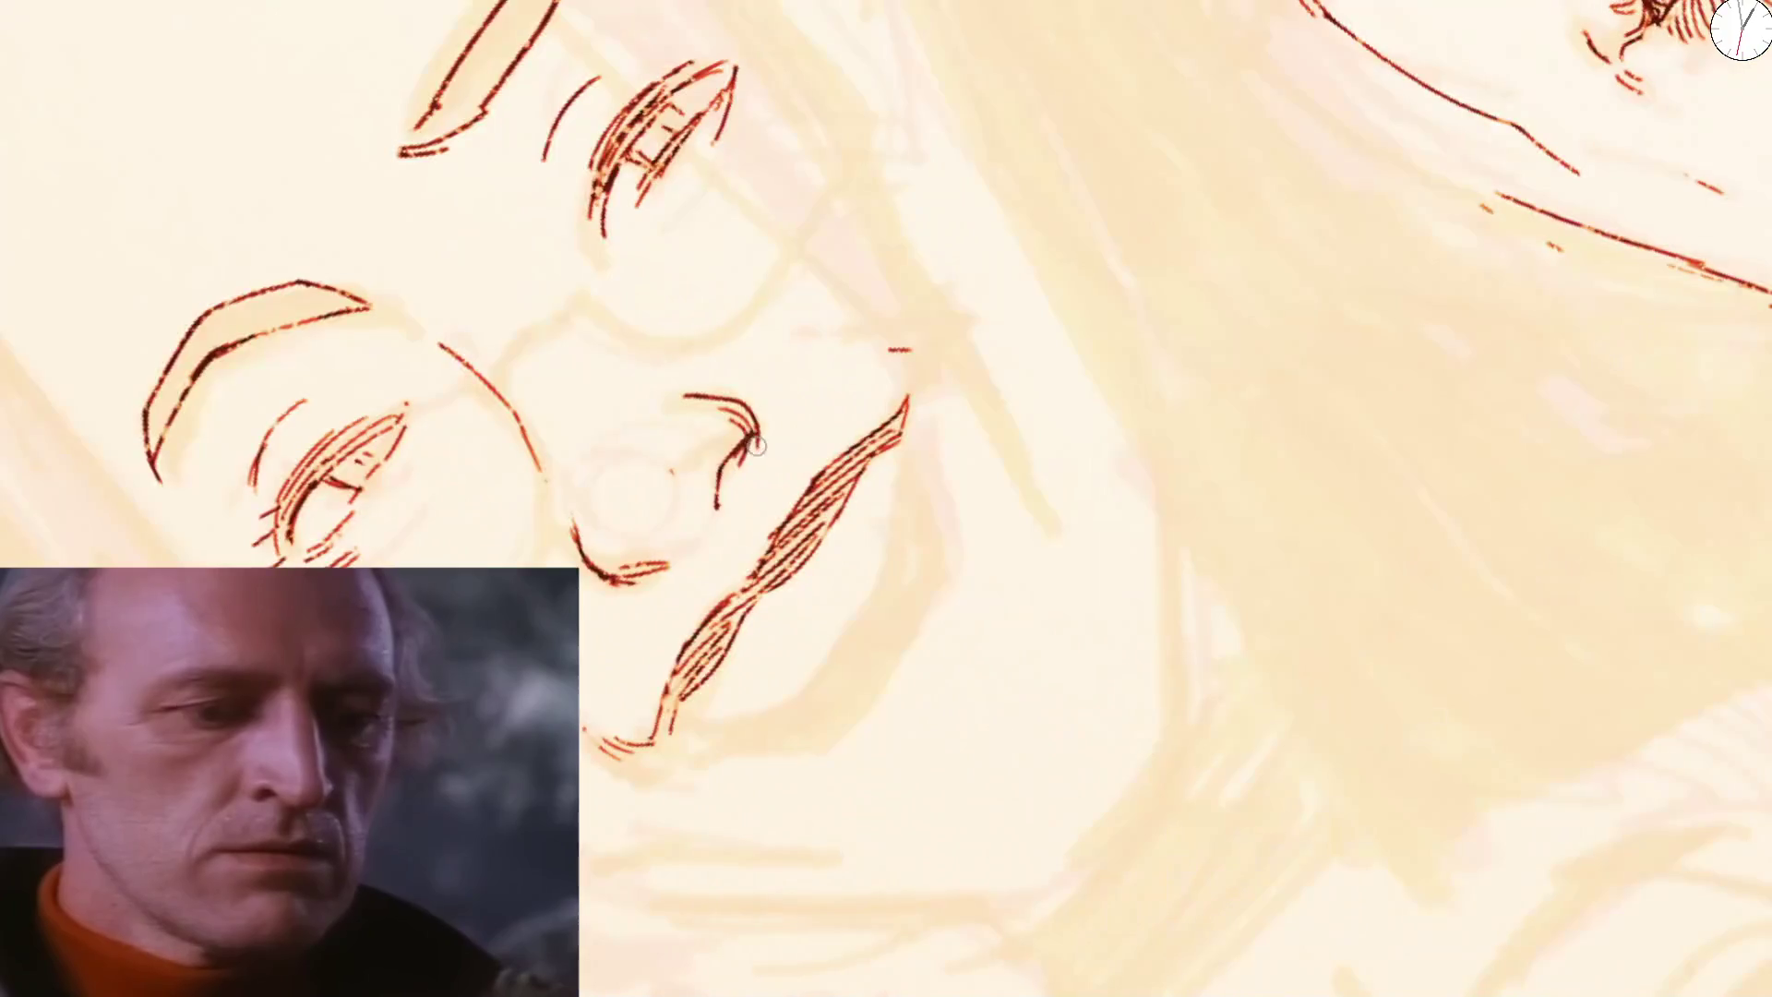
pyautogui.scroll(-3, 715, 487)
pyautogui.hscroll(-3, 715, 488)
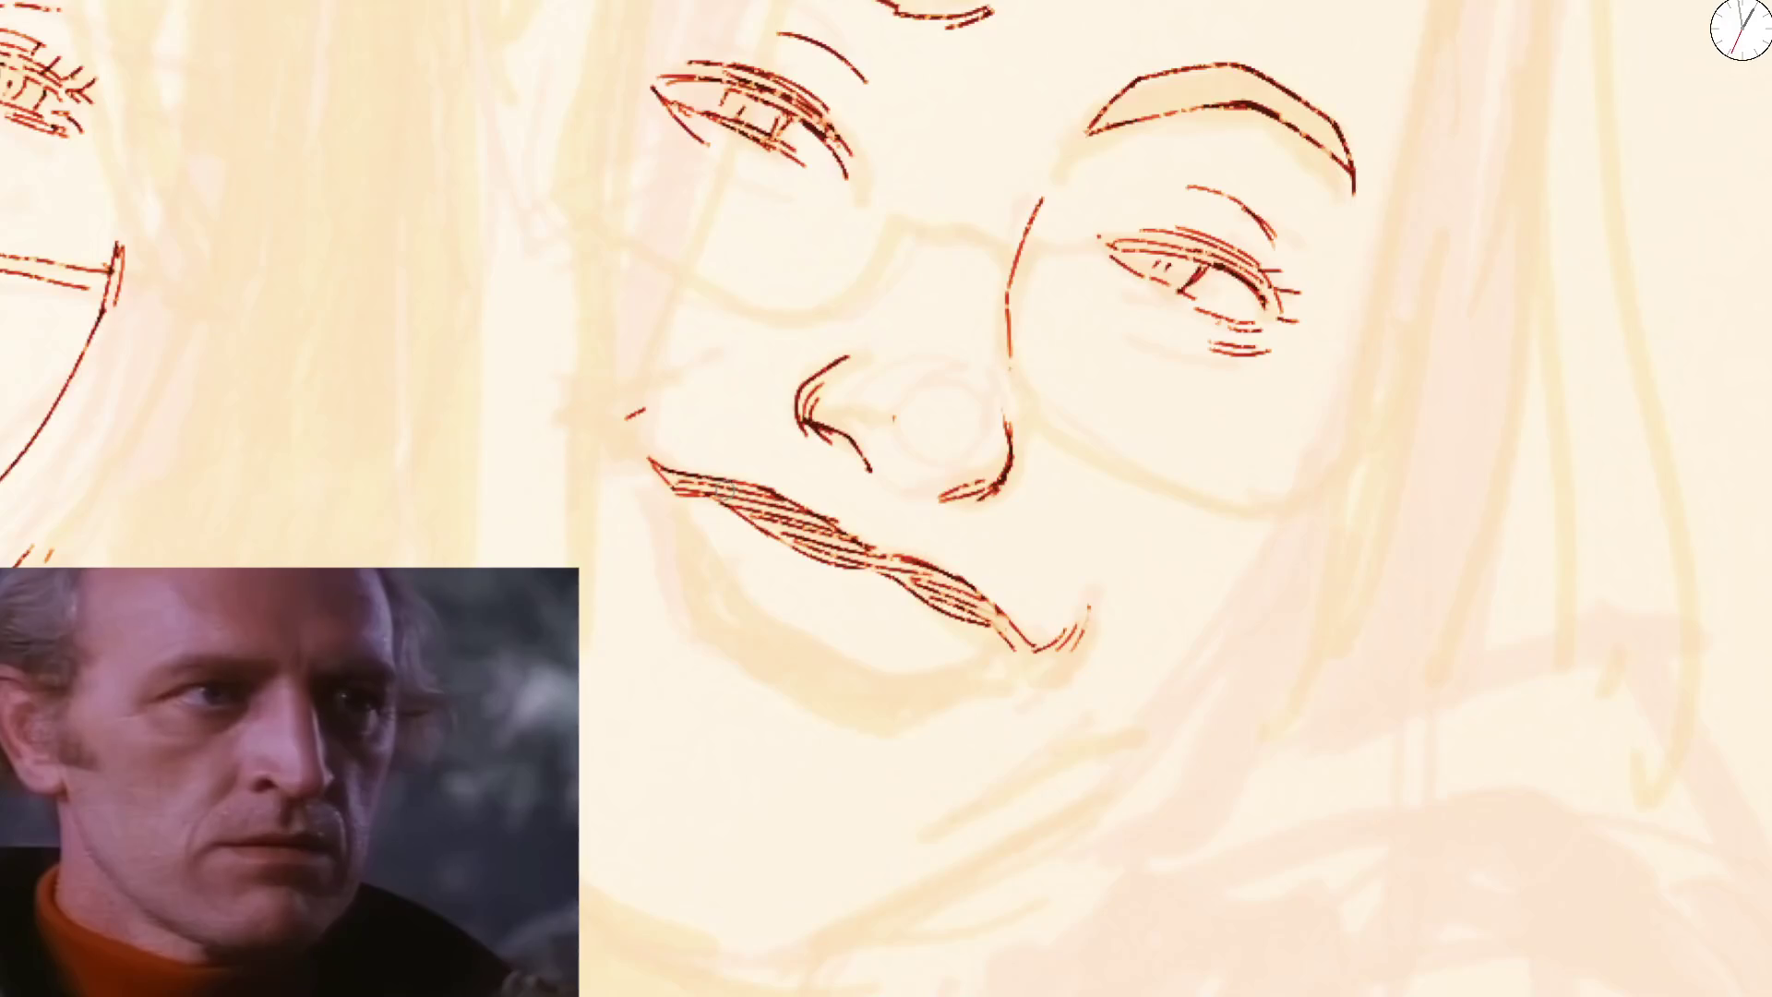
pyautogui.scroll(3, 428, 276)
# Add lashes to the upper eyelid and a chin line below the mouth, then turn the canvas to another face
pyautogui.moveTo(428, 276); pyautogui.dragTo(367, 315)
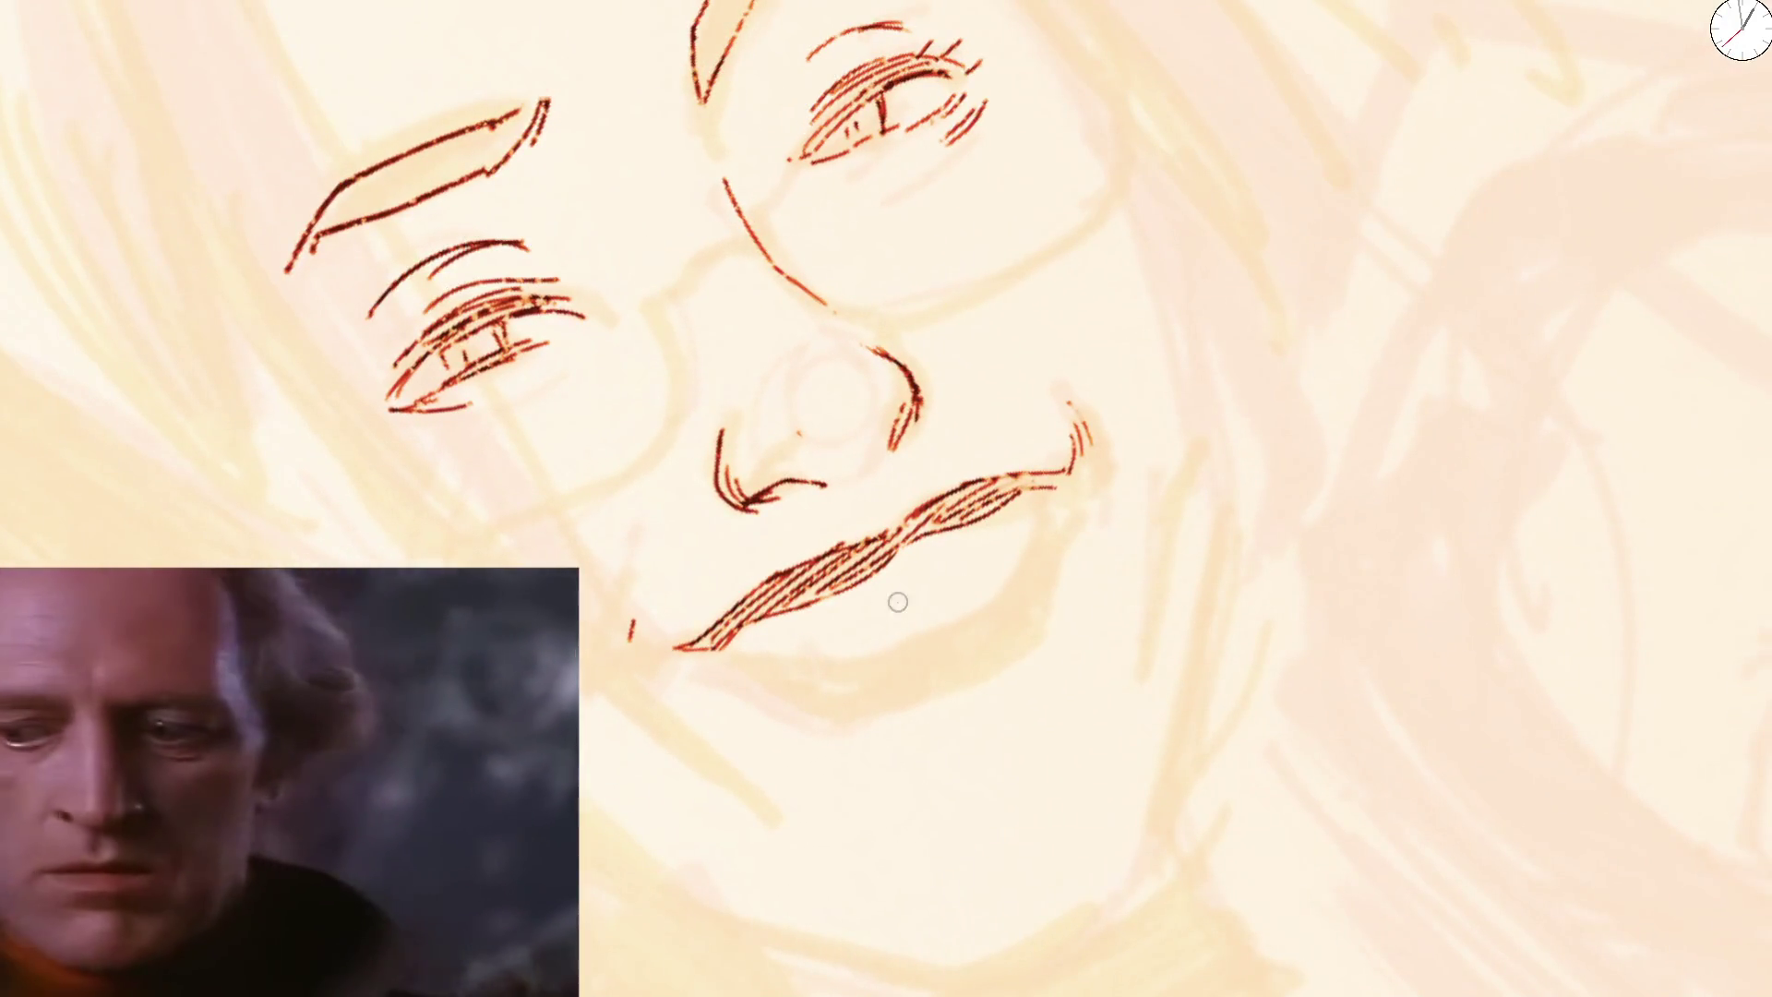
pyautogui.moveTo(752, 646); pyautogui.dragTo(946, 625)
pyautogui.scroll(-3, 946, 625)
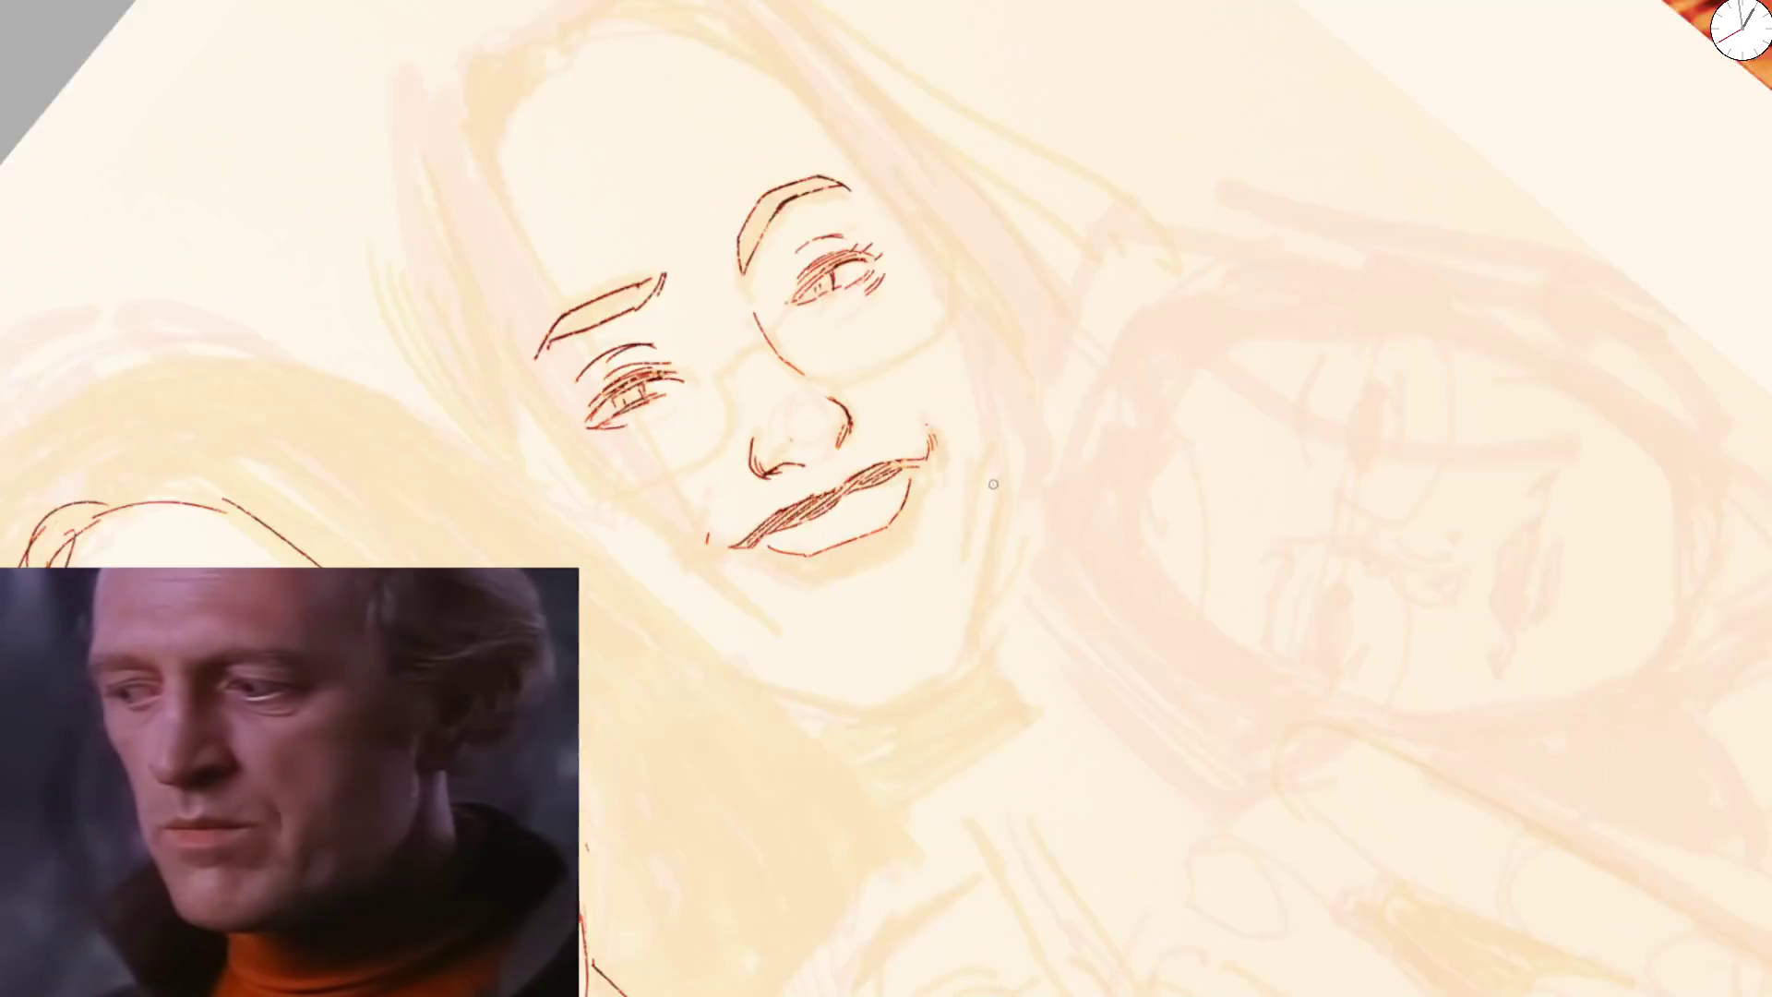
pyautogui.moveTo(989, 476); pyautogui.dragTo(1068, 397)
pyautogui.scroll(2, 833, 487)
pyautogui.moveTo(836, 484)
pyautogui.mouseDown()
pyautogui.moveTo(733, 625)
pyautogui.moveTo(840, 482)
pyautogui.mouseUp()
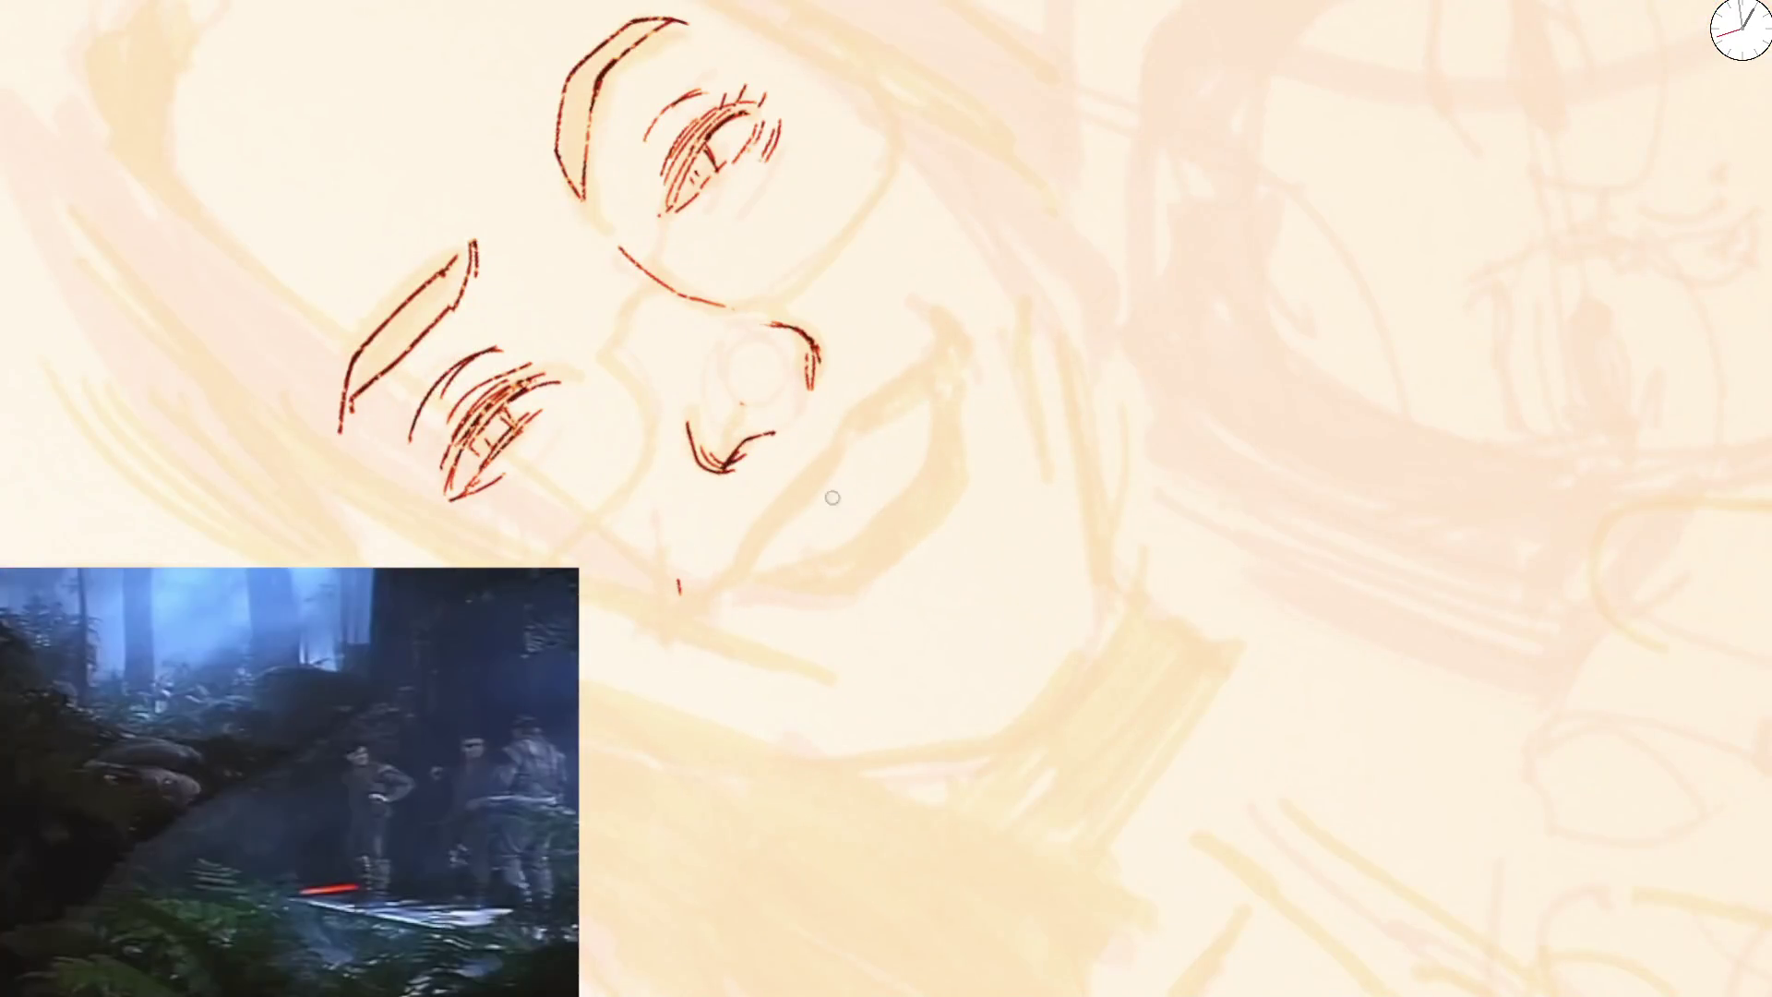
# Ink the long lower lip line up to the mouth corner with a second line alongside it
pyautogui.moveTo(755, 555); pyautogui.dragTo(928, 369)
pyautogui.moveTo(810, 499)
pyautogui.mouseDown()
pyautogui.moveTo(792, 527)
pyautogui.moveTo(870, 437)
pyautogui.mouseUp()
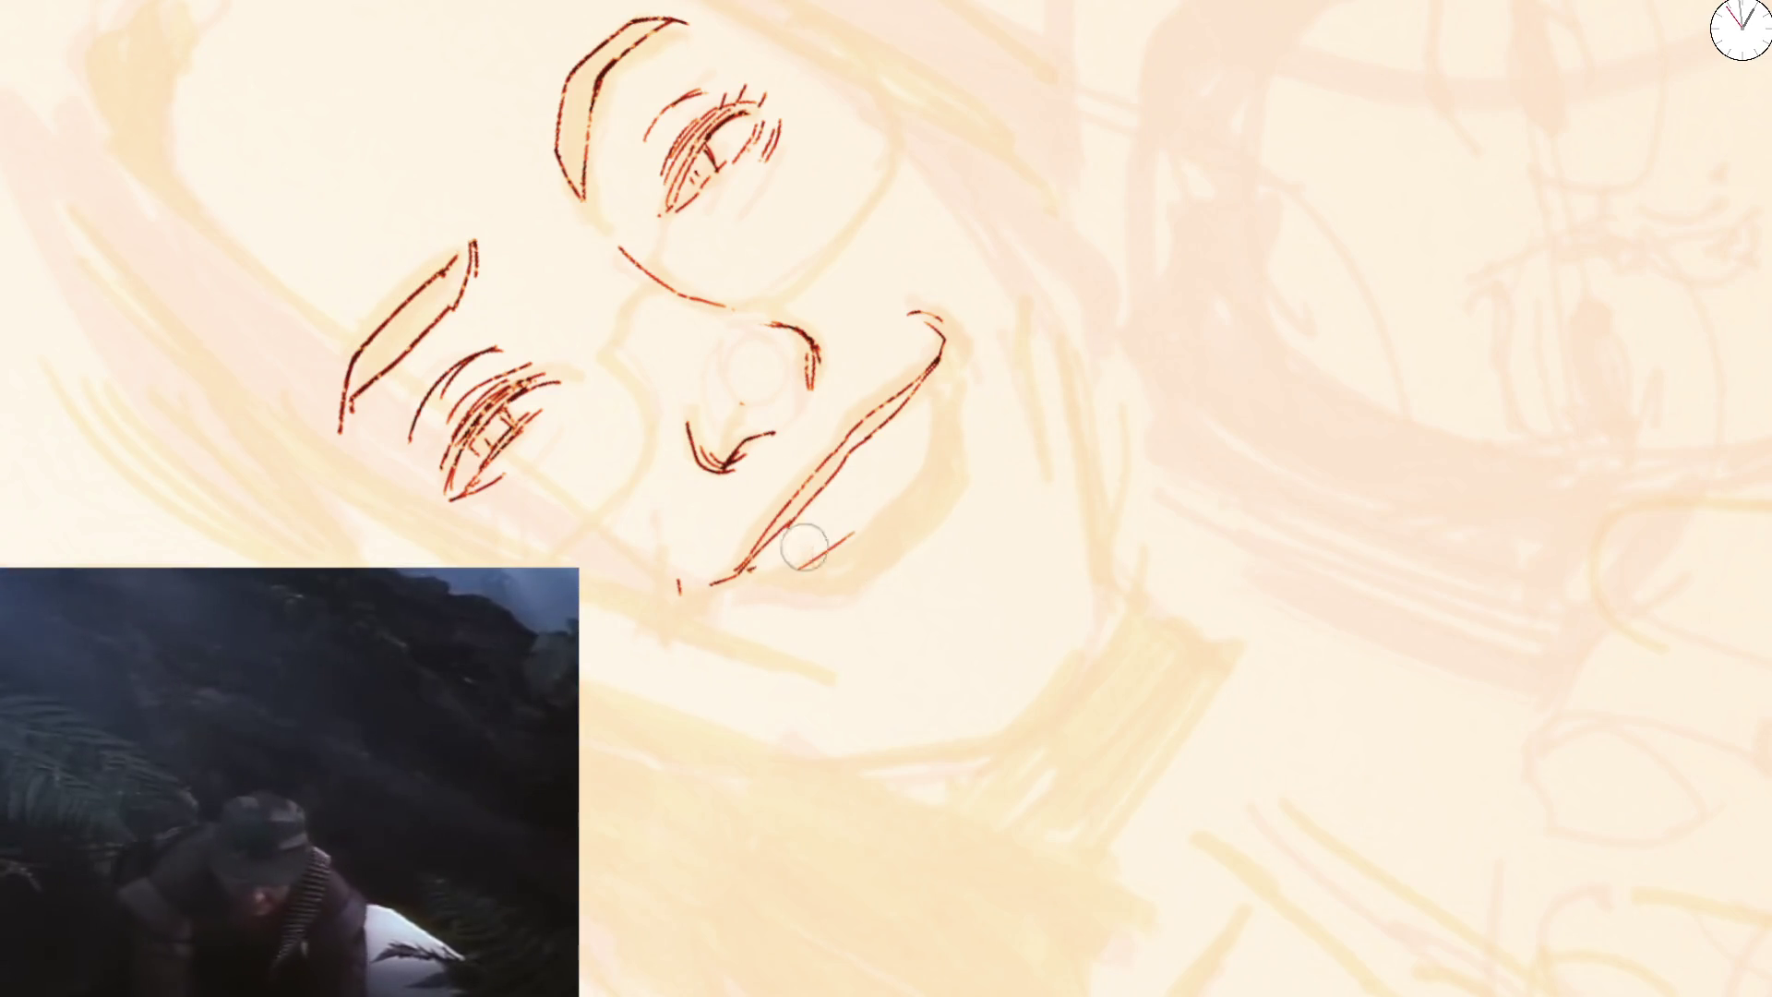
pyautogui.moveTo(819, 526); pyautogui.dragTo(1082, 429)
pyautogui.press('5')
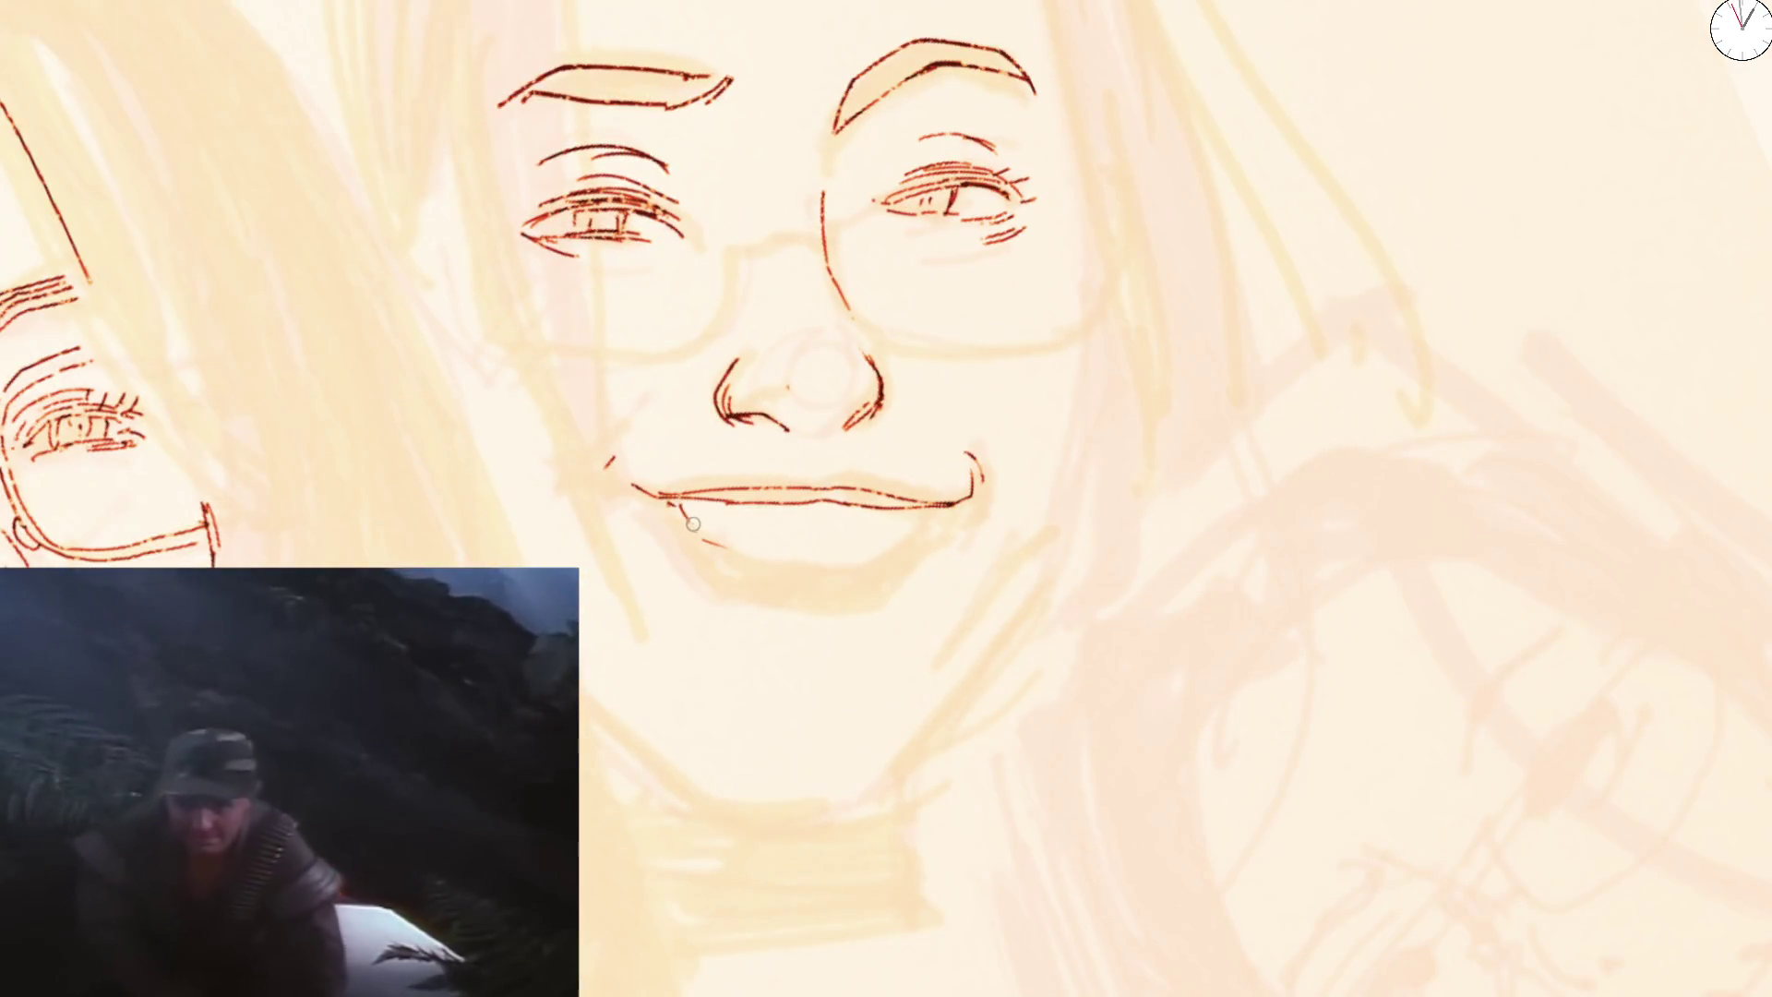
pyautogui.moveTo(678, 507)
pyautogui.mouseDown()
pyautogui.moveTo(1225, 419)
pyautogui.moveTo(837, 535)
pyautogui.mouseUp()
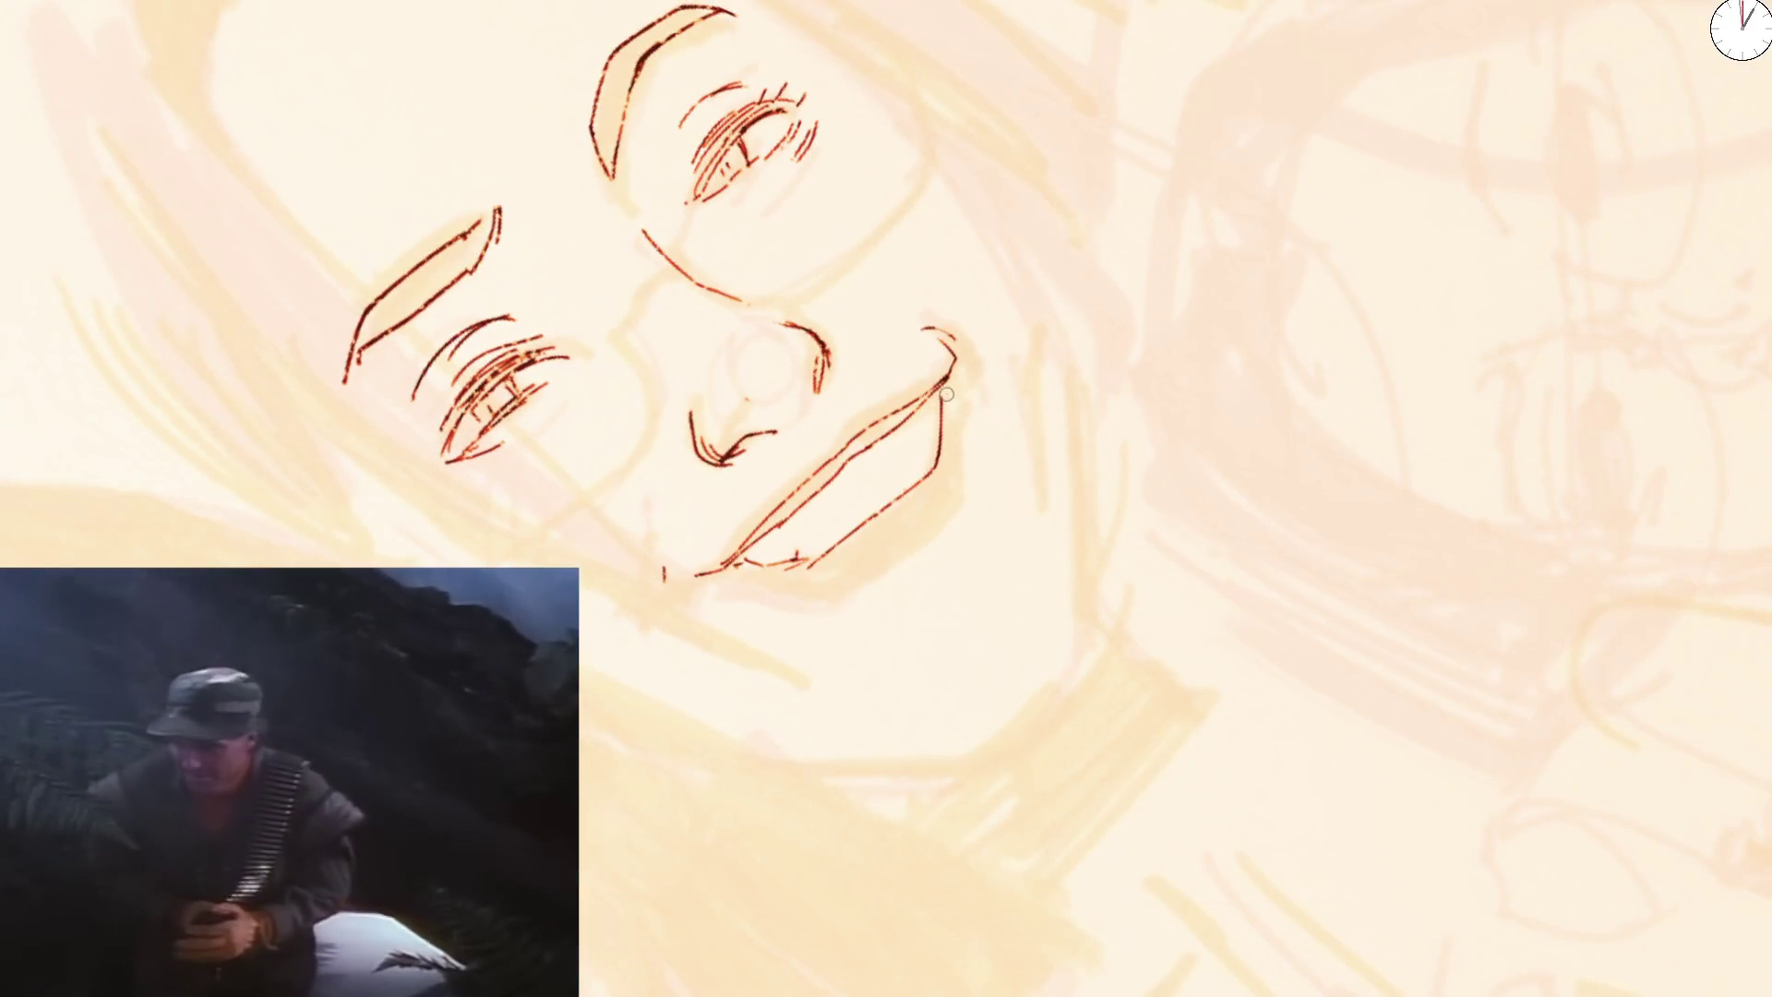
# Draw the lower lip curve and right mouth-corner stroke, then erase the stray lip tips
pyautogui.moveTo(953, 507); pyautogui.dragTo(809, 606)
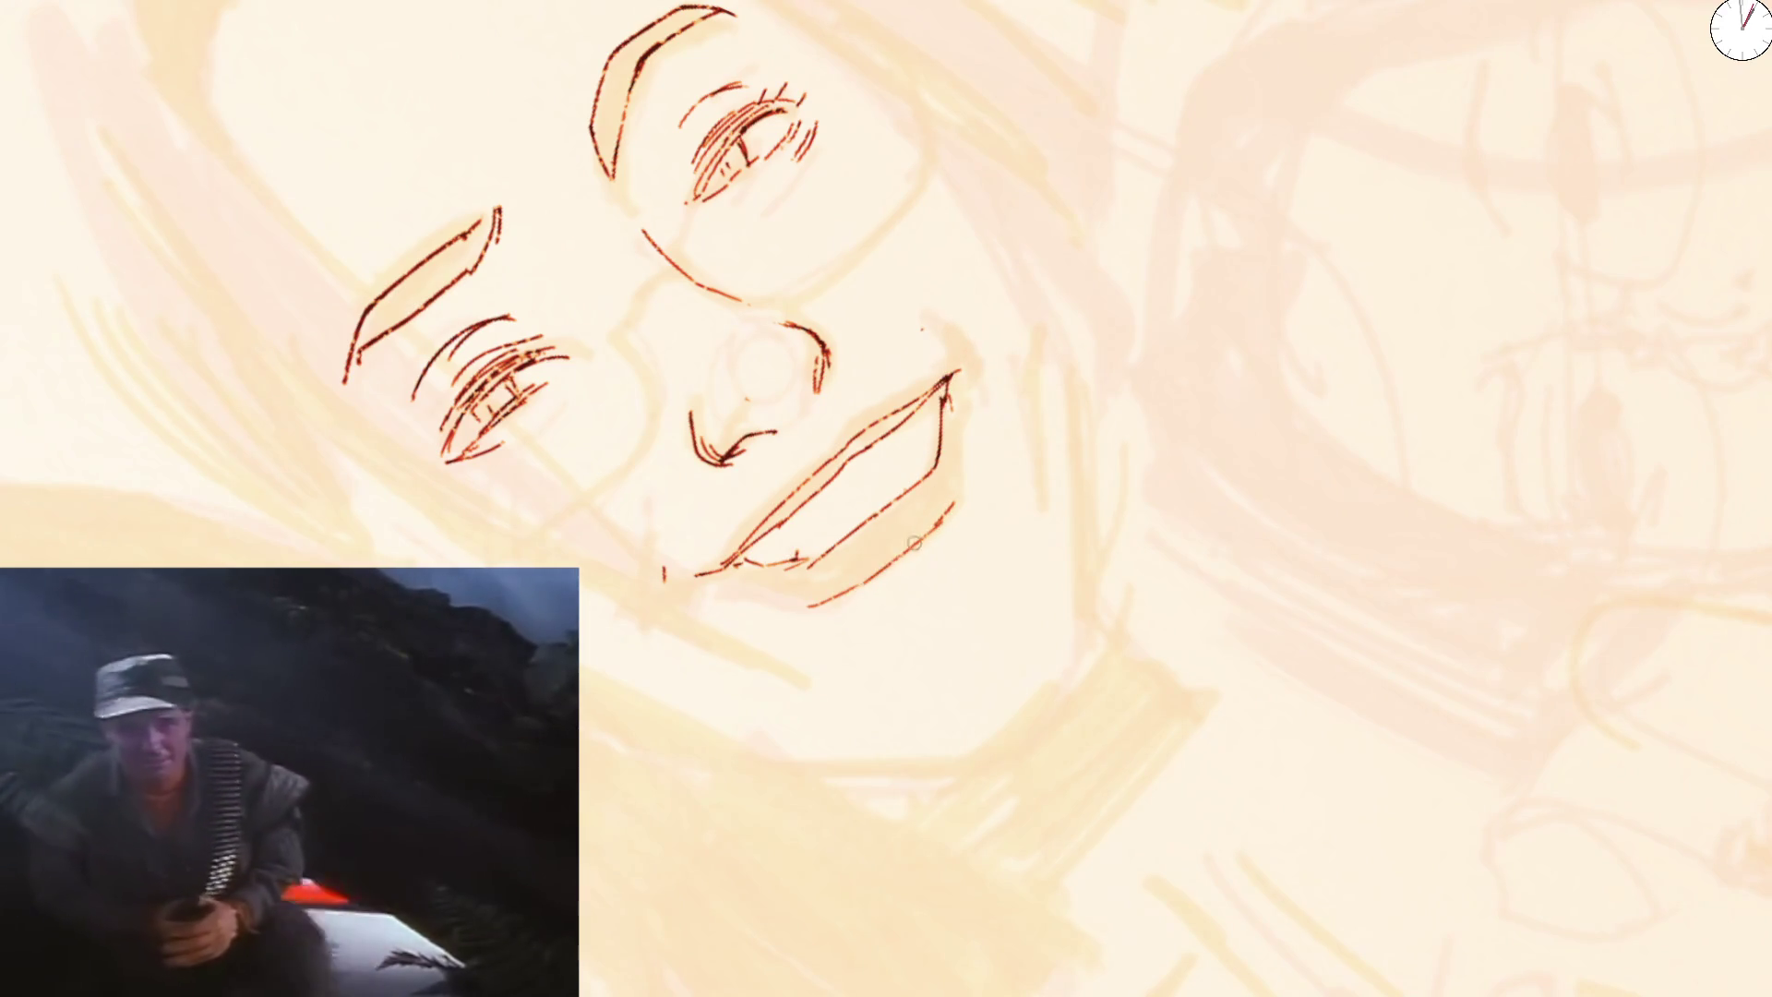
pyautogui.moveTo(956, 478)
pyautogui.mouseDown()
pyautogui.moveTo(951, 371)
pyautogui.moveTo(885, 546)
pyautogui.mouseUp()
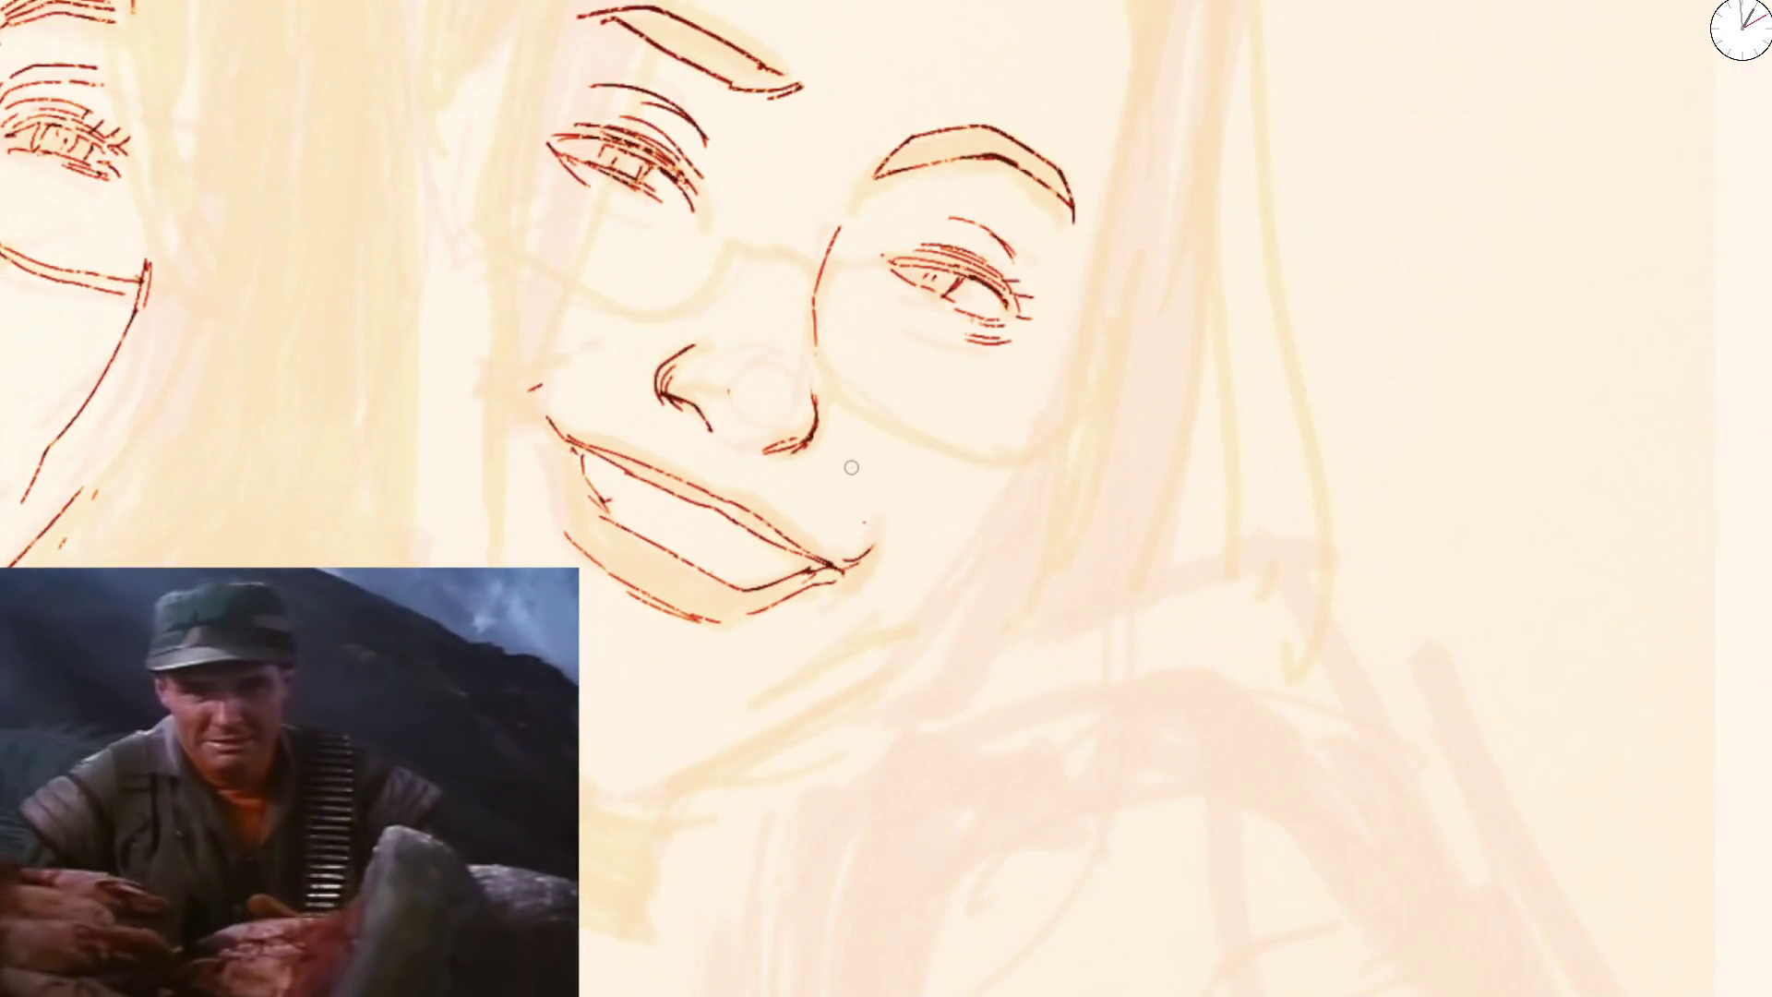
pyautogui.moveTo(850, 467); pyautogui.dragTo(665, 508)
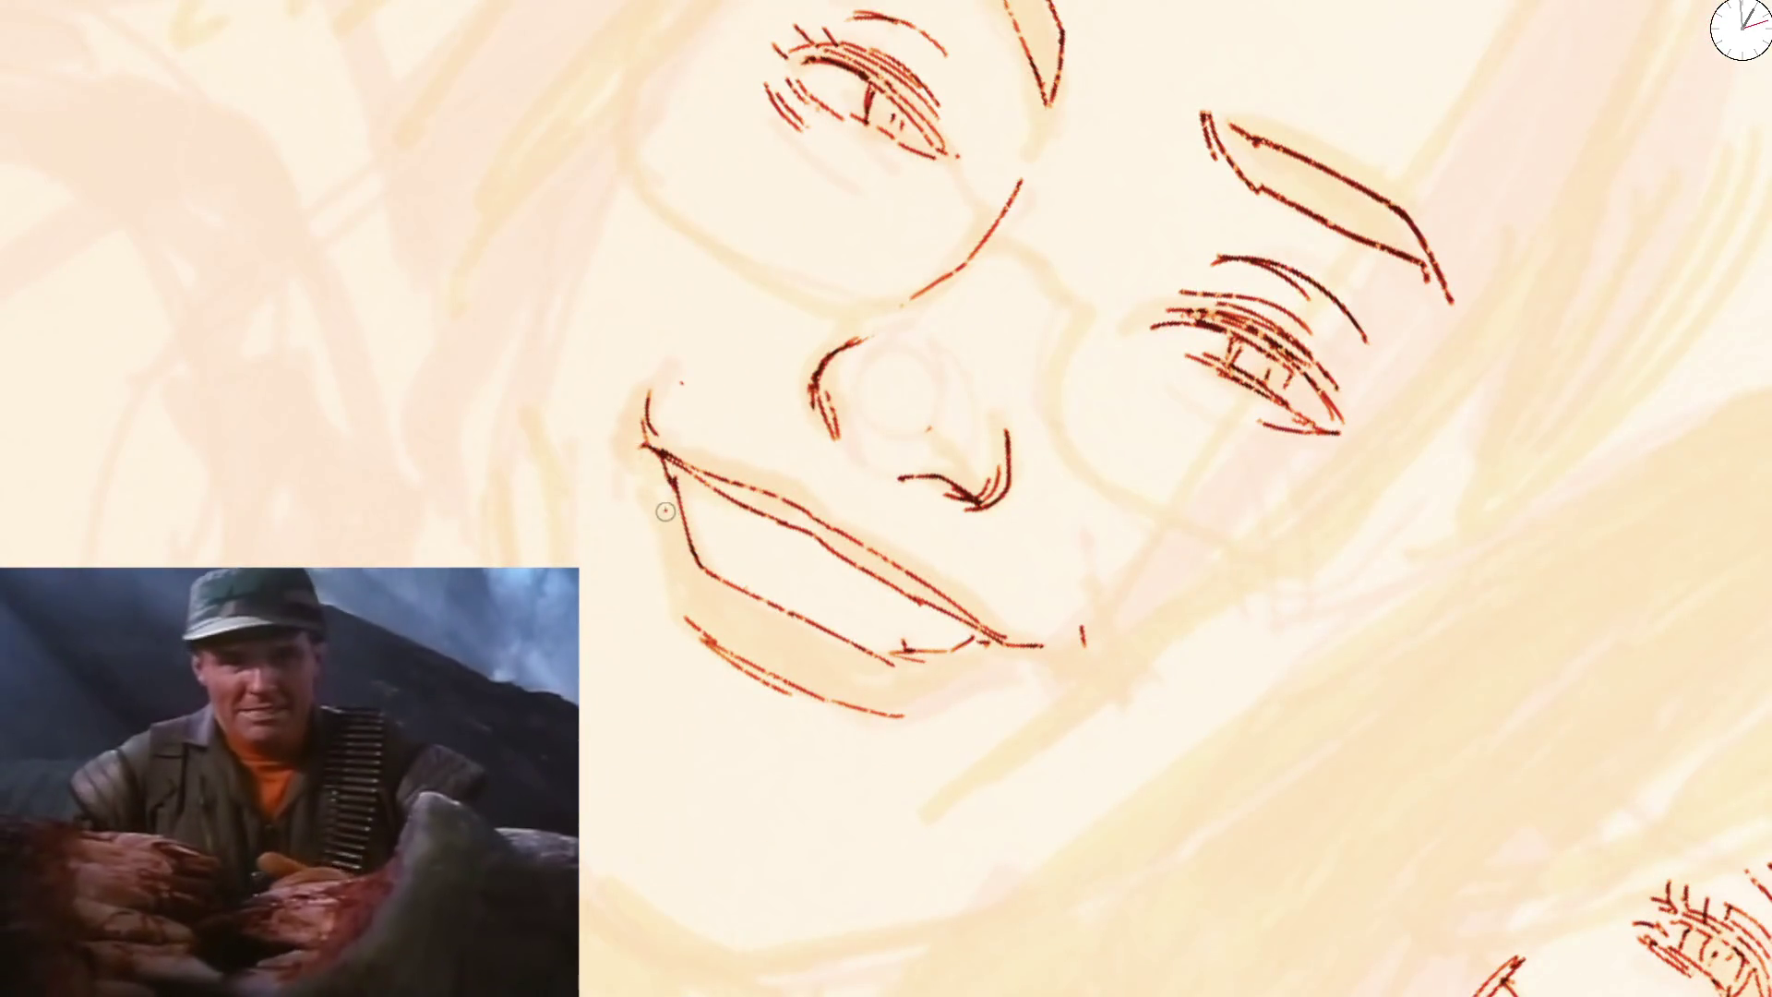
pyautogui.moveTo(938, 712); pyautogui.dragTo(845, 693)
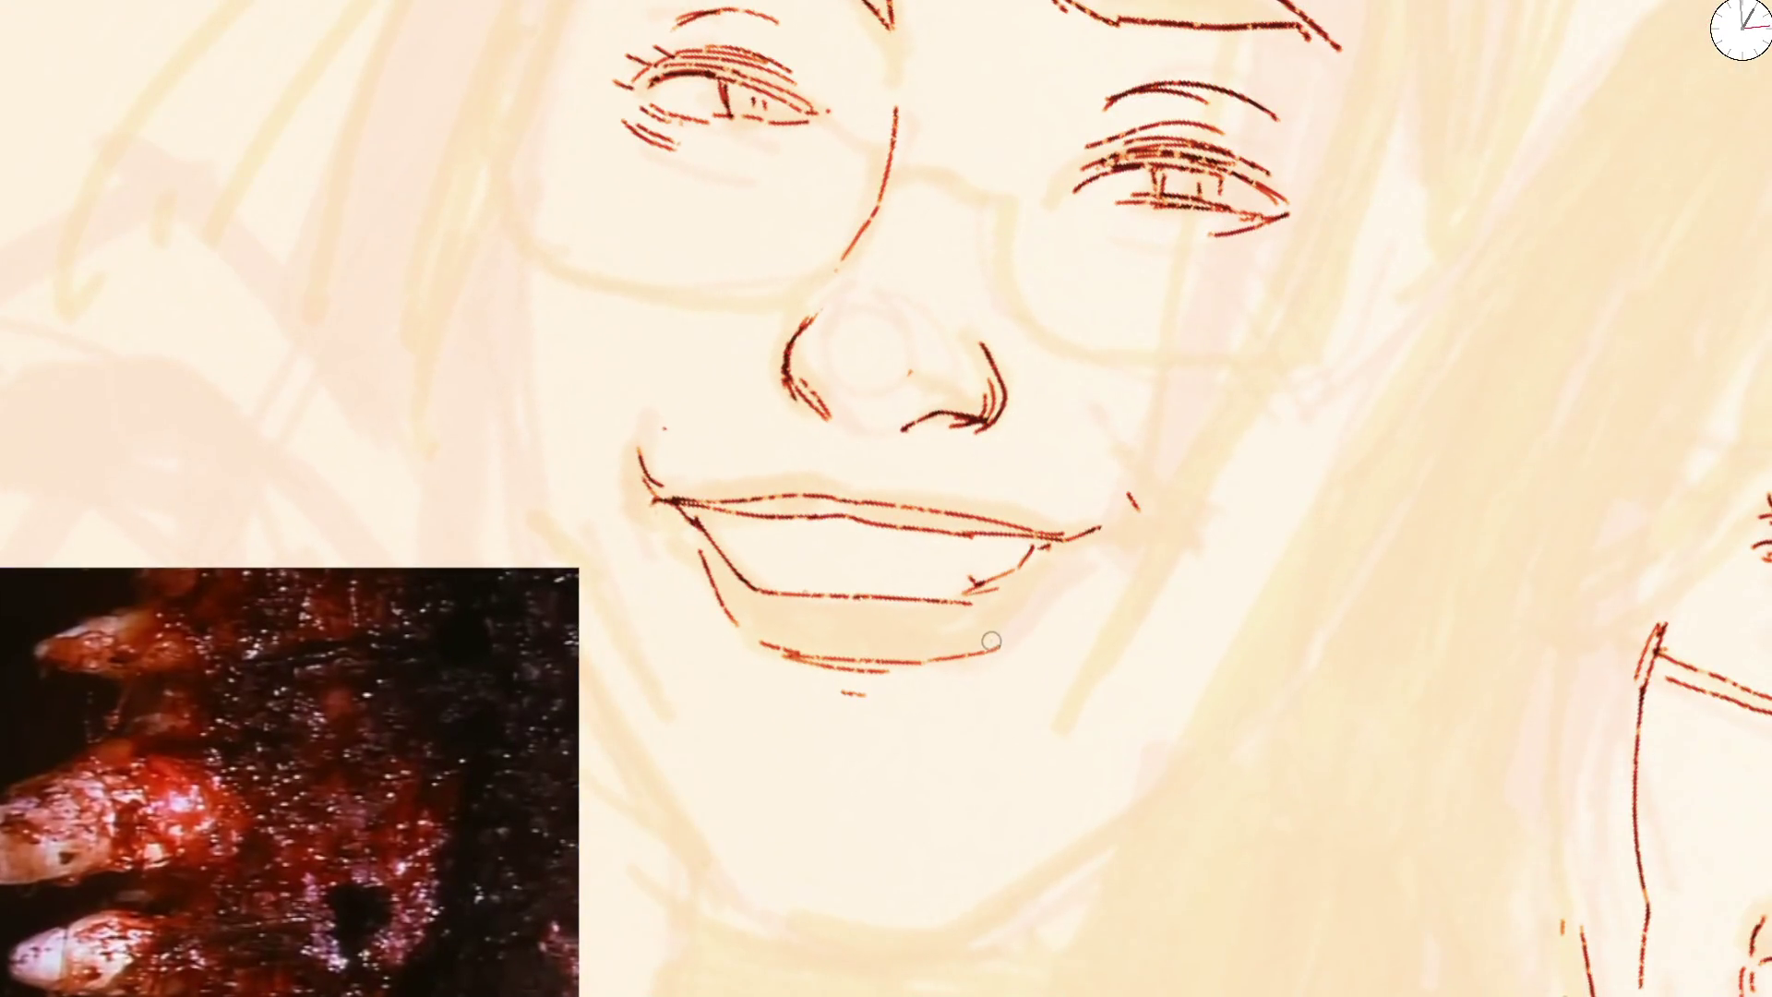
pyautogui.scroll(-3, 1067, 566)
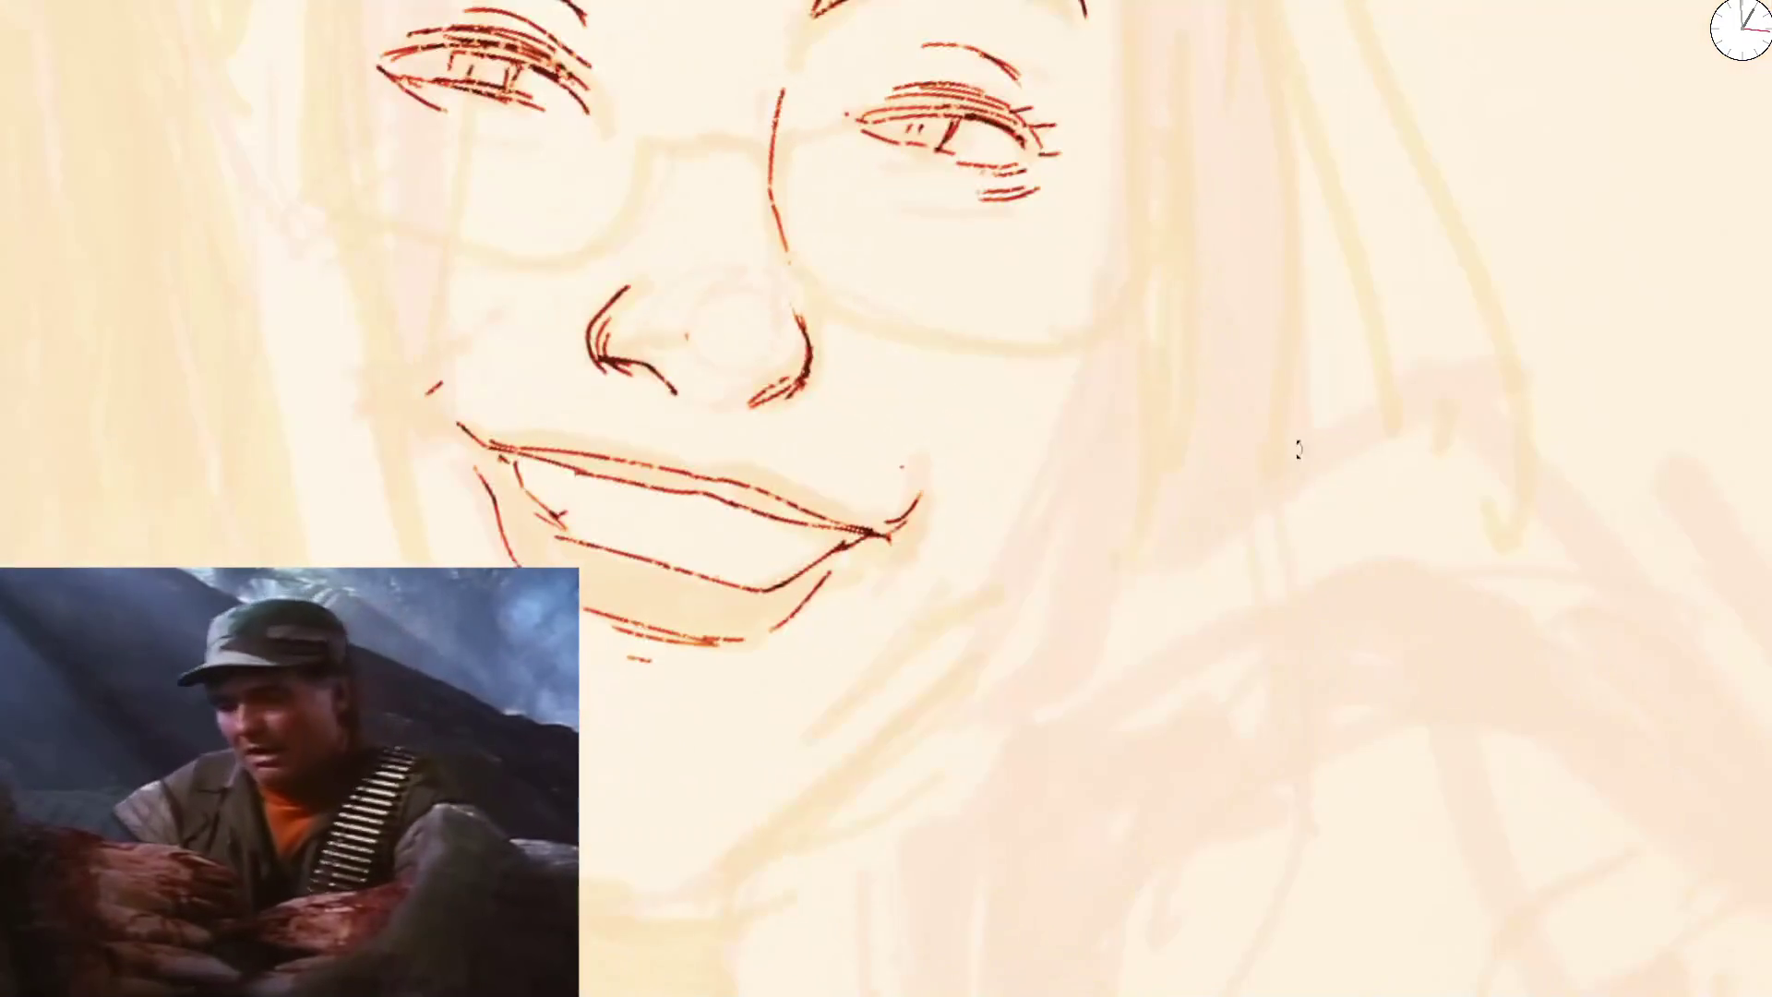
pyautogui.moveTo(918, 396); pyautogui.dragTo(635, 570)
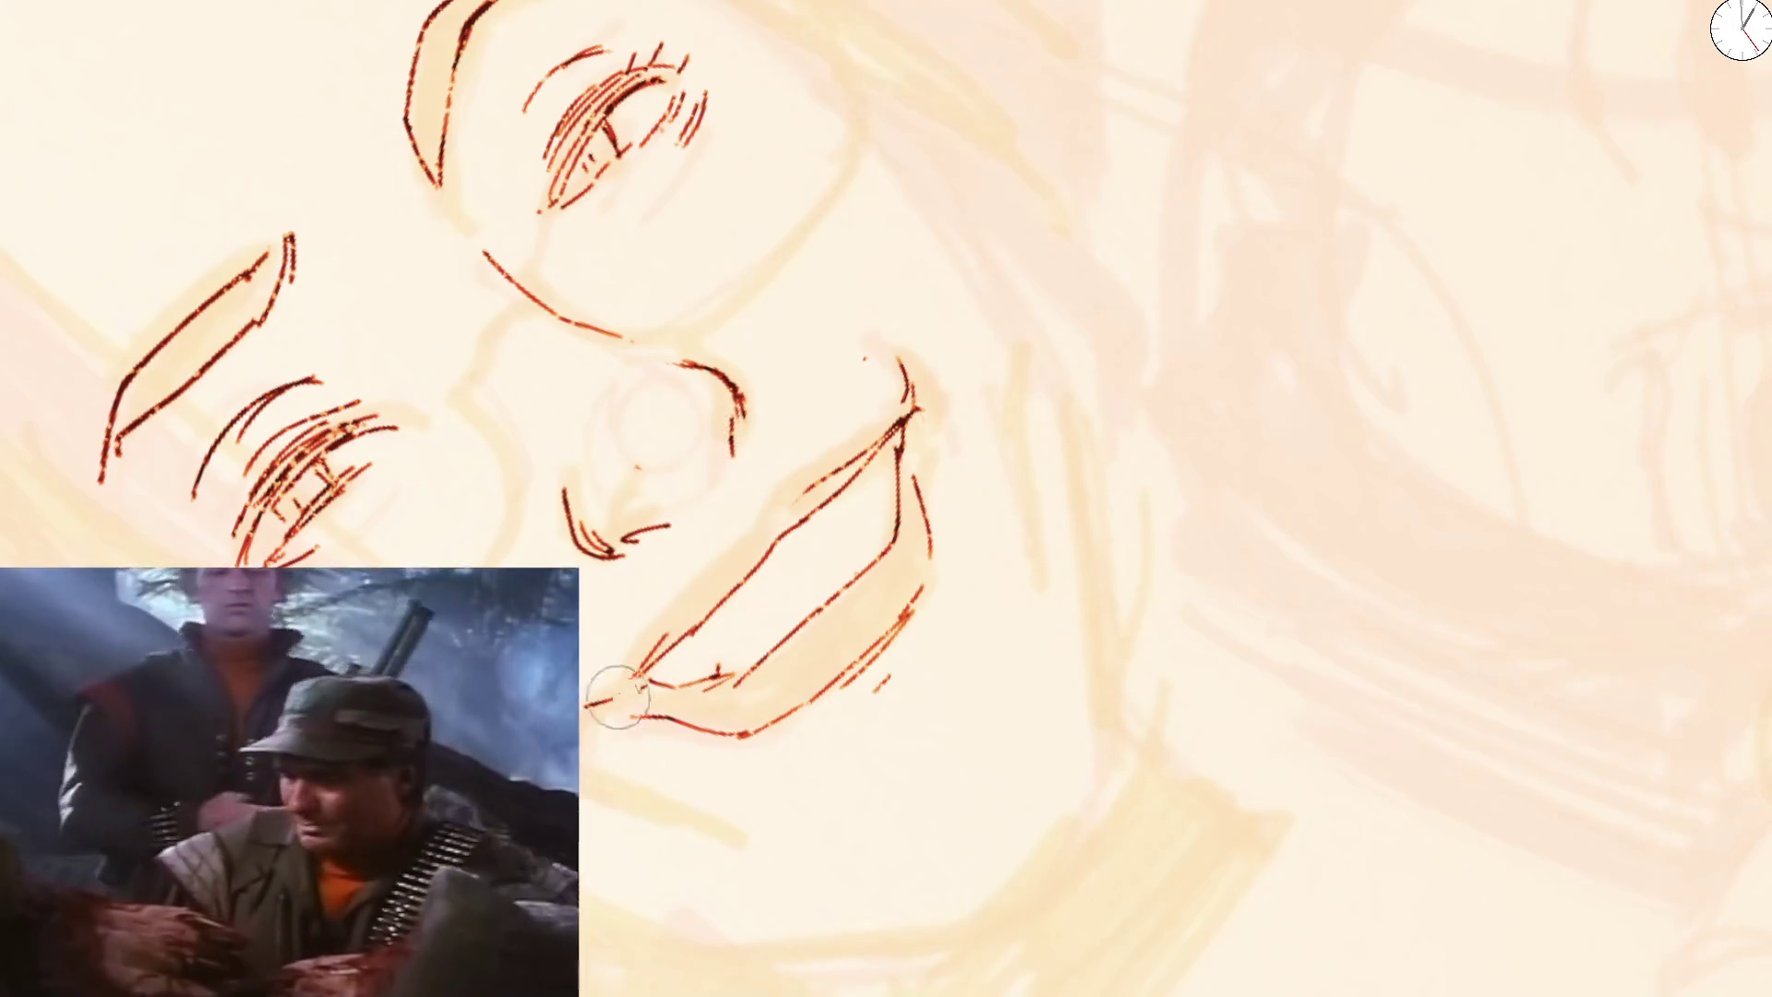
pyautogui.moveTo(627, 688); pyautogui.dragTo(596, 706)
pyautogui.moveTo(900, 372); pyautogui.dragTo(909, 404)
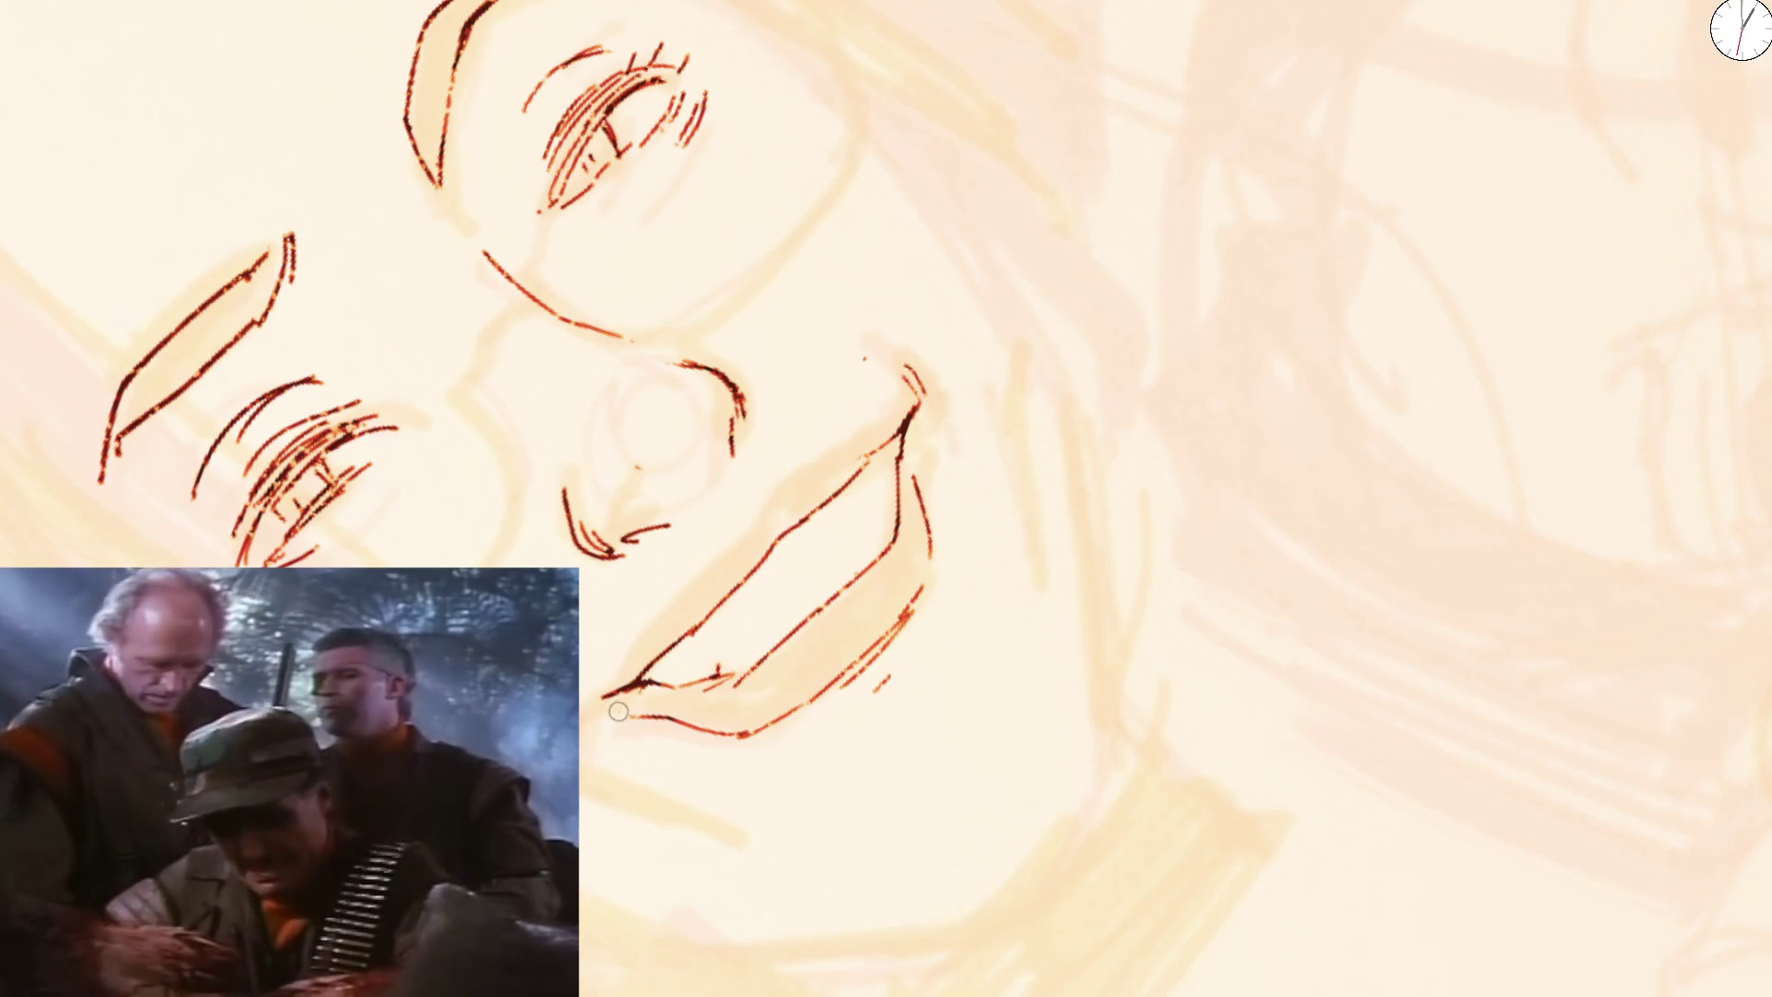
# Draw the upper lip line and thicken its left part
pyautogui.moveTo(652, 675); pyautogui.dragTo(703, 592)
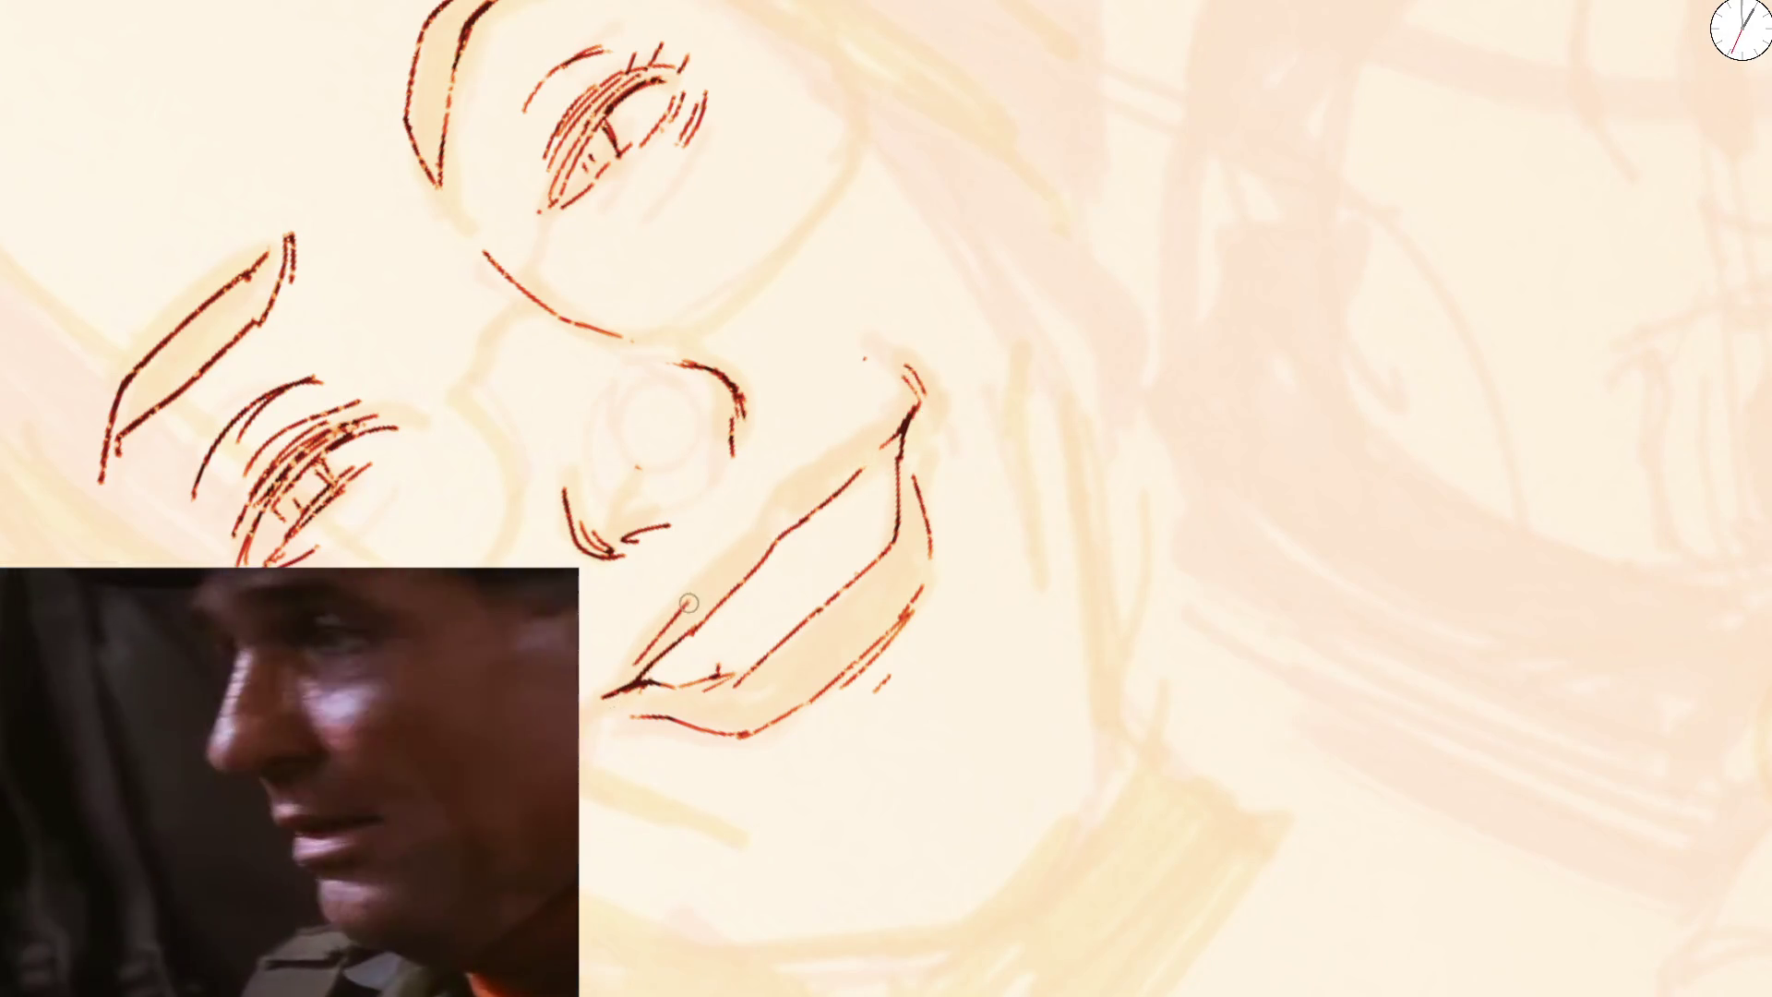
pyautogui.moveTo(766, 527); pyautogui.dragTo(870, 440)
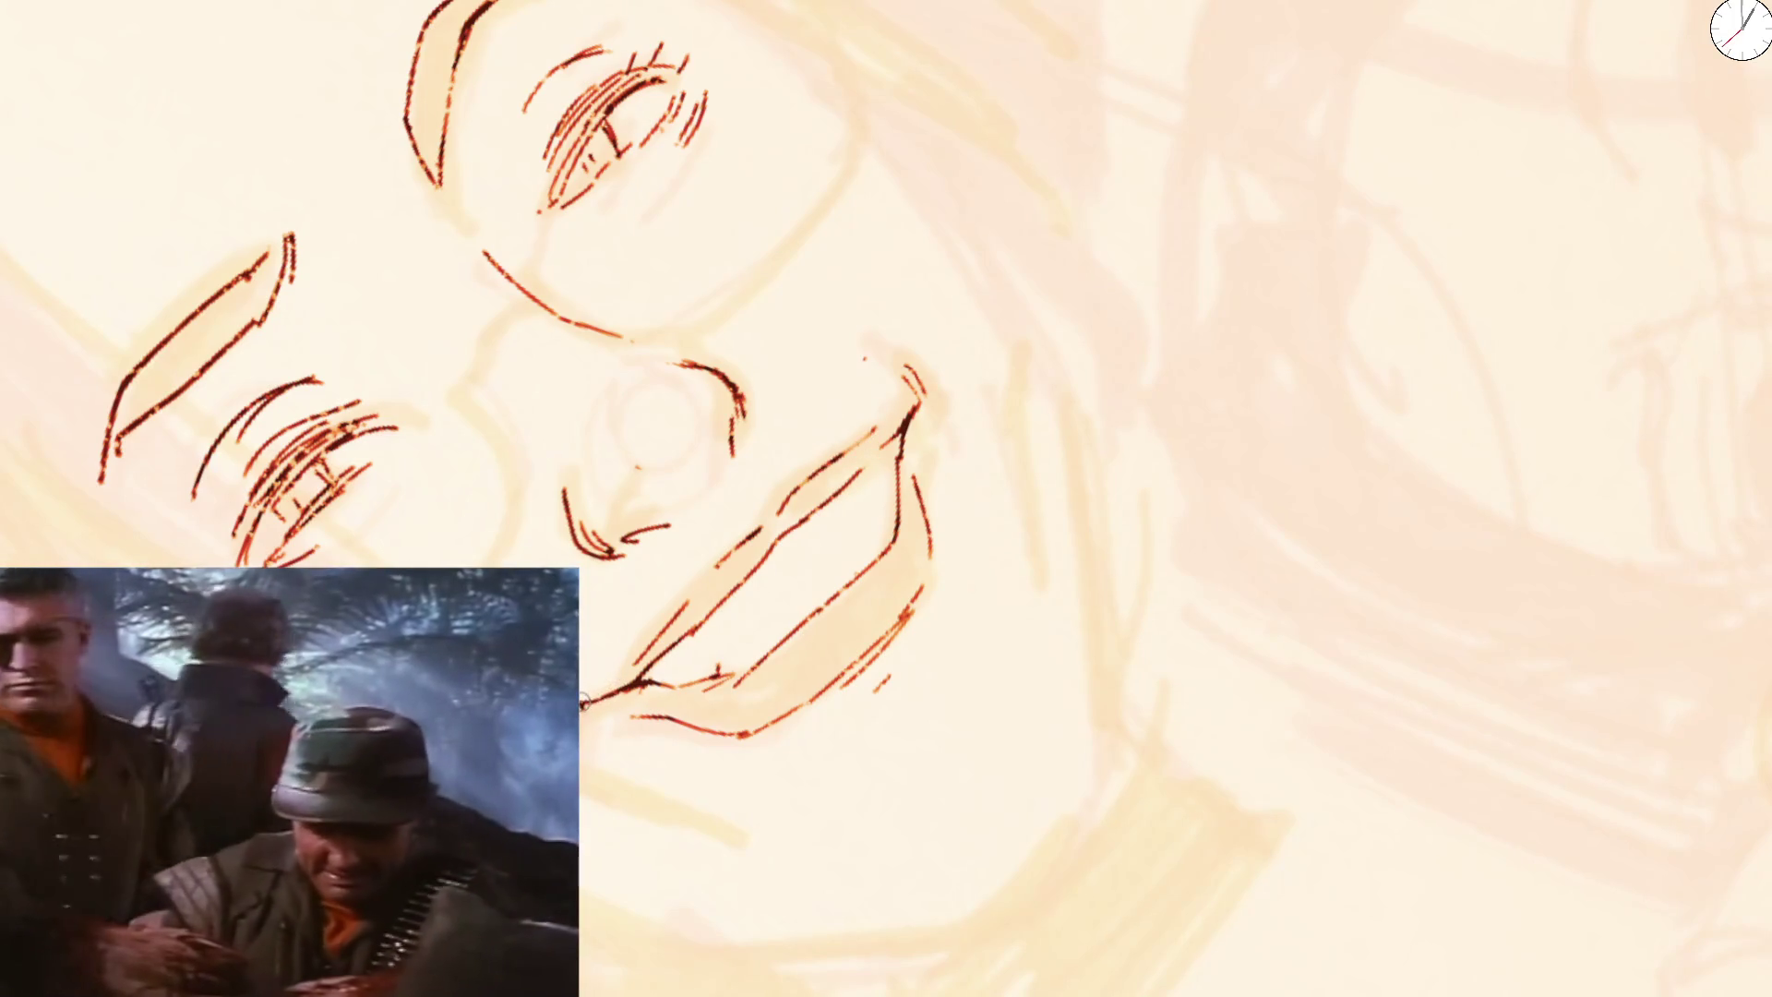
pyautogui.moveTo(641, 674); pyautogui.dragTo(742, 554)
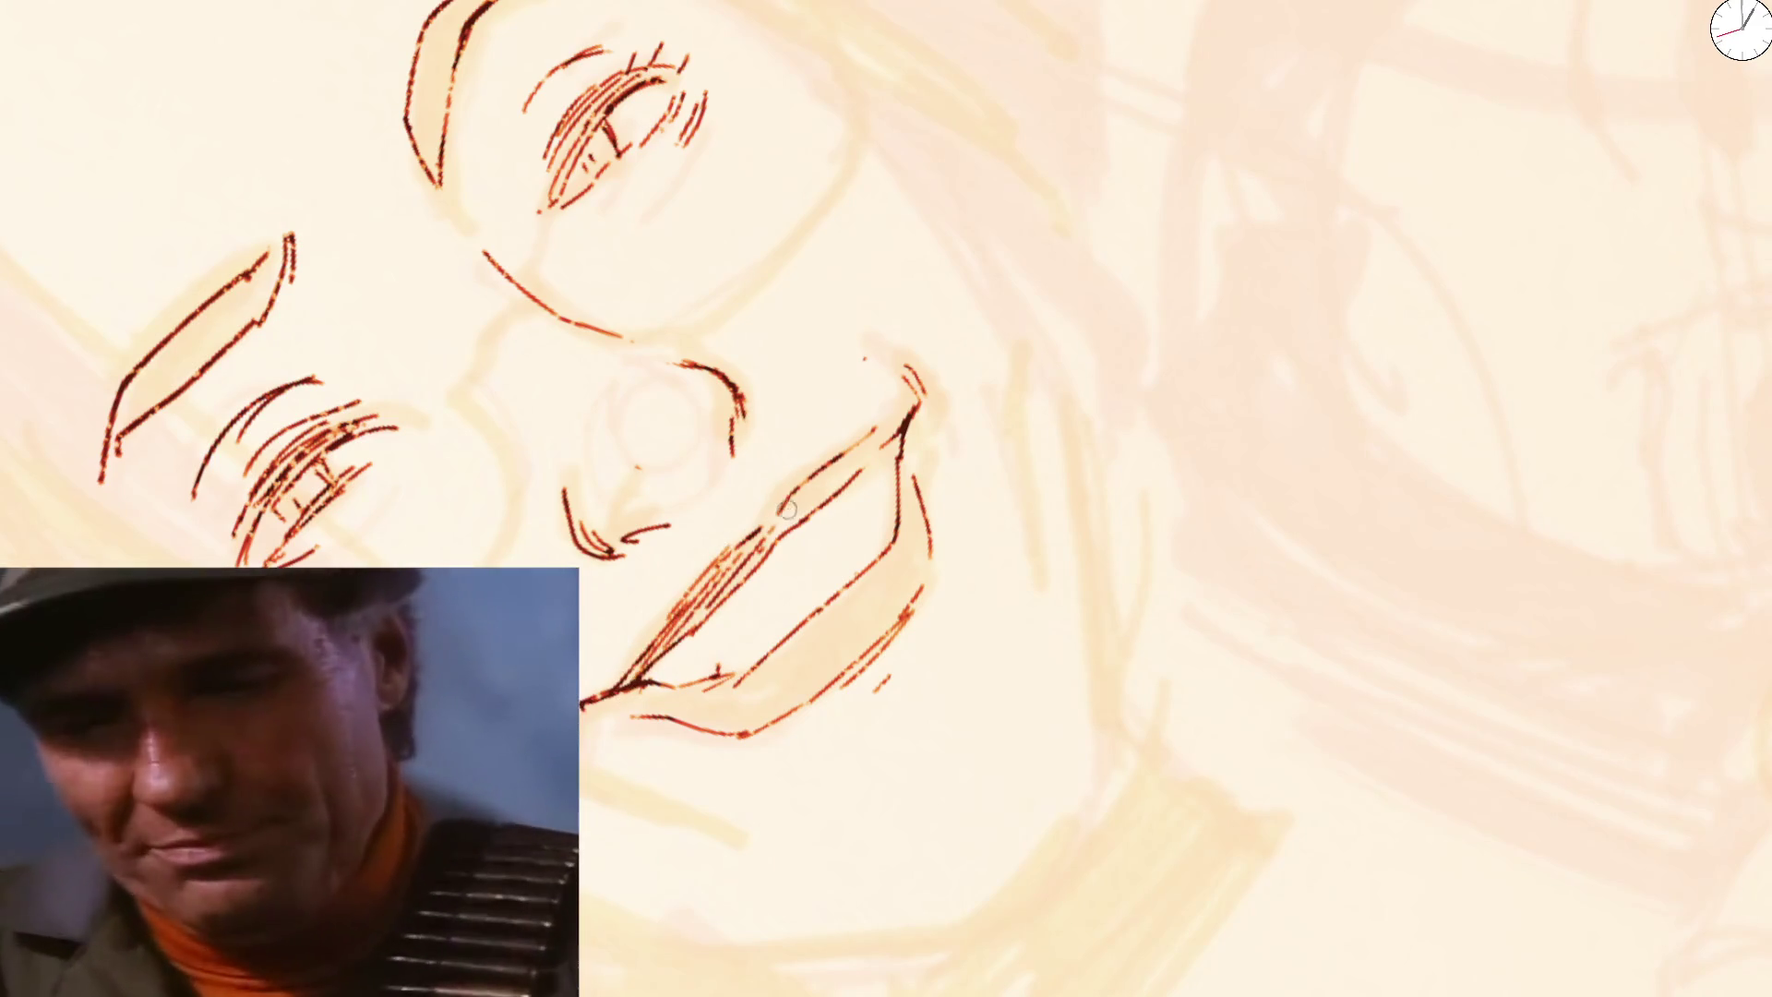
pyautogui.scroll(-3, 890, 425)
pyautogui.scroll(-3, 889, 425)
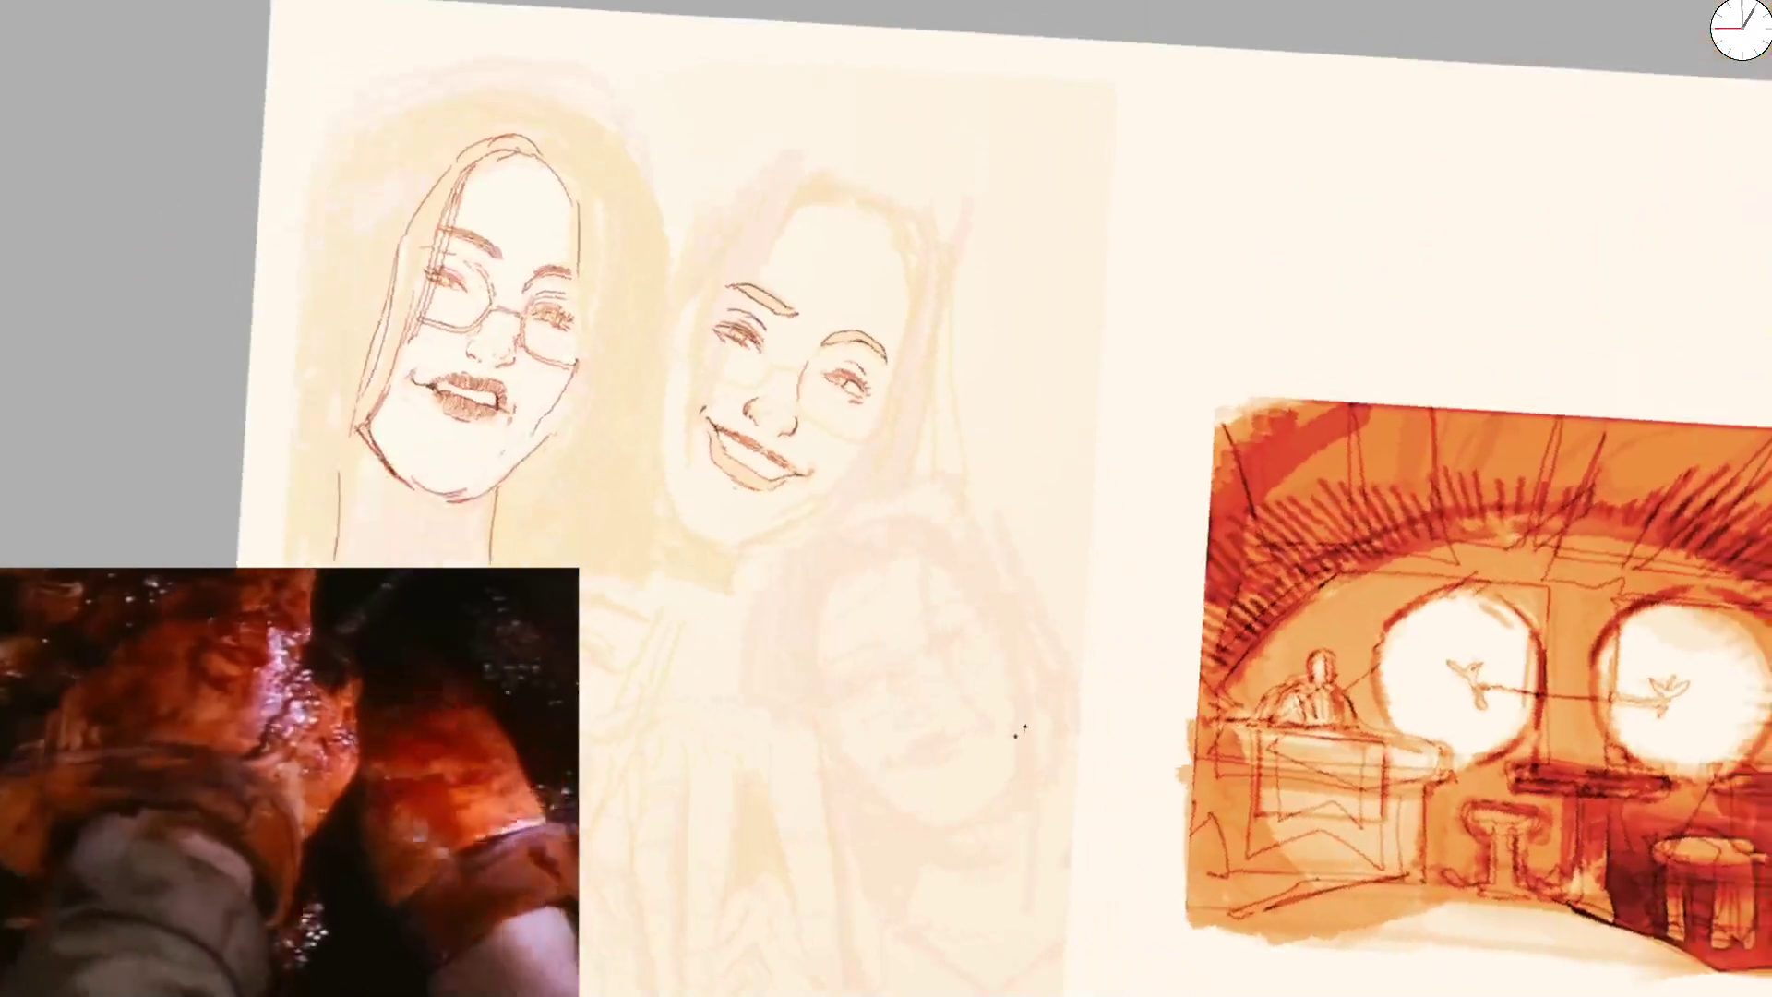
# Touch up the left eye's outer corner and lashes and a small mark on the face
pyautogui.moveTo(836, 322); pyautogui.dragTo(892, 525)
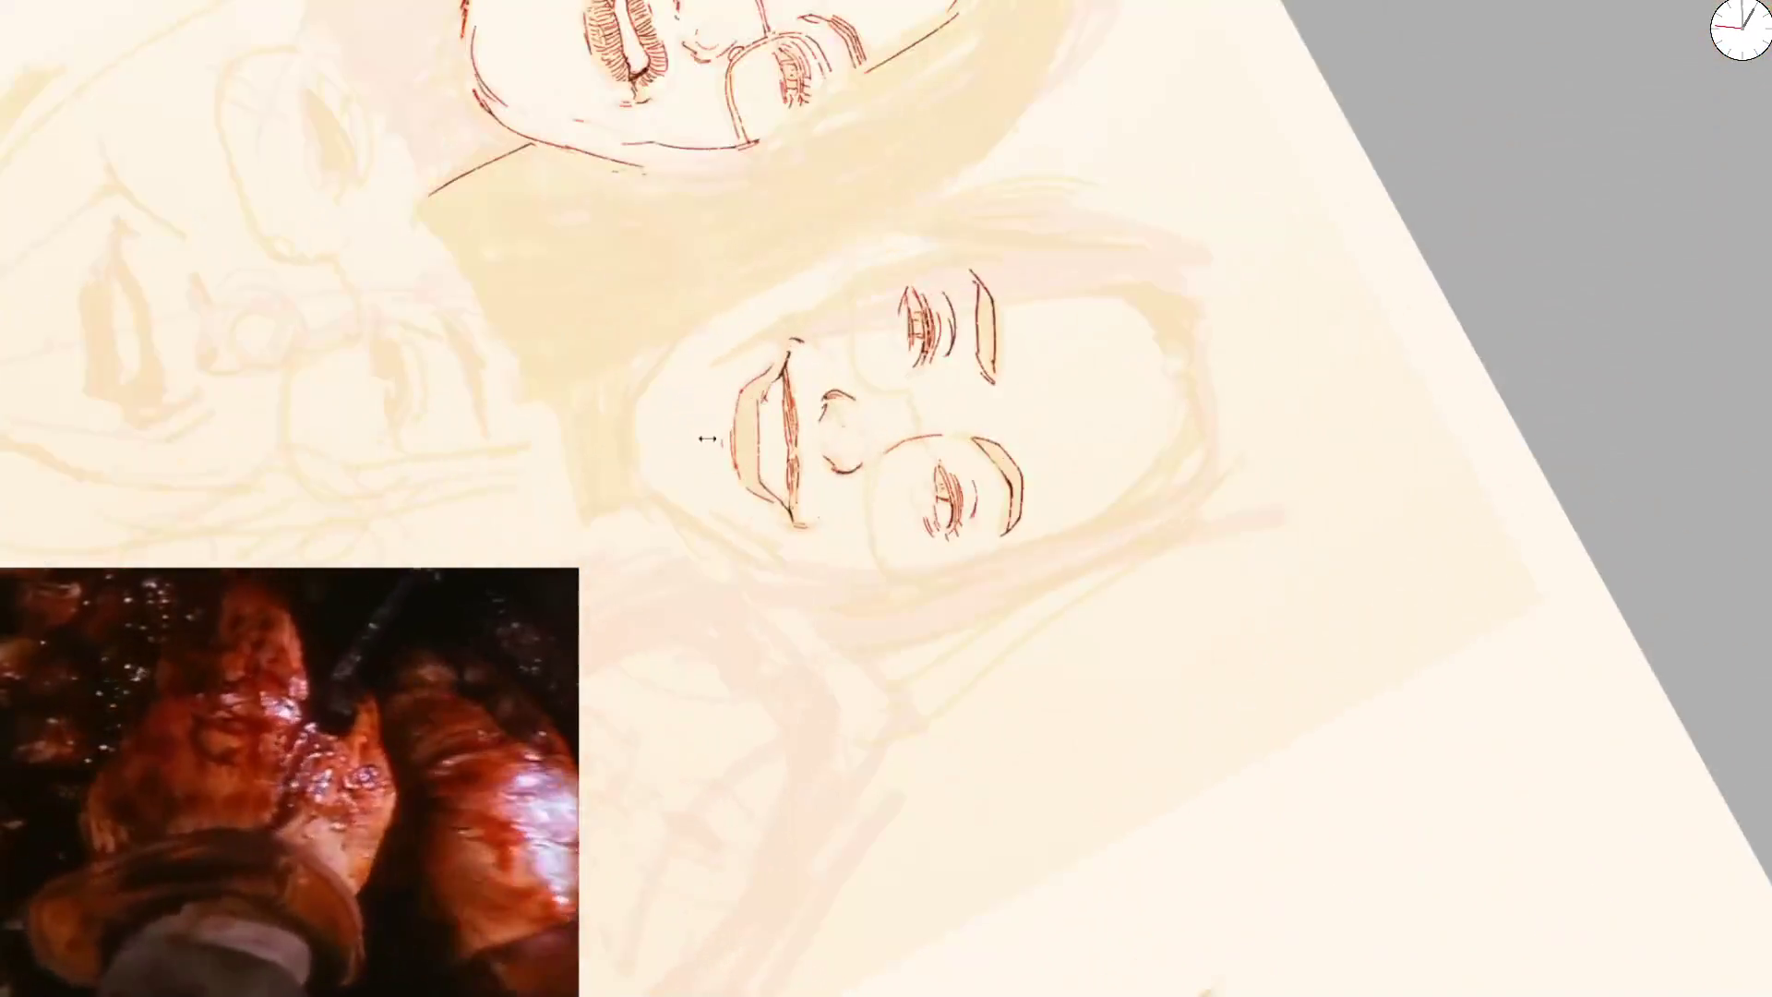
pyautogui.scroll(5, 892, 525)
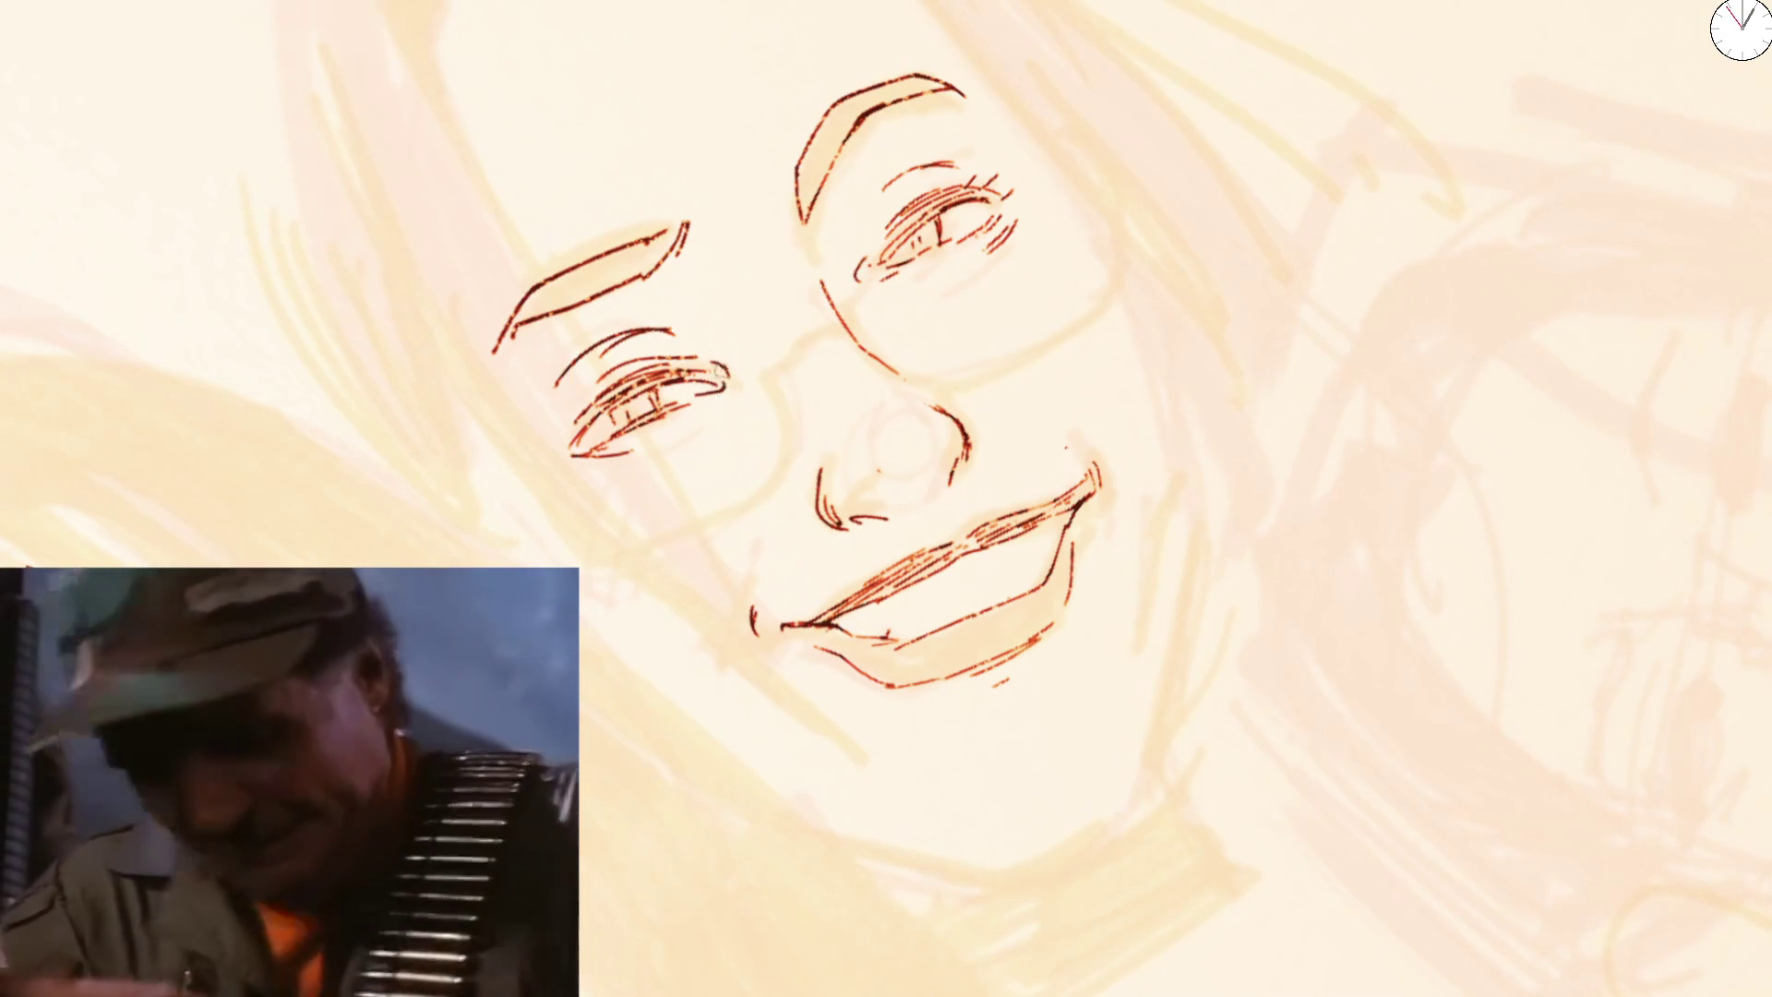
pyautogui.moveTo(729, 369); pyautogui.dragTo(741, 393)
pyautogui.moveTo(599, 420)
pyautogui.mouseDown()
pyautogui.moveTo(554, 457)
pyautogui.moveTo(559, 423)
pyautogui.mouseUp()
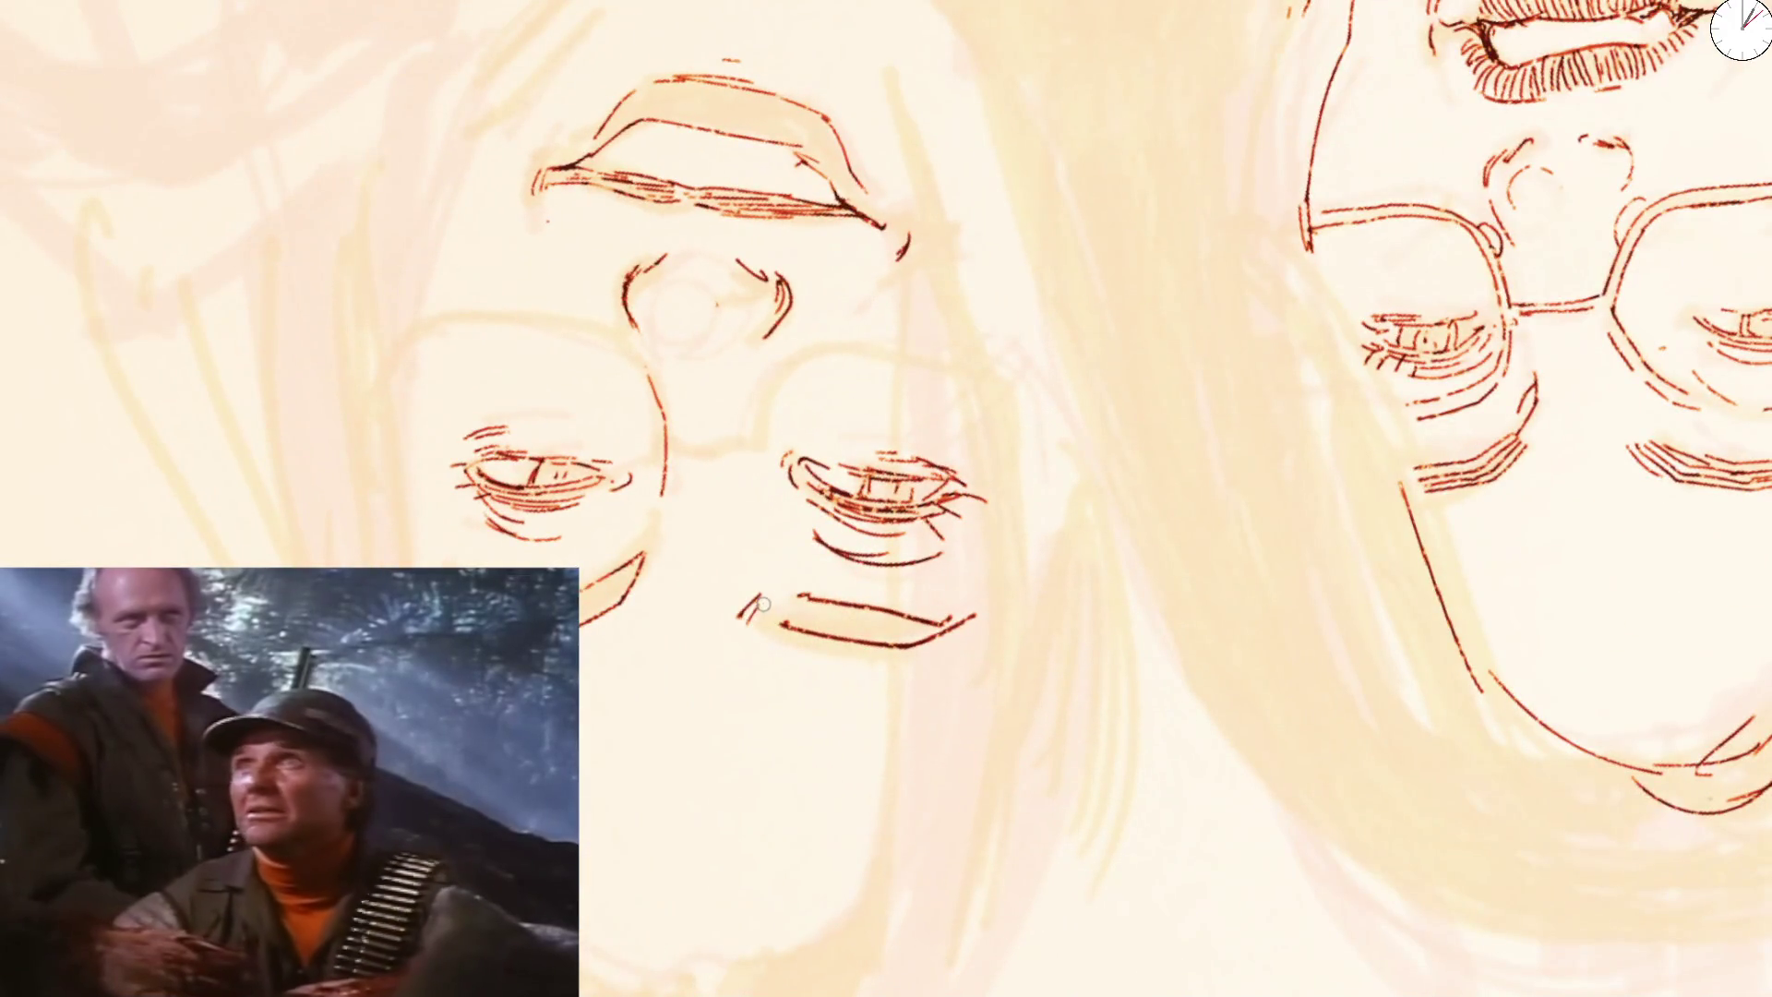
pyautogui.moveTo(761, 605); pyautogui.dragTo(770, 602)
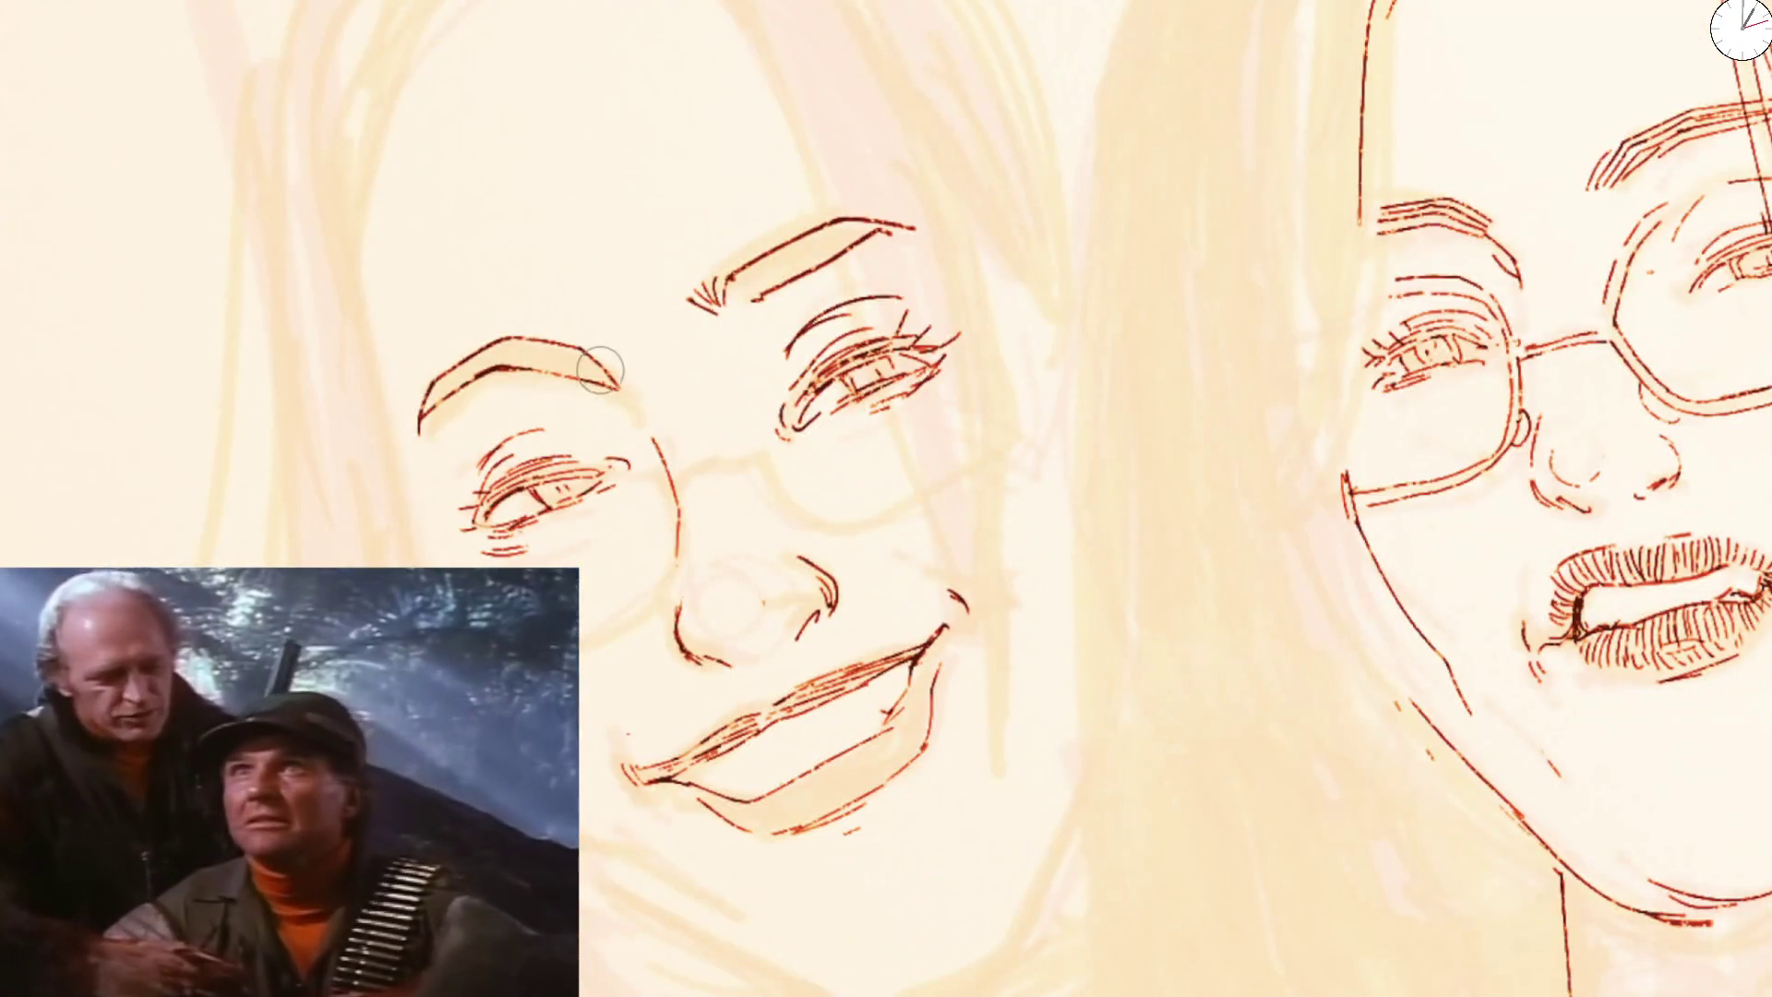
pyautogui.scroll(3, 599, 372)
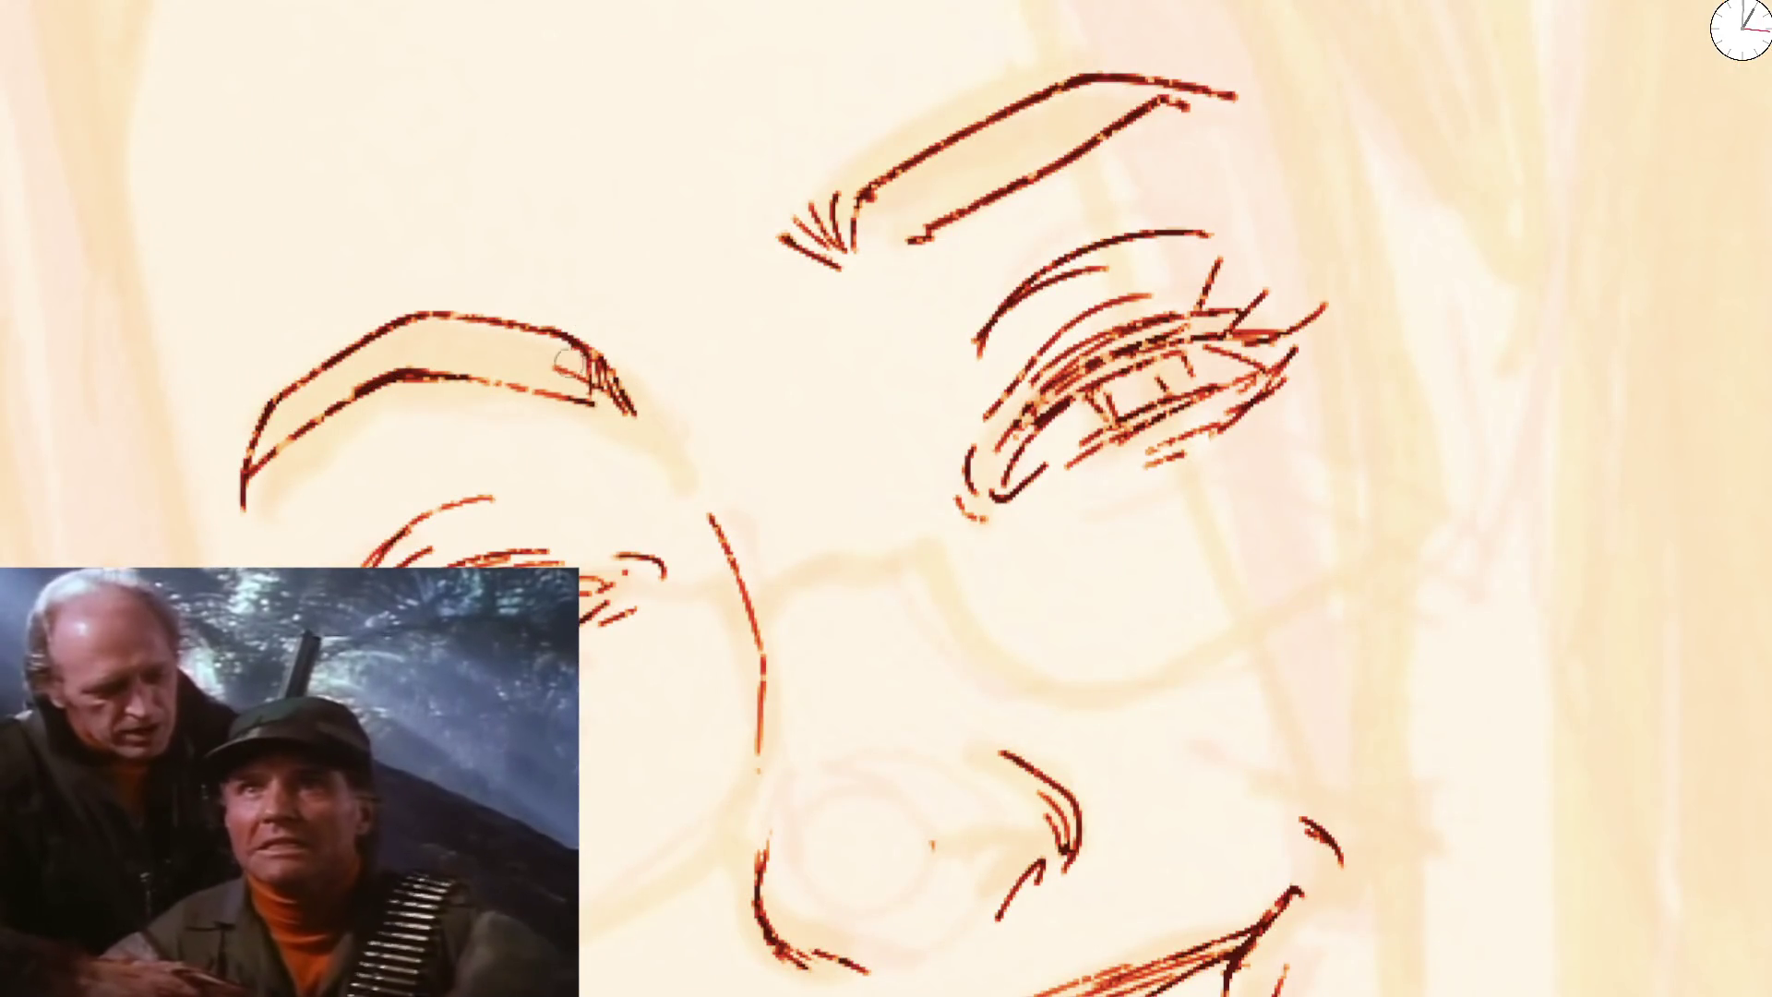
# Mirror the view, undo the stray eyebrow ticks, and hatch the eyebrow's upper left and right
pyautogui.press('m')
pyautogui.hotkey('ctrl', 'z')
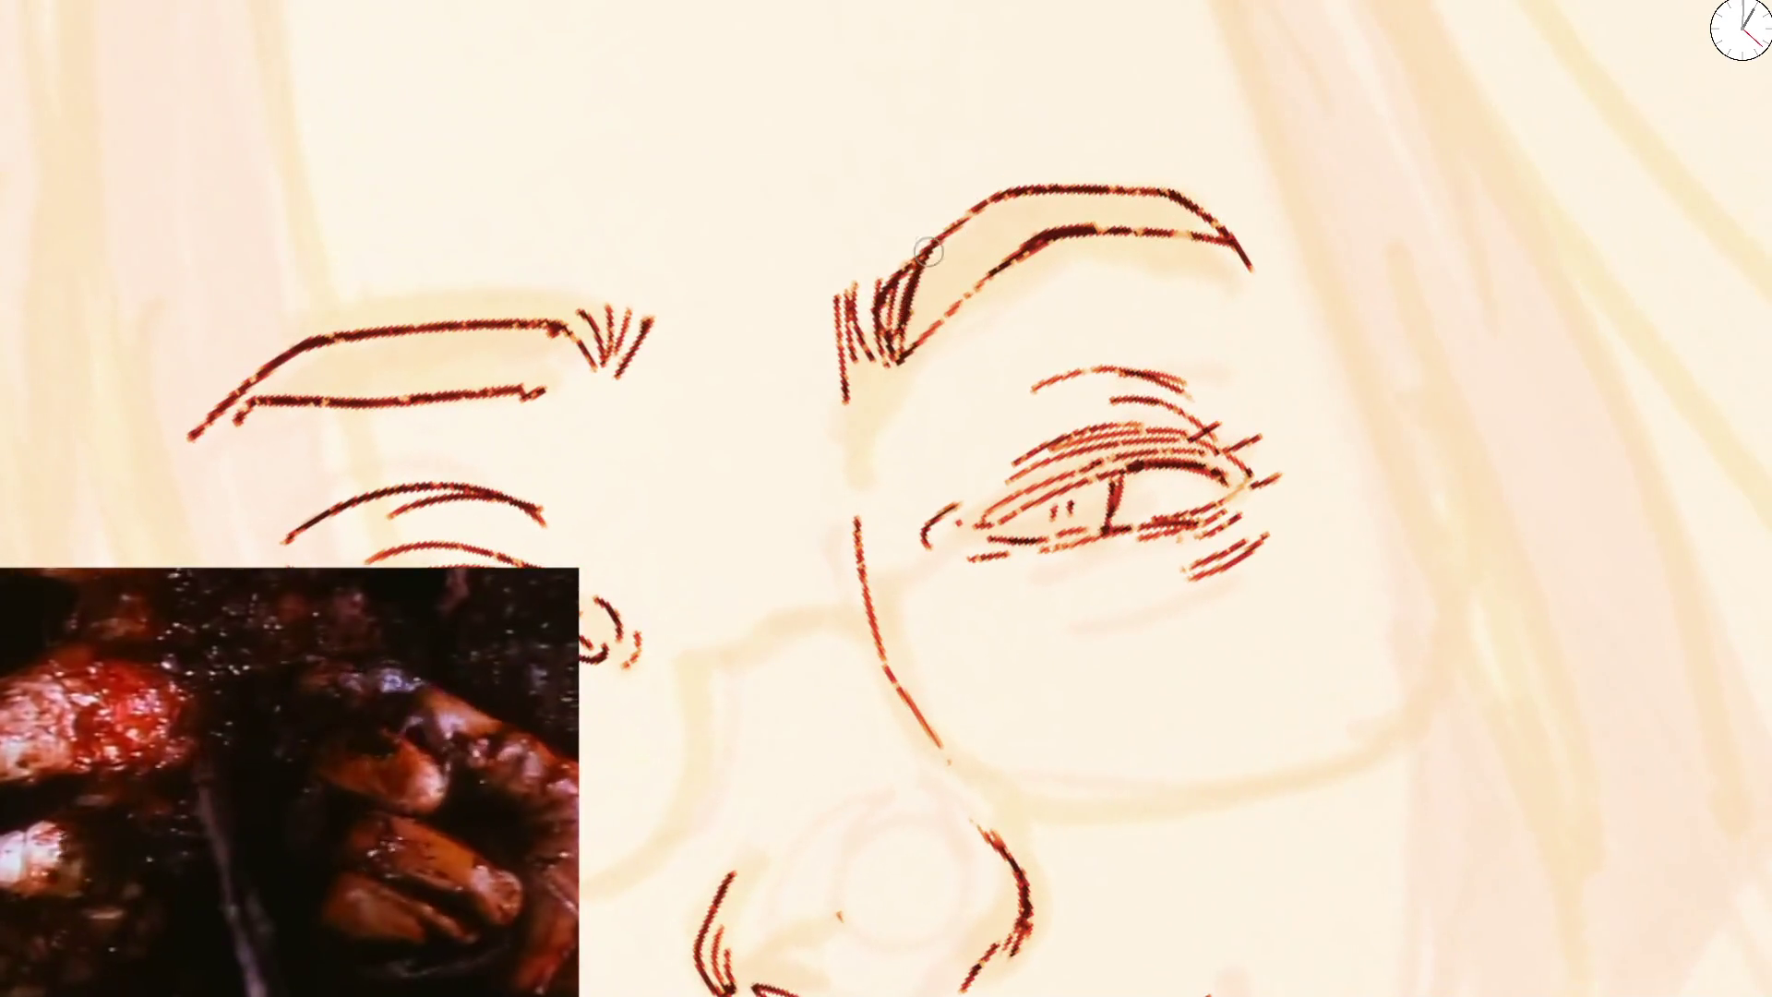
pyautogui.moveTo(900, 319)
pyautogui.mouseDown()
pyautogui.moveTo(1025, 208)
pyautogui.moveTo(1135, 187)
pyautogui.mouseUp()
pyautogui.moveTo(1053, 249)
pyautogui.mouseDown()
pyautogui.moveTo(1191, 187)
pyautogui.moveTo(1206, 209)
pyautogui.mouseUp()
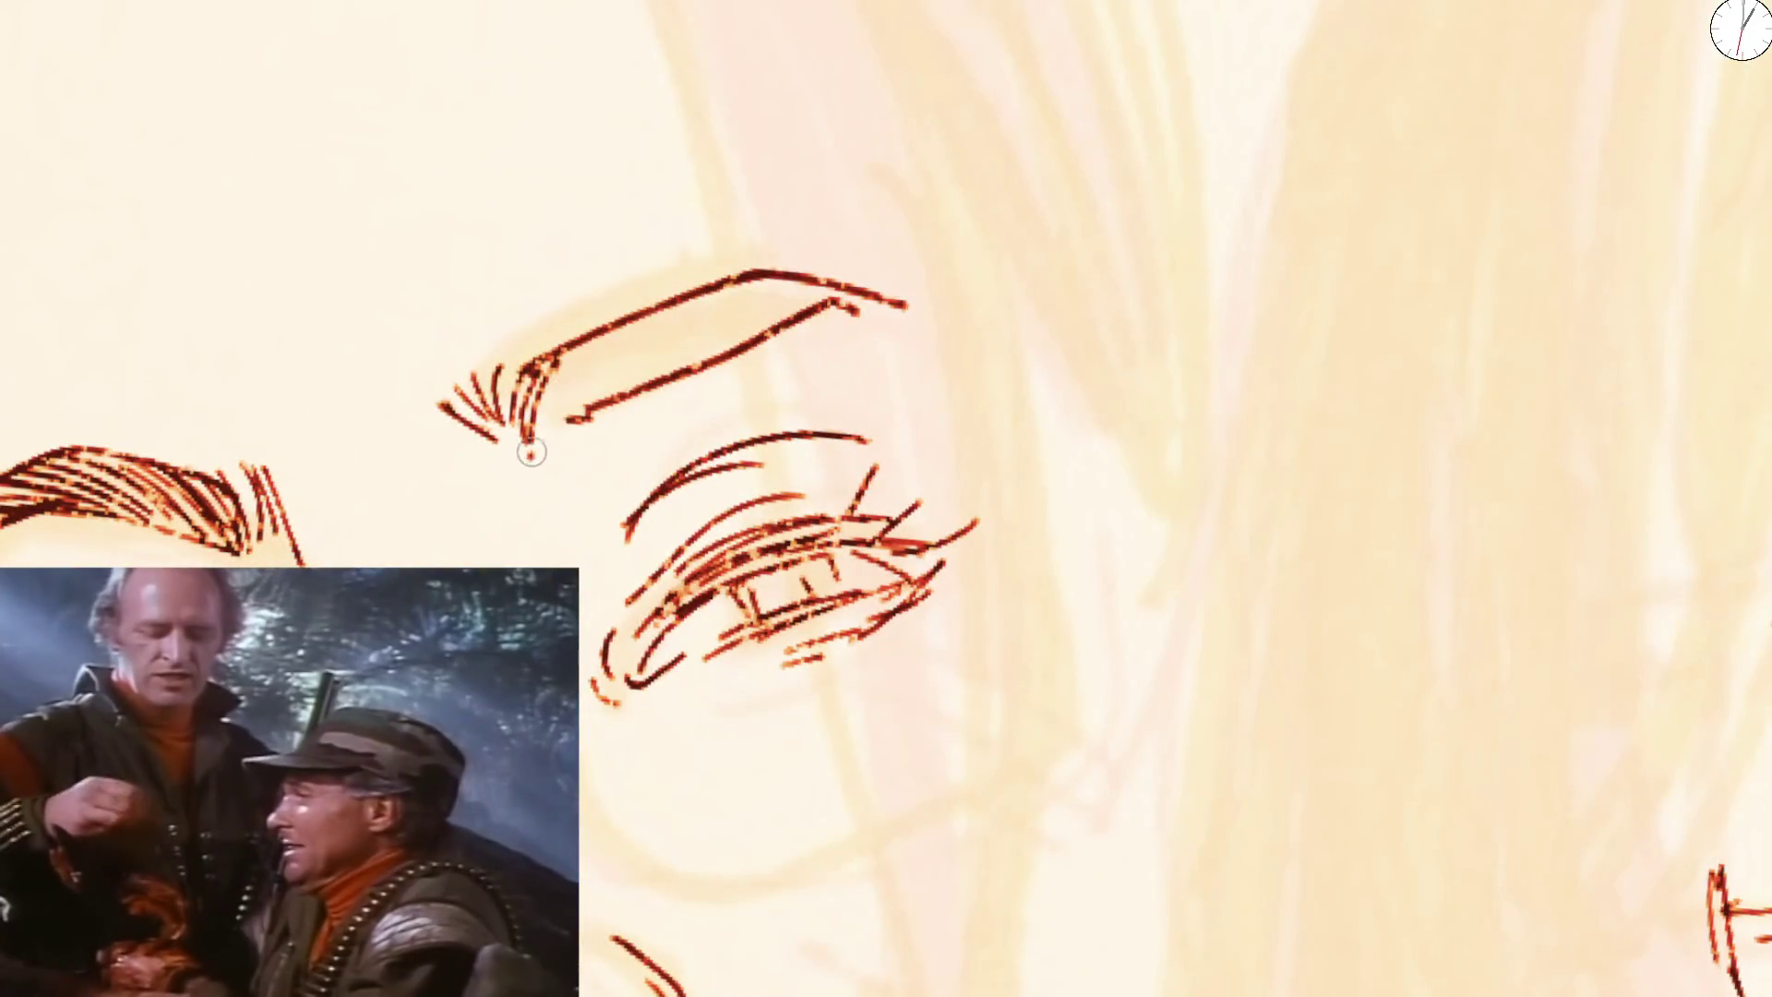
# Fill the left eyebrow with dense hatching and ink a short arc above the eye
pyautogui.moveTo(532, 443)
pyautogui.mouseDown()
pyautogui.moveTo(609, 332)
pyautogui.moveTo(675, 308)
pyautogui.mouseUp()
pyautogui.moveTo(583, 430); pyautogui.dragTo(731, 284)
pyautogui.moveTo(641, 393)
pyautogui.mouseDown()
pyautogui.moveTo(764, 277)
pyautogui.moveTo(802, 273)
pyautogui.mouseUp()
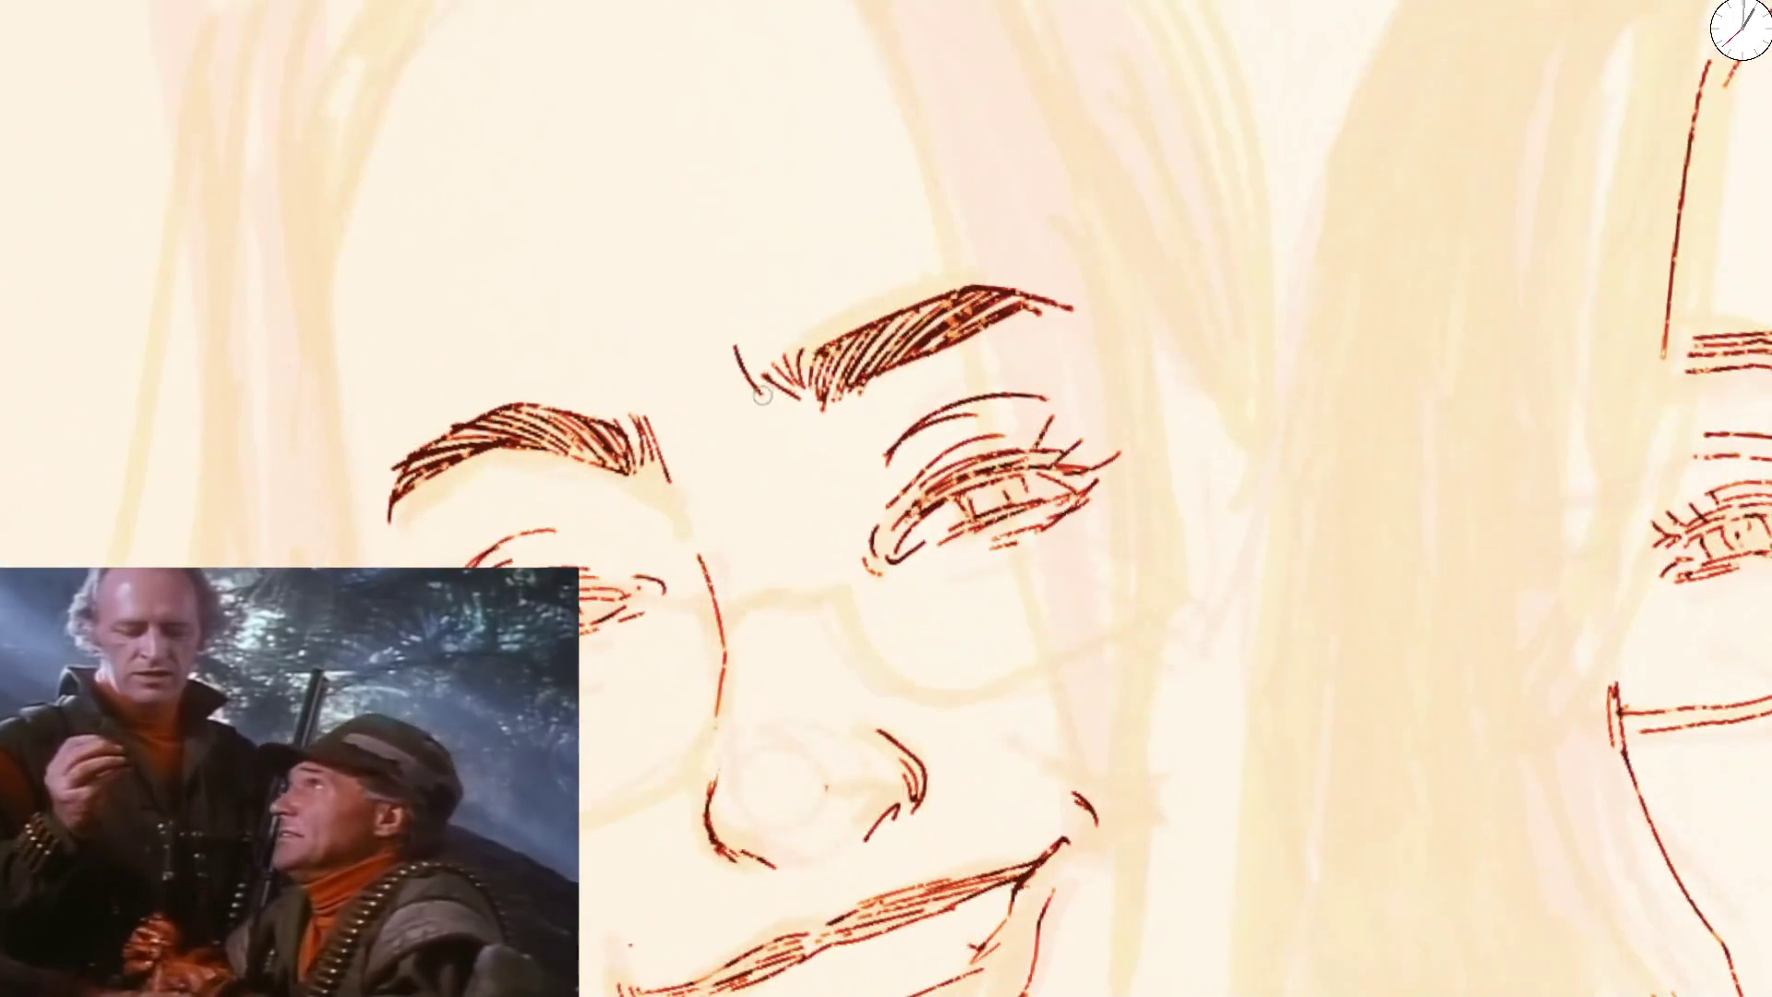
pyautogui.moveTo(701, 272); pyautogui.dragTo(761, 253)
# Ink the eyelid curves of both eyes with short lines near the nose and cheek
pyautogui.moveTo(515, 311); pyautogui.dragTo(630, 339)
pyautogui.moveTo(644, 492); pyautogui.dragTo(682, 544)
pyautogui.moveTo(527, 522); pyautogui.dragTo(662, 541)
pyautogui.moveTo(861, 460); pyautogui.dragTo(915, 422)
pyautogui.moveTo(832, 560); pyautogui.dragTo(851, 624)
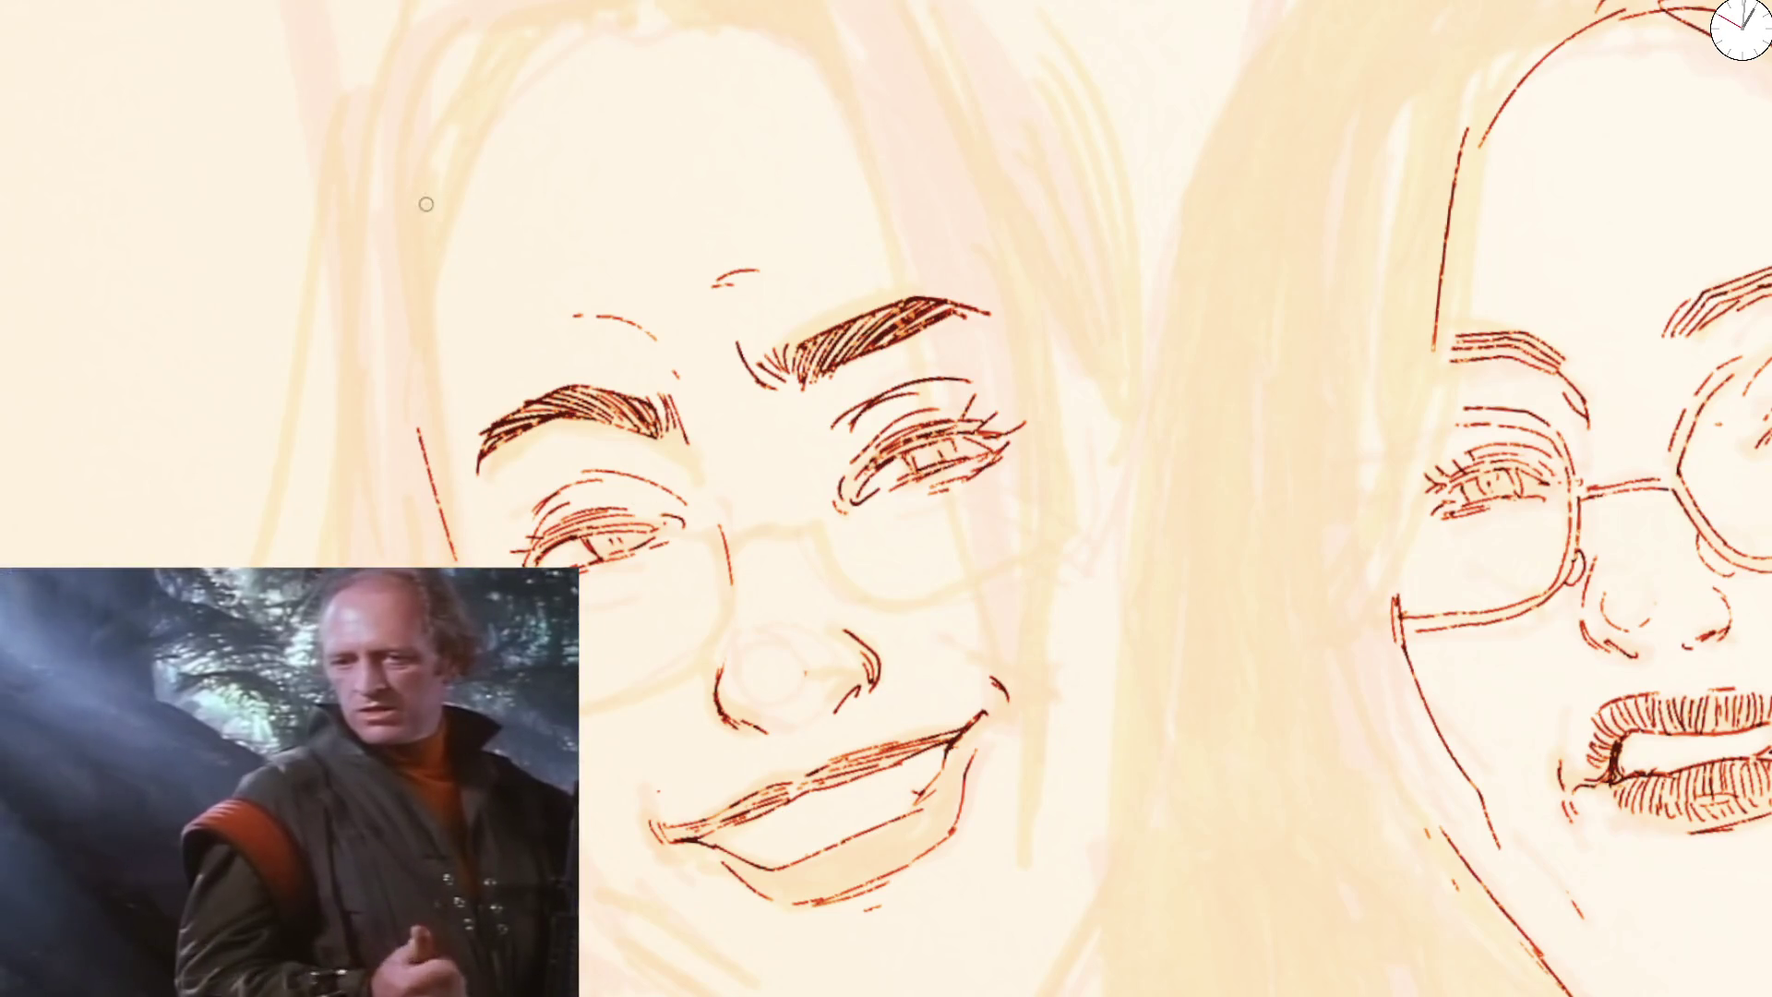
# Ink the long left face outline, a mouth-corner line and a cheek line beside the smile
pyautogui.moveTo(424, 205); pyautogui.dragTo(470, 561)
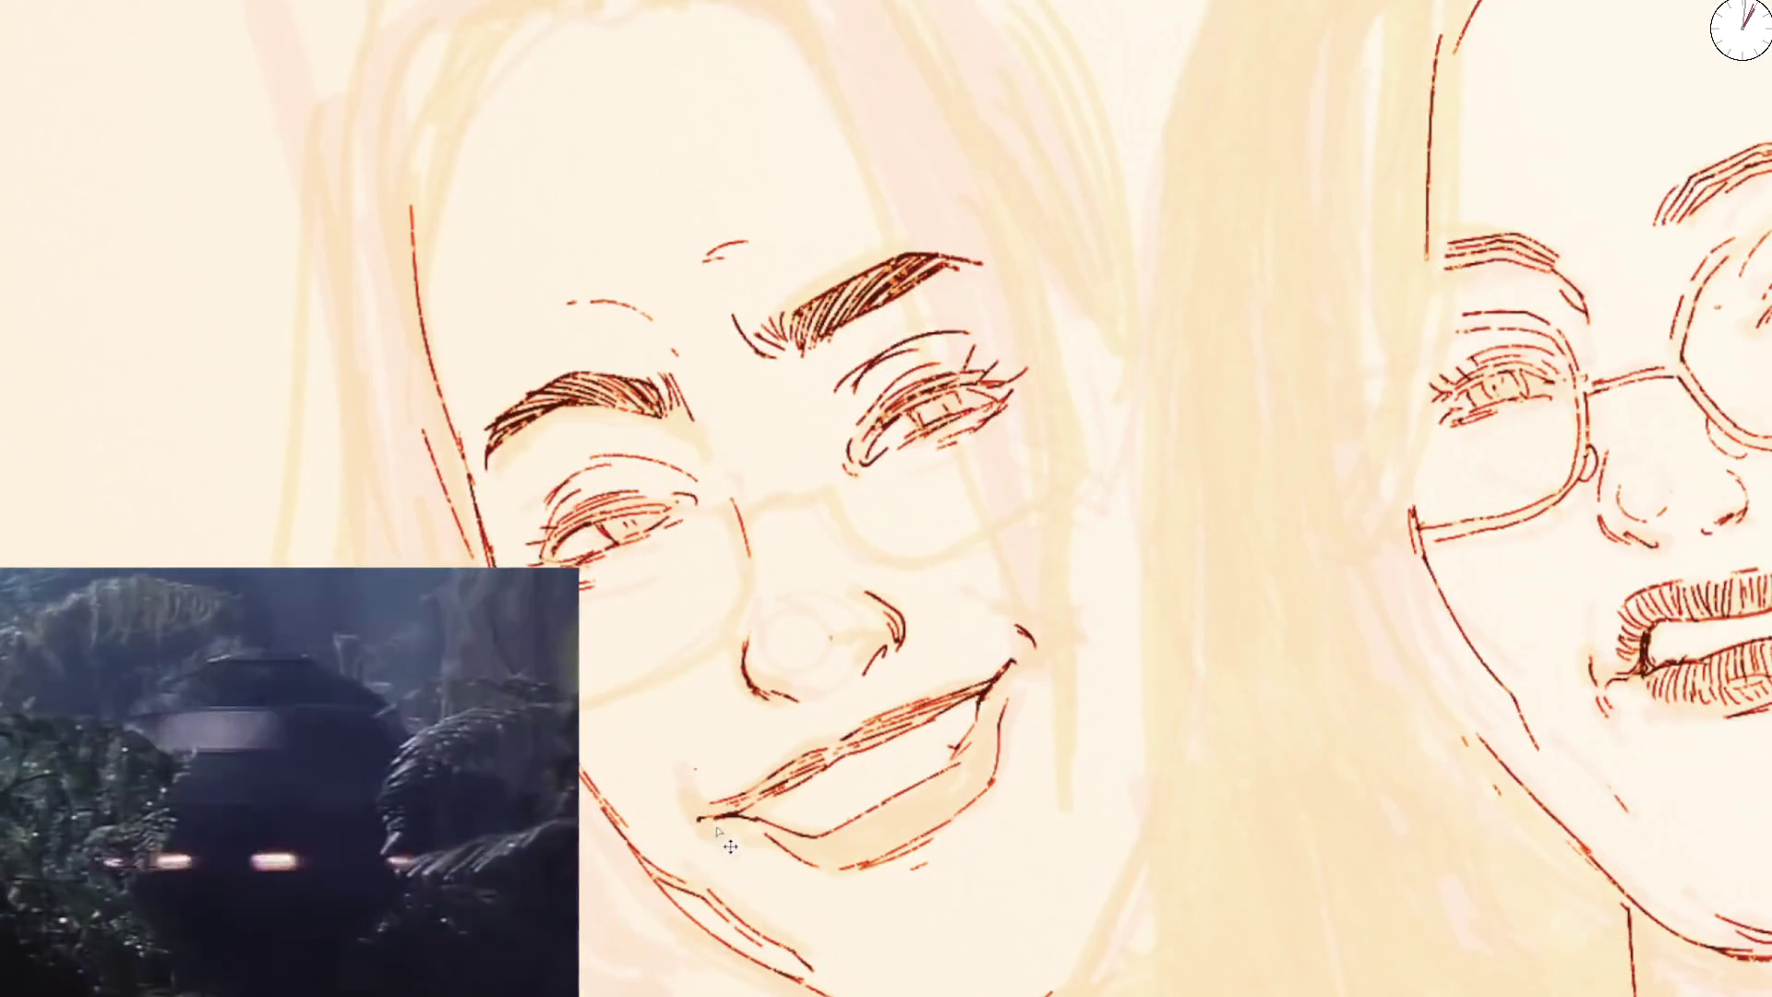
pyautogui.moveTo(722, 817); pyautogui.dragTo(702, 765)
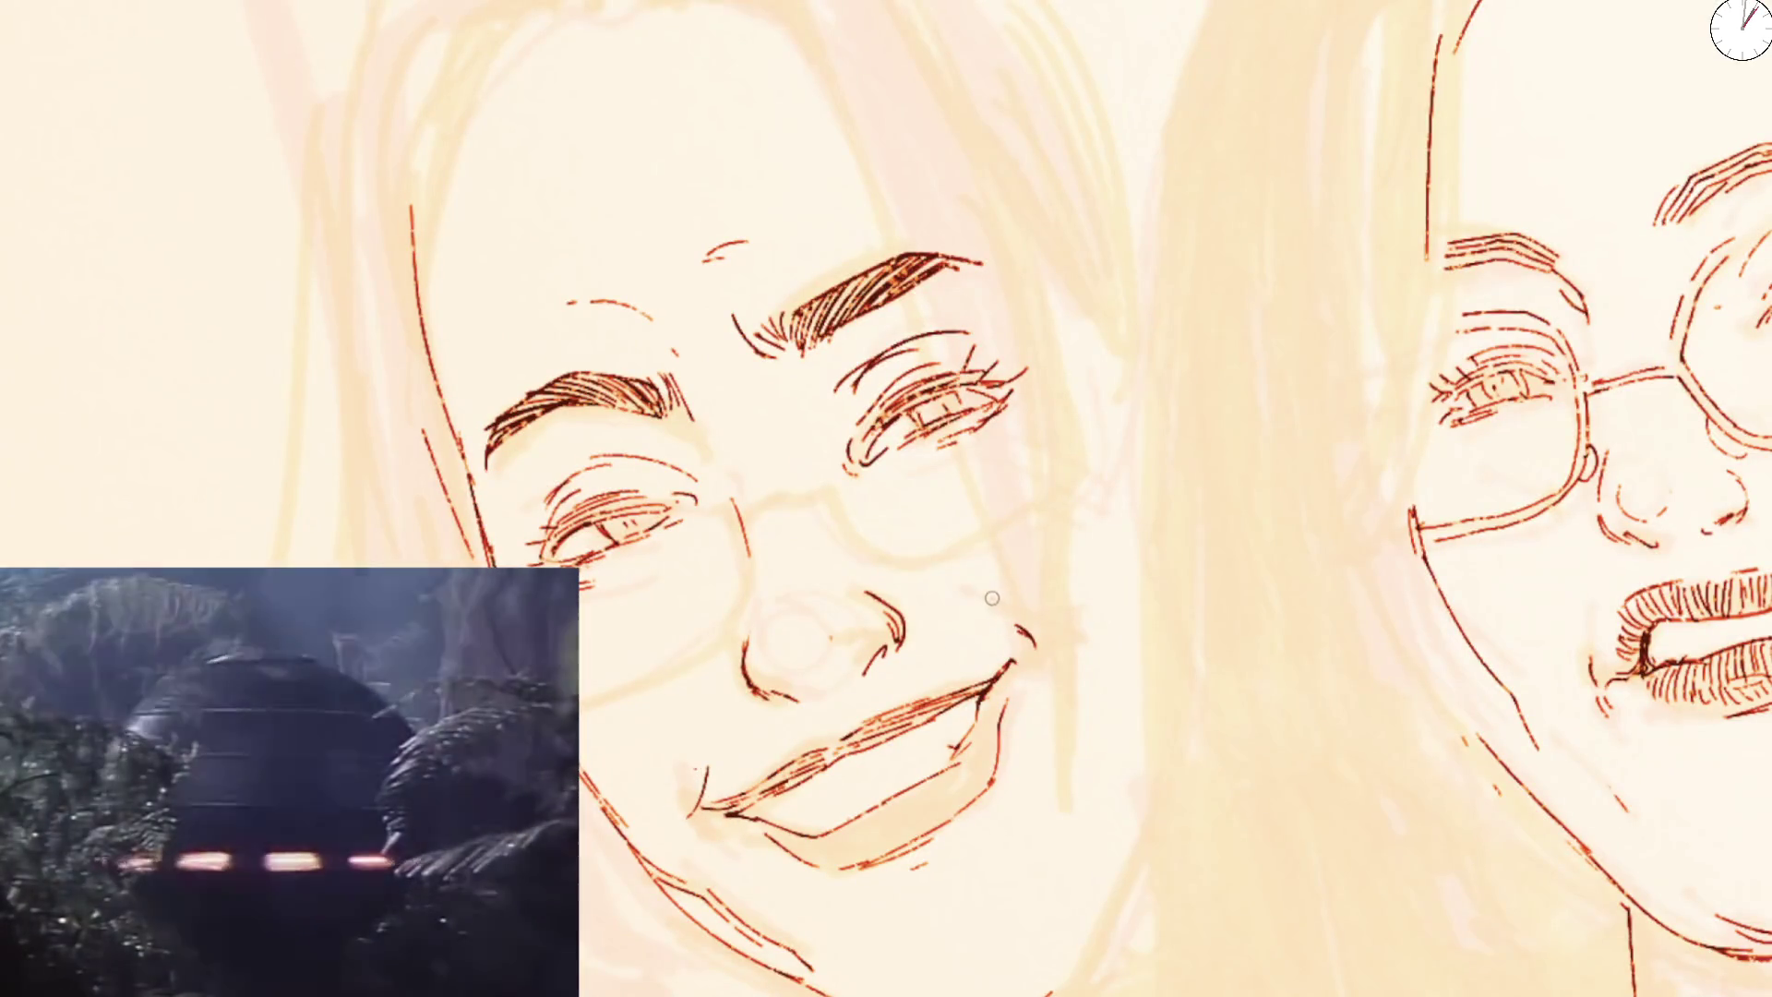
pyautogui.moveTo(995, 604); pyautogui.dragTo(1072, 630)
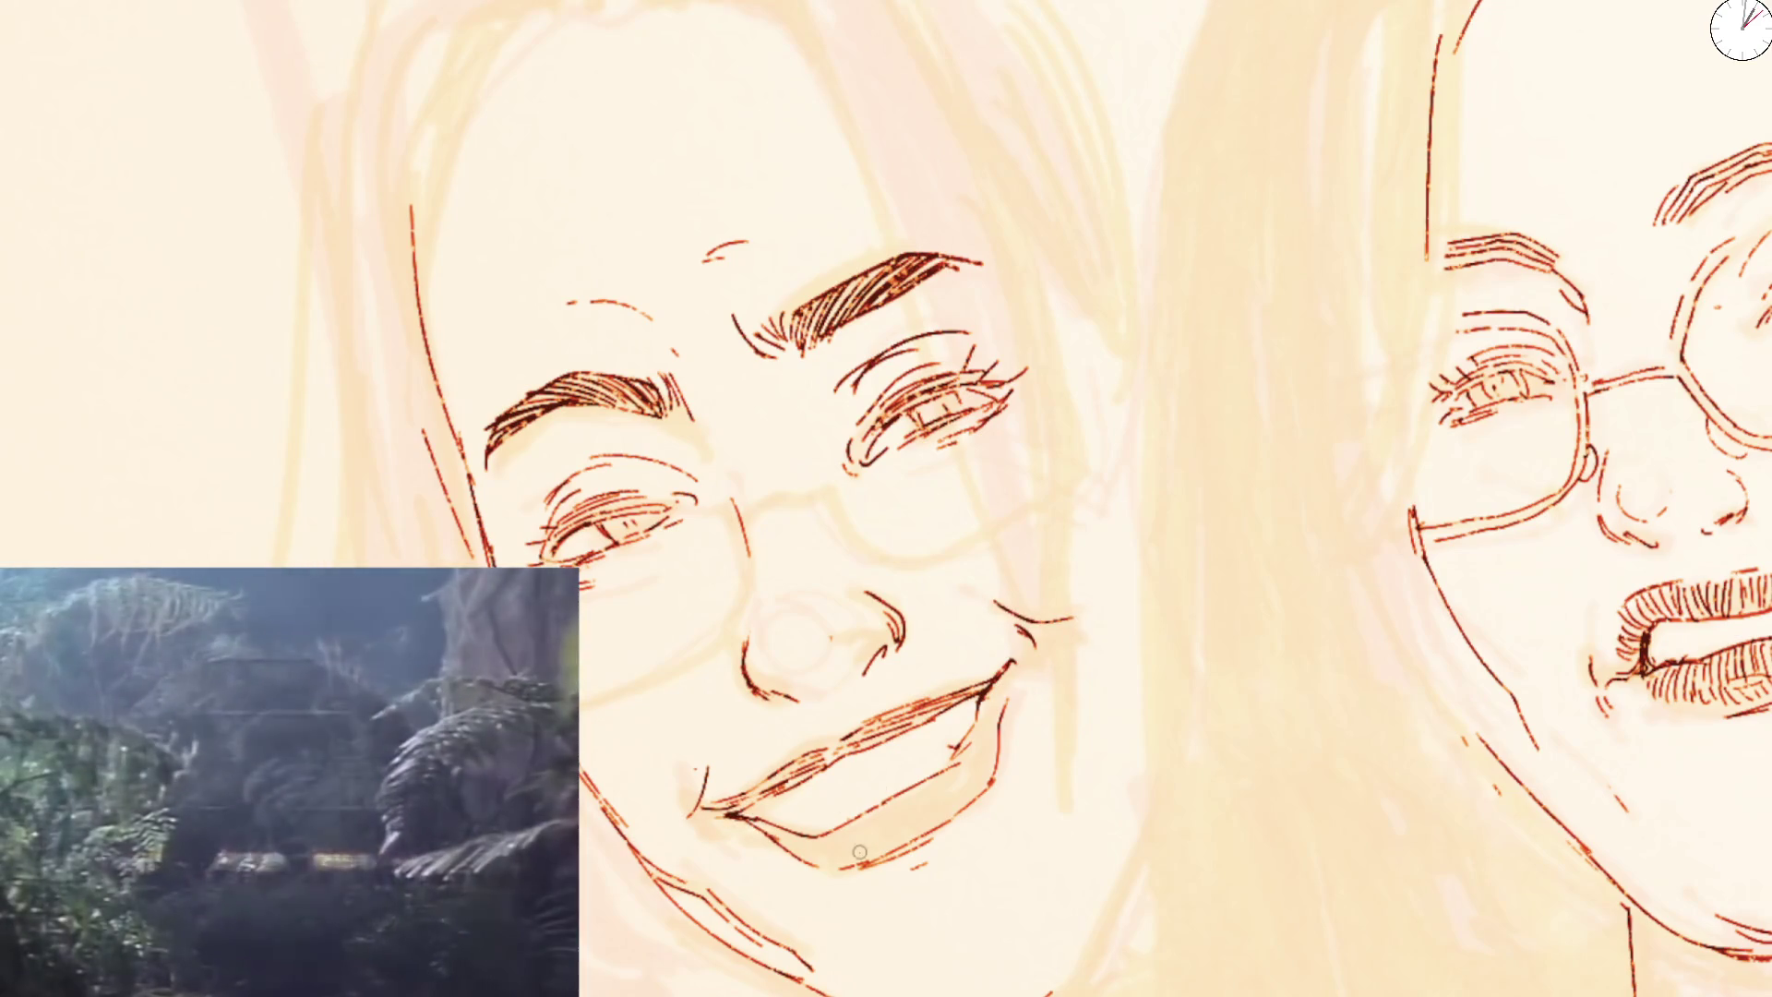
pyautogui.scroll(-5, 853, 851)
pyautogui.moveTo(854, 852); pyautogui.dragTo(602, 422)
pyautogui.scroll(5, 603, 423)
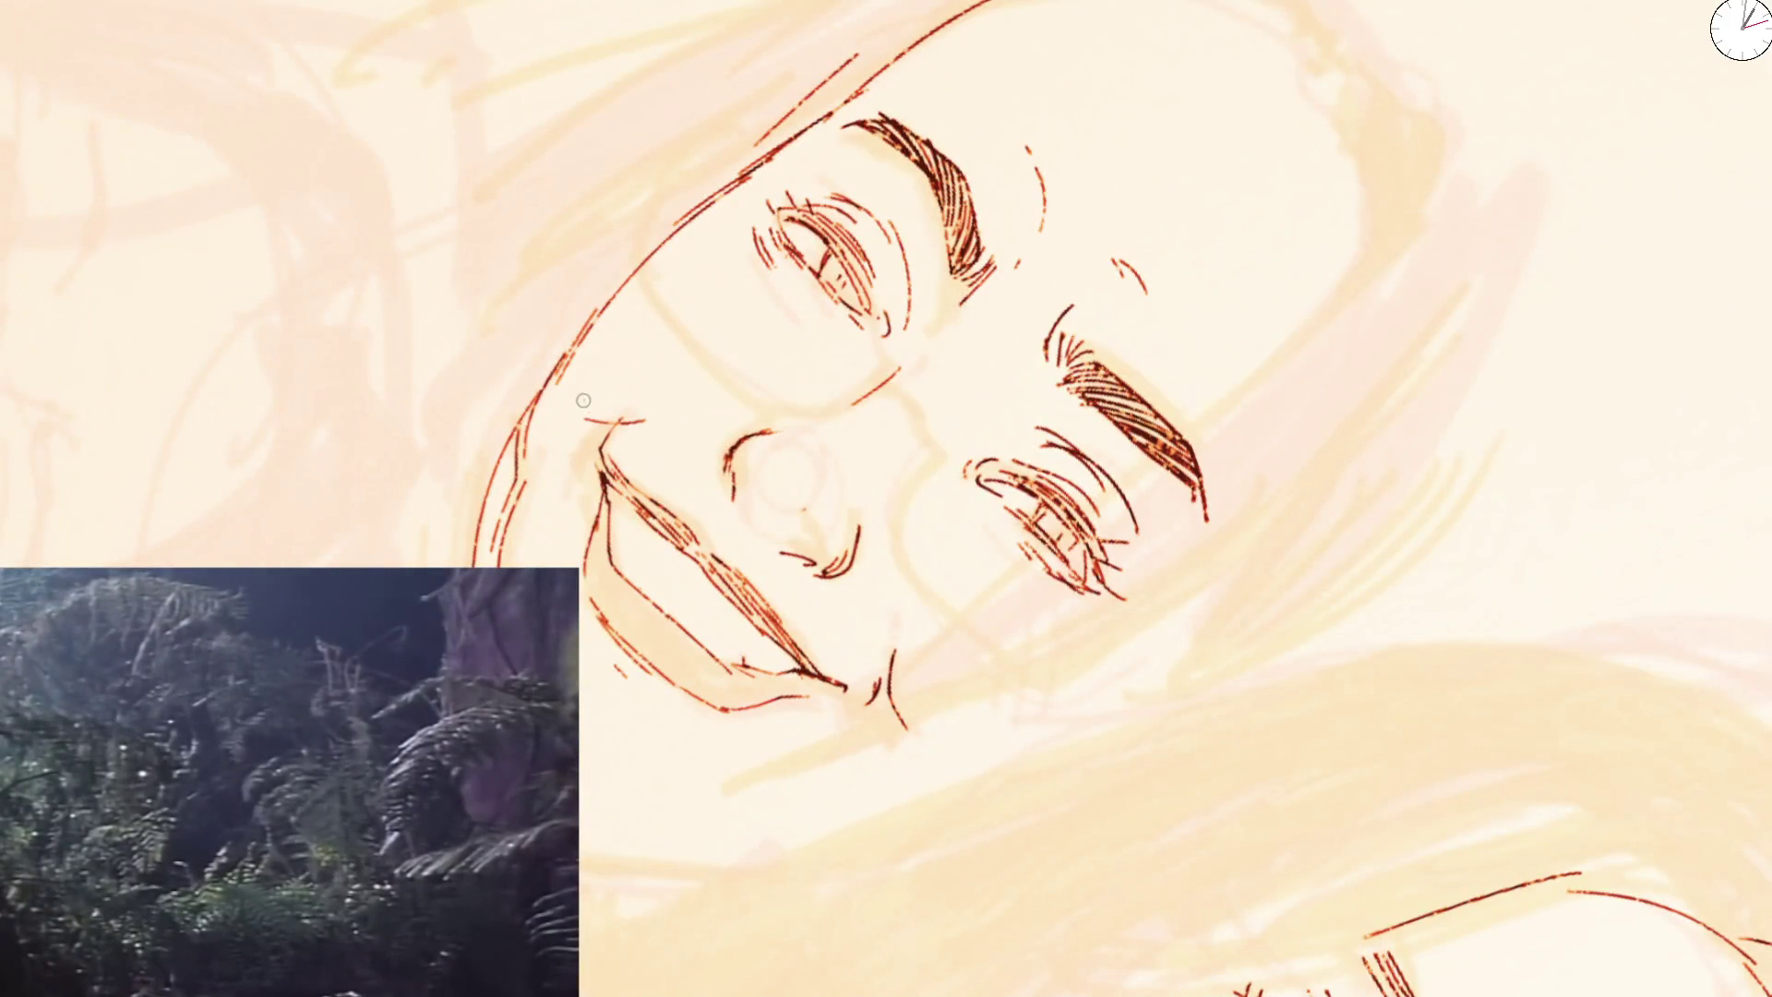
pyautogui.press('5')
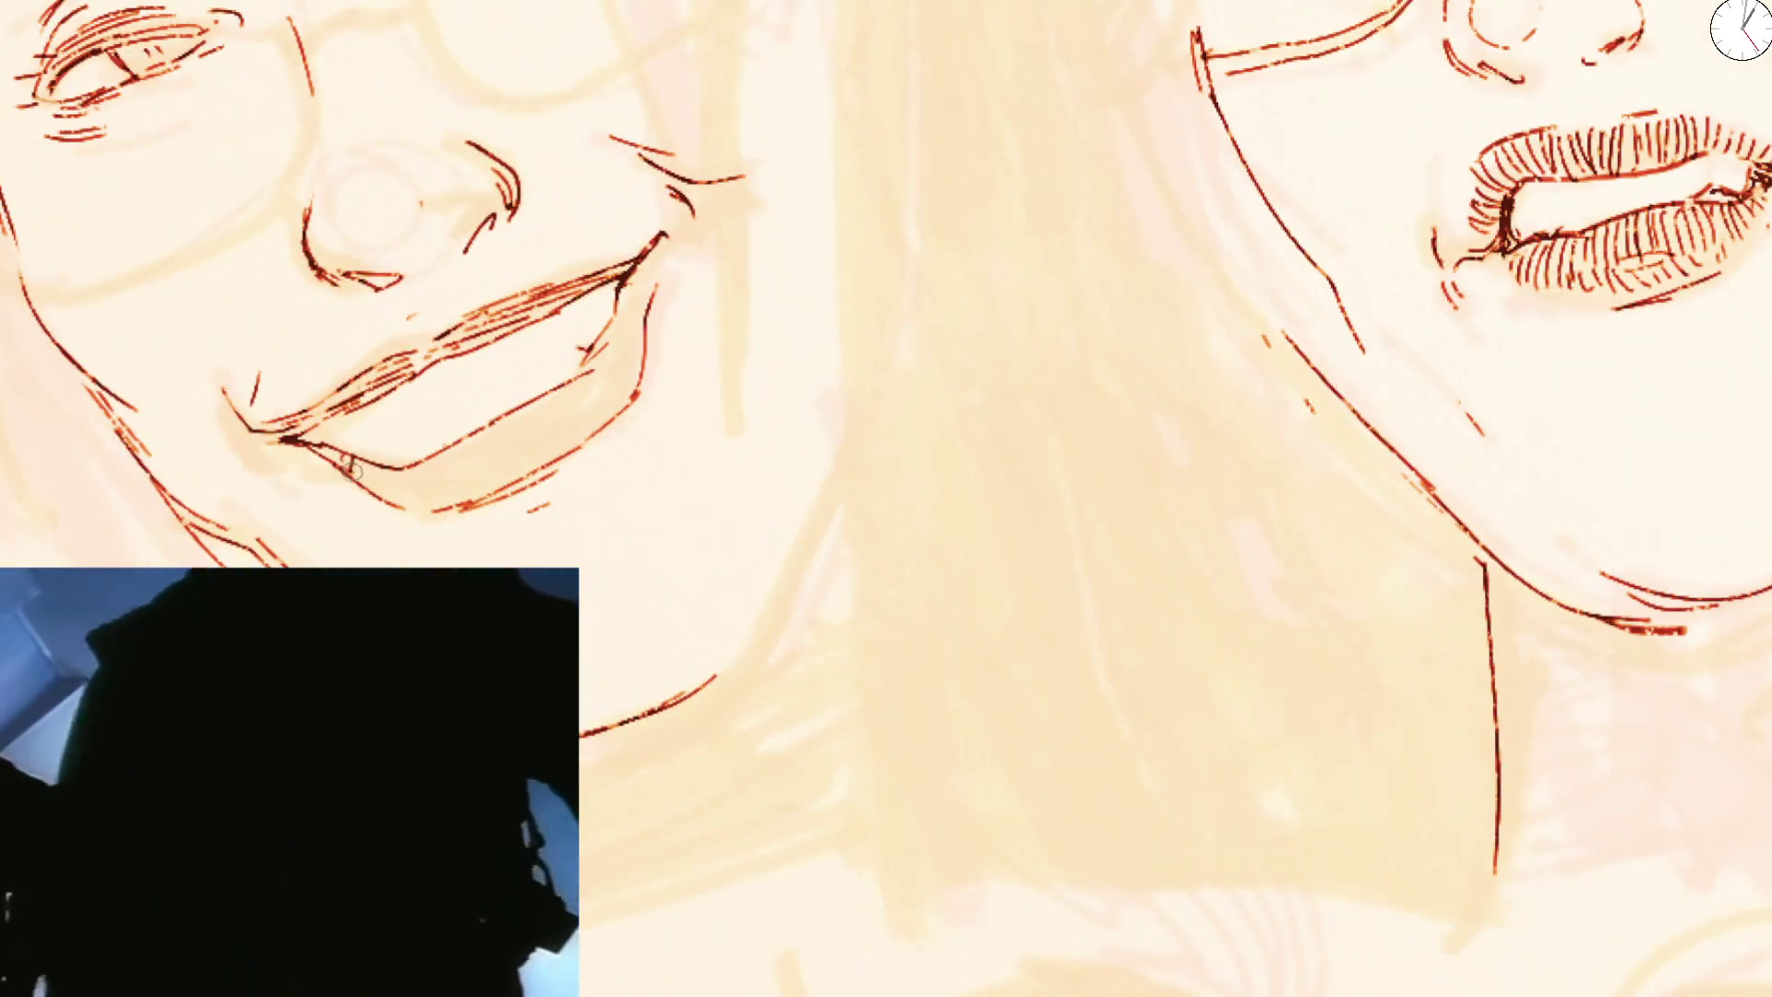
# Hatch the lower lip, darken the left lower lid, and add strokes along the face outline and head top
pyautogui.moveTo(351, 468)
pyautogui.mouseDown()
pyautogui.moveTo(420, 474)
pyautogui.moveTo(521, 440)
pyautogui.moveTo(435, 507)
pyautogui.mouseUp()
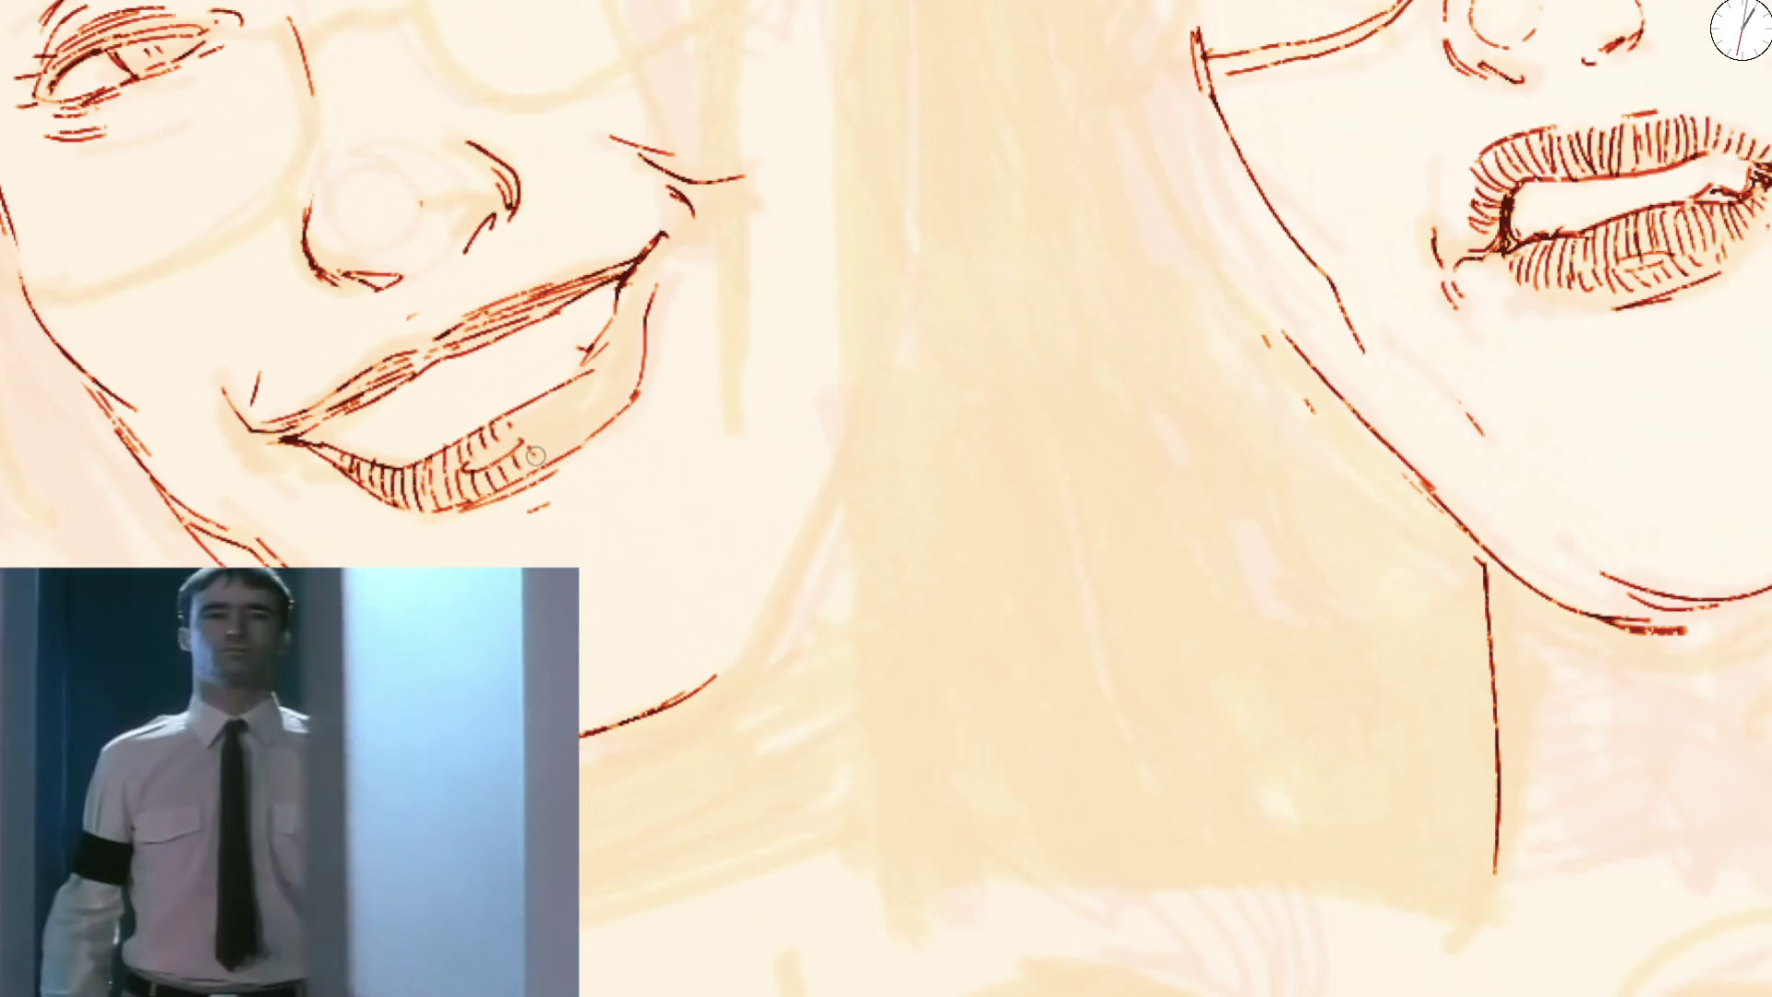
pyautogui.scroll(-5, 566, 438)
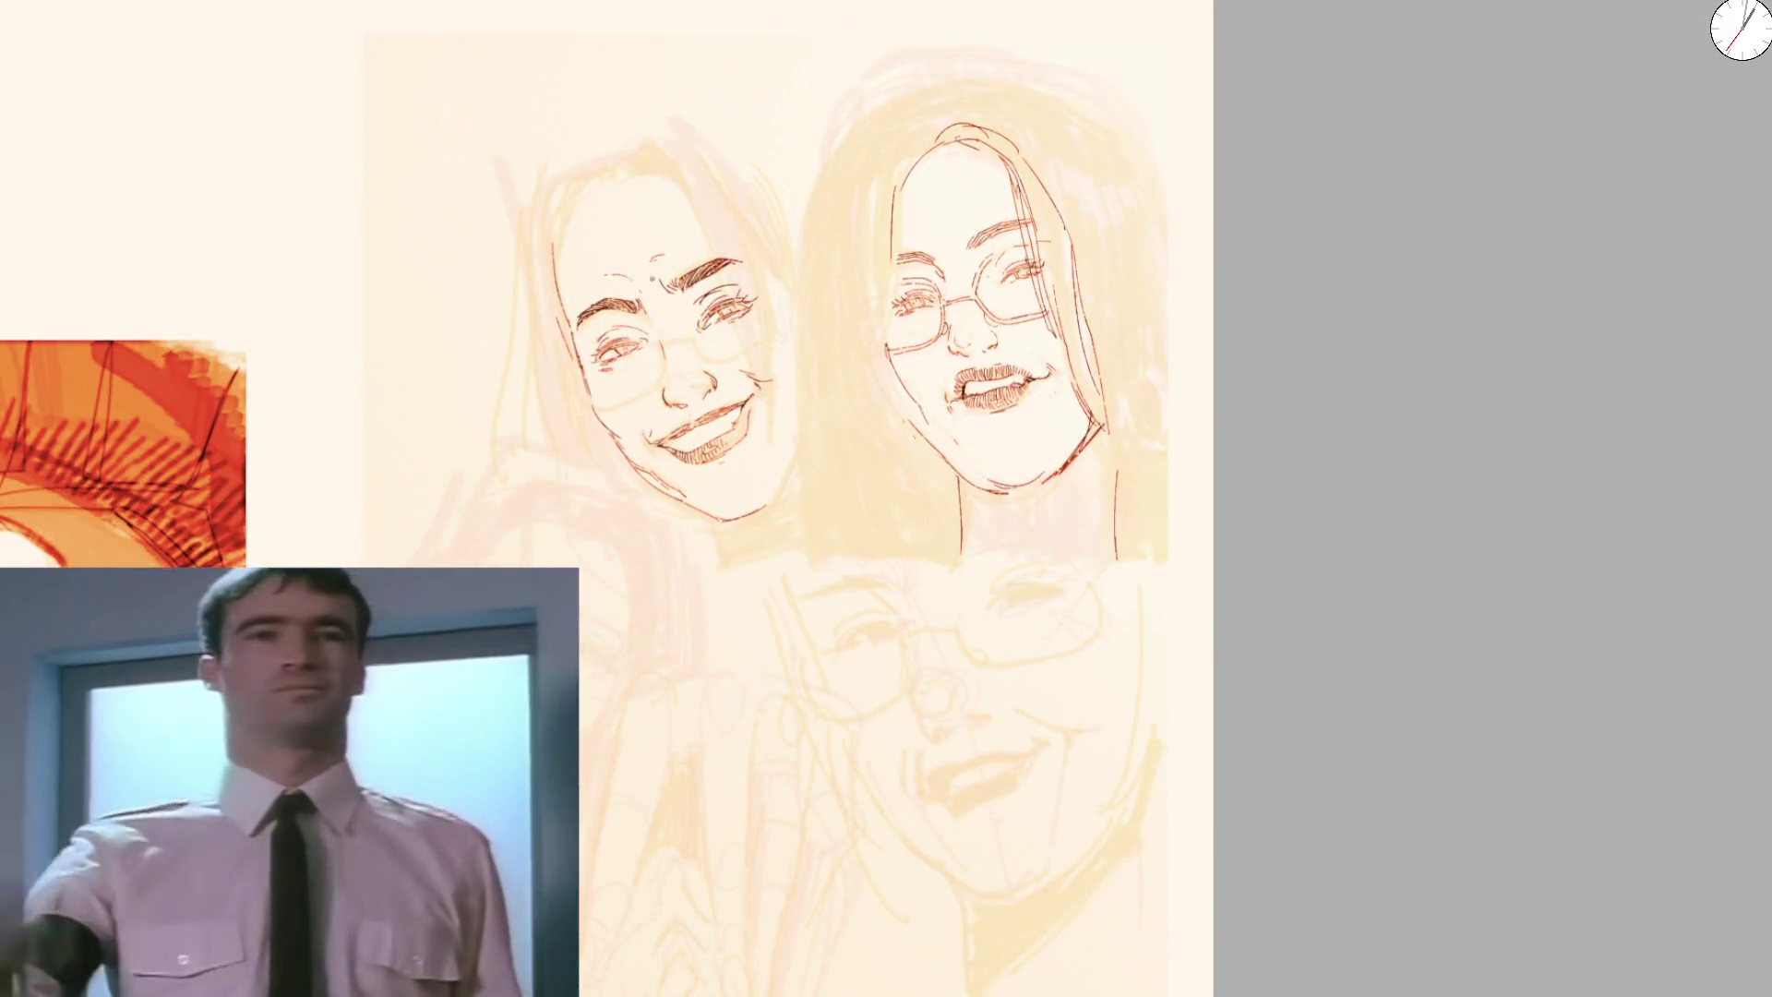
pyautogui.scroll(3, 614, 339)
pyautogui.scroll(3, 612, 339)
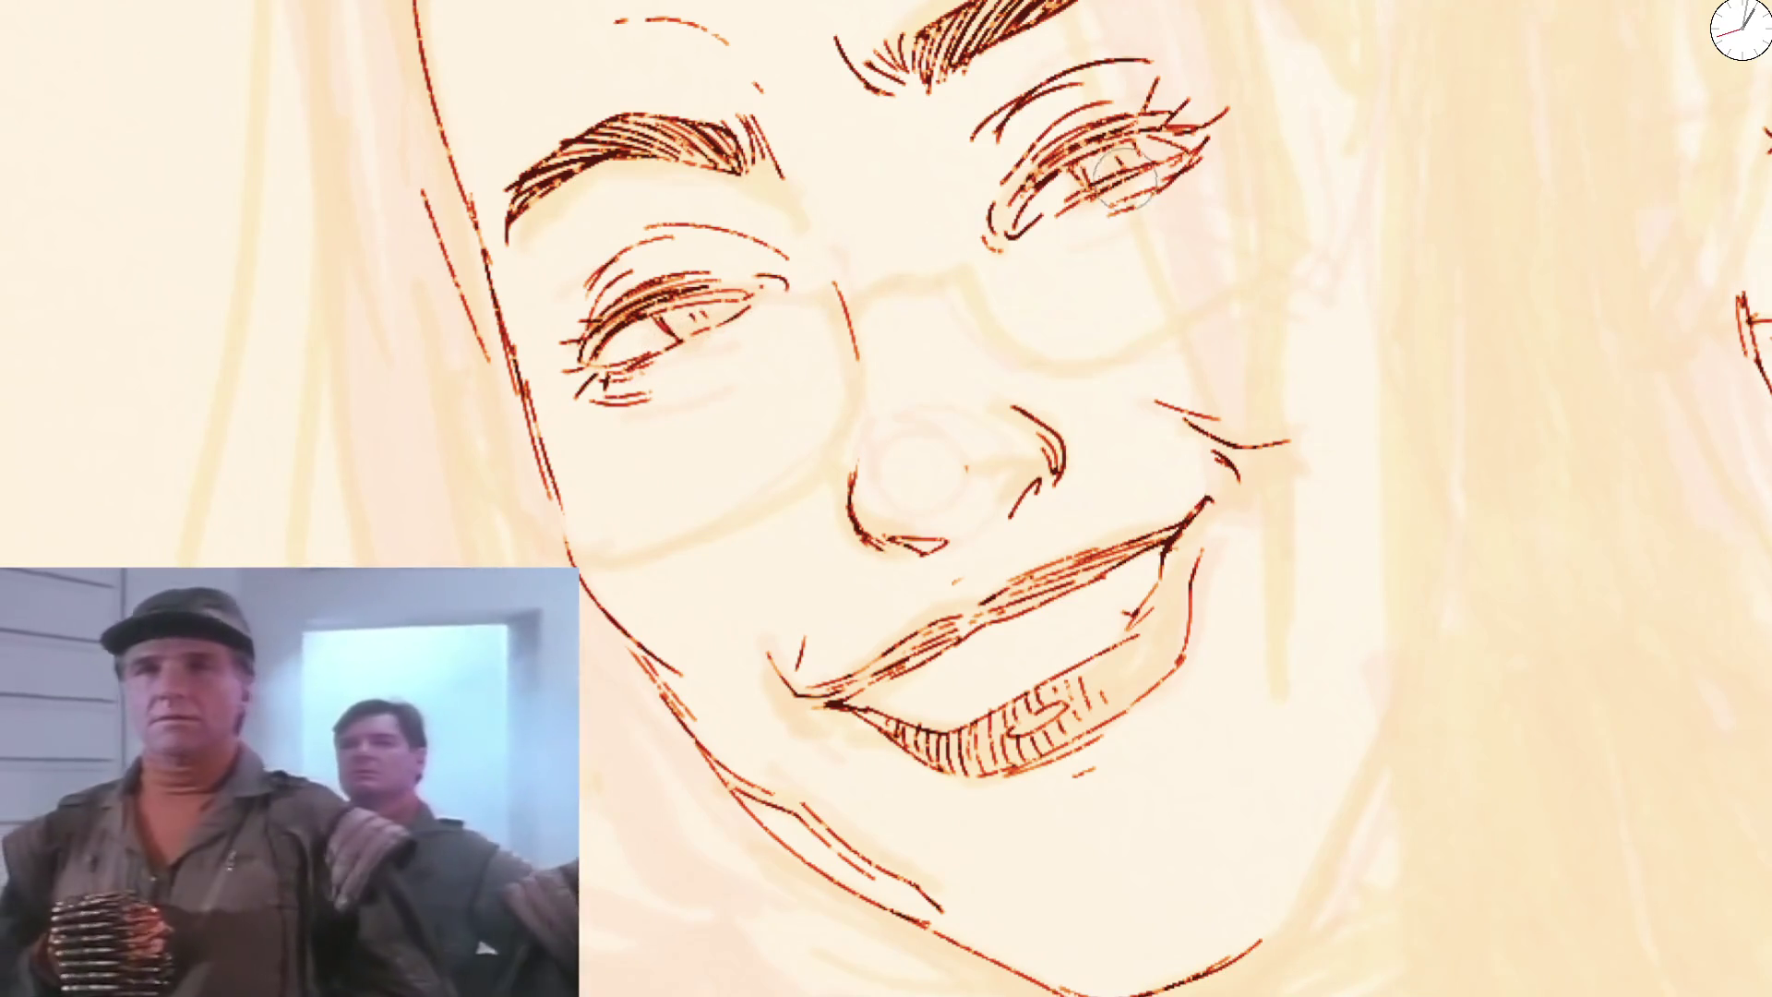
pyautogui.moveTo(762, 311); pyautogui.dragTo(675, 330)
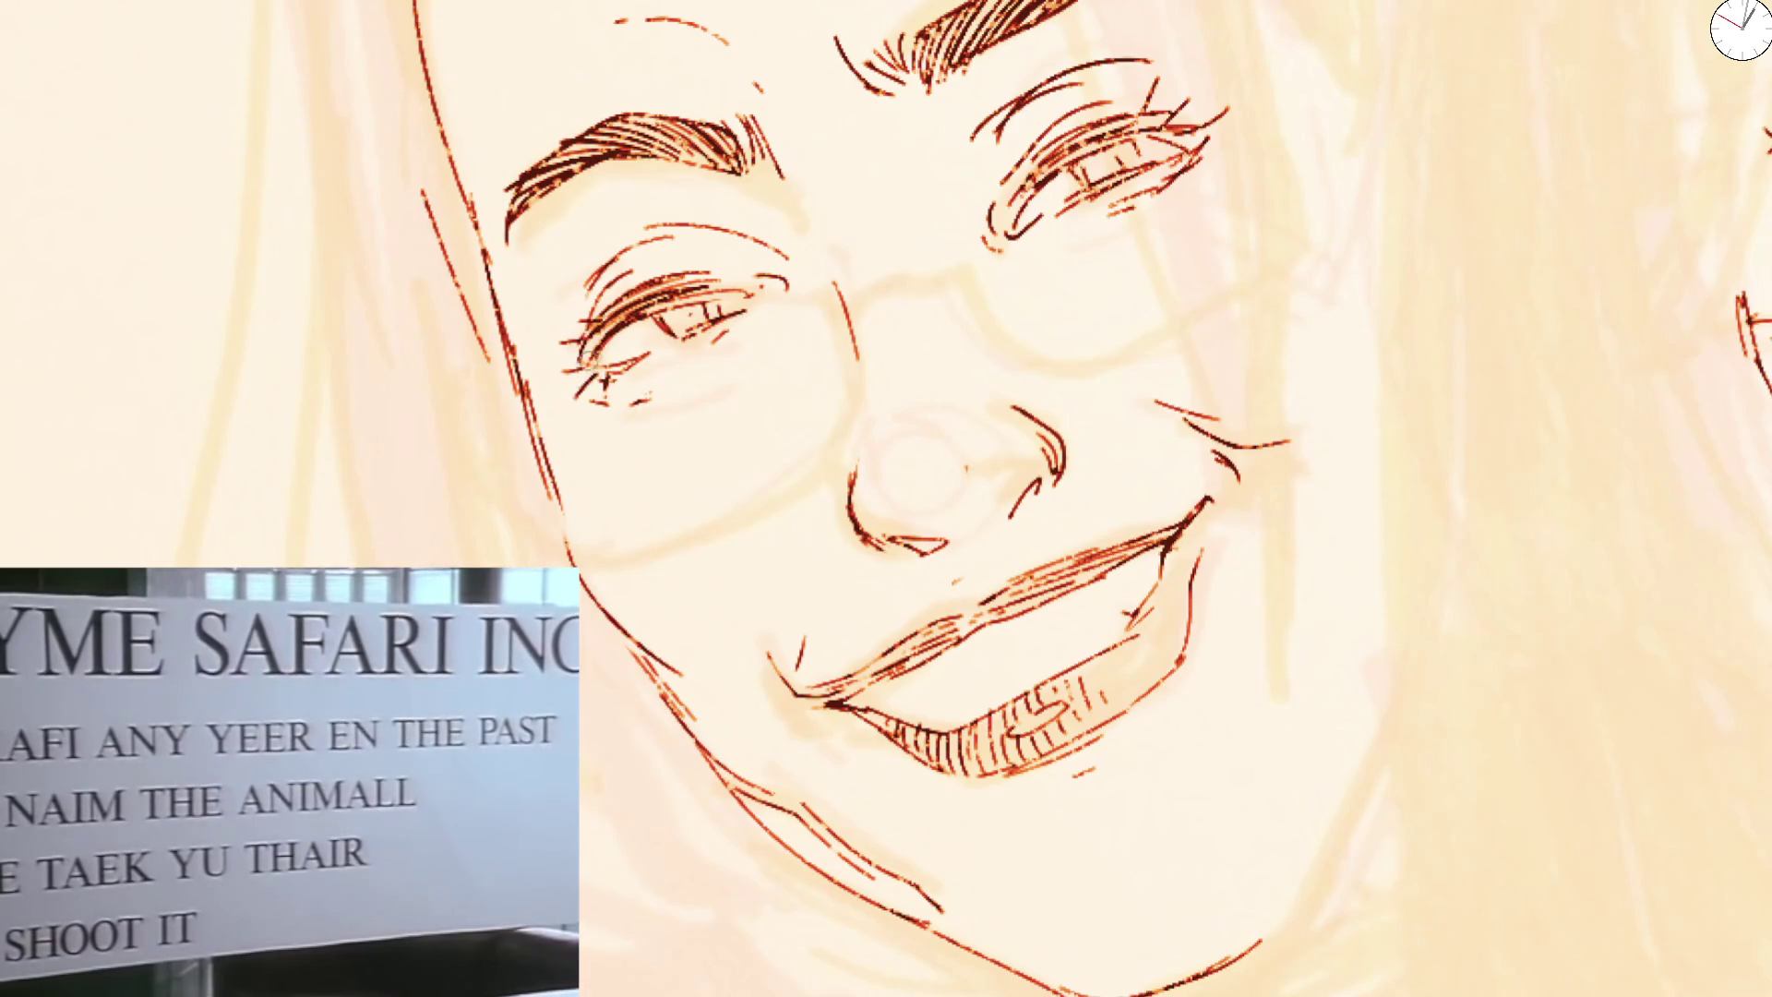
pyautogui.moveTo(493, 222); pyautogui.dragTo(543, 334)
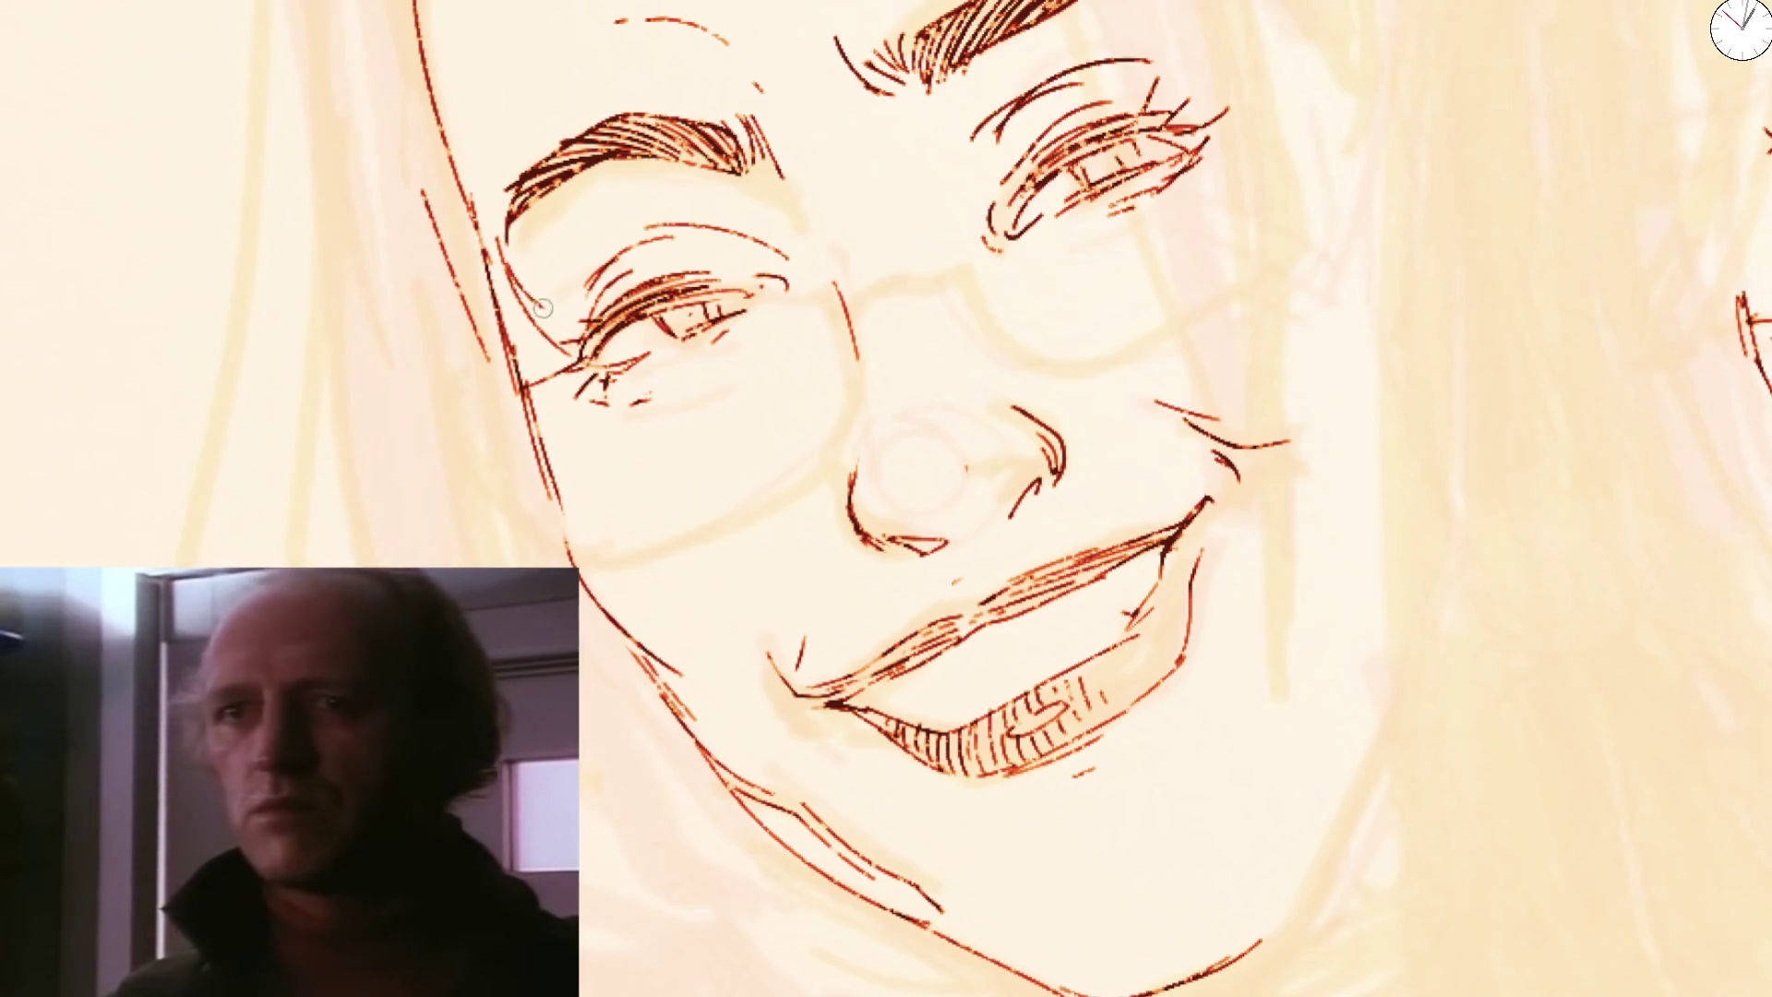
pyautogui.moveTo(1213, 0); pyautogui.dragTo(1228, 63)
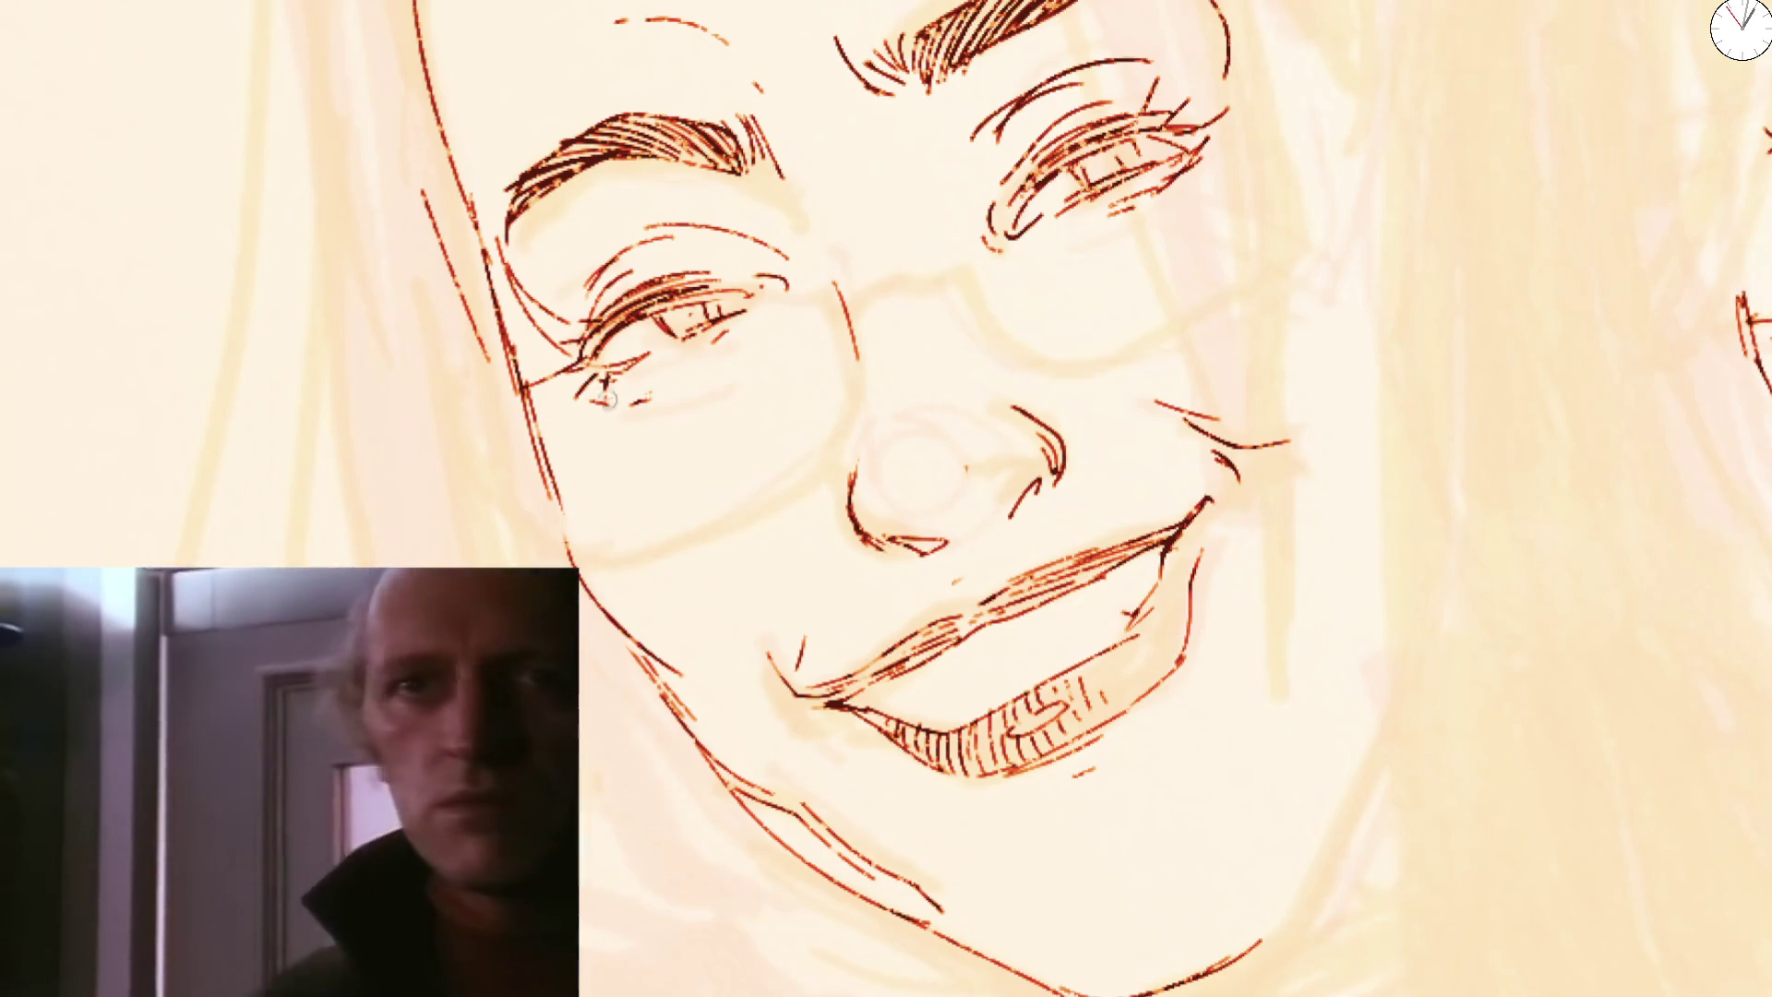
pyautogui.moveTo(568, 374); pyautogui.dragTo(582, 568)
pyautogui.scroll(-3, 592, 503)
pyautogui.scroll(-2, 601, 317)
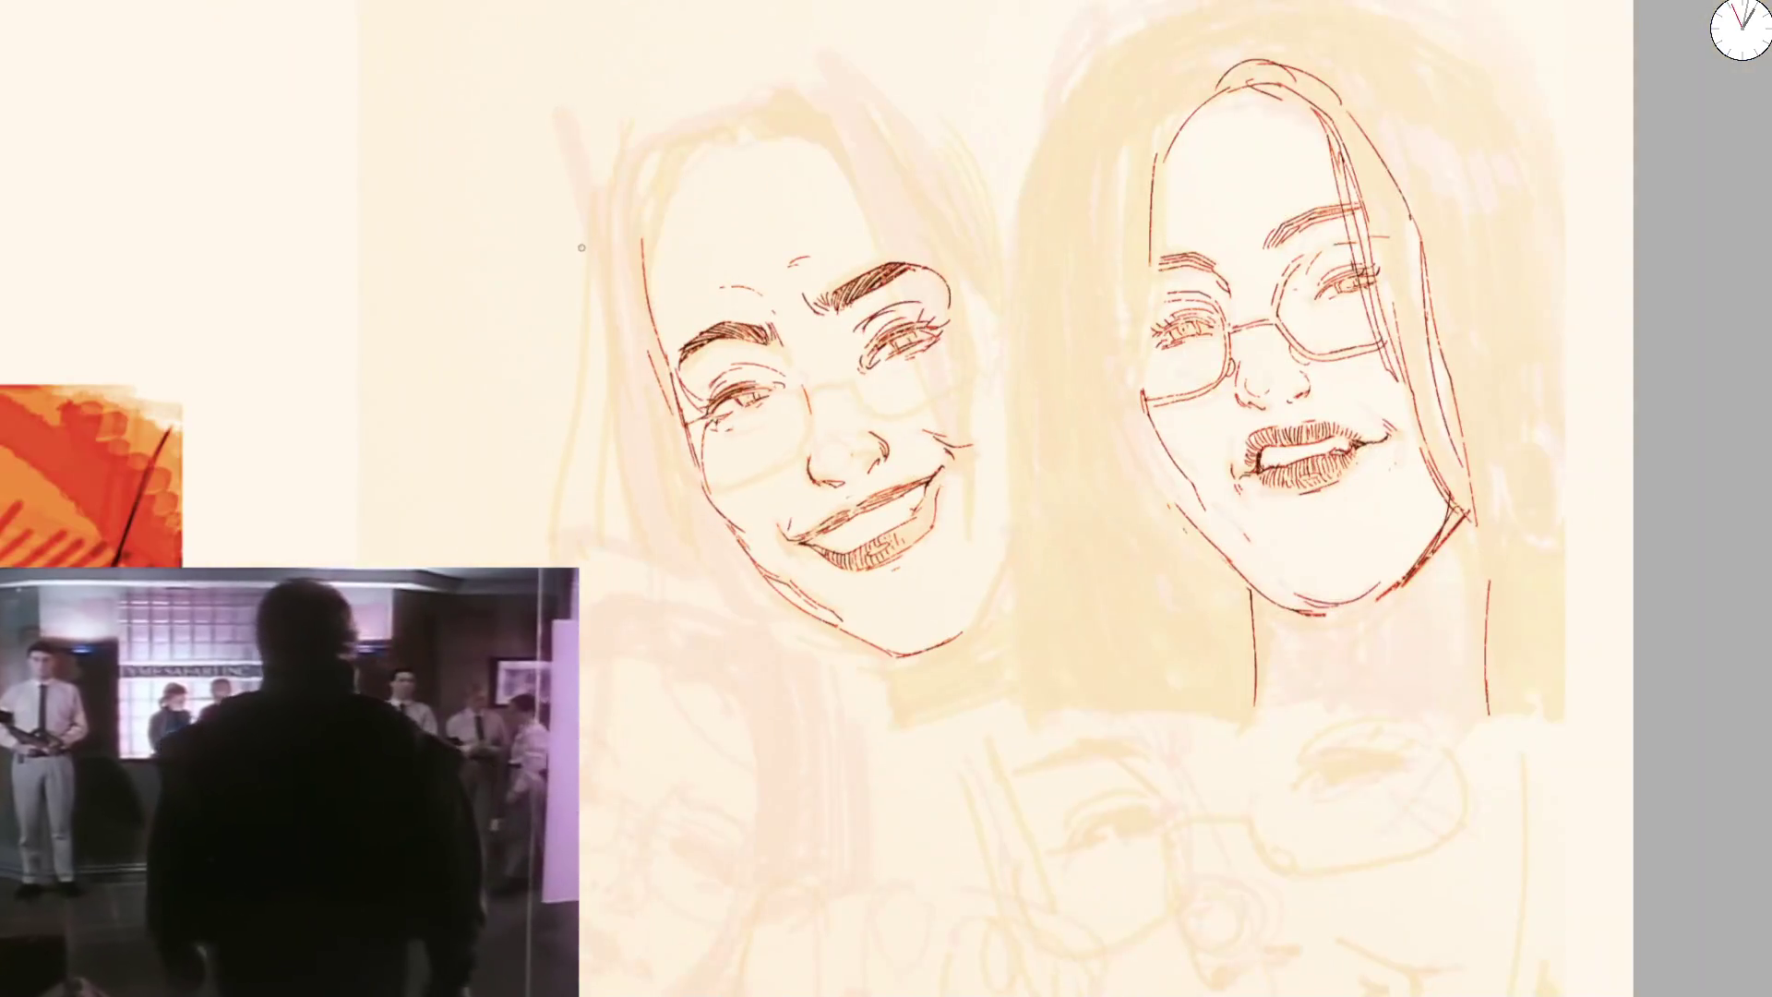
pyautogui.scroll(3, 696, 378)
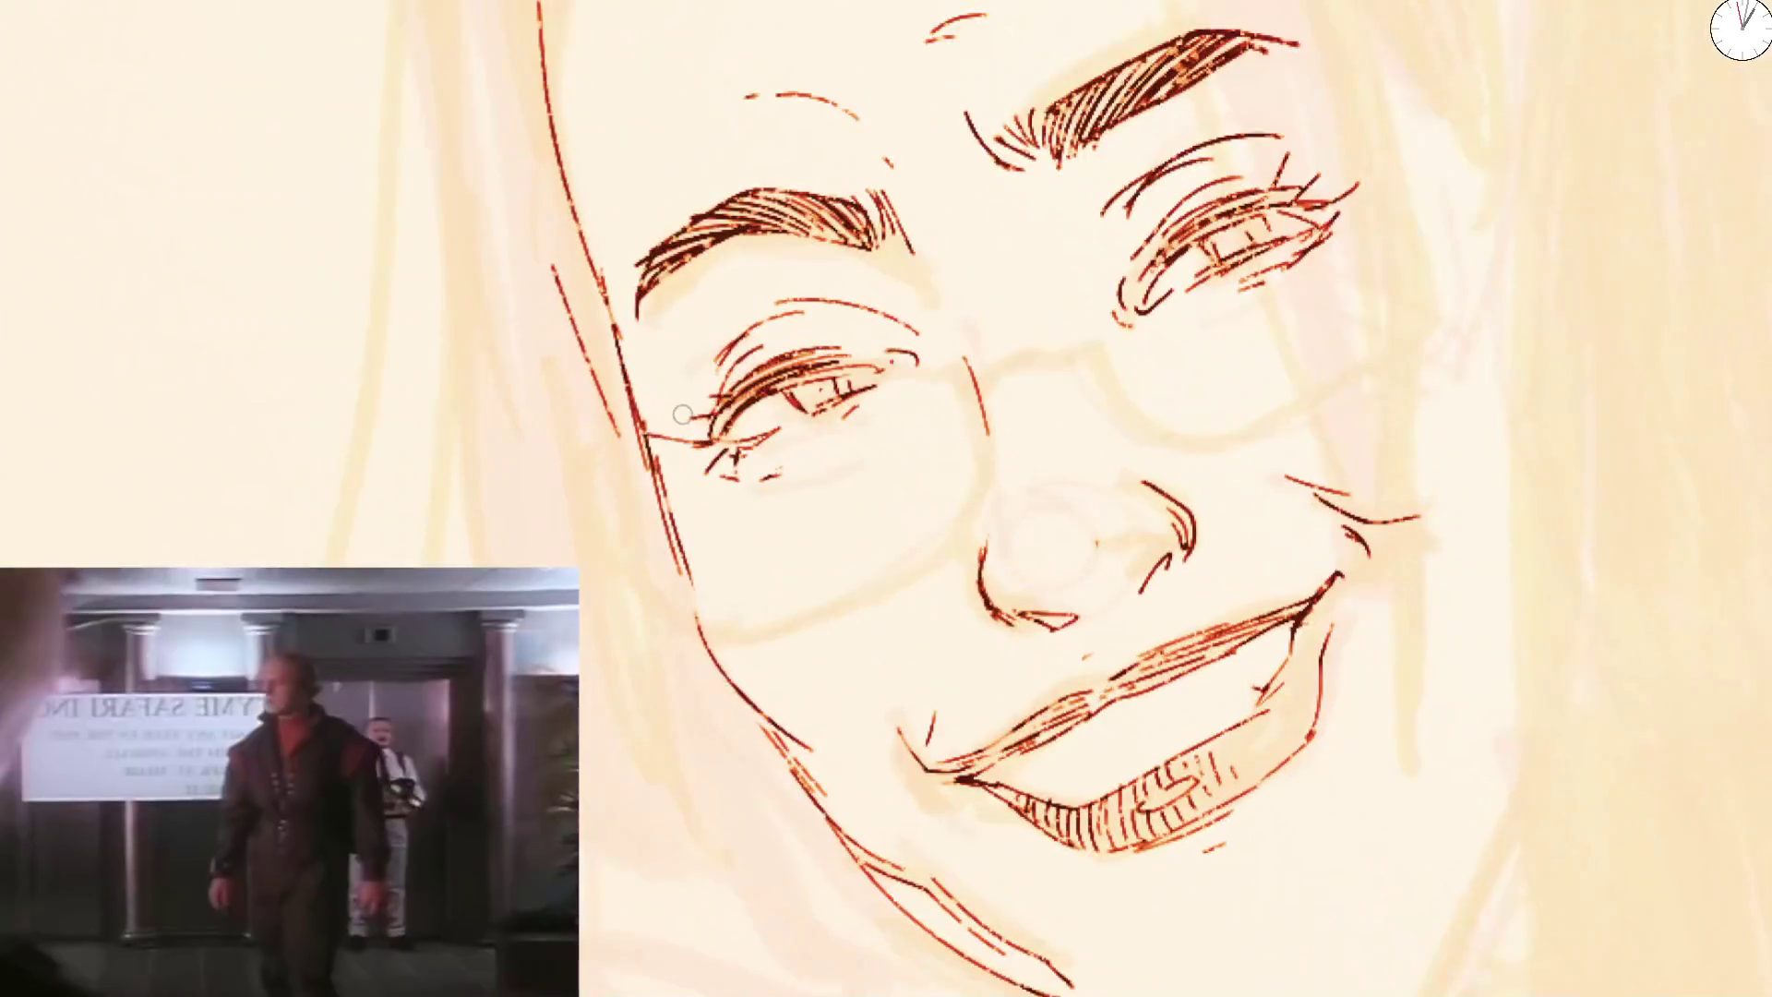
# Redraw the left lower lid, add a right-eyebrow curve, and erase stray strokes above both eyes
pyautogui.moveTo(720, 464)
pyautogui.mouseDown()
pyautogui.moveTo(779, 444)
pyautogui.moveTo(748, 434)
pyautogui.mouseUp()
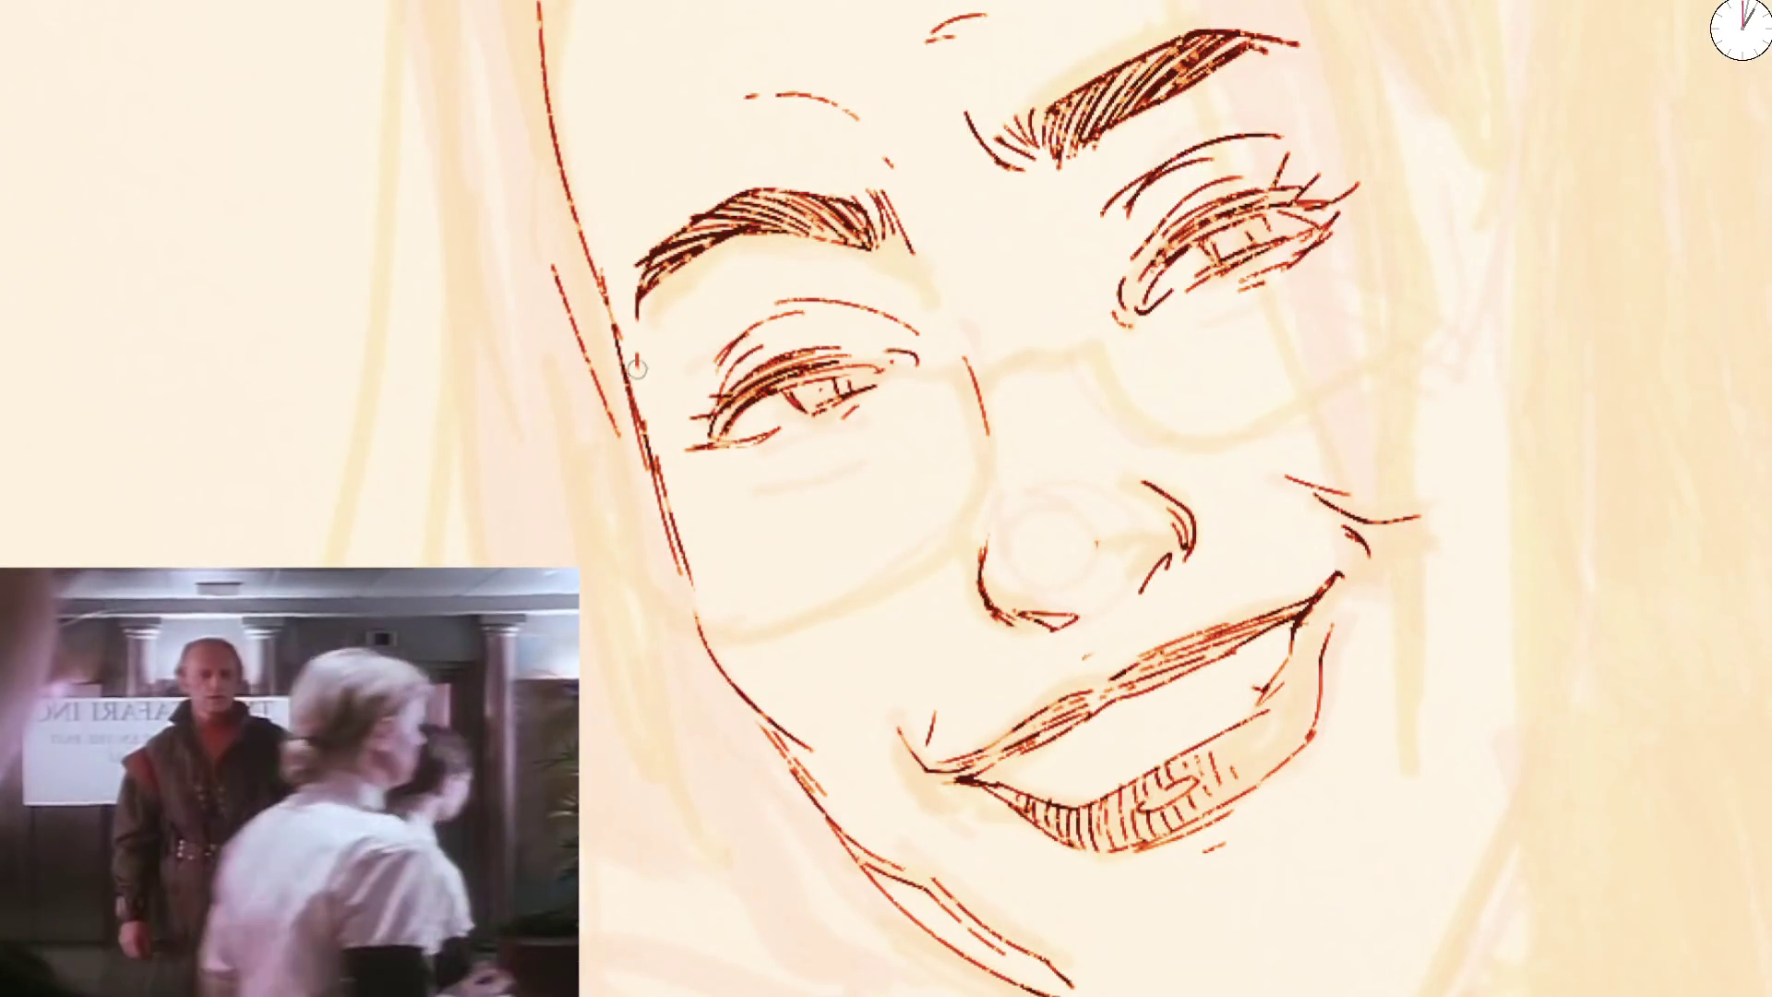
pyautogui.moveTo(1364, 56); pyautogui.dragTo(1357, 163)
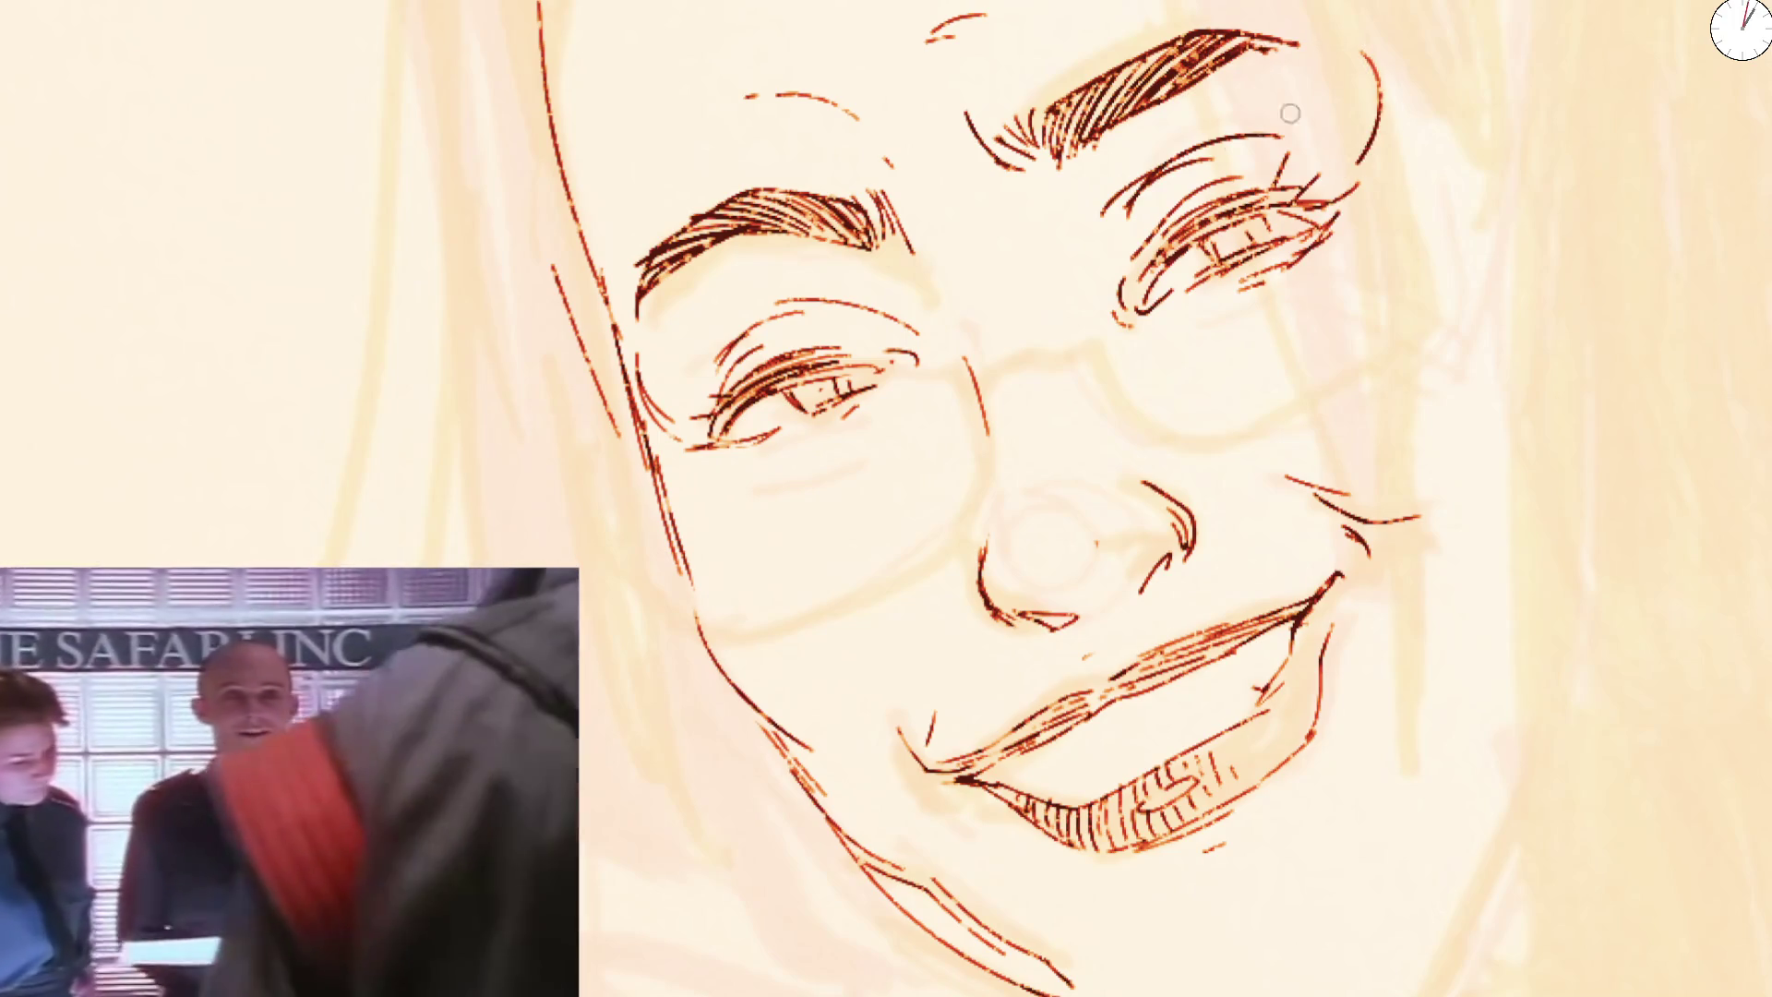
pyautogui.moveTo(1205, 159); pyautogui.dragTo(1246, 146)
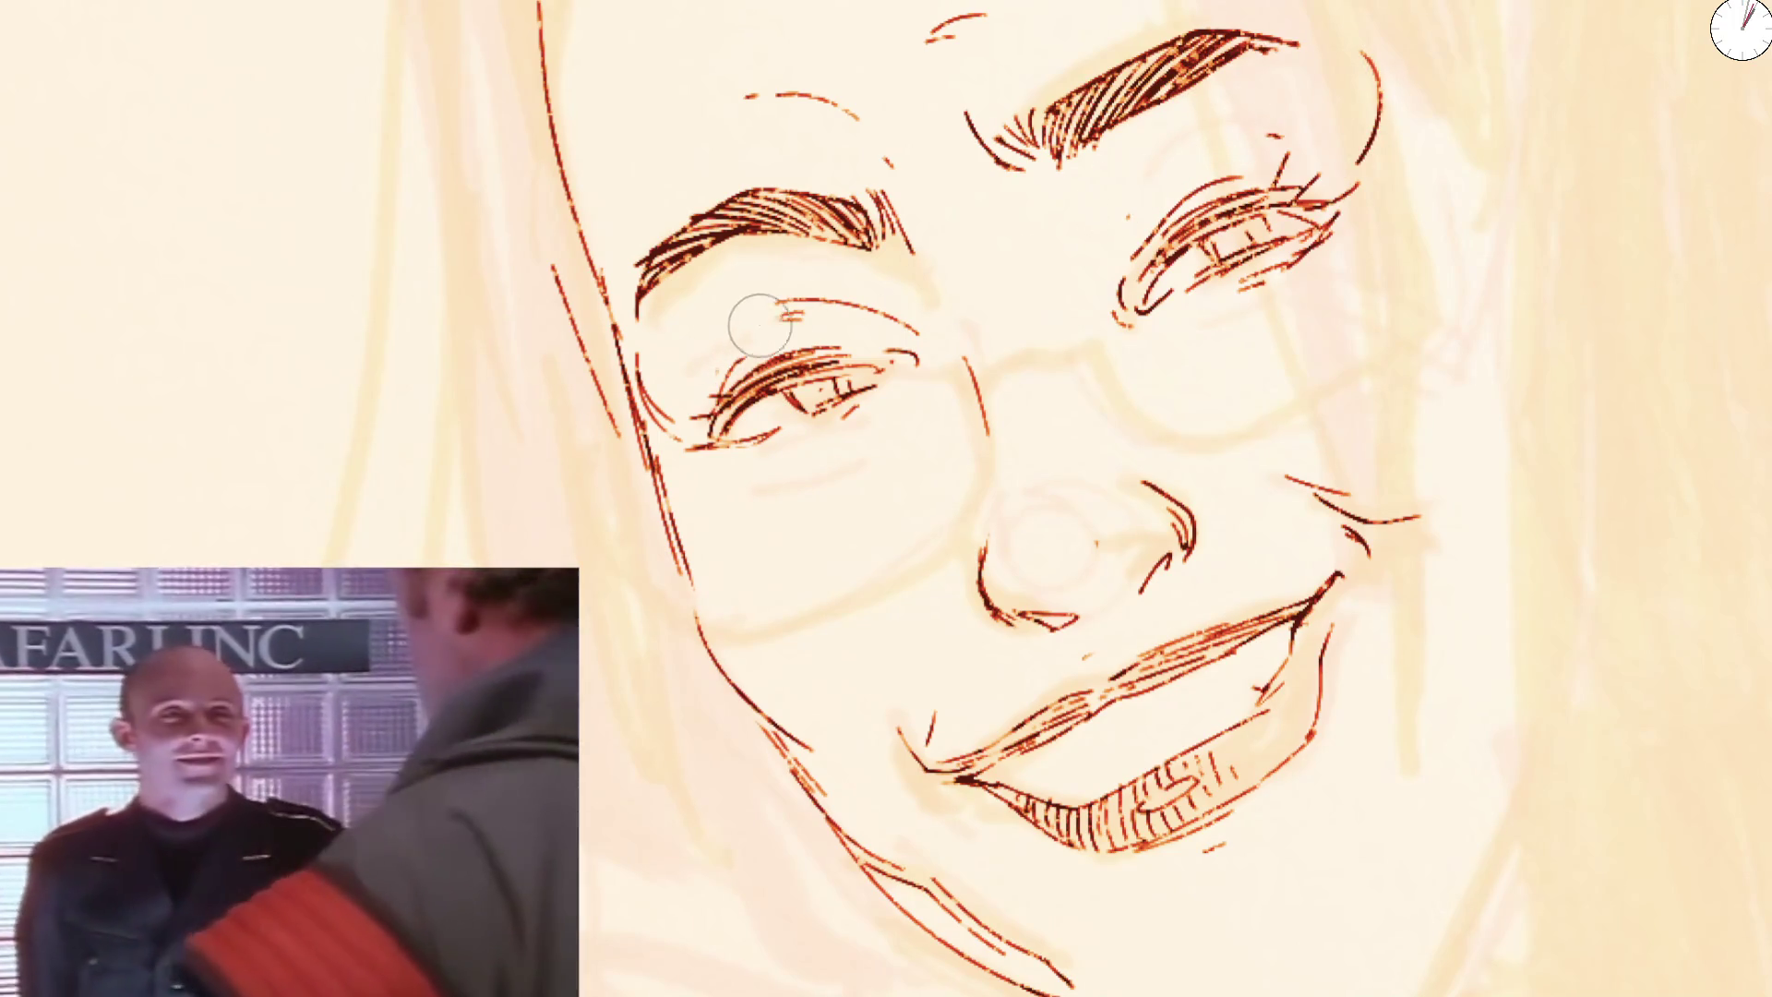
pyautogui.moveTo(858, 312); pyautogui.dragTo(730, 357)
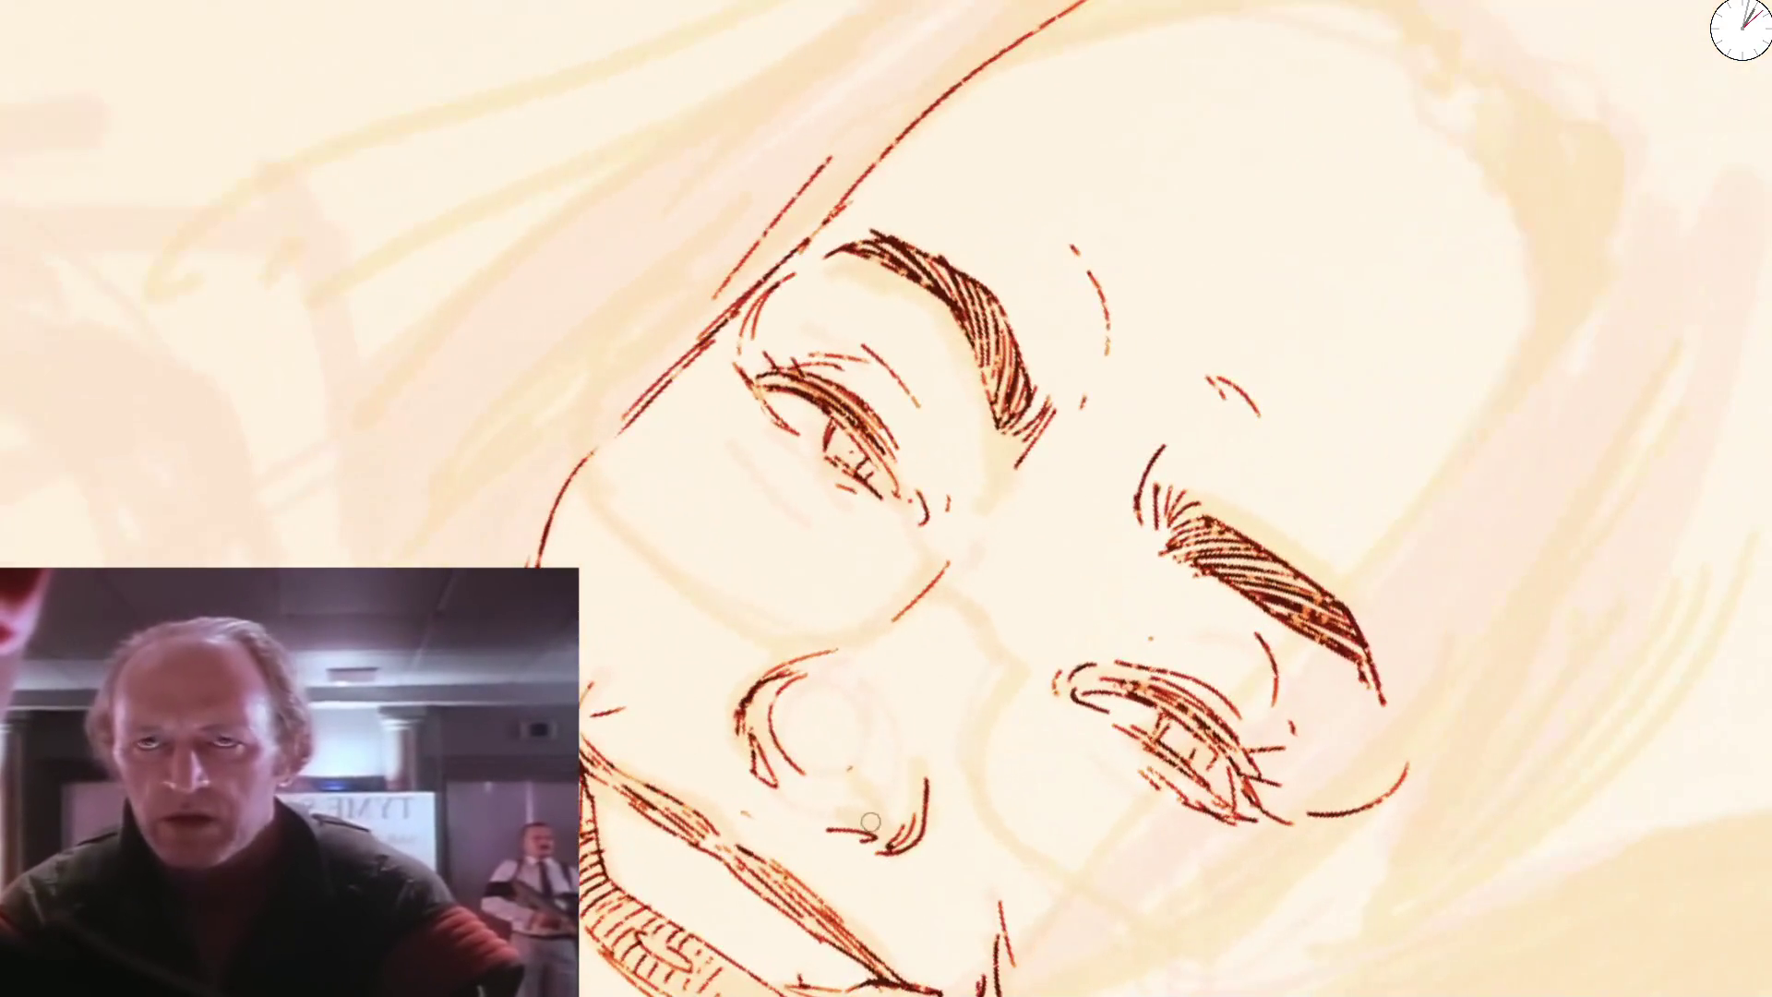
# Erase and redraw the left face contour as one clean line
pyautogui.moveTo(589, 461); pyautogui.dragTo(542, 506)
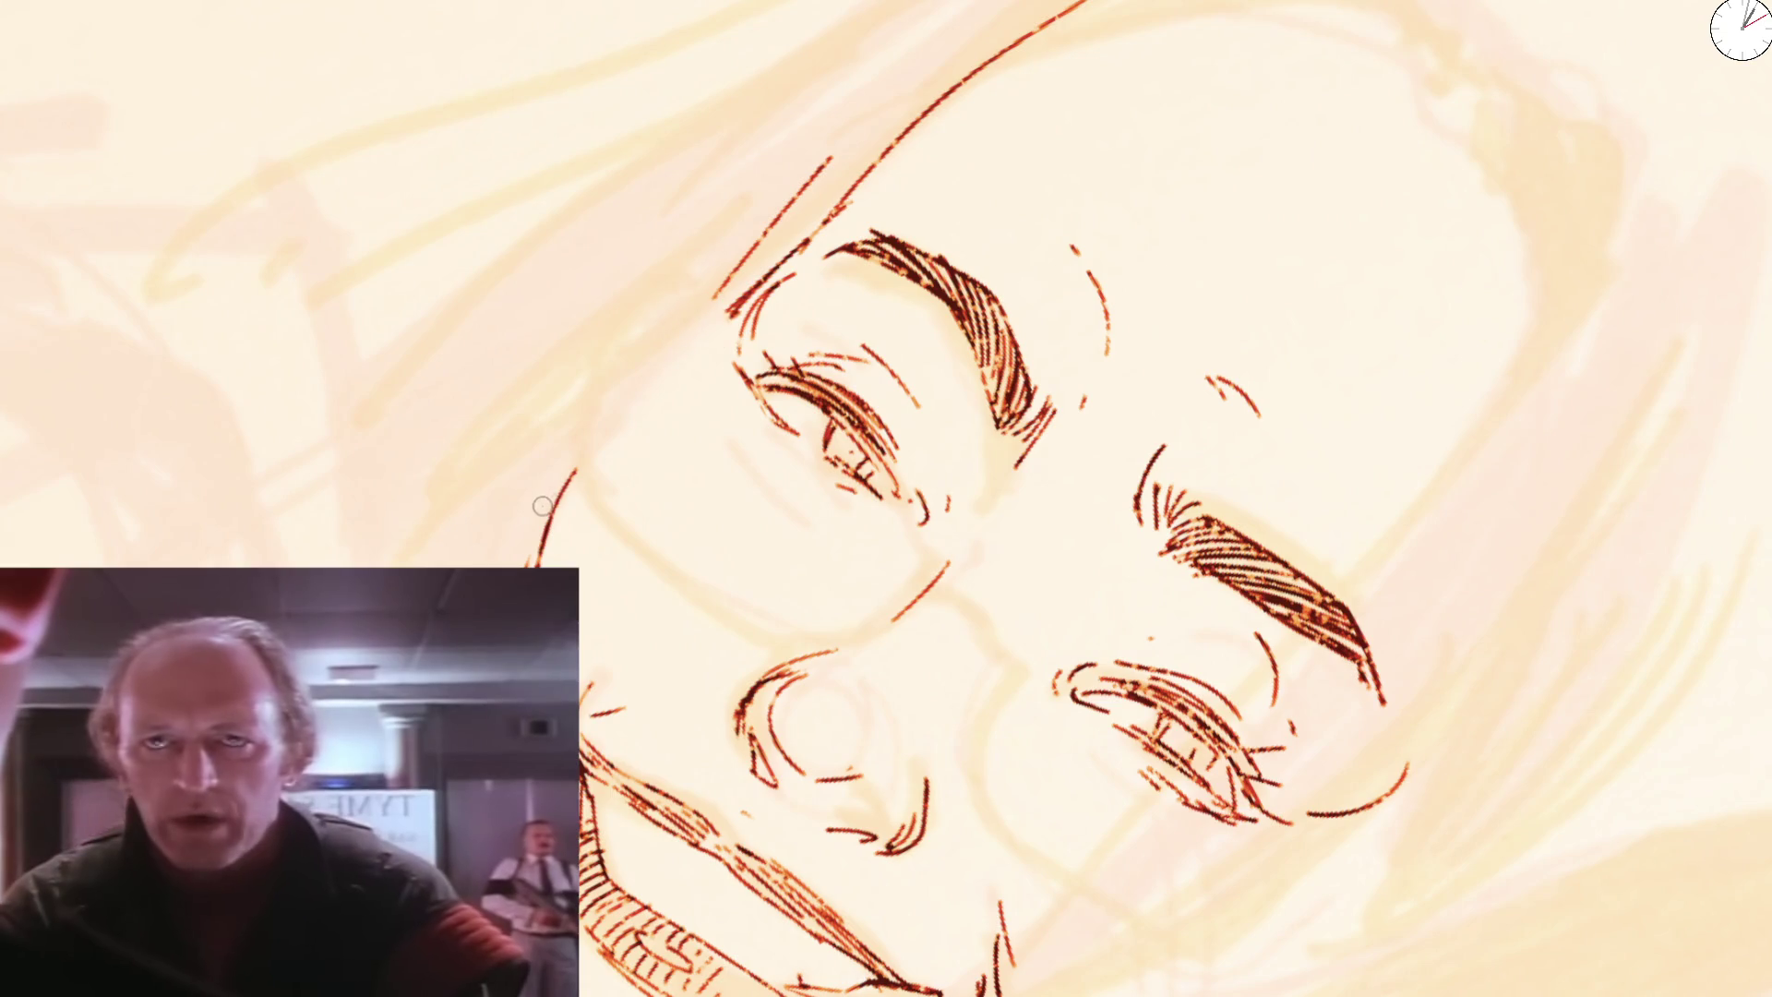
pyautogui.moveTo(708, 334); pyautogui.dragTo(546, 502)
pyautogui.moveTo(616, 416)
pyautogui.mouseDown()
pyautogui.moveTo(526, 561)
pyautogui.moveTo(701, 337)
pyautogui.moveTo(610, 408)
pyautogui.moveTo(970, 63)
pyautogui.moveTo(1088, 12)
pyautogui.mouseUp()
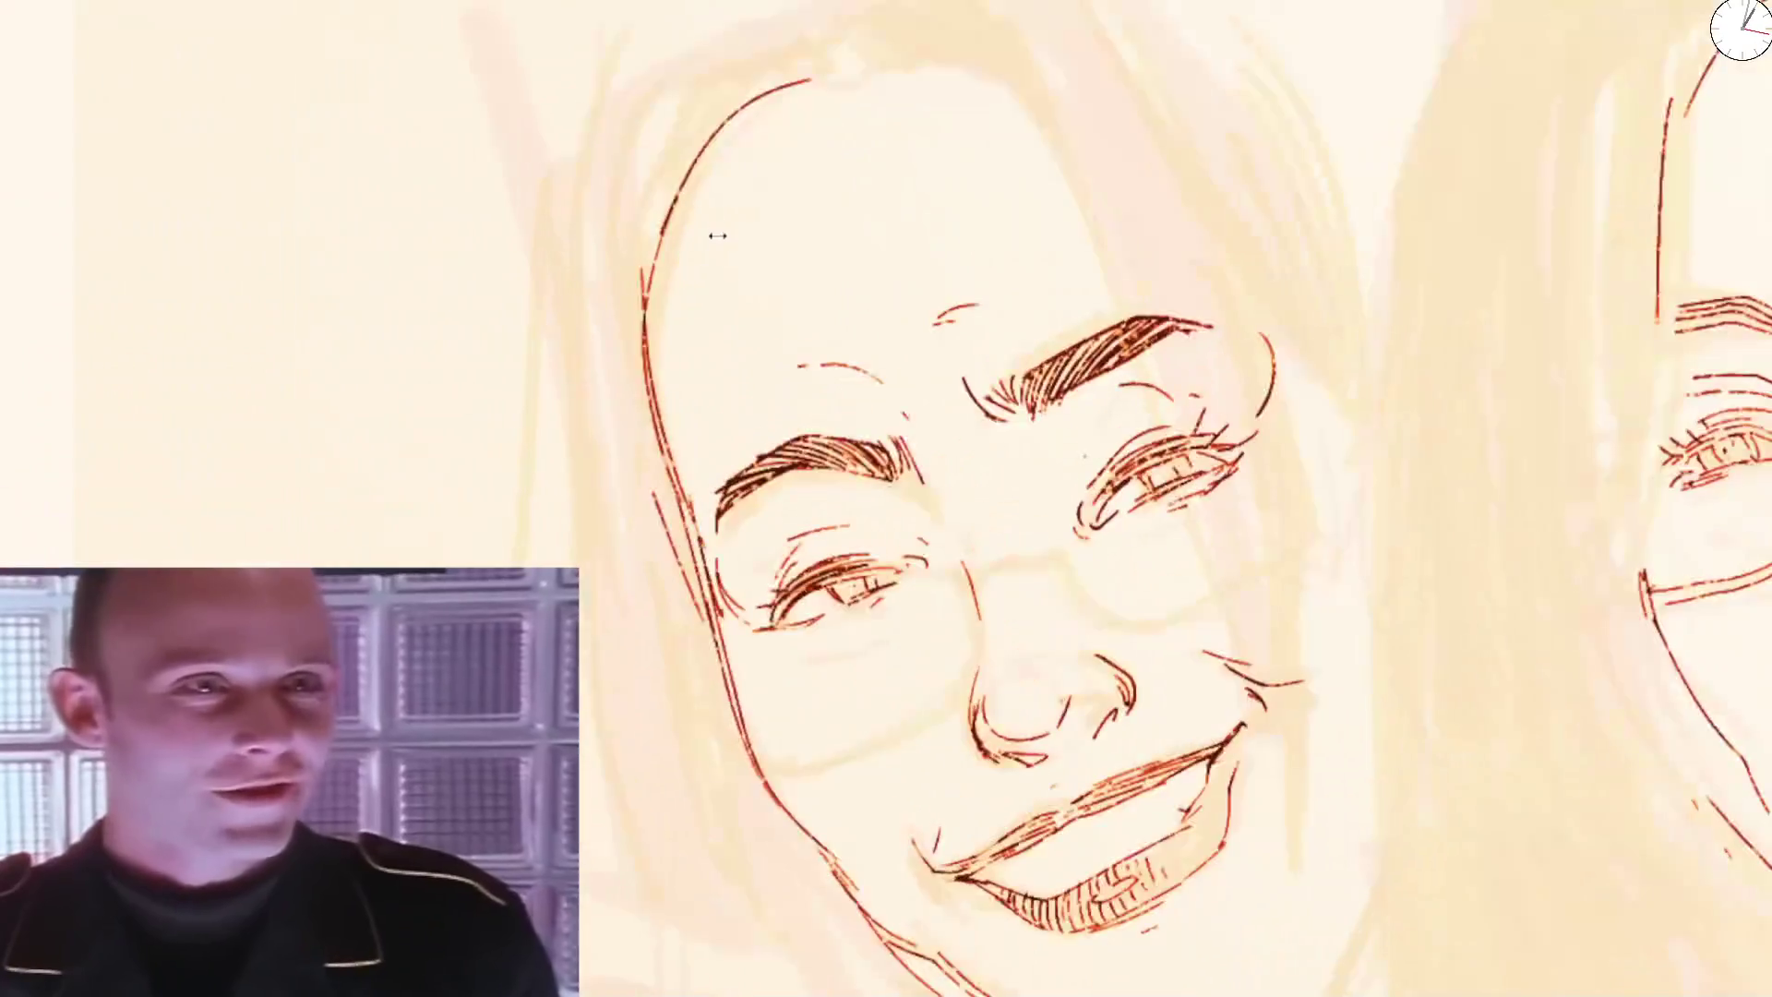
# Add hair strokes at the hairline and a short stroke at the crown
pyautogui.moveTo(717, 236); pyautogui.dragTo(661, 352)
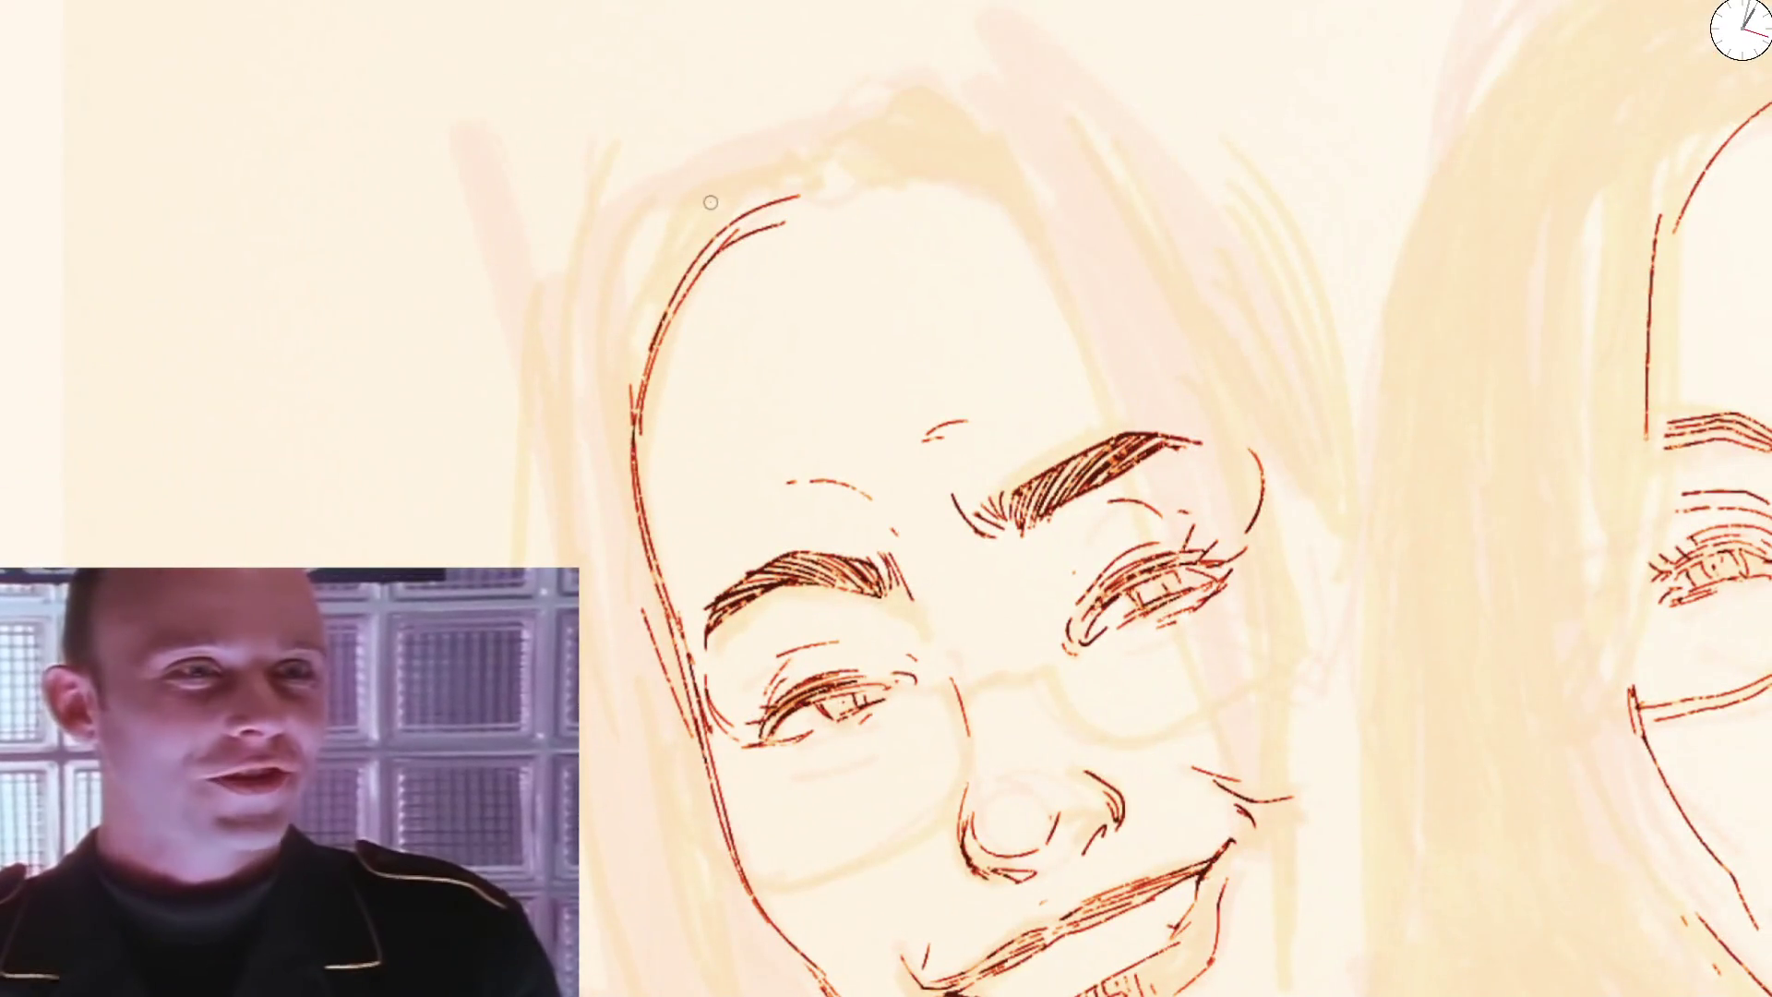
pyautogui.moveTo(766, 189); pyautogui.dragTo(815, 197)
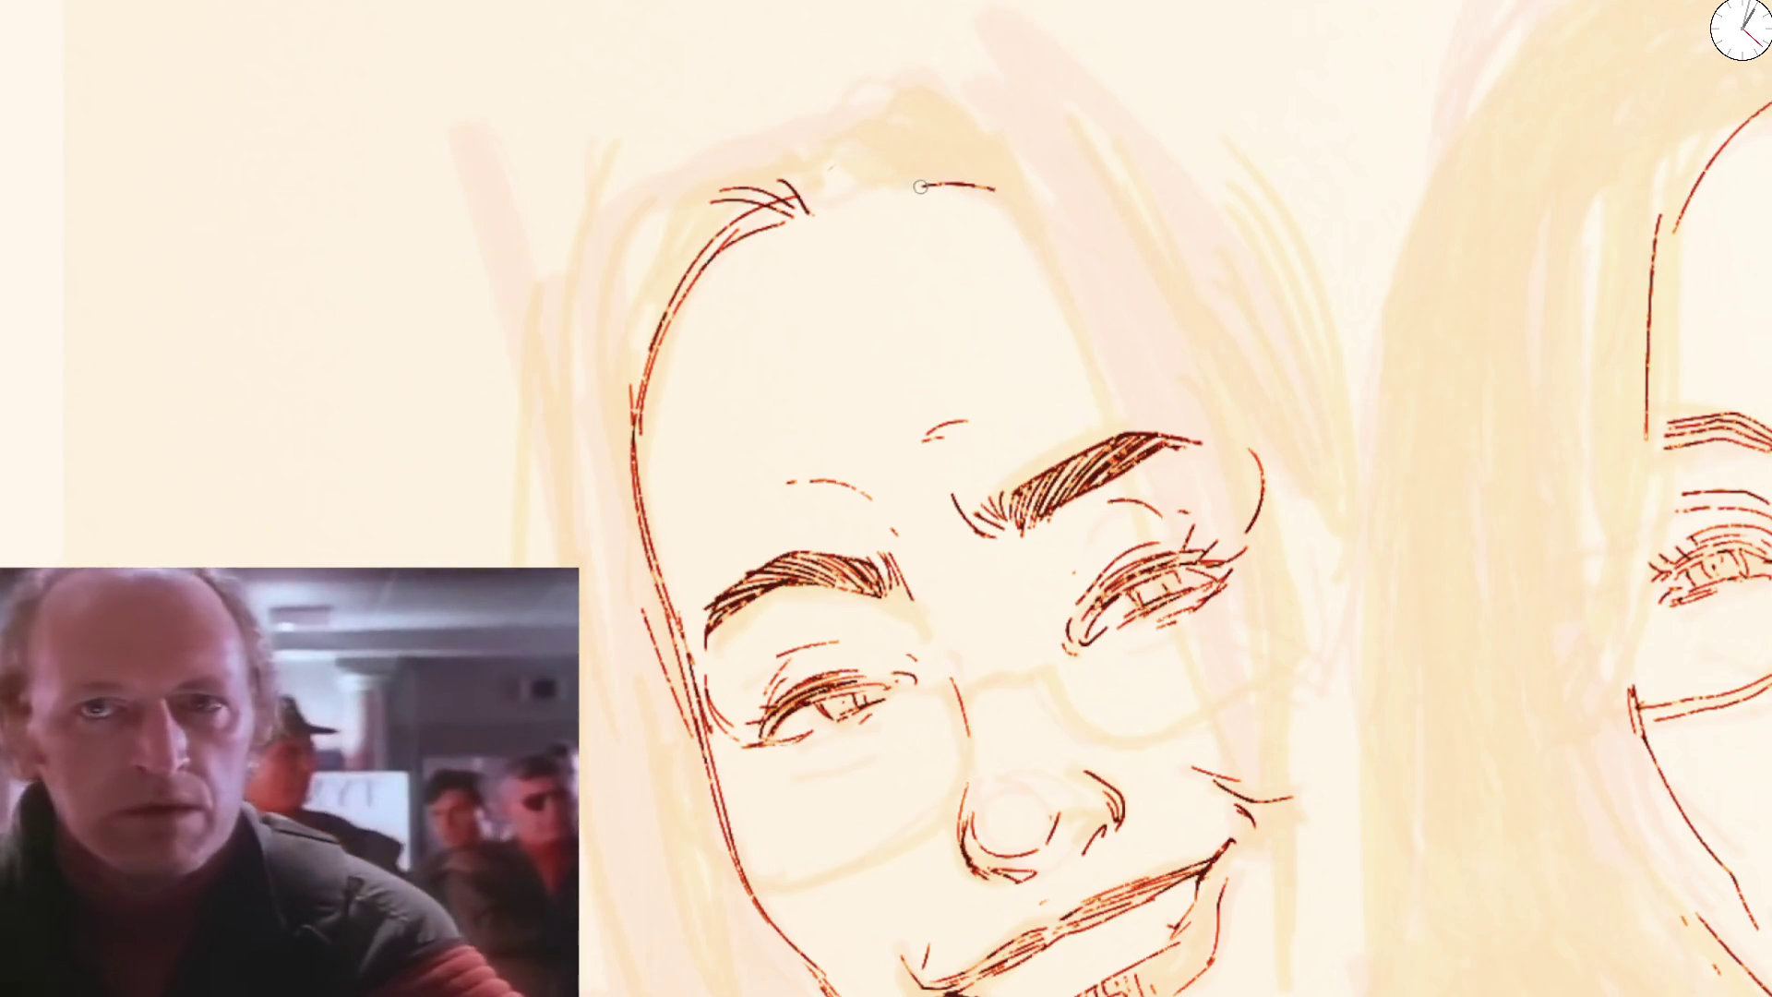
pyautogui.moveTo(894, 108)
pyautogui.mouseDown()
pyautogui.moveTo(825, 211)
pyautogui.moveTo(909, 157)
pyautogui.mouseUp()
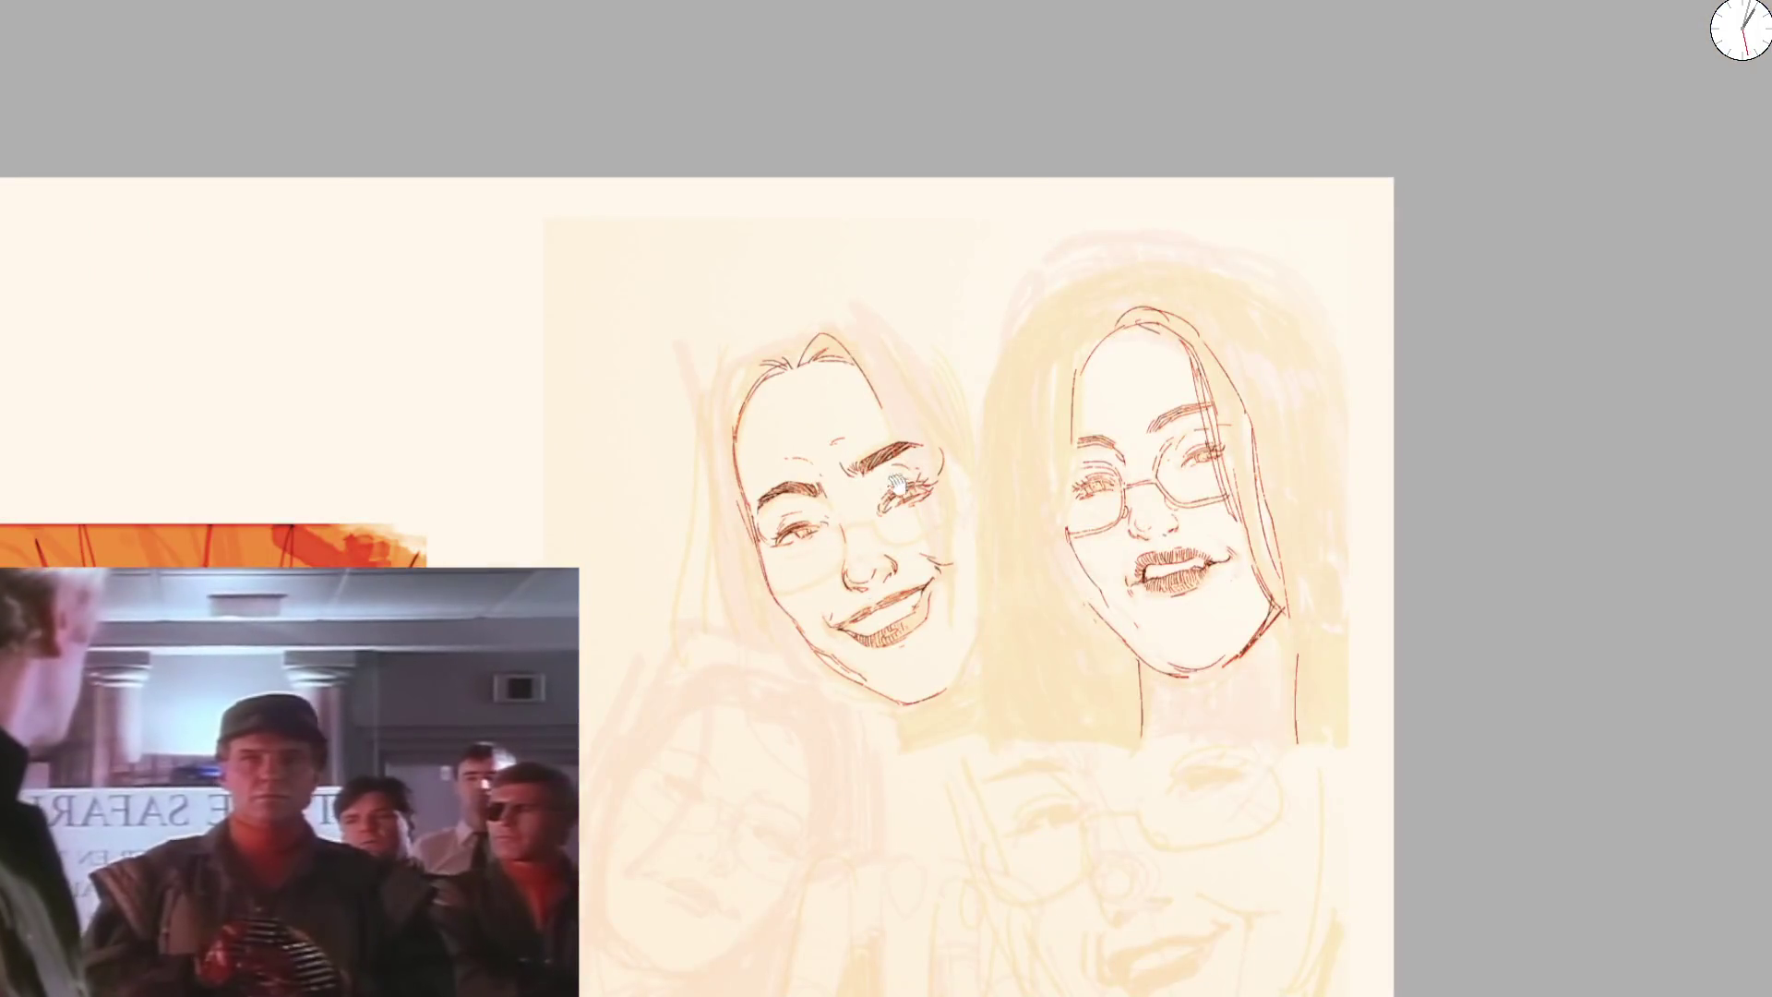
pyautogui.moveTo(898, 484); pyautogui.dragTo(918, 221)
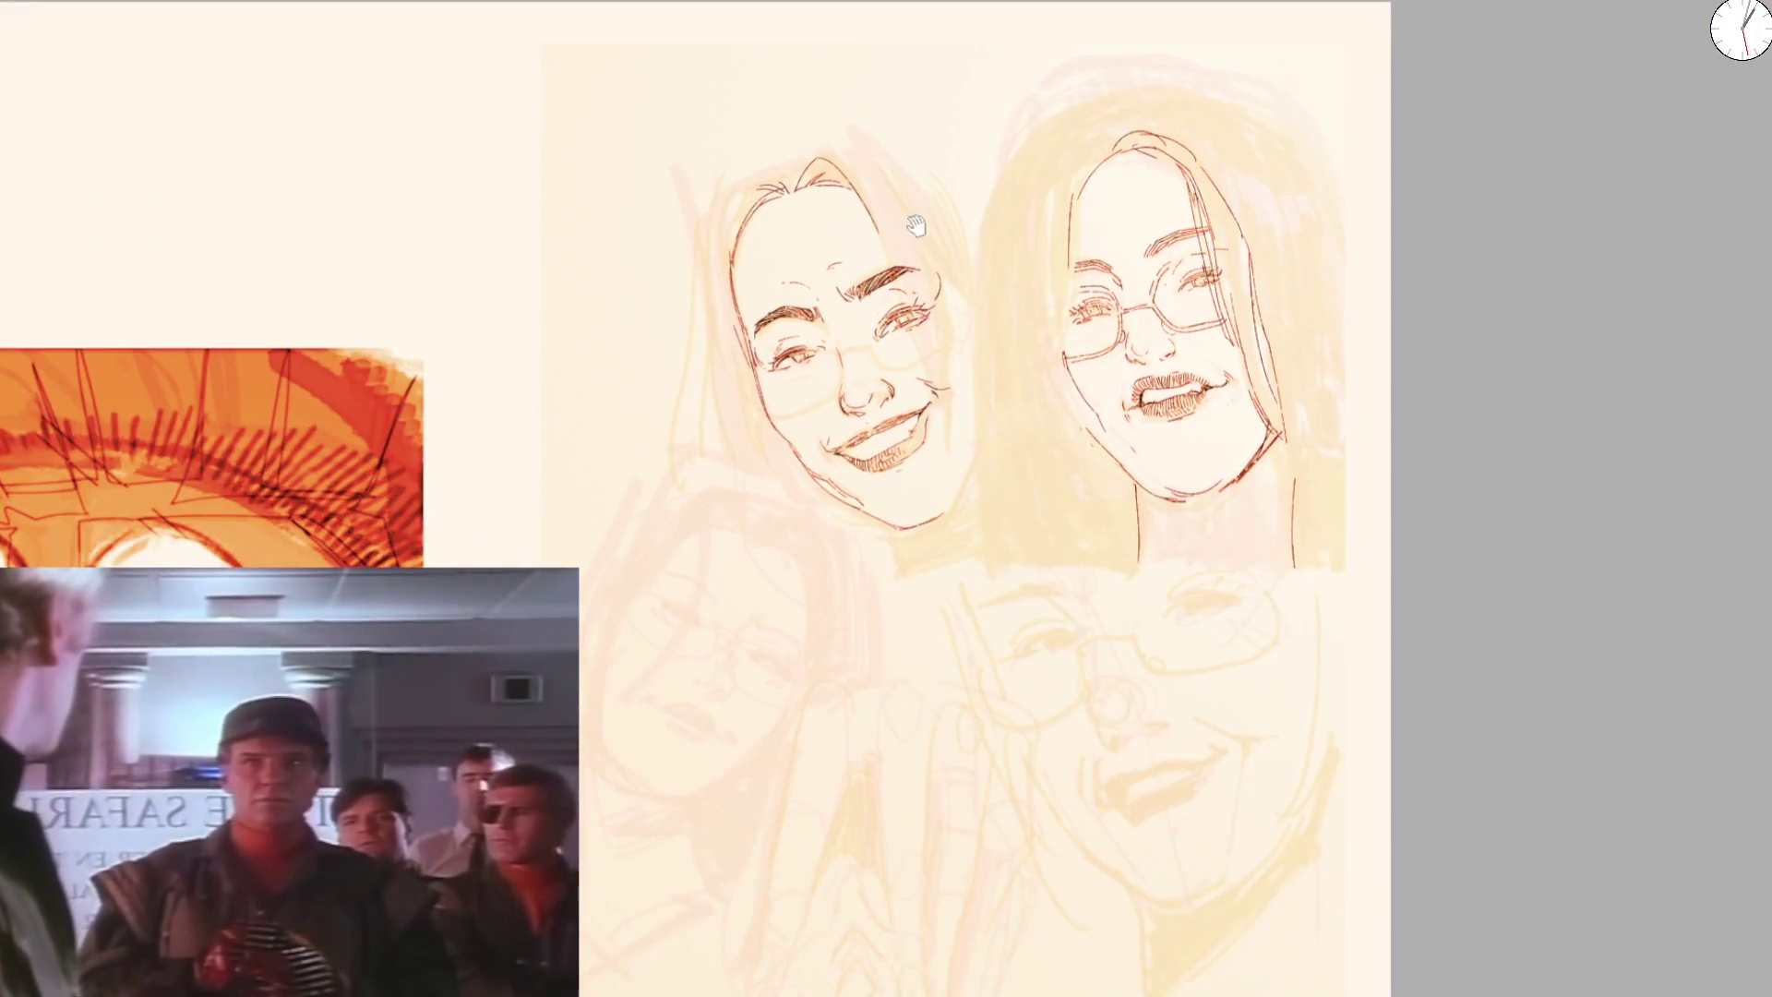